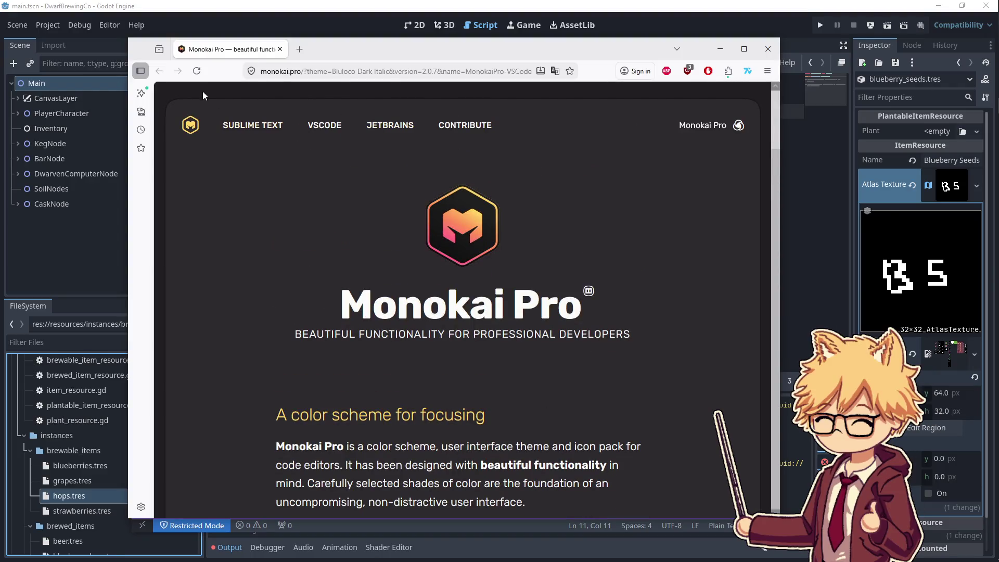
# Close the Monokai Pro theme site and move the hops.tres editor aside to reveal Godot's errors.
pyautogui.hotkey('ctrl', 'w')
pyautogui.click(467, 298)
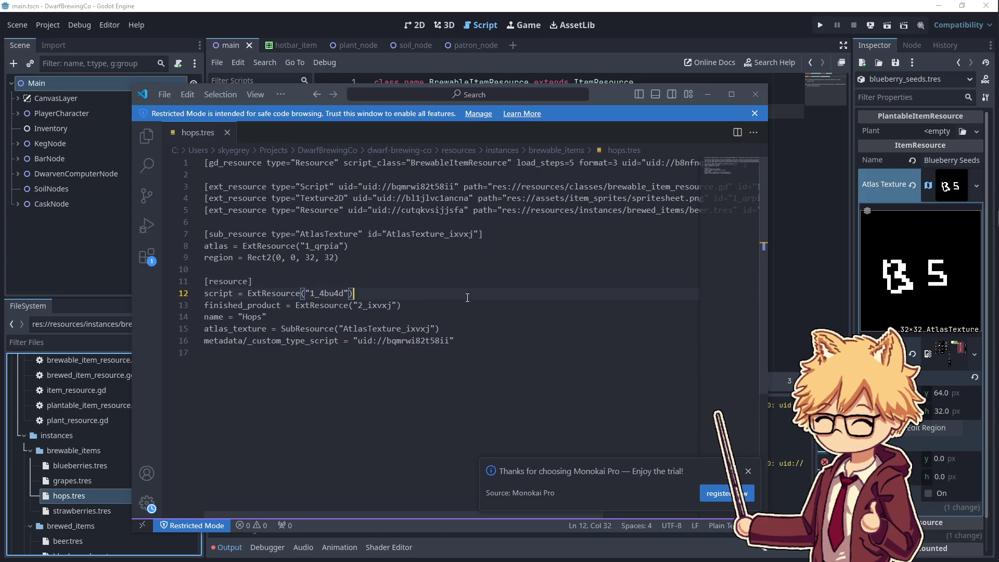
pyautogui.click(335, 357)
pyautogui.click(358, 341)
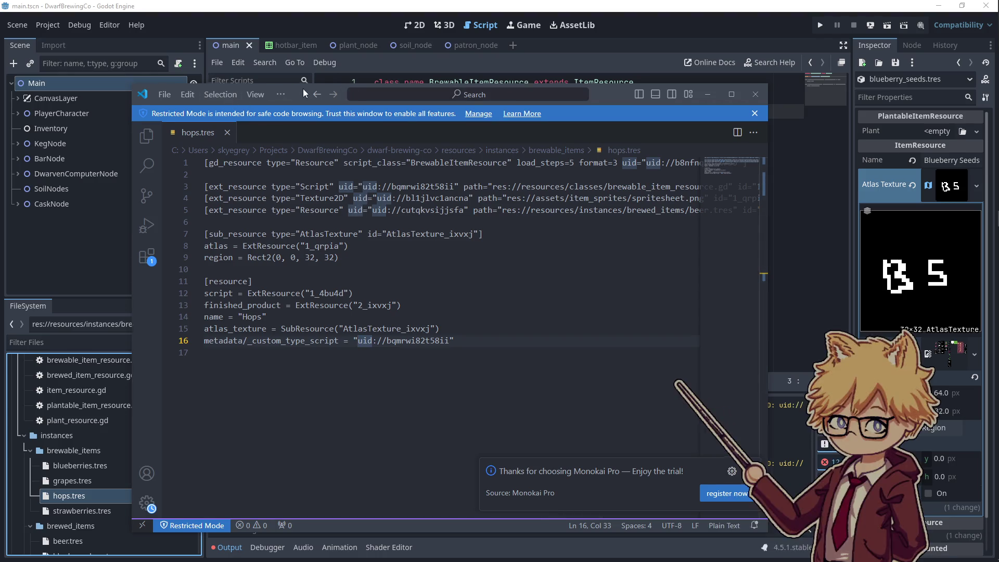
pyautogui.moveTo(301, 89); pyautogui.dragTo(460, 46)
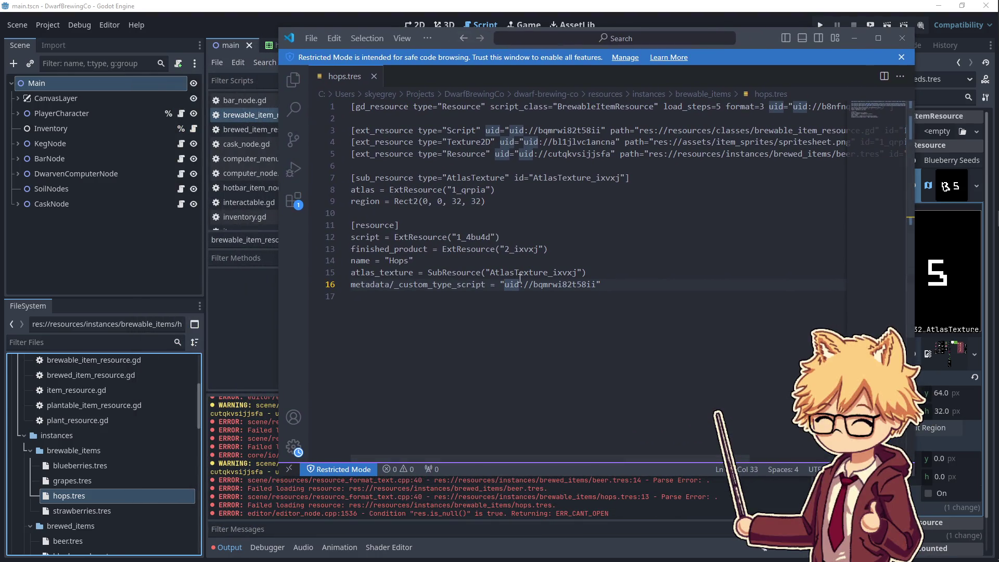
# Change line 16's reference to start with 'res', testing deletion and restoration of id bqmrwi82t58ii.
pyautogui.write('res')
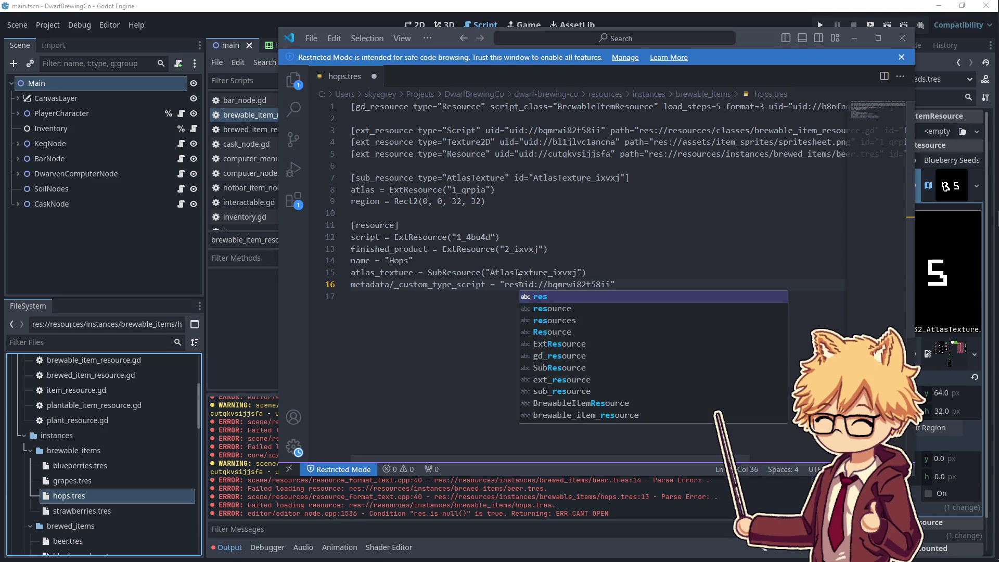
pyautogui.press('Delete')
pyautogui.press('Delete')
pyautogui.press('Delete')
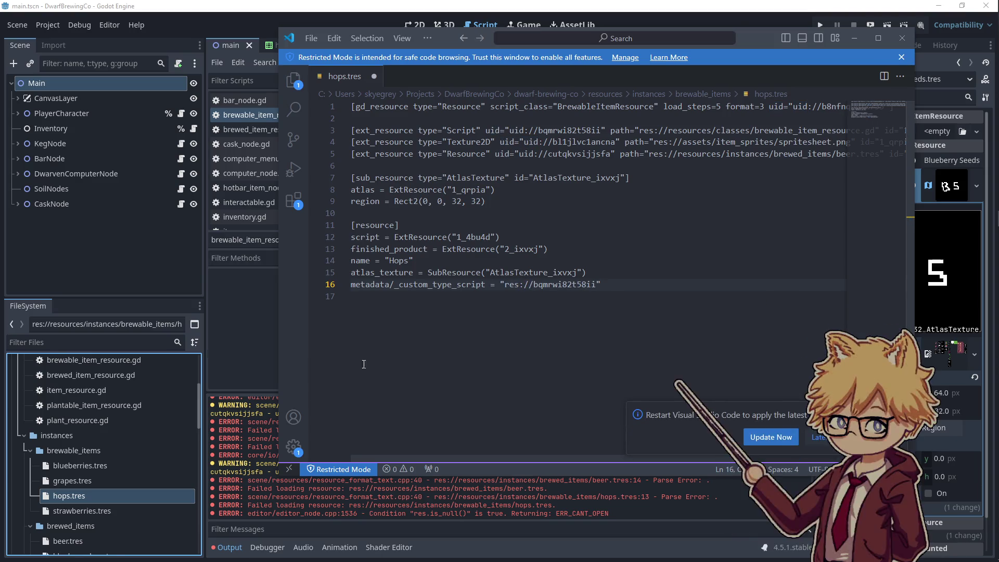
pyautogui.scroll(5, 98, 477)
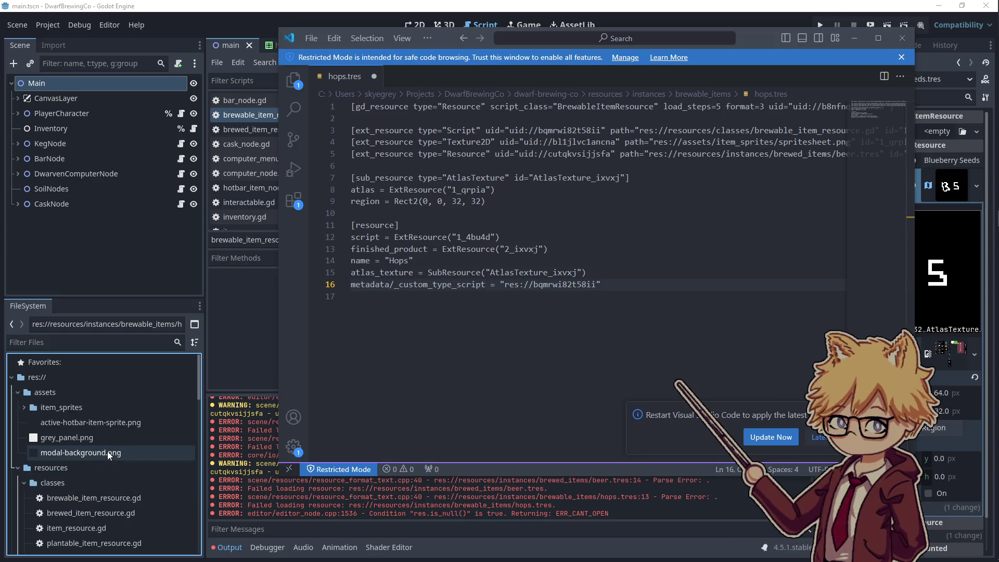
pyautogui.moveTo(534, 285); pyautogui.dragTo(597, 286)
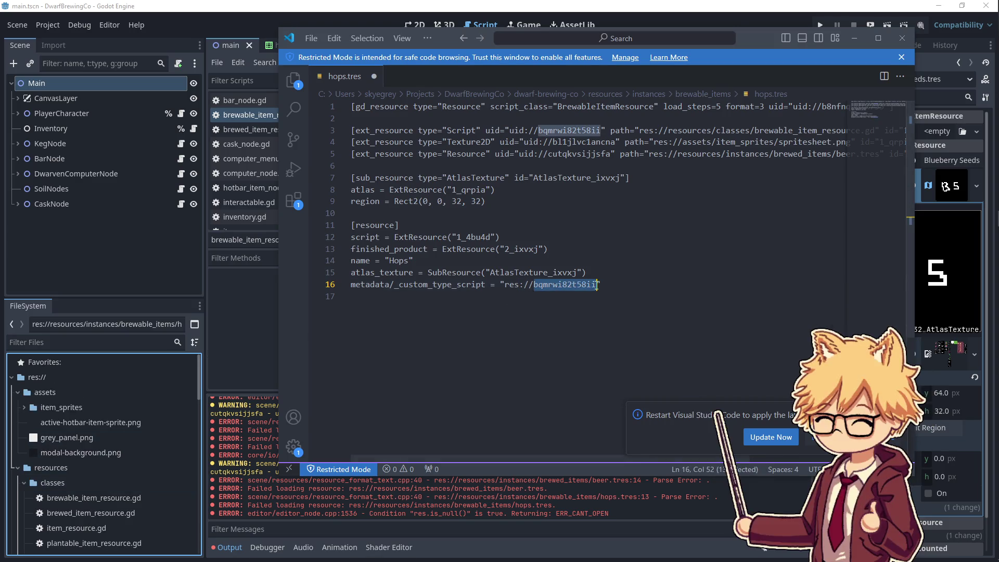
pyautogui.press('Delete')
pyautogui.hotkey('ctrl', 'z')
pyautogui.click(520, 286)
pyautogui.write('uid')
pyautogui.click(462, 285)
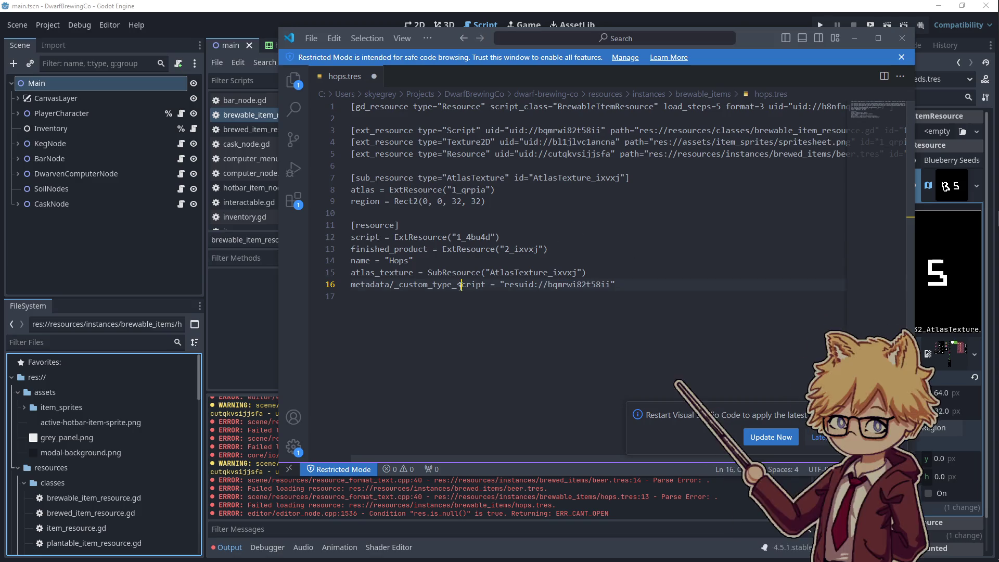
# Compare line 16's id with the script uid bqmrwi82t58ii on line 3 and cutqkvsijjsfa on line 5.
pyautogui.click(541, 126)
pyautogui.moveTo(639, 130)
pyautogui.mouseDown()
pyautogui.moveTo(848, 130)
pyautogui.moveTo(776, 131)
pyautogui.mouseUp()
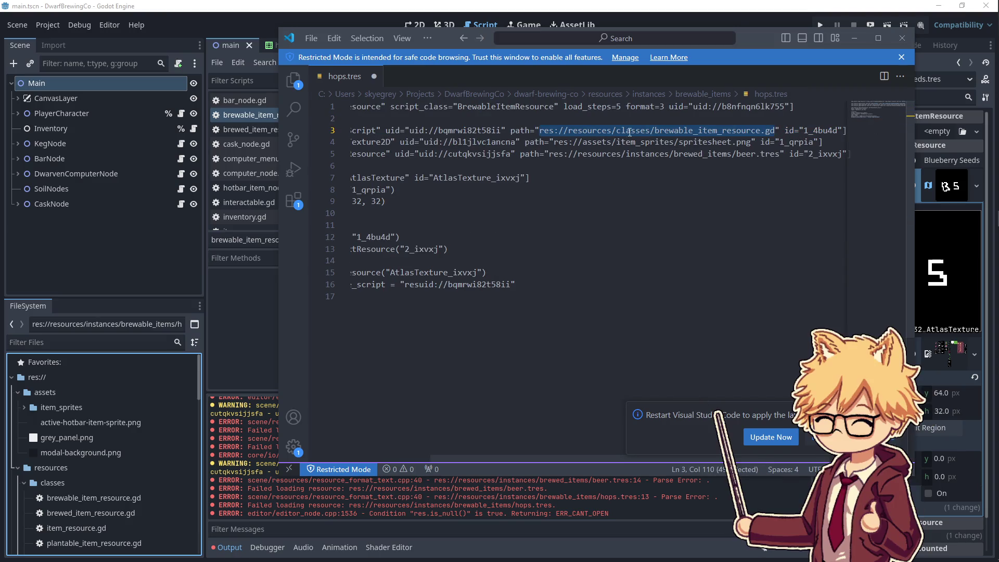
pyautogui.moveTo(499, 130); pyautogui.dragTo(411, 131)
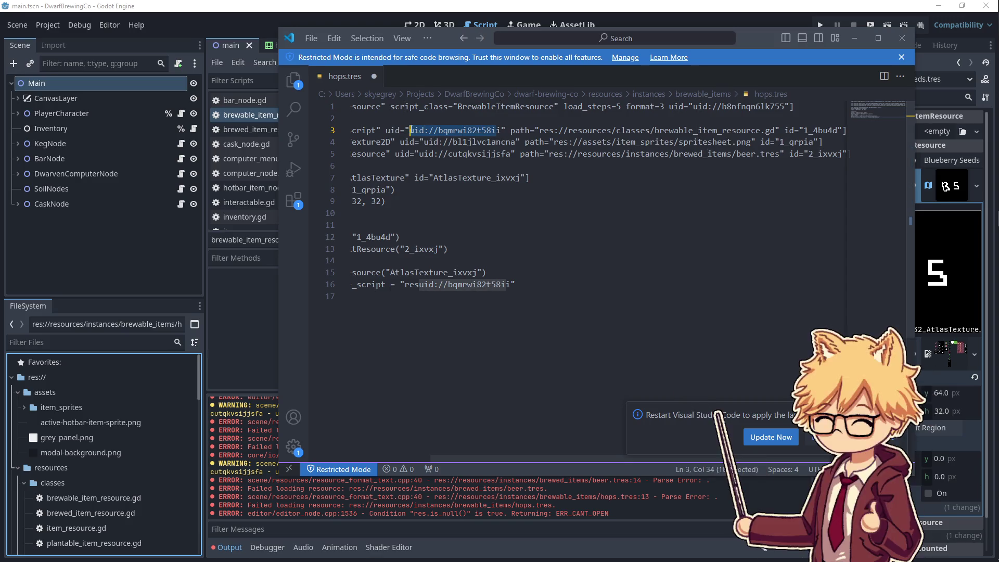
pyautogui.hscroll(-3, 411, 130)
pyautogui.doubleClick(548, 130)
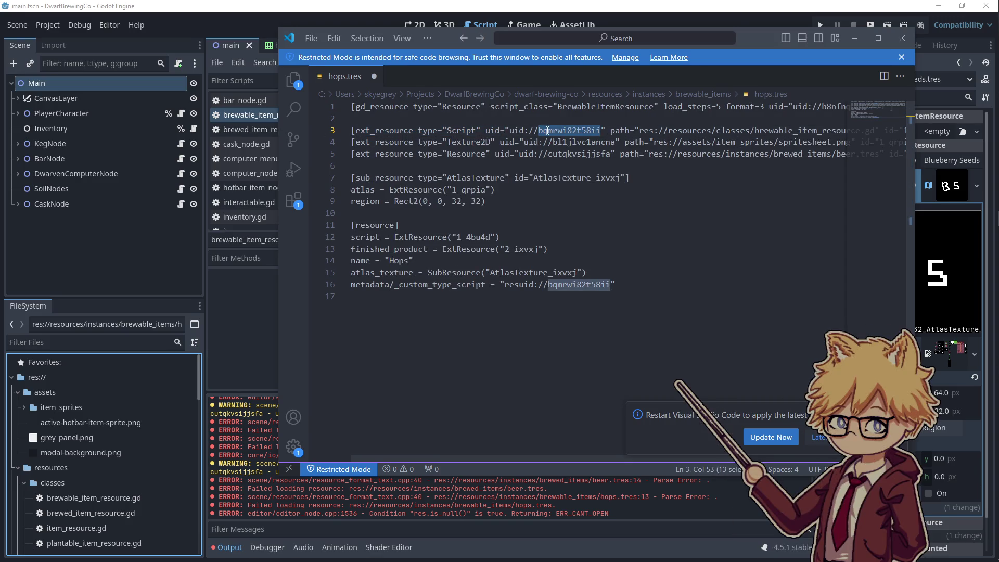
pyautogui.click(558, 154)
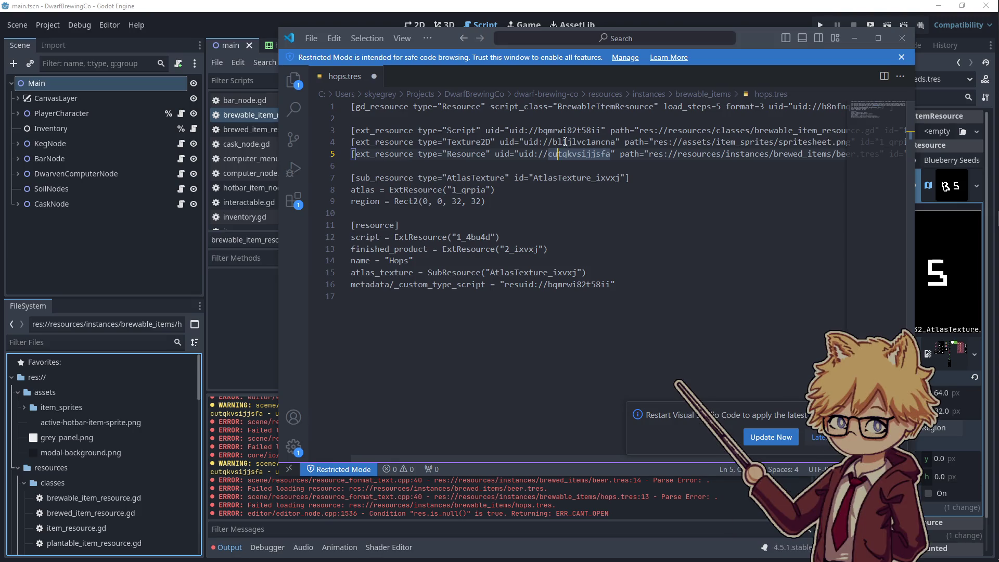
pyautogui.scroll(-3, 113, 500)
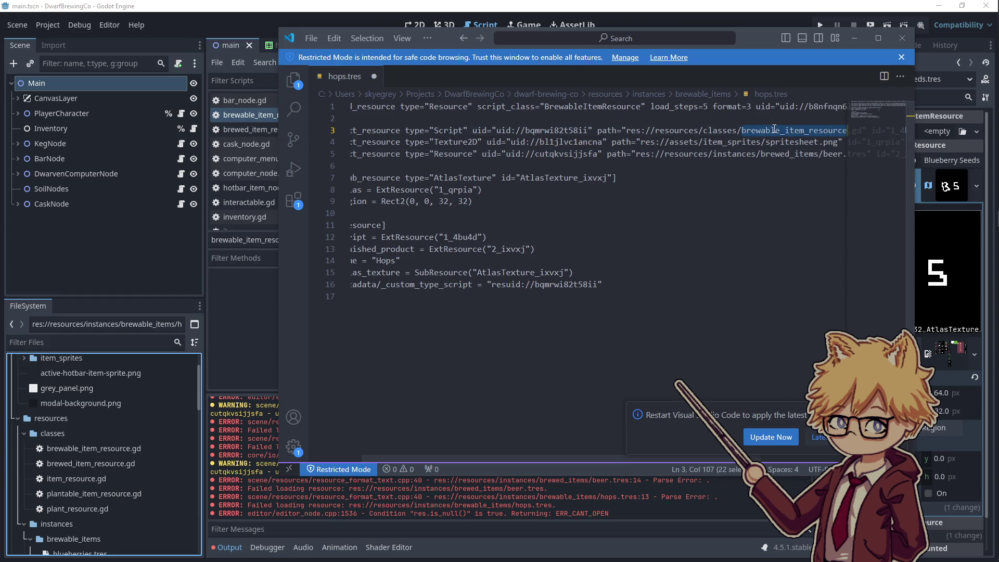
pyautogui.click(469, 213)
pyautogui.click(86, 448)
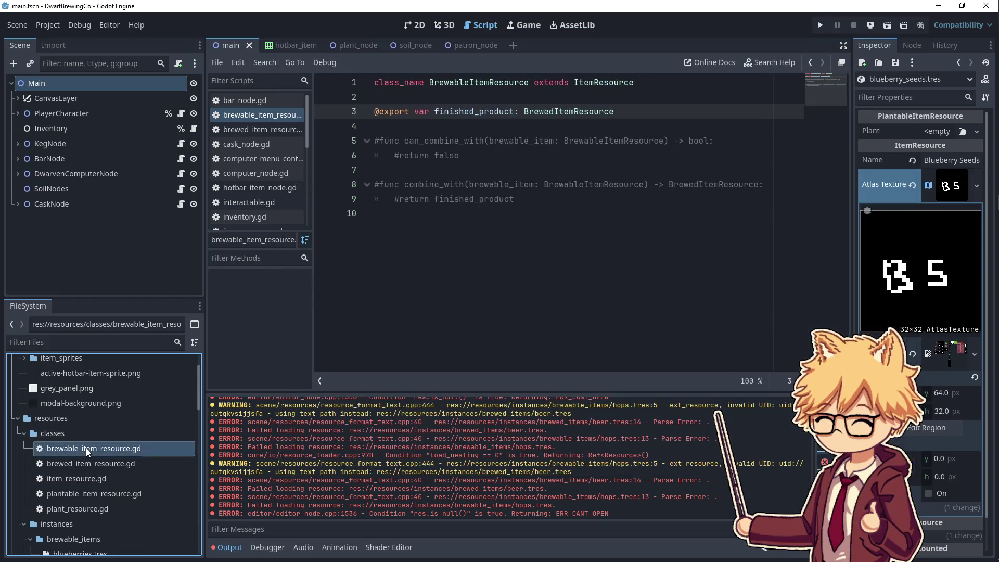
# Inspect the full resource path of brewable_item_resource.gd.
pyautogui.click(894, 128)
pyautogui.moveTo(945, 162); pyautogui.dragTo(986, 164)
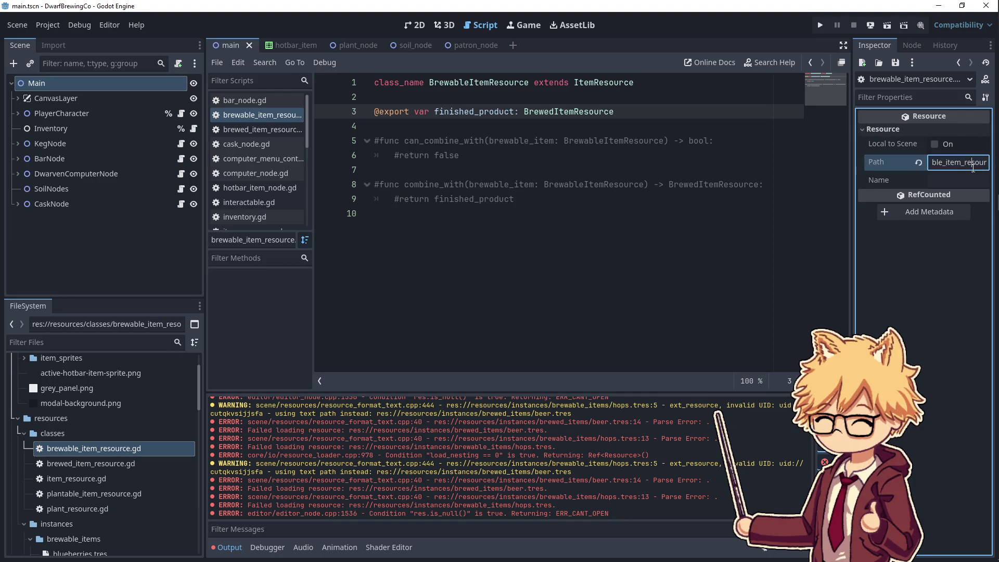
pyautogui.click(458, 214)
# Preload the script by dragging it into the code, compare its uid with hops.tres line 3, then undo.
pyautogui.click(108, 452)
pyautogui.moveTo(108, 452); pyautogui.dragTo(453, 213)
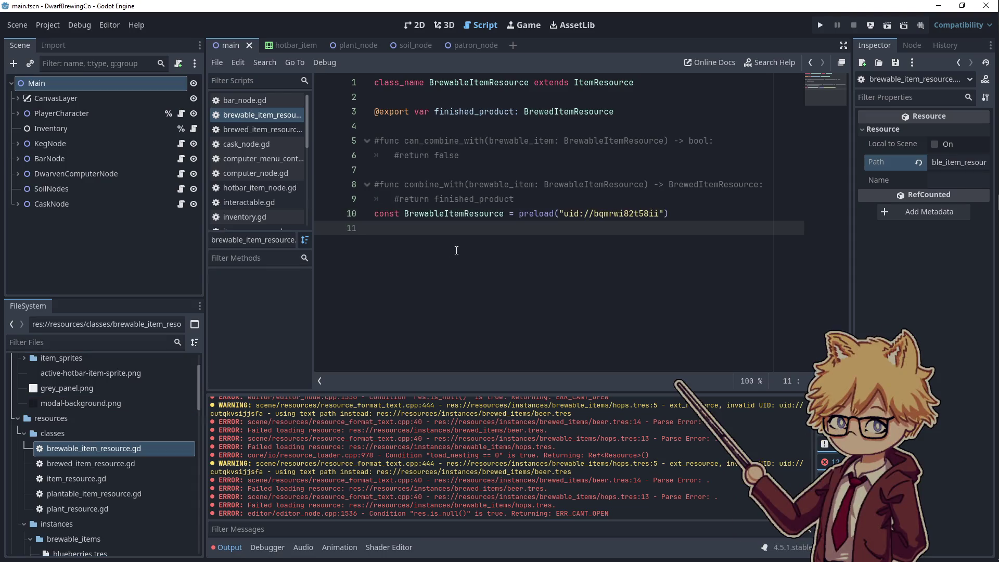
pyautogui.moveTo(564, 214); pyautogui.dragTo(709, 214)
pyautogui.hotkey('alt', 'Tab')
pyautogui.doubleClick(569, 130)
pyautogui.click(600, 130)
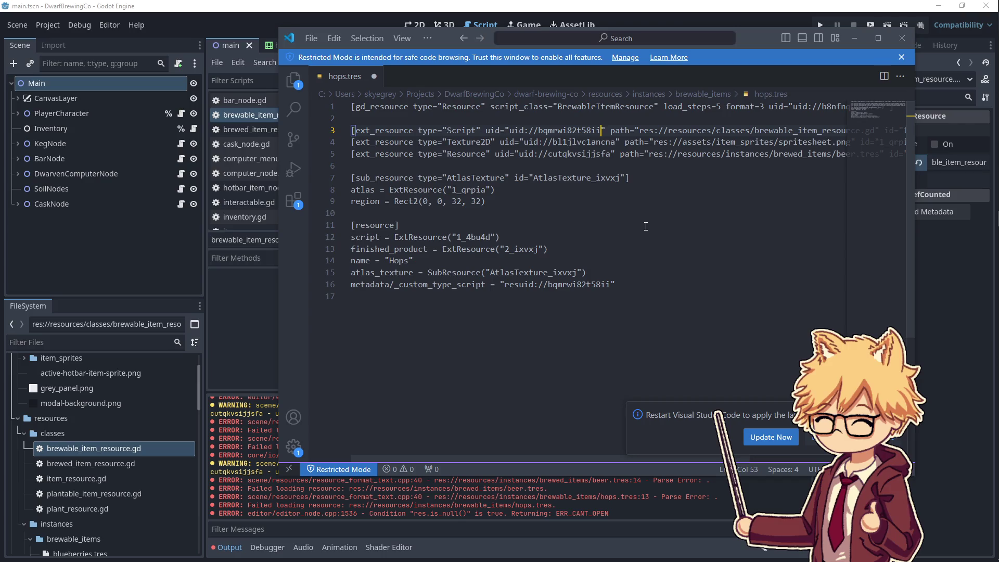
pyautogui.hotkey('alt', 'Tab')
pyautogui.hotkey('ctrl', 'z')
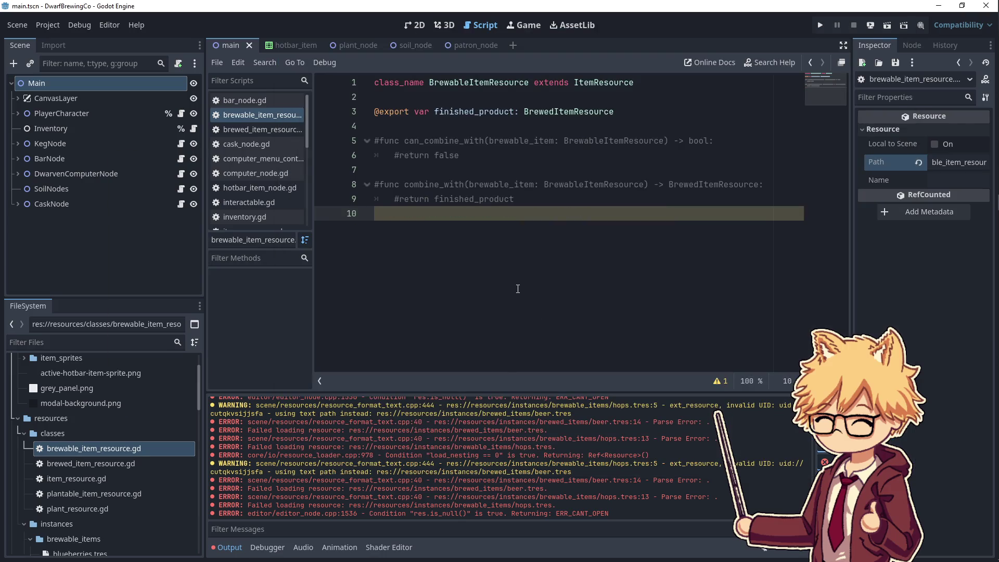
# Save the project and select the new preload error lines in the Output log.
pyautogui.hotkey('ctrl', 's')
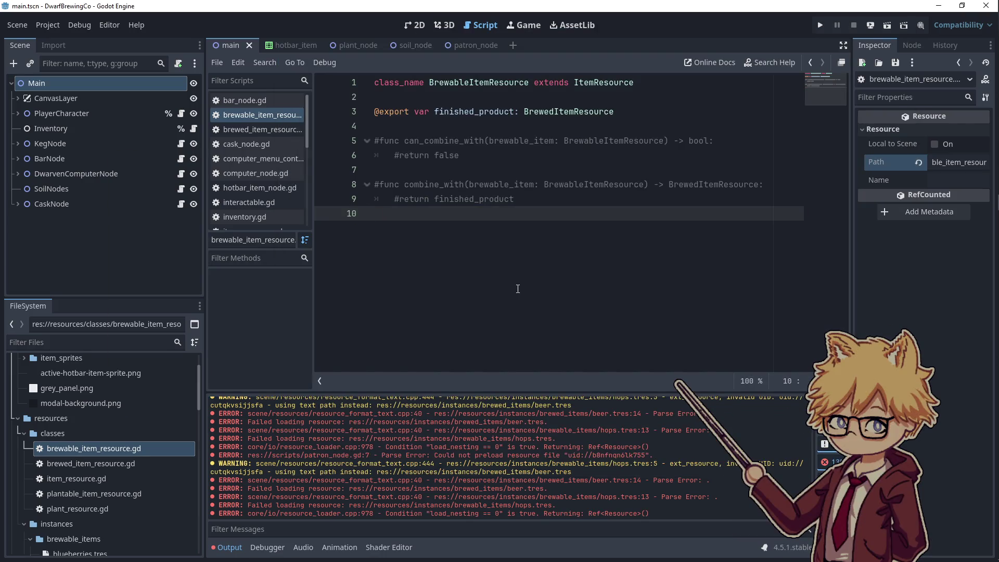
pyautogui.moveTo(645, 509)
pyautogui.mouseDown()
pyautogui.moveTo(468, 438)
pyautogui.moveTo(356, 423)
pyautogui.moveTo(227, 431)
pyautogui.moveTo(248, 423)
pyautogui.mouseUp()
pyautogui.rightClick(250, 423)
# Copy the selected error lines and locate beer.tres in the brewed_items folder.
pyautogui.click(271, 431)
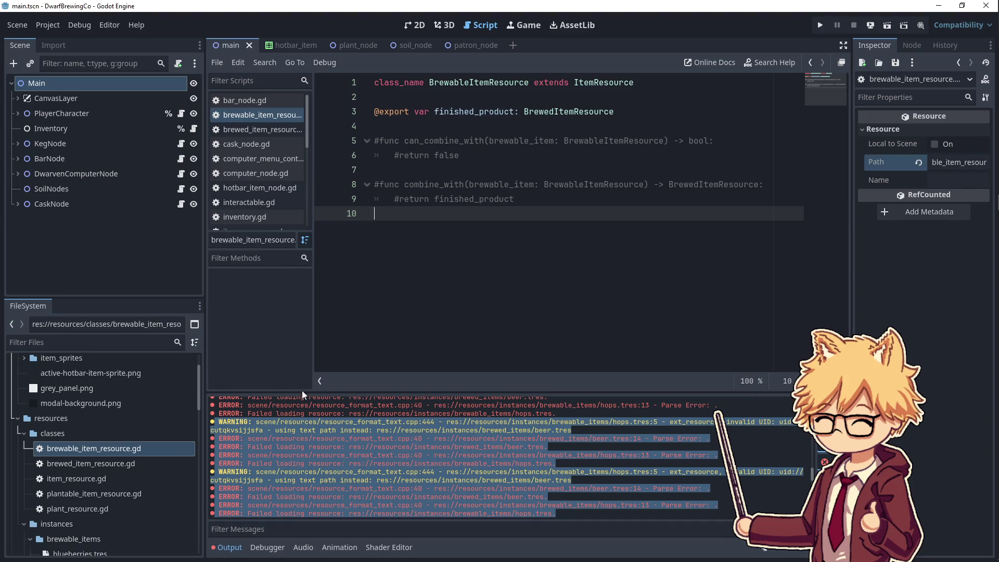
pyautogui.scroll(2, 84, 459)
pyautogui.scroll(-3, 84, 458)
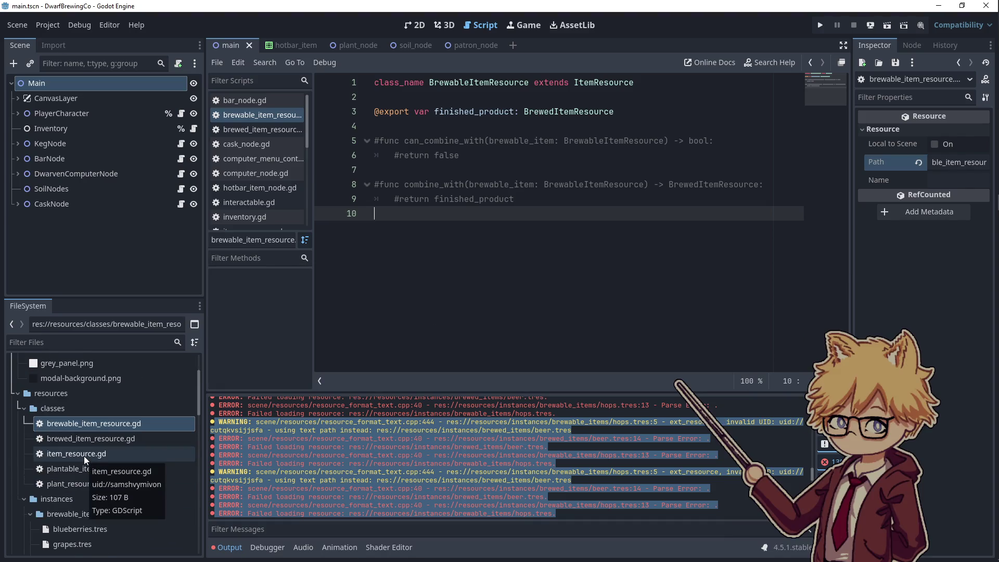
pyautogui.scroll(-5, 84, 461)
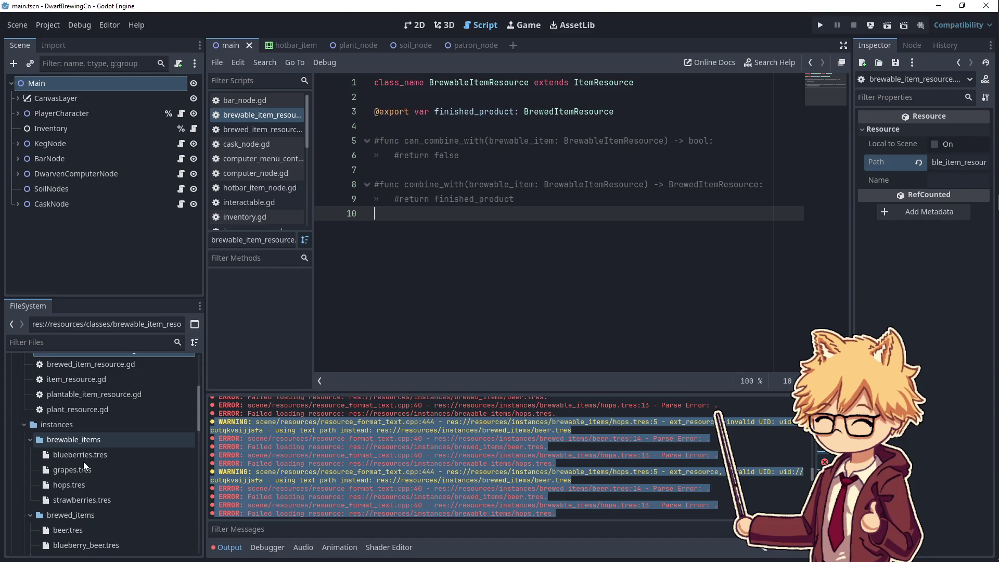
pyautogui.click(84, 455)
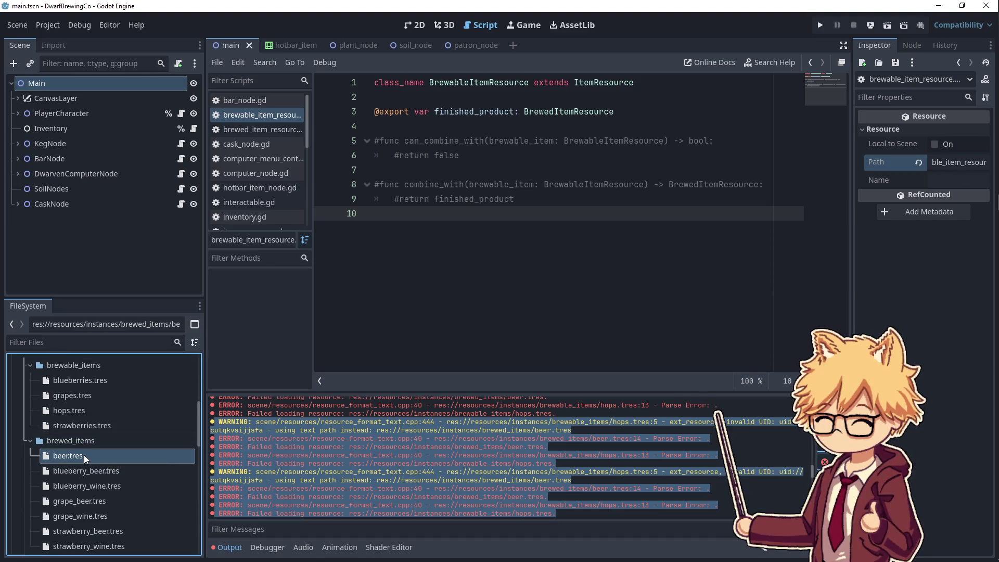
pyautogui.rightClick(83, 455)
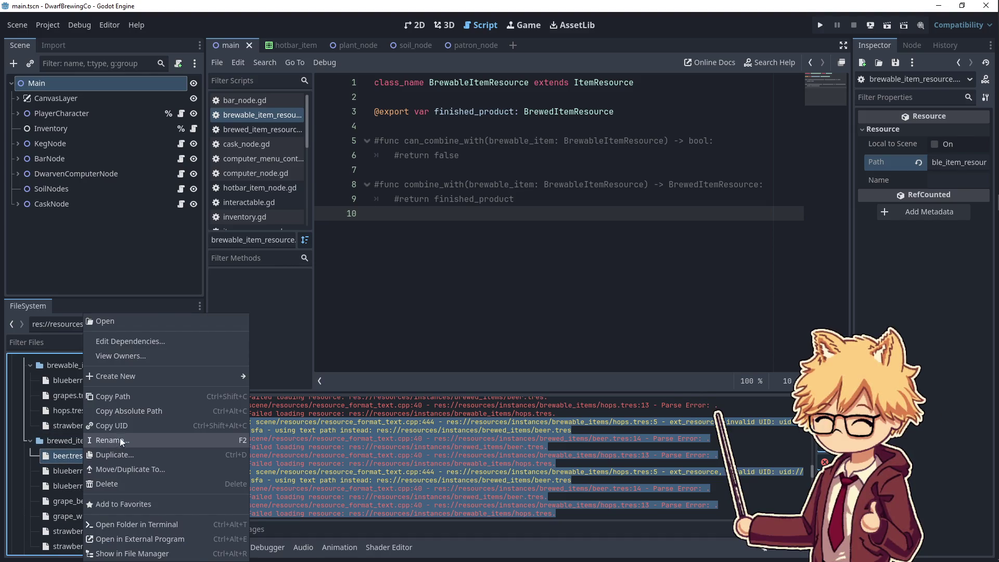
# Open beer.tres externally in Visual Studio Code.
pyautogui.click(133, 540)
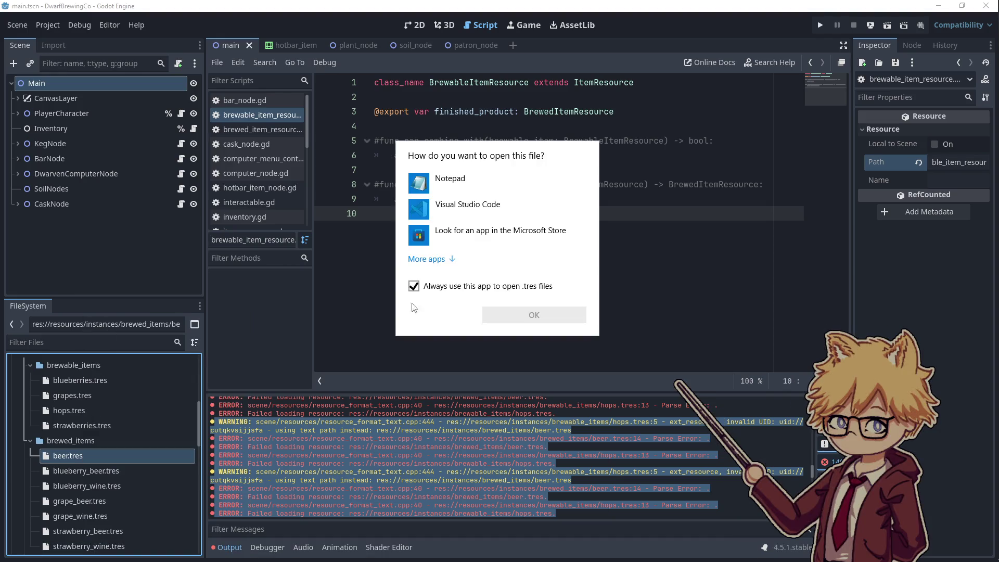
pyautogui.click(505, 208)
pyautogui.click(511, 314)
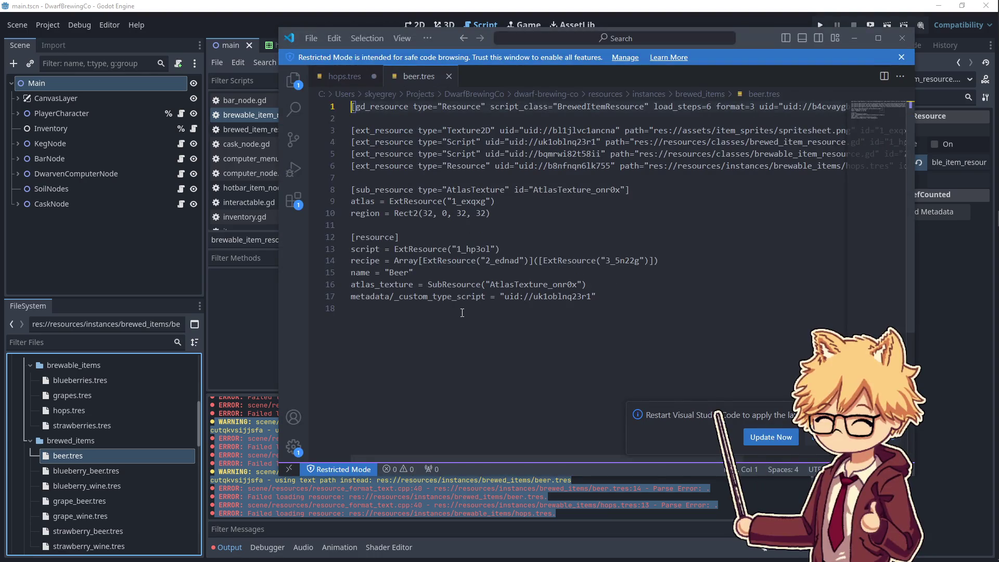
# Delete the line-14 recipe = Array entry from beer.tres and minimize Visual Studio Code.
pyautogui.click(542, 261)
pyautogui.click(424, 272)
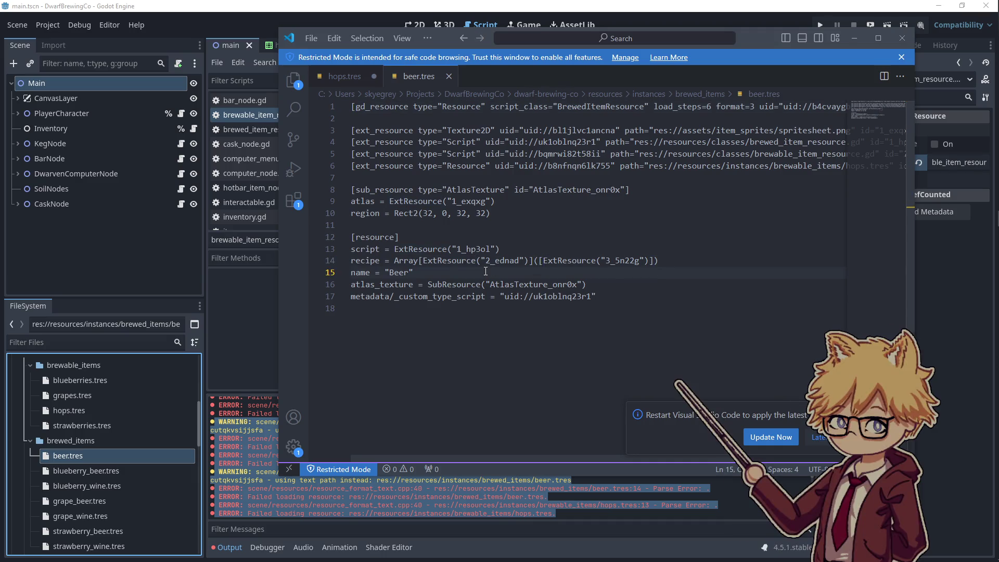
pyautogui.click(420, 260)
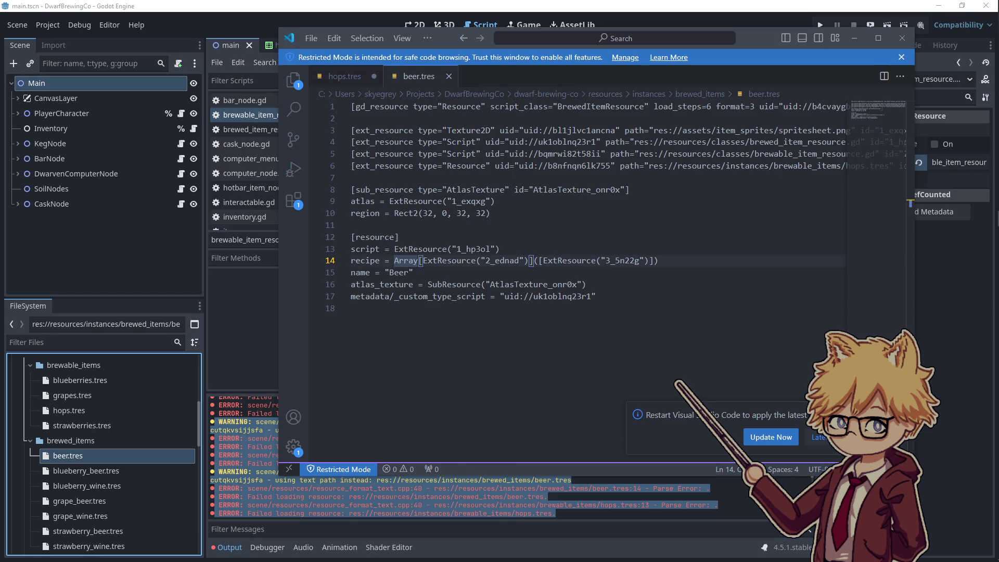
pyautogui.moveTo(658, 260); pyautogui.dragTo(344, 262)
pyautogui.click(560, 269)
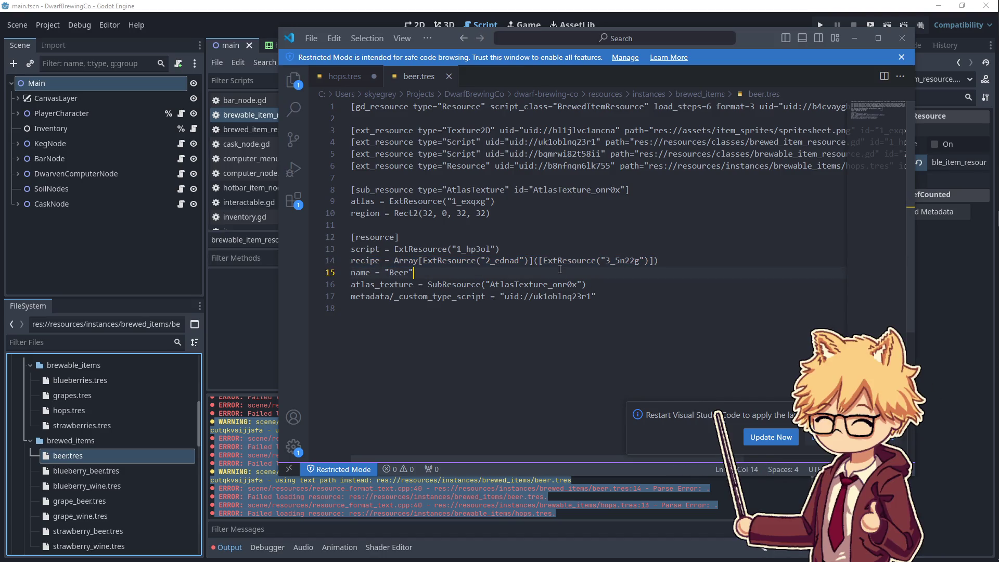
pyautogui.hotkey('ctrl', 'a')
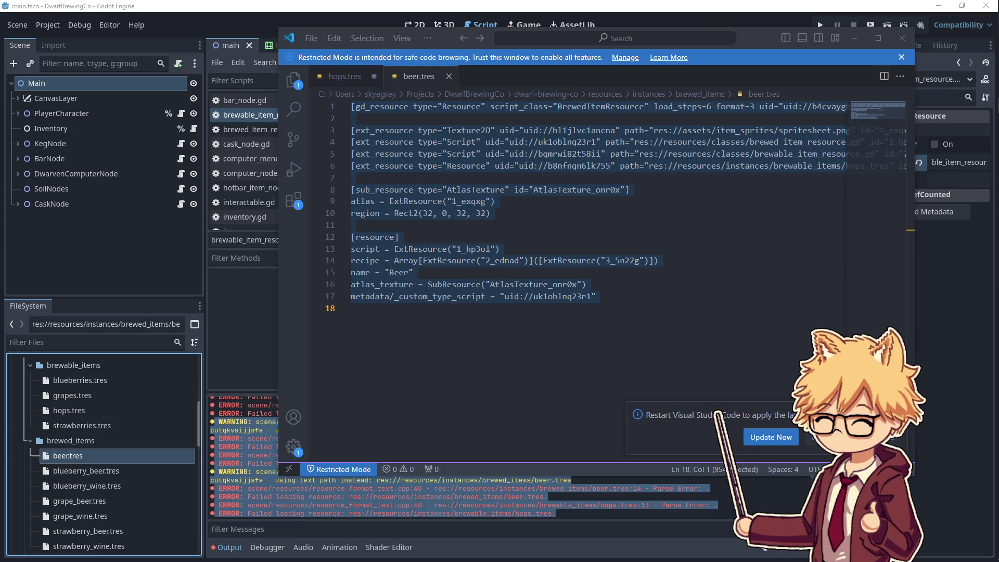
pyautogui.moveTo(660, 260); pyautogui.dragTo(312, 266)
pyautogui.press('BackSpace')
pyautogui.press('BackSpace')
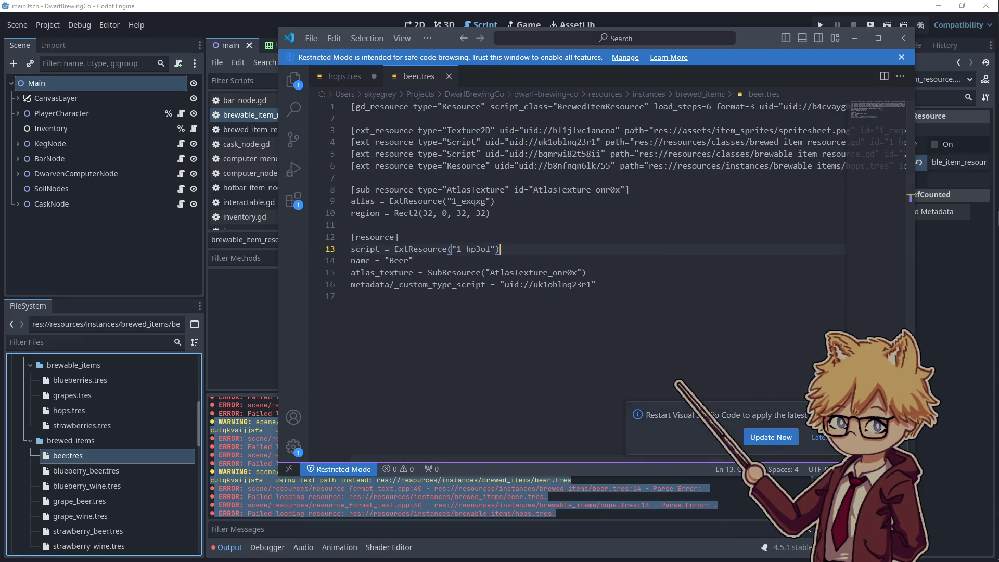
pyautogui.press('Up')
pyautogui.press('Up')
pyautogui.press('Up')
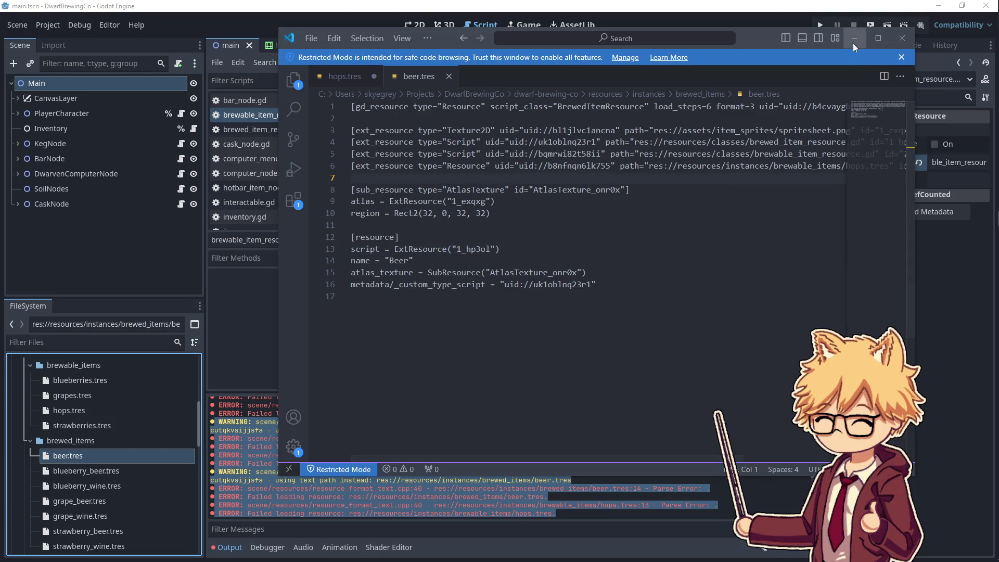
pyautogui.click(853, 41)
pyautogui.doubleClick(93, 458)
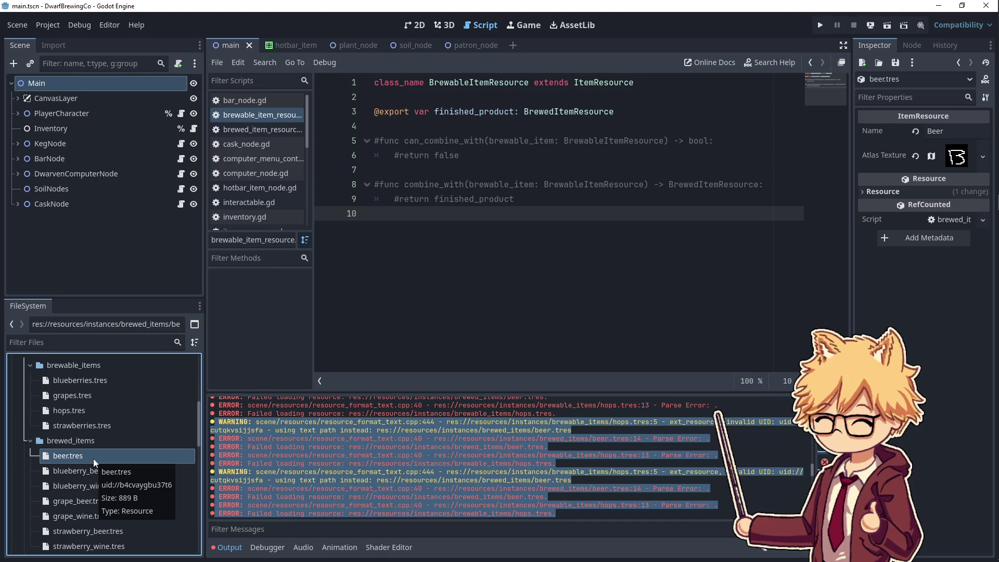
# Inspect beer.tres, blueberry_beer.tres and blueberry_wine.tres in the Inspector.
pyautogui.click(566, 293)
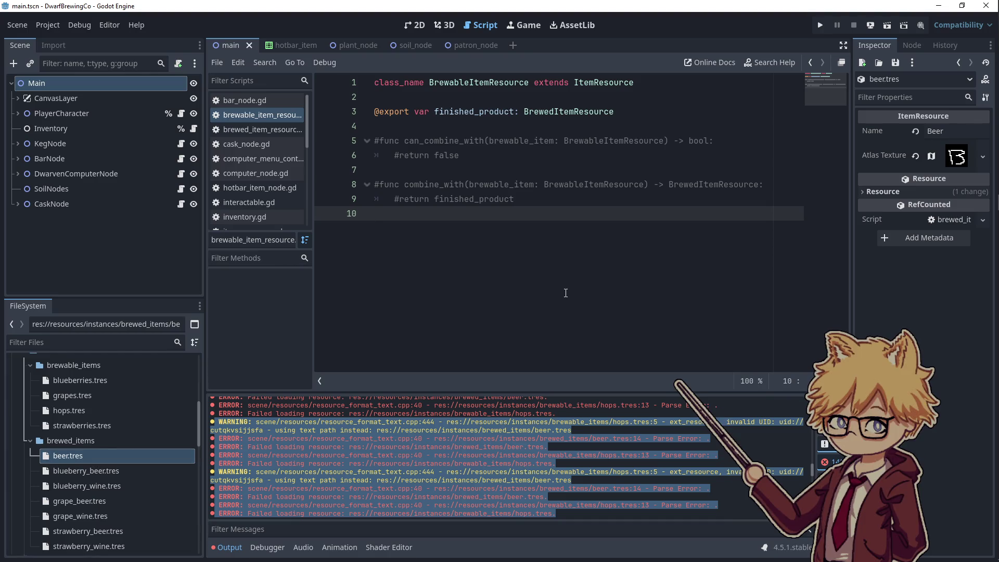
pyautogui.click(105, 475)
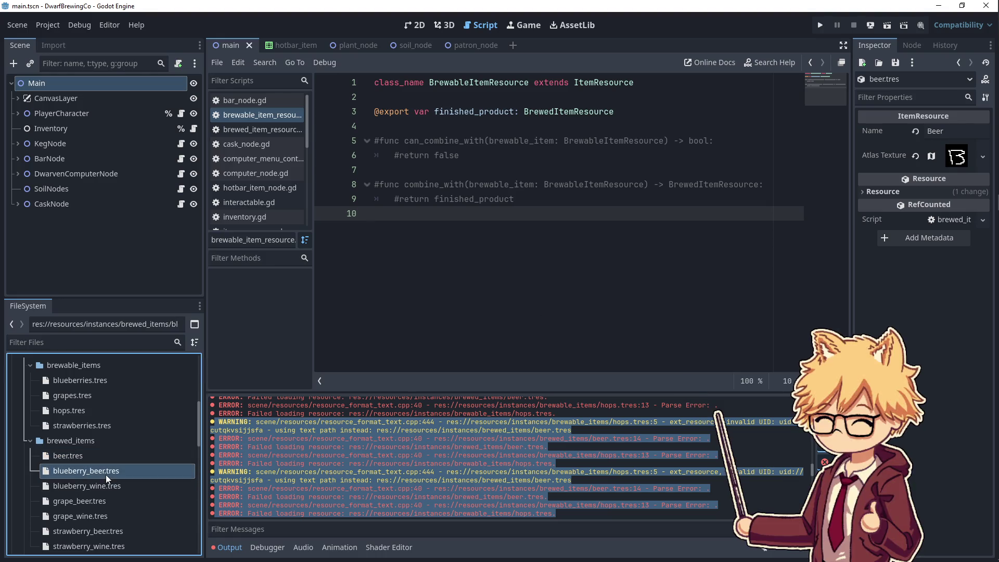
pyautogui.click(100, 491)
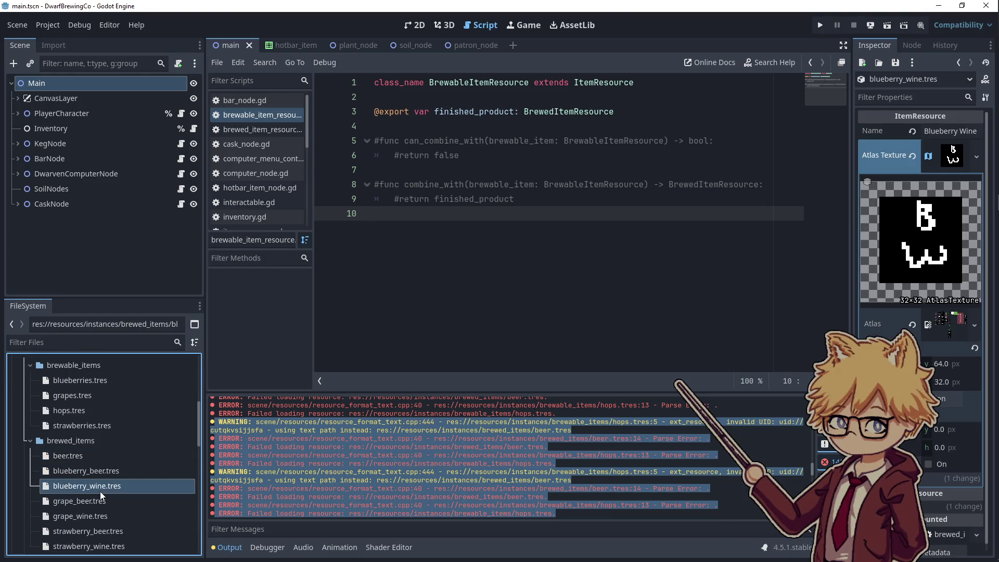
pyautogui.click(95, 504)
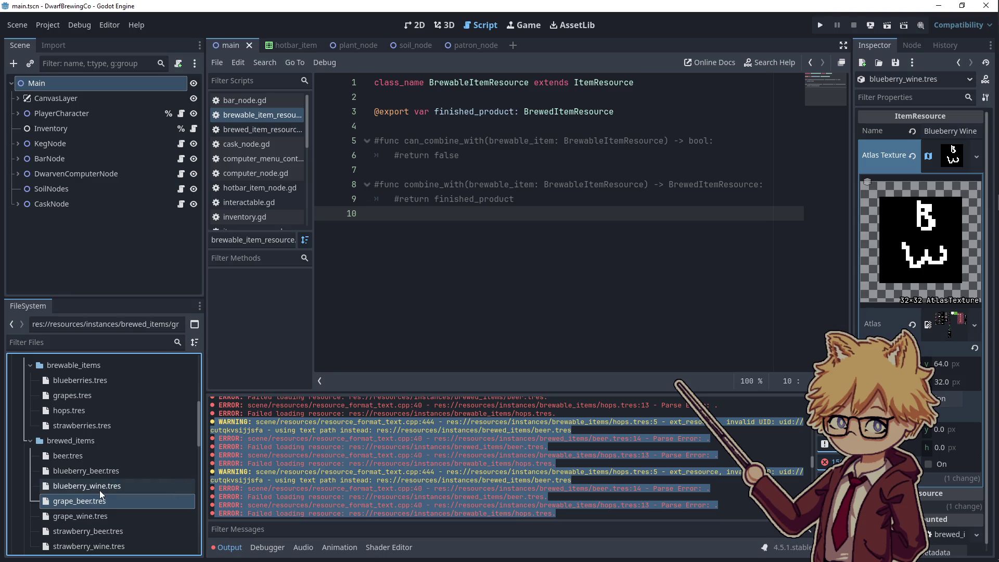
pyautogui.scroll(-3, 106, 482)
pyautogui.scroll(5, 106, 482)
# Inspect hops.tres and hops_plant.tres, whose finished product is hops.tres.
pyautogui.click(93, 456)
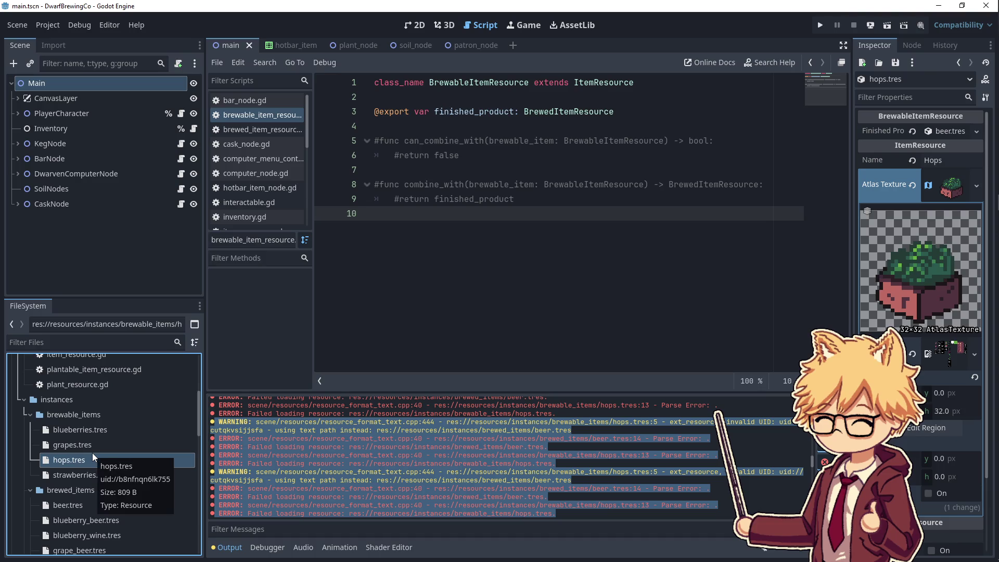
pyautogui.click(683, 259)
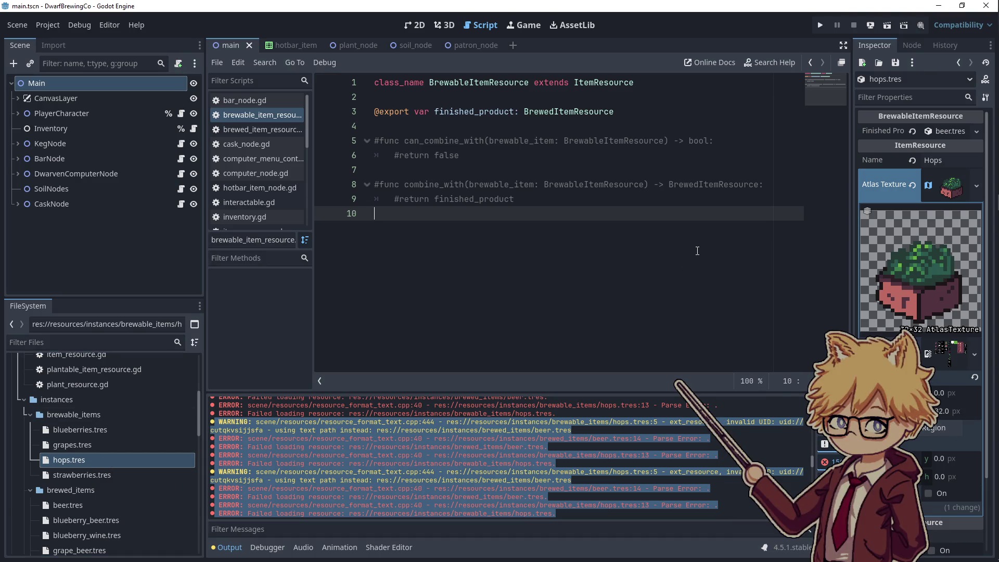
pyautogui.scroll(-8, 121, 483)
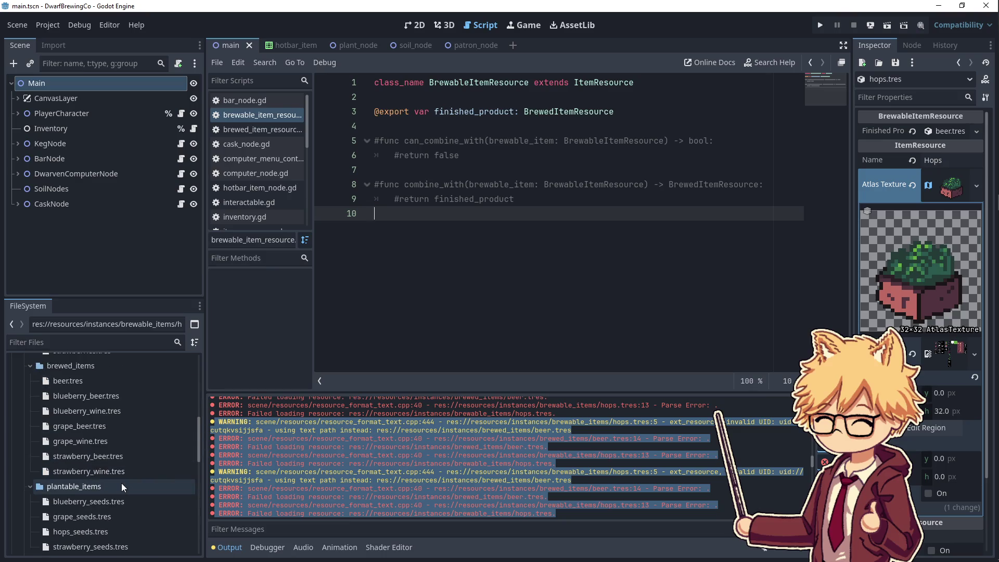
pyautogui.click(103, 484)
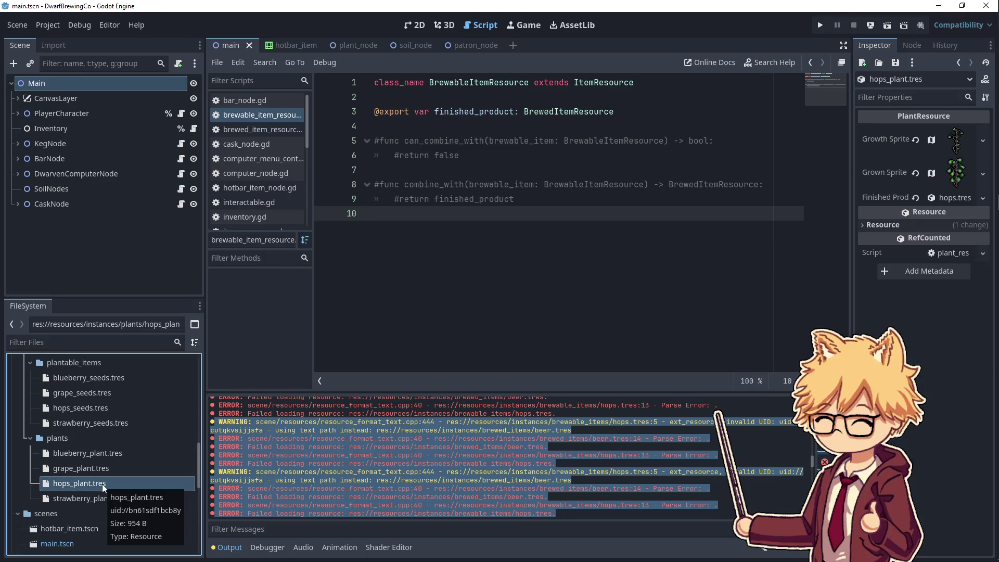
pyautogui.scroll(5, 108, 462)
pyautogui.scroll(5, 108, 463)
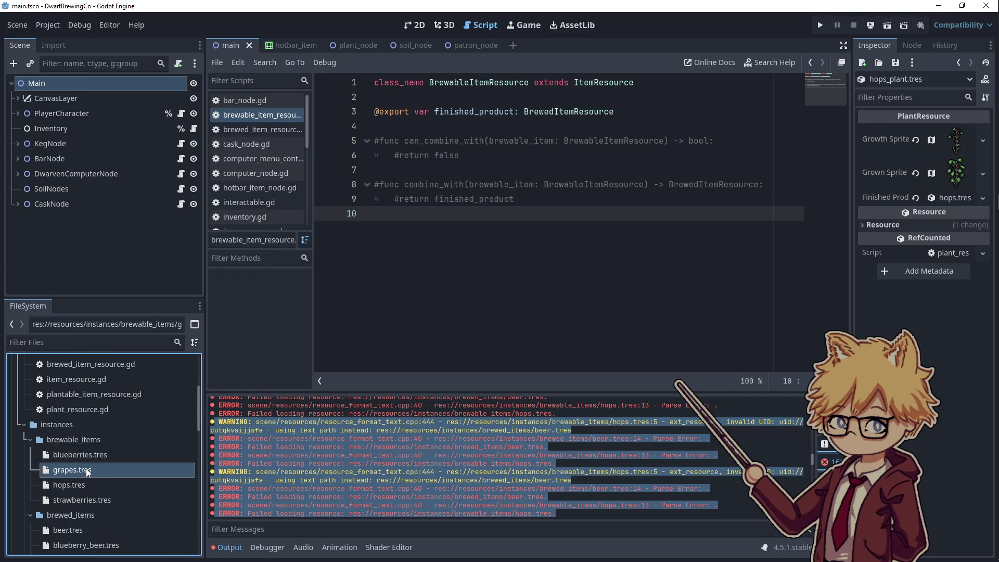
pyautogui.rightClick(86, 470)
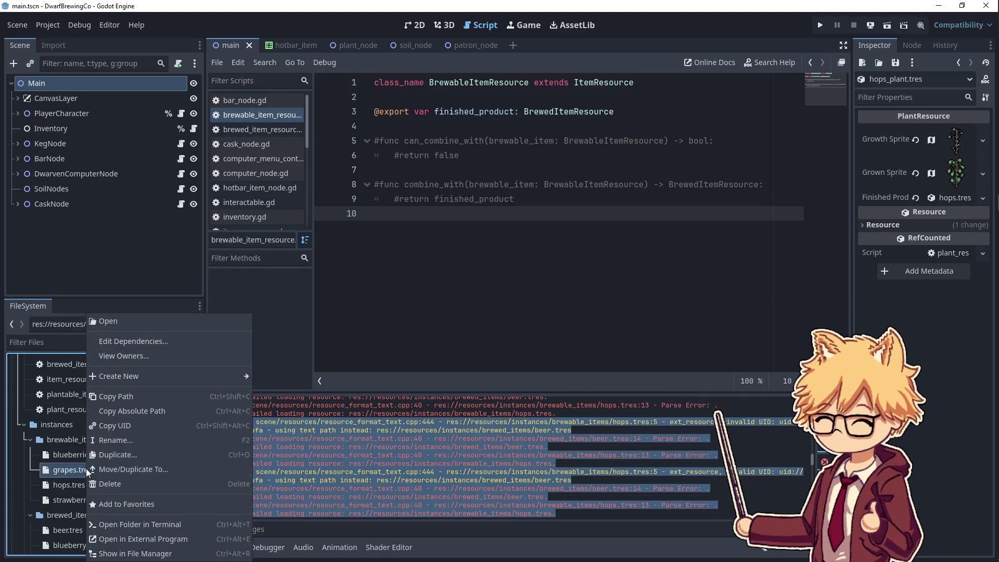
# Reveal grapes.tres in File Explorer and open it with Visual Studio Code.
pyautogui.click(135, 553)
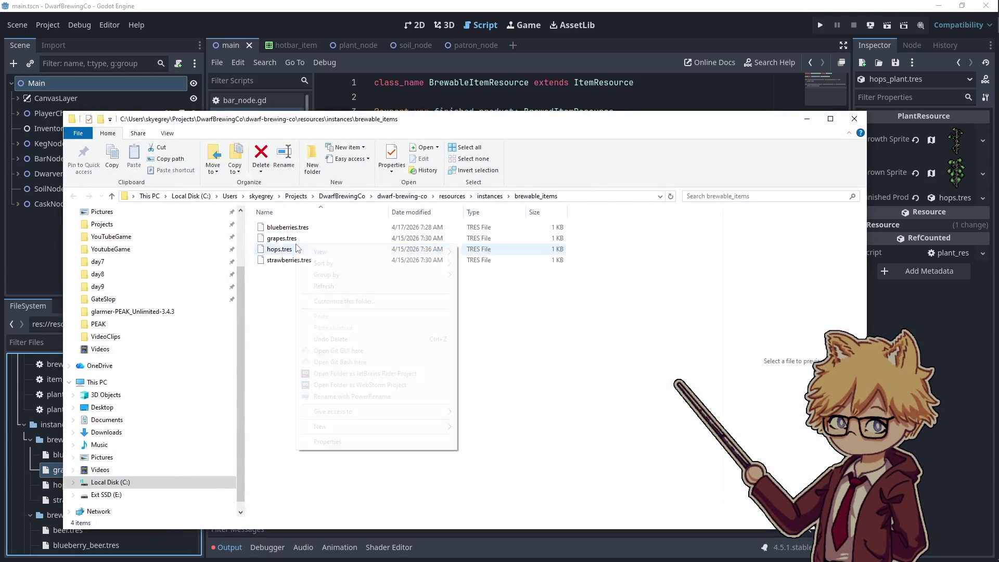
pyautogui.rightClick(295, 238)
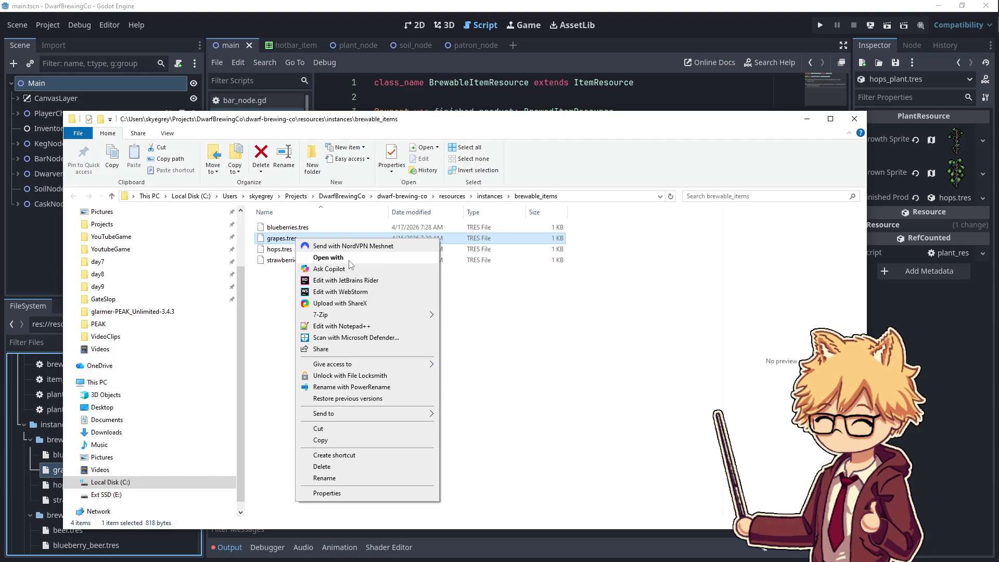
pyautogui.click(350, 258)
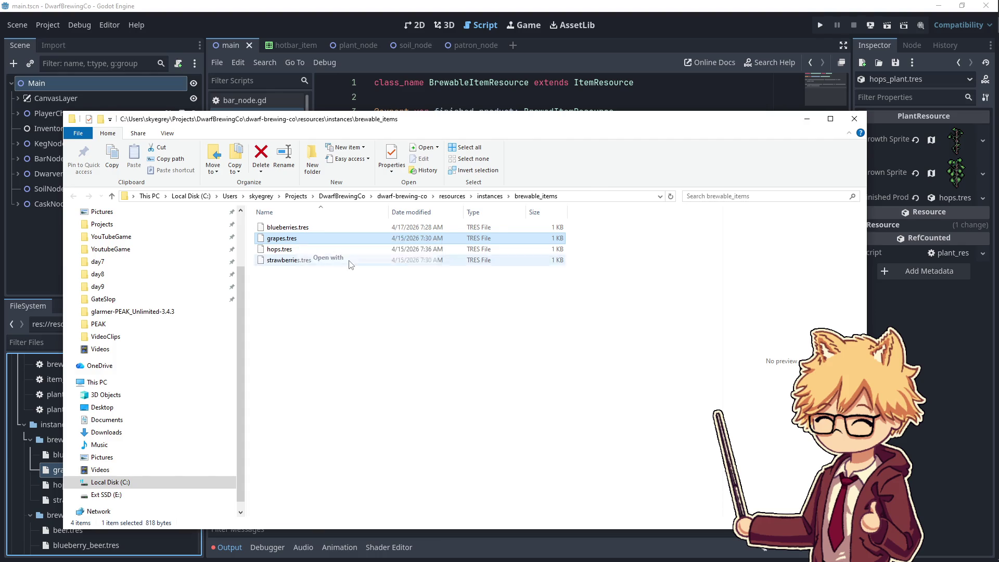
pyautogui.click(425, 204)
pyautogui.click(526, 311)
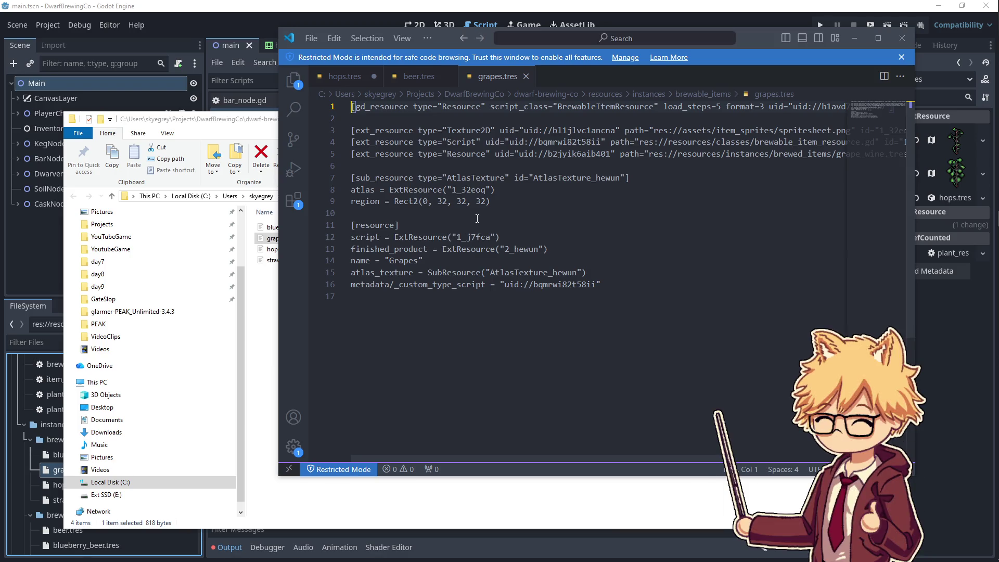
# Place the caret on grapes.tres's finished_product line and return to Godot.
pyautogui.click(483, 262)
pyautogui.hotkey('alt', 'Tab')
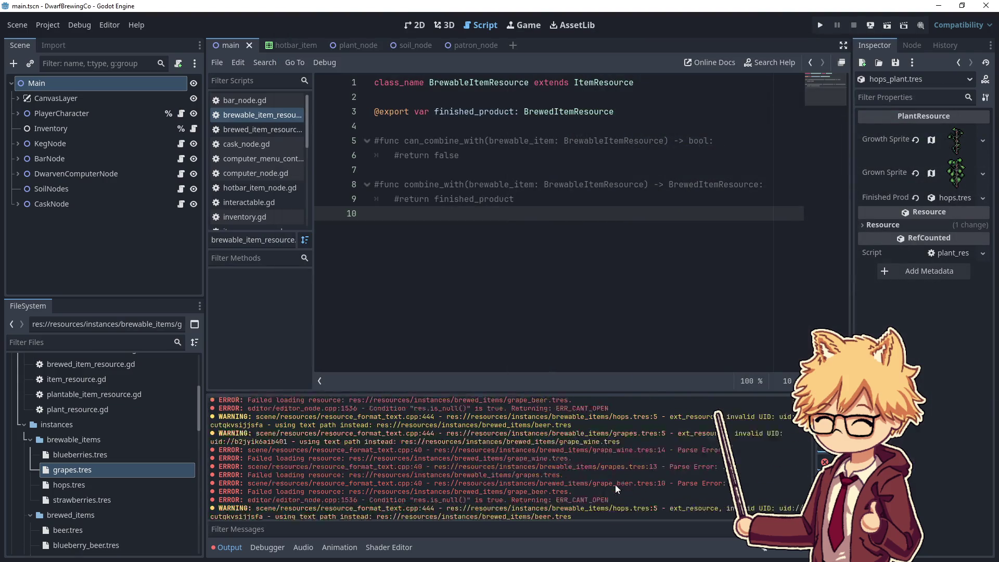
# Select grape_plant.tres and highlight the grape_wine mentions in its load errors.
pyautogui.scroll(-10, 108, 467)
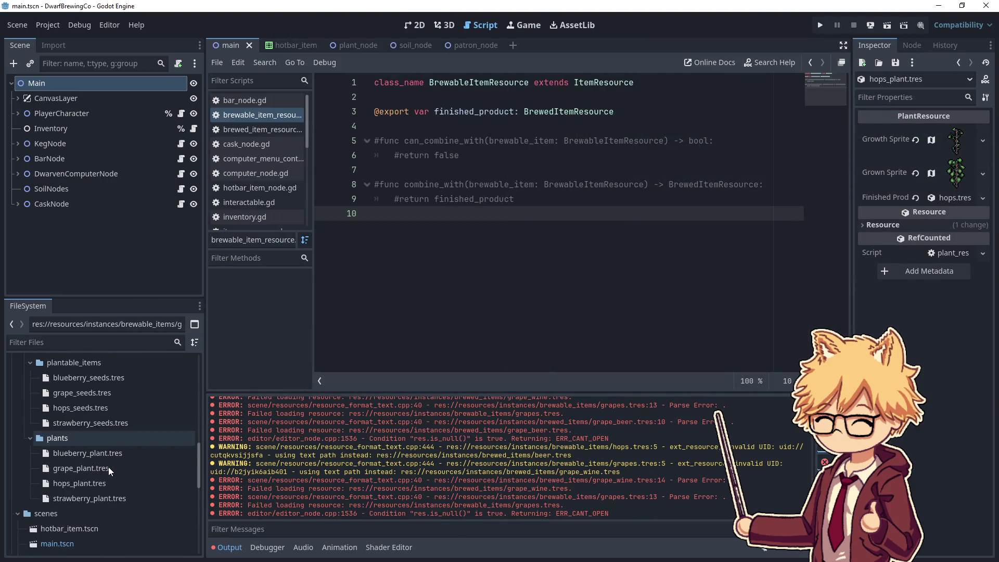
pyautogui.click(79, 440)
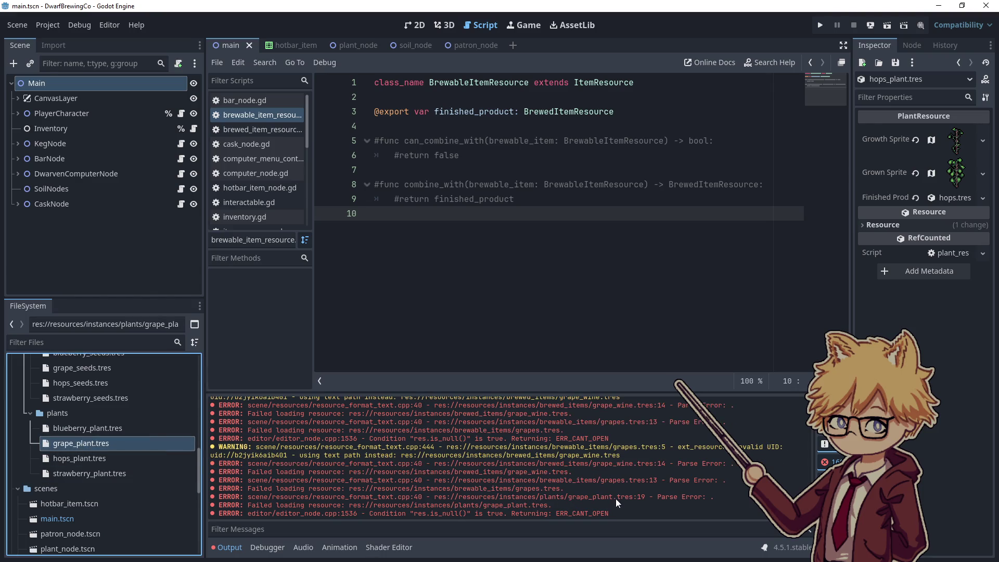
pyautogui.doubleClick(619, 464)
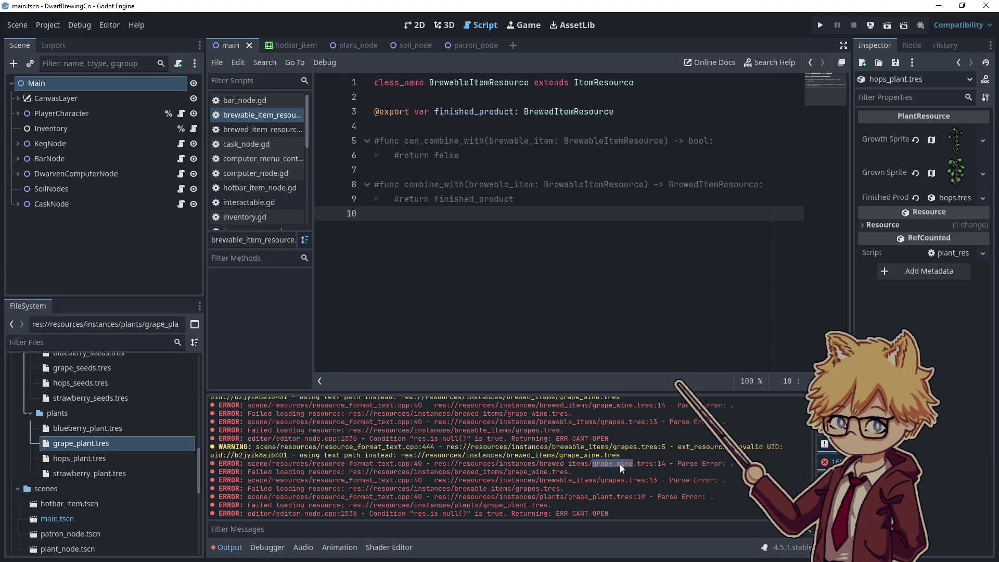
pyautogui.doubleClick(528, 472)
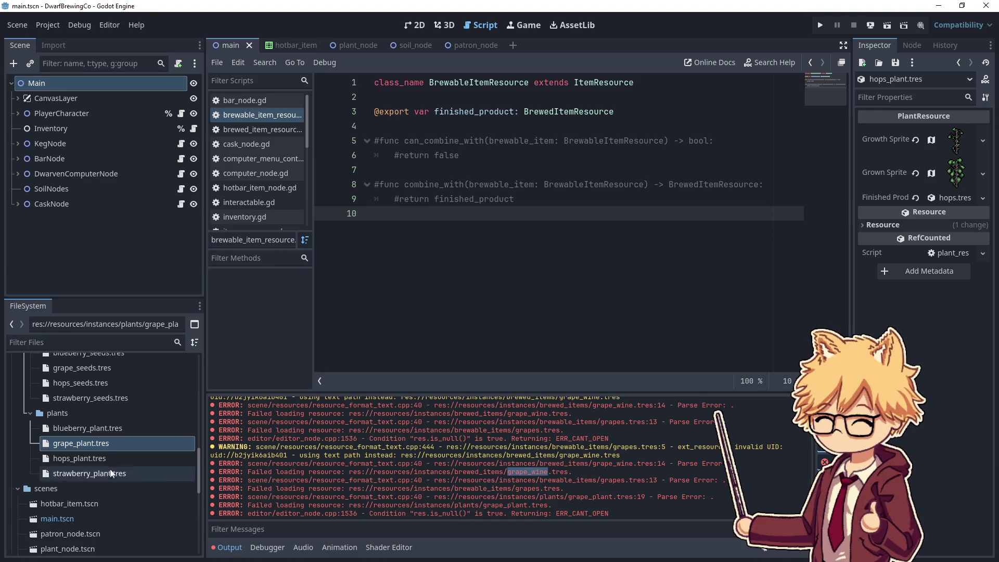
pyautogui.scroll(5, 113, 465)
# Check grape_wine.tres and grapes.tres for load errors, then return to Visual Studio Code.
pyautogui.click(87, 518)
pyautogui.moveTo(87, 517)
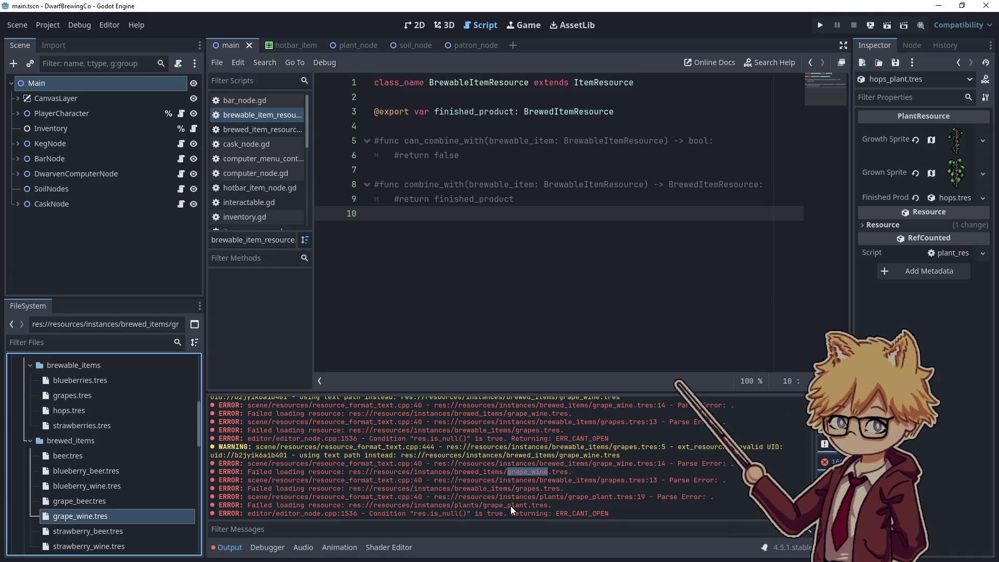
pyautogui.click(63, 519)
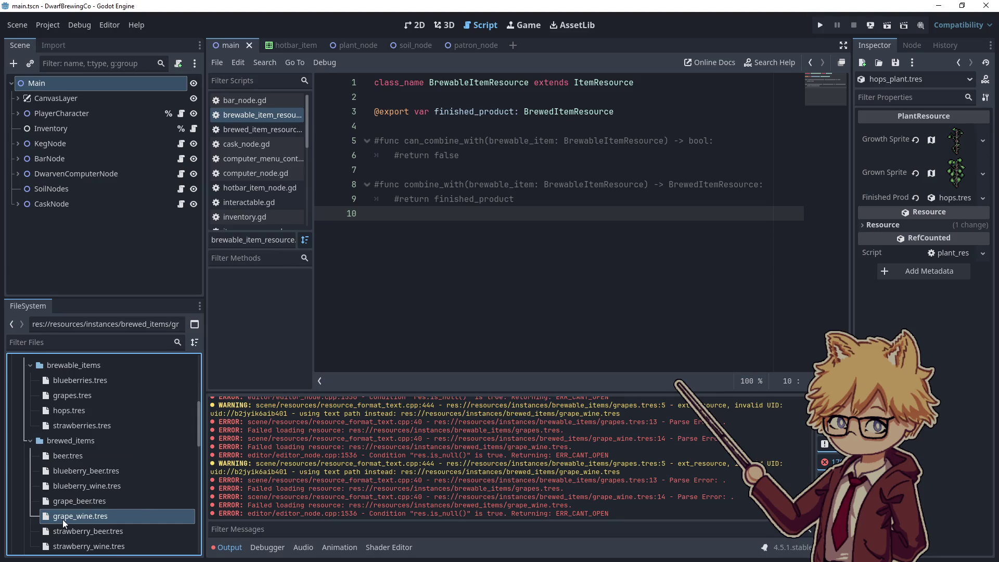
pyautogui.scroll(1, 74, 487)
pyautogui.click(68, 420)
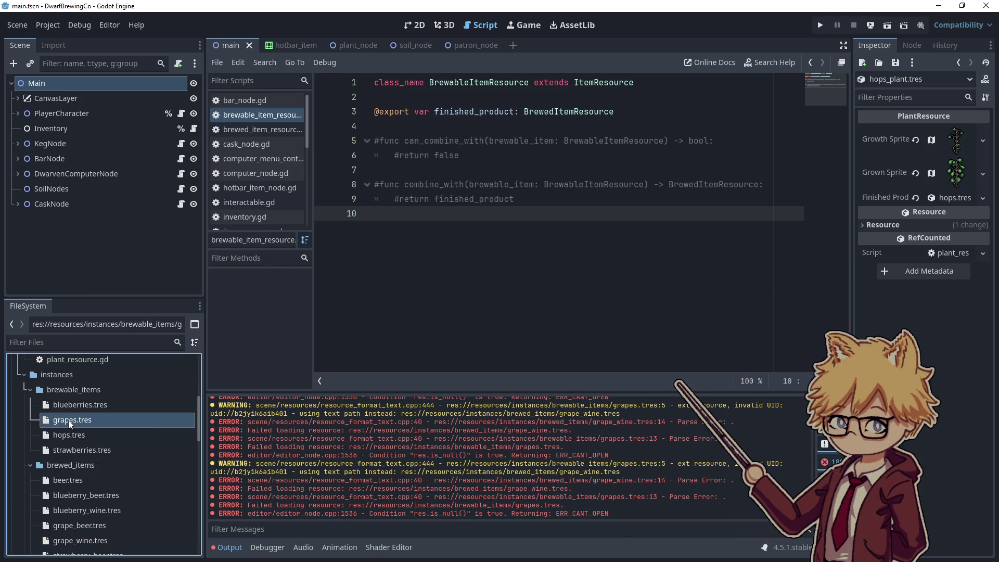
pyautogui.click(81, 540)
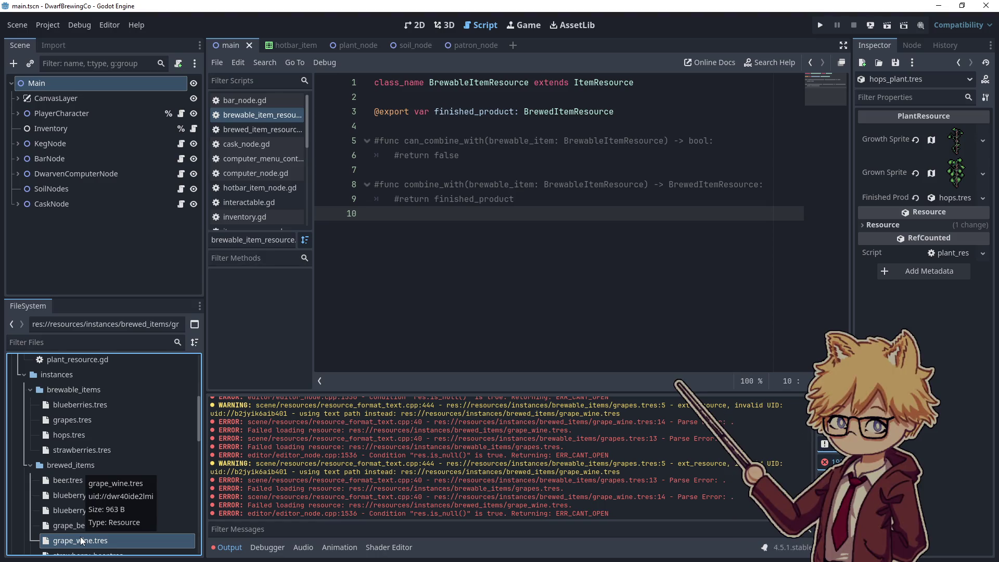
pyautogui.rightClick(82, 541)
pyautogui.click(134, 504)
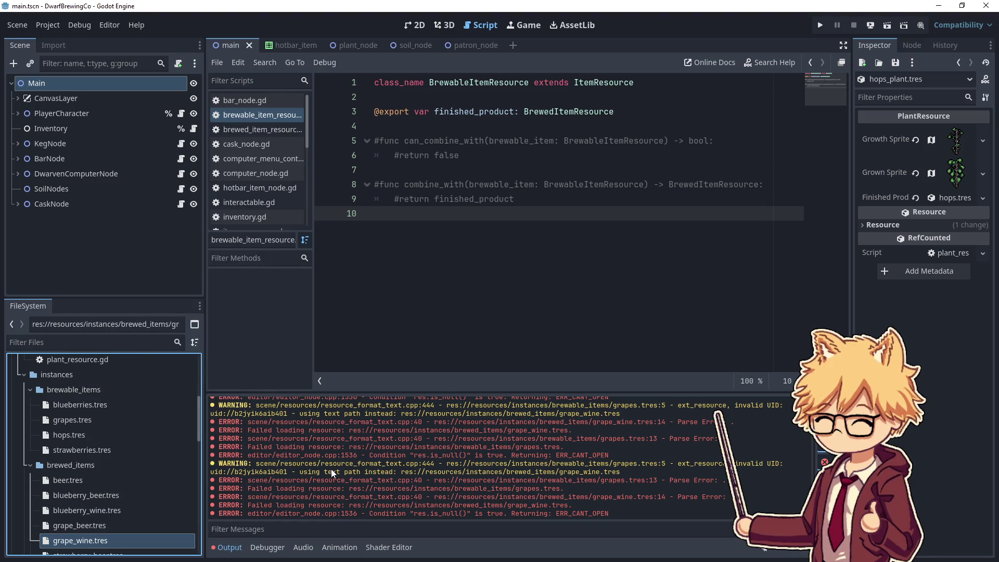
pyautogui.hotkey('alt', 'Tab')
# Compare beer.tres against grapes.tres in VS Code, then return to Godot's FileSystem dock.
pyautogui.click(376, 245)
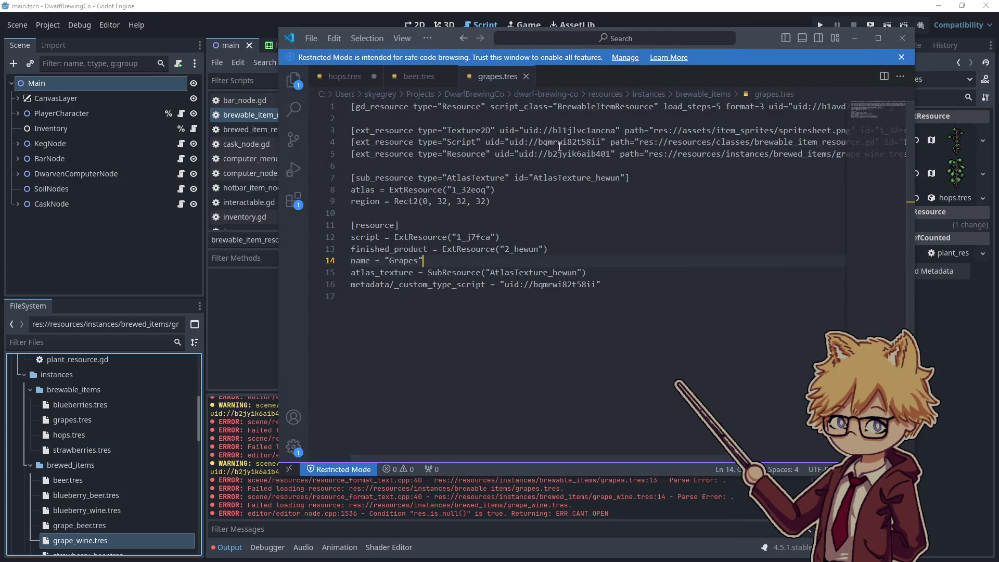
pyautogui.click(416, 77)
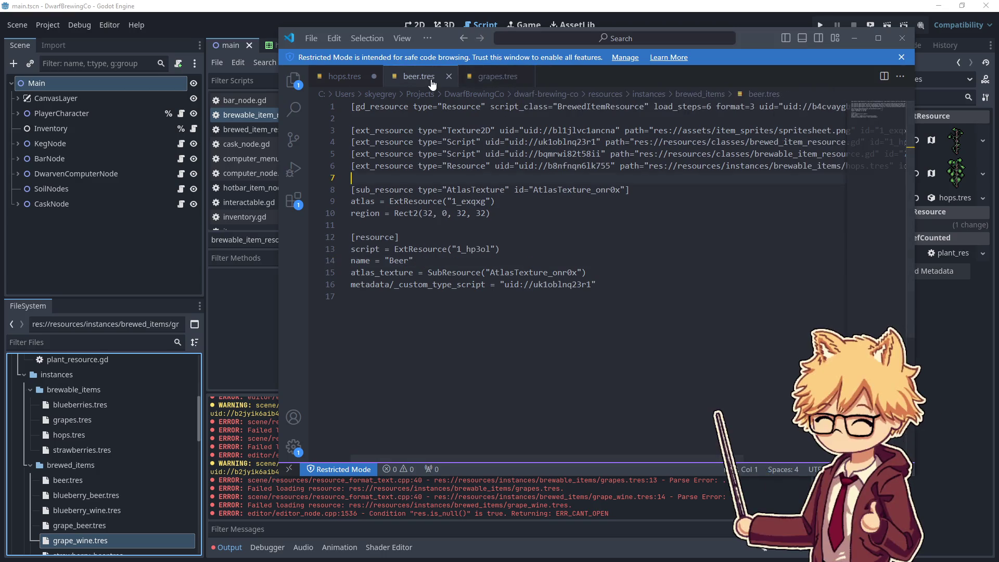
pyautogui.click(489, 76)
pyautogui.click(412, 78)
pyautogui.click(85, 423)
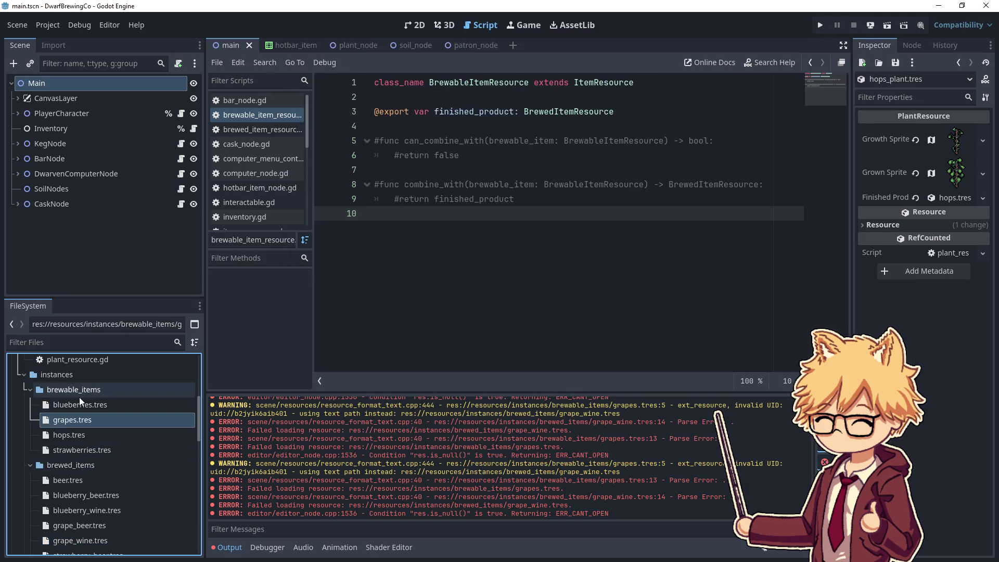
pyautogui.scroll(-3, 76, 442)
# Inspect beer, blueberry_beer, blueberry_wine and grape_beer, then reveal grape_beer.tres in the file manager.
pyautogui.click(77, 433)
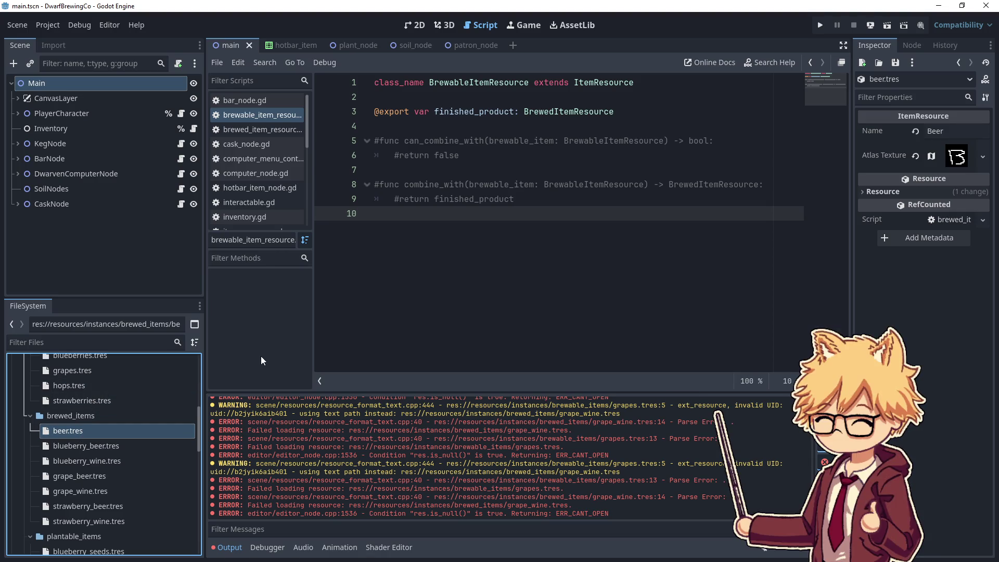
pyautogui.click(145, 449)
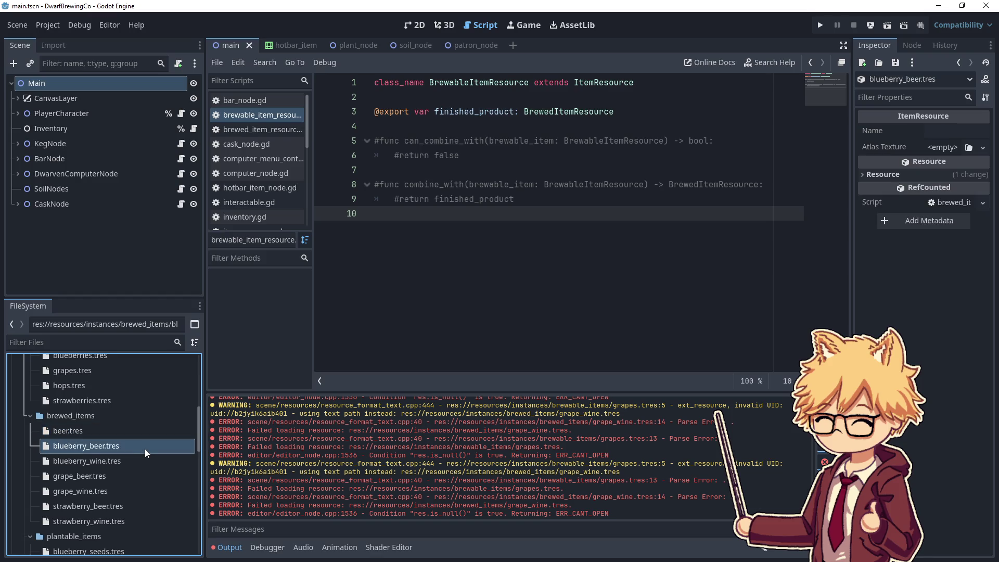
pyautogui.click(126, 464)
pyautogui.click(118, 479)
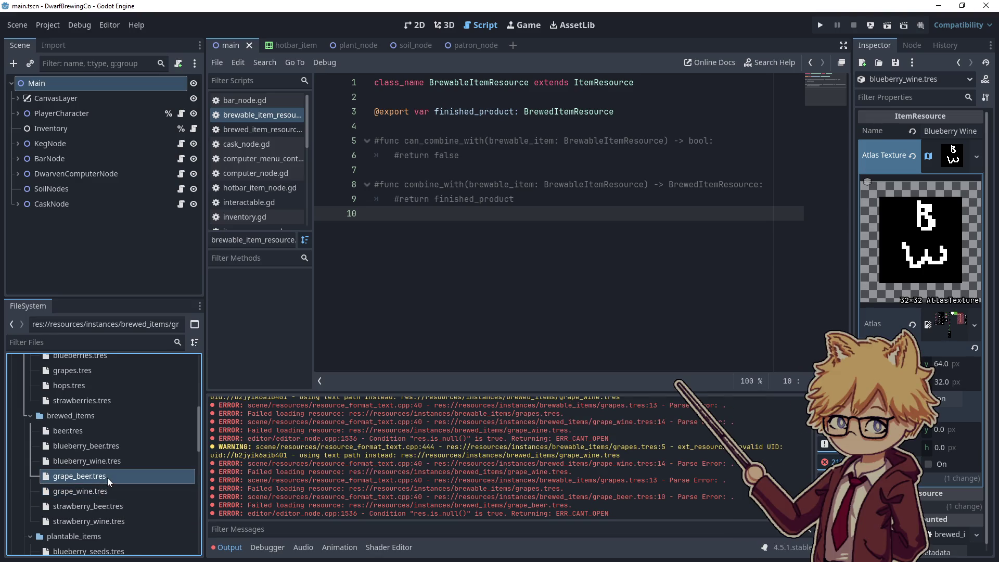
pyautogui.rightClick(108, 478)
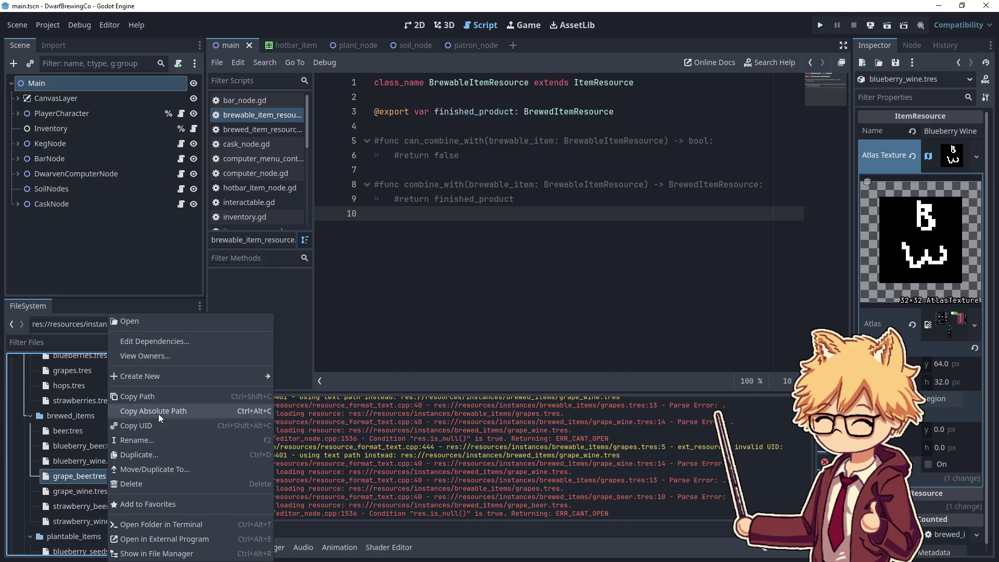
pyautogui.click(155, 554)
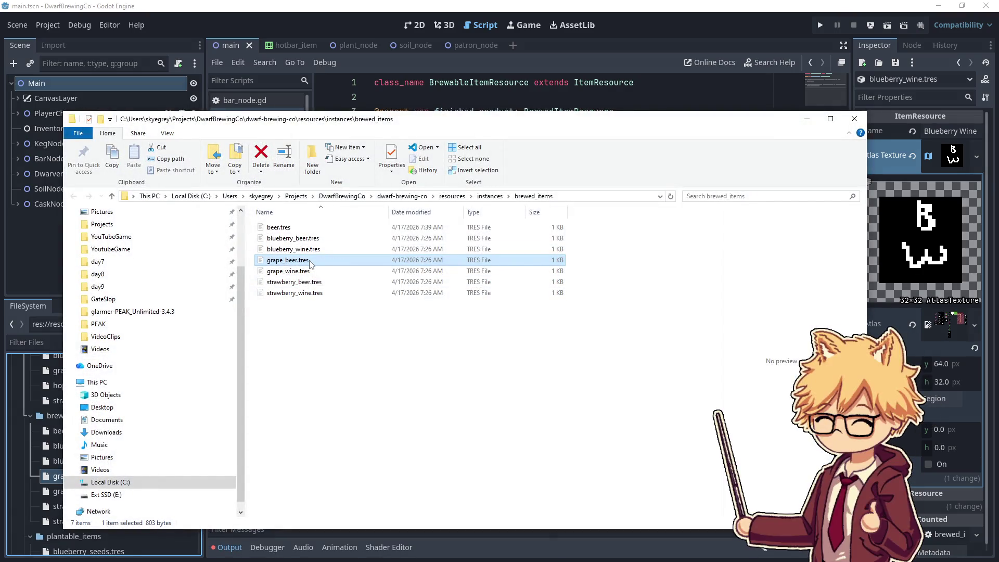
# Delete the recipe line from grape_beer.tres in VS Code.
pyautogui.rightClick(311, 264)
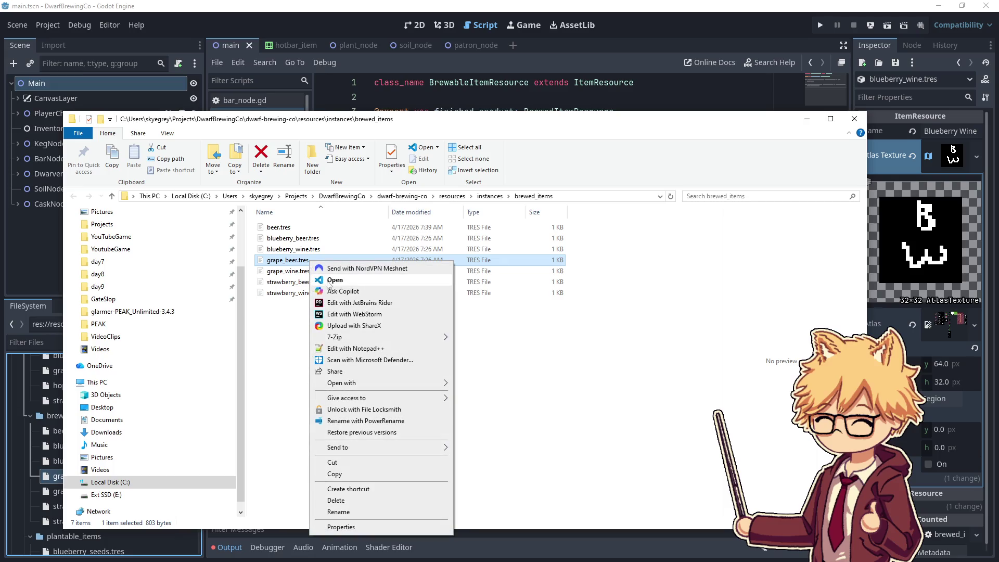
pyautogui.click(336, 281)
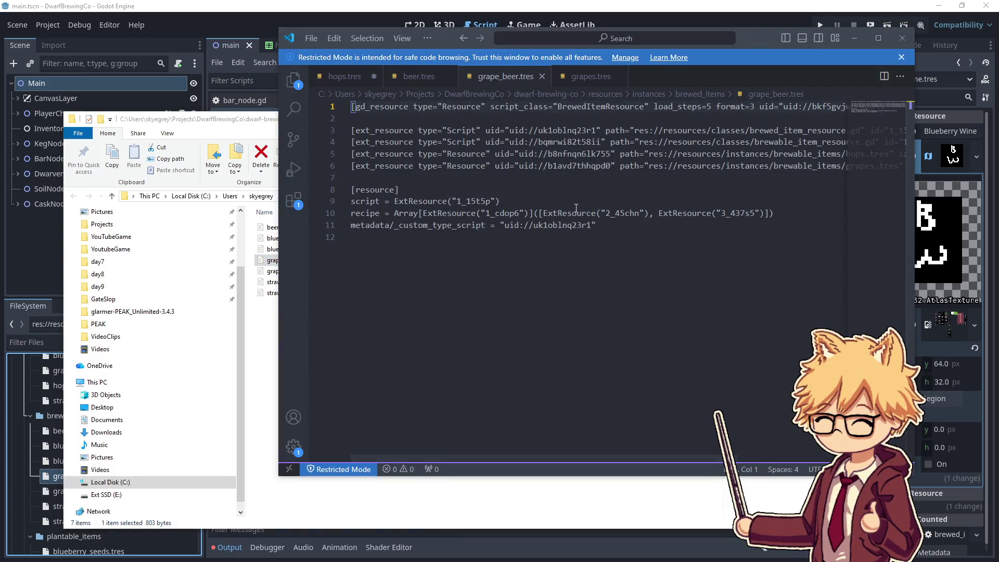
pyautogui.moveTo(779, 214)
pyautogui.mouseDown()
pyautogui.moveTo(599, 224)
pyautogui.moveTo(345, 212)
pyautogui.mouseUp()
pyautogui.press('BackSpace')
pyautogui.press('BackSpace')
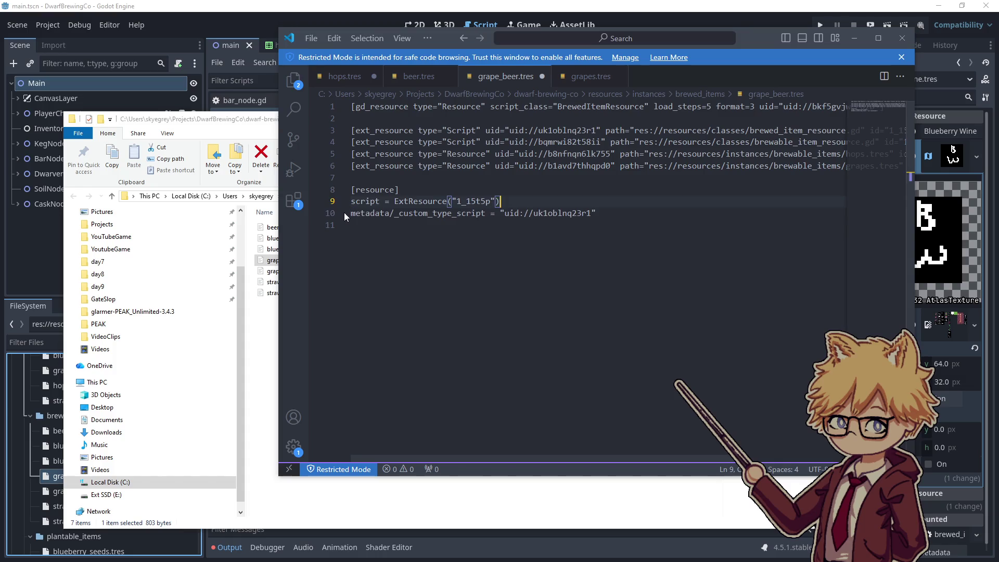
# Remove the recipe line from grape_wine.tres and save it.
pyautogui.click(855, 39)
pyautogui.rightClick(319, 271)
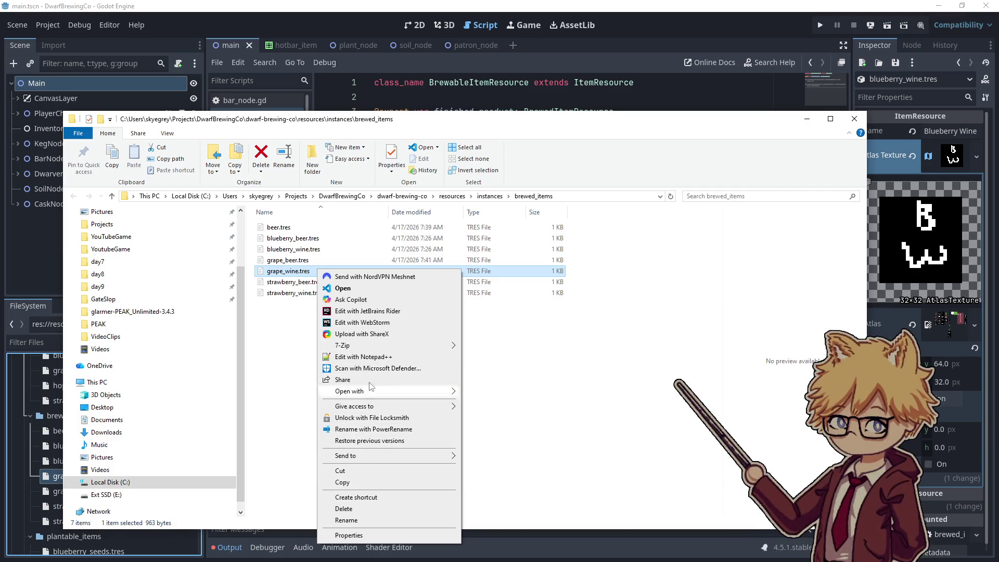
pyautogui.click(365, 288)
pyautogui.click(323, 260)
pyautogui.press('Delete')
pyautogui.hotkey('ctrl', 's')
pyautogui.click(588, 272)
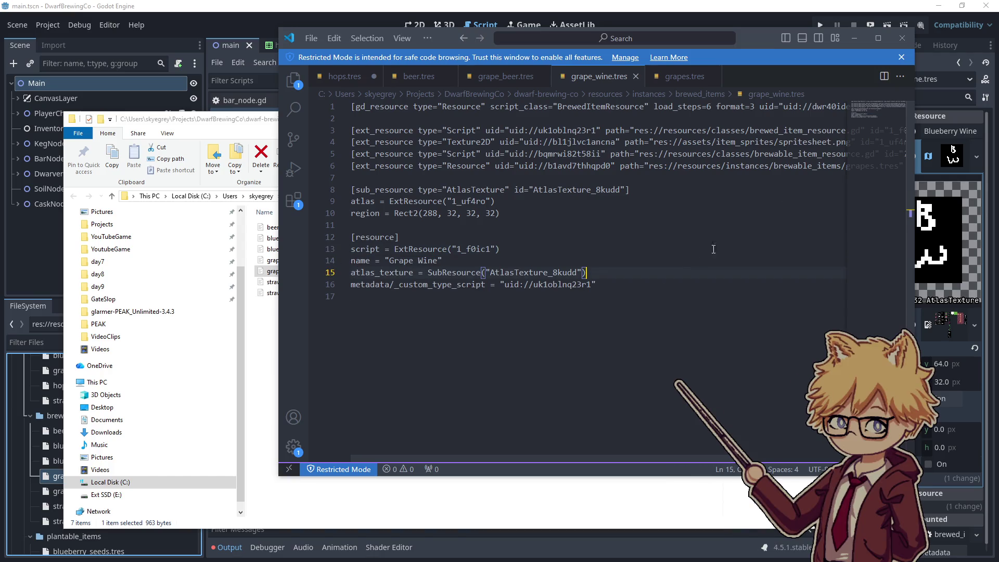
# Decline and close the AI assistant that opened for strawberry_beer.tres.
pyautogui.click(858, 38)
pyautogui.click(333, 282)
pyautogui.rightClick(333, 282)
pyautogui.click(358, 317)
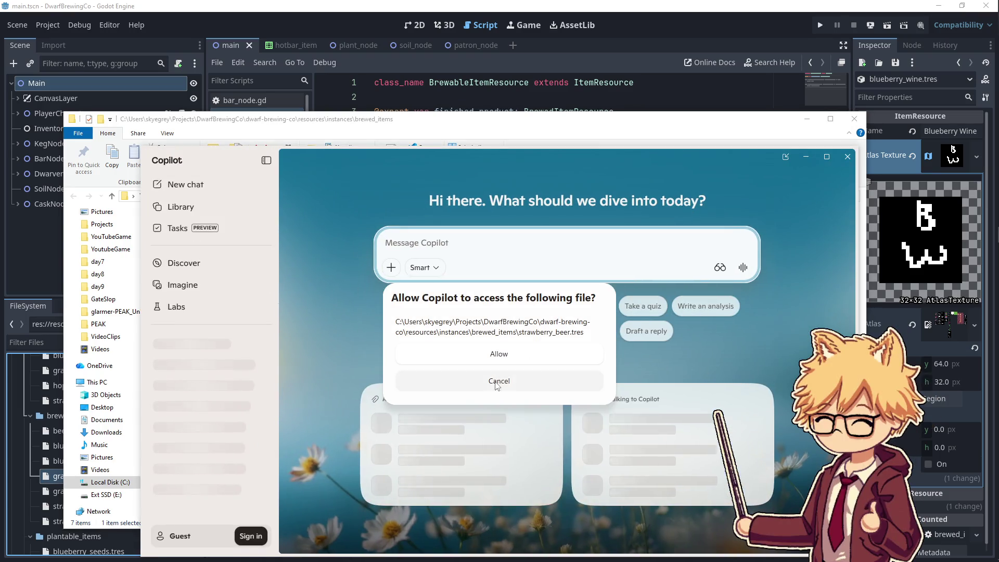
pyautogui.click(497, 381)
pyautogui.click(848, 156)
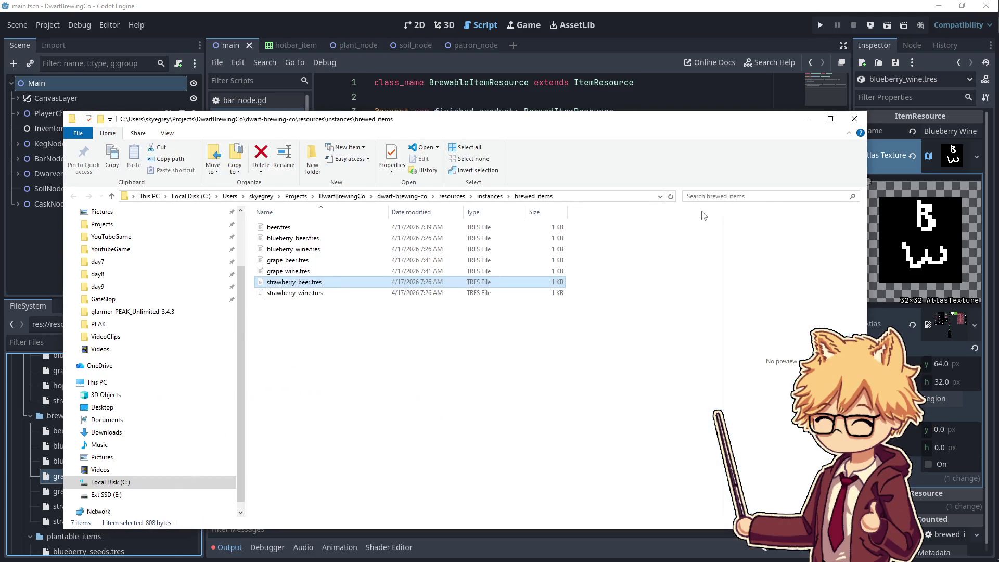
# Delete the recipe line from strawberry_beer.tres and close the code editor.
pyautogui.rightClick(319, 285)
pyautogui.click(336, 302)
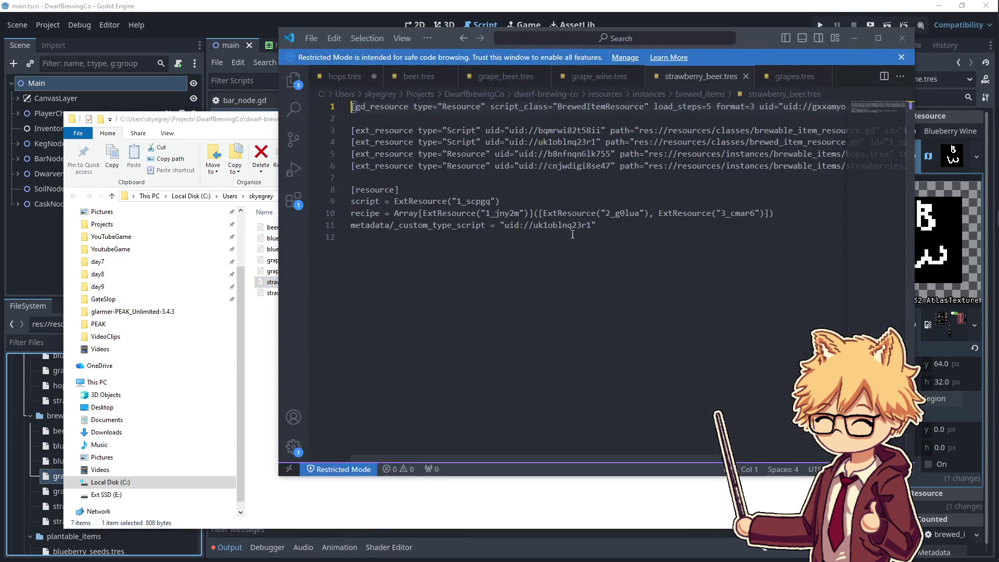
pyautogui.moveTo(806, 213); pyautogui.dragTo(351, 213)
pyautogui.press('BackSpace')
pyautogui.press('BackSpace')
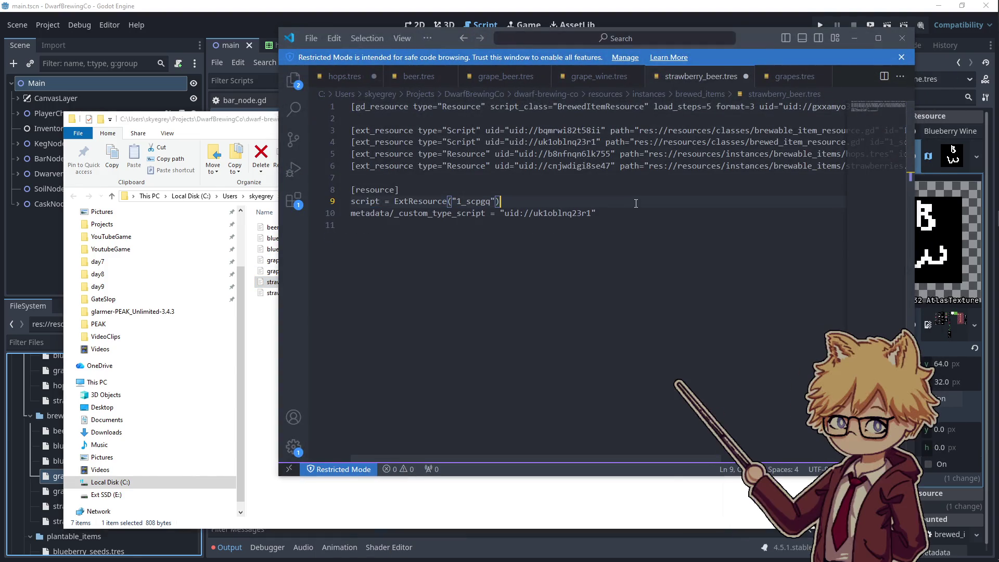
pyautogui.click(903, 38)
pyautogui.doubleClick(312, 299)
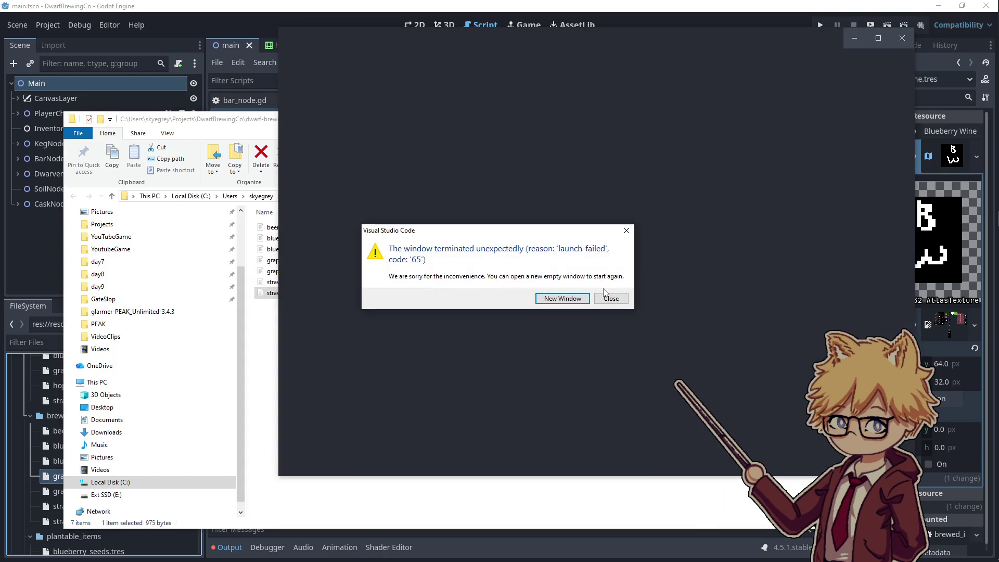
# Dismiss the launch error and delete the recipe line from strawberry_wine.tres.
pyautogui.click(609, 298)
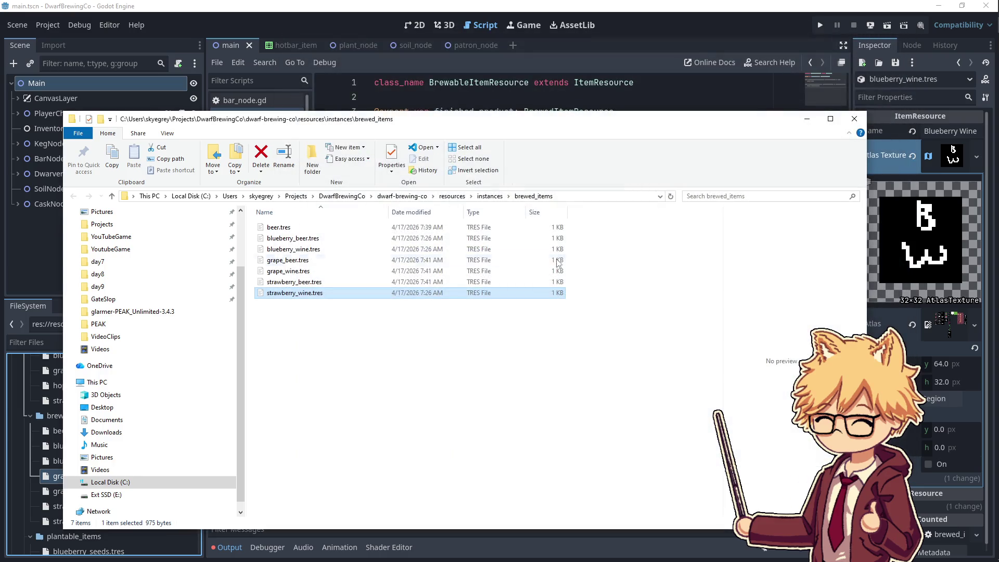
pyautogui.rightClick(316, 297)
pyautogui.click(390, 77)
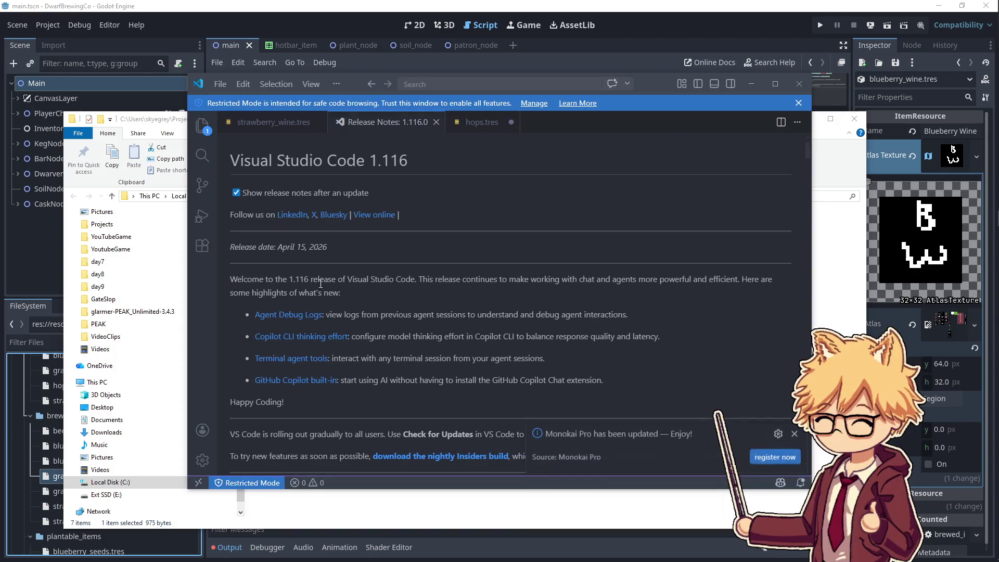
pyautogui.click(436, 122)
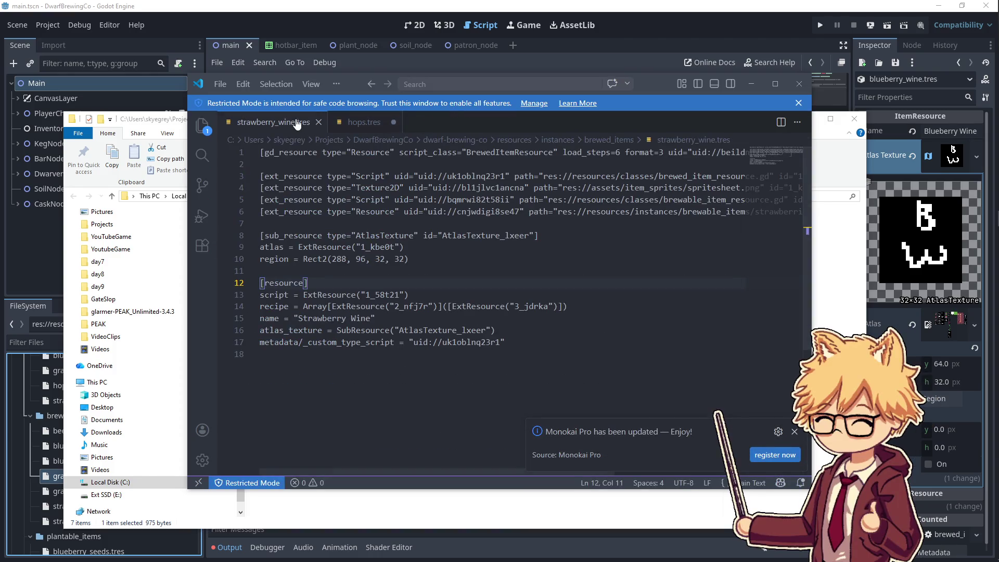
pyautogui.click(504, 326)
pyautogui.moveTo(568, 306); pyautogui.dragTo(235, 302)
pyautogui.press('BackSpace')
pyautogui.press('BackSpace')
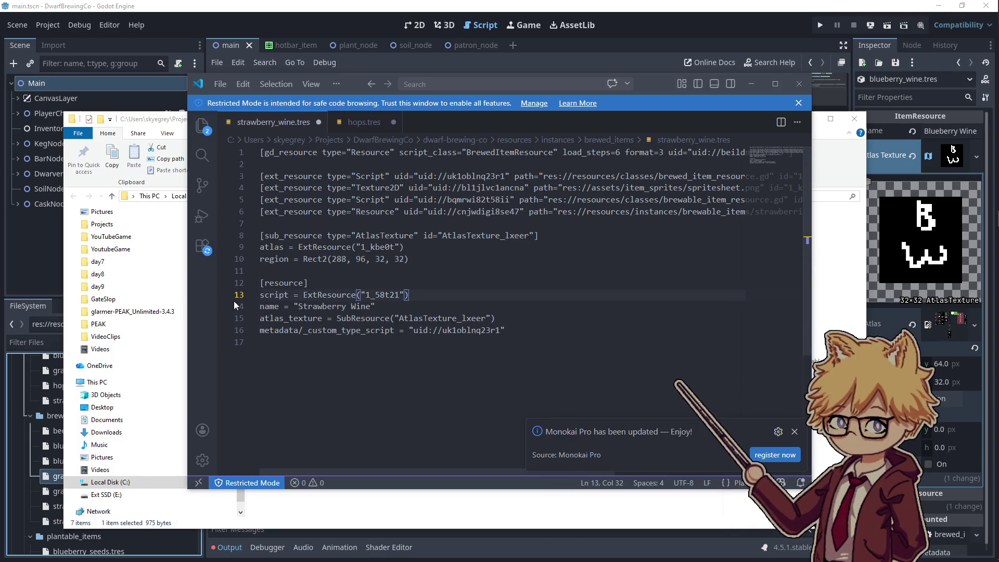
# Select line 13 and submit 'how dorom my' to the inline AI chat.
pyautogui.keyDown('shift'); pyautogui.click(259, 295); pyautogui.keyUp('shift')
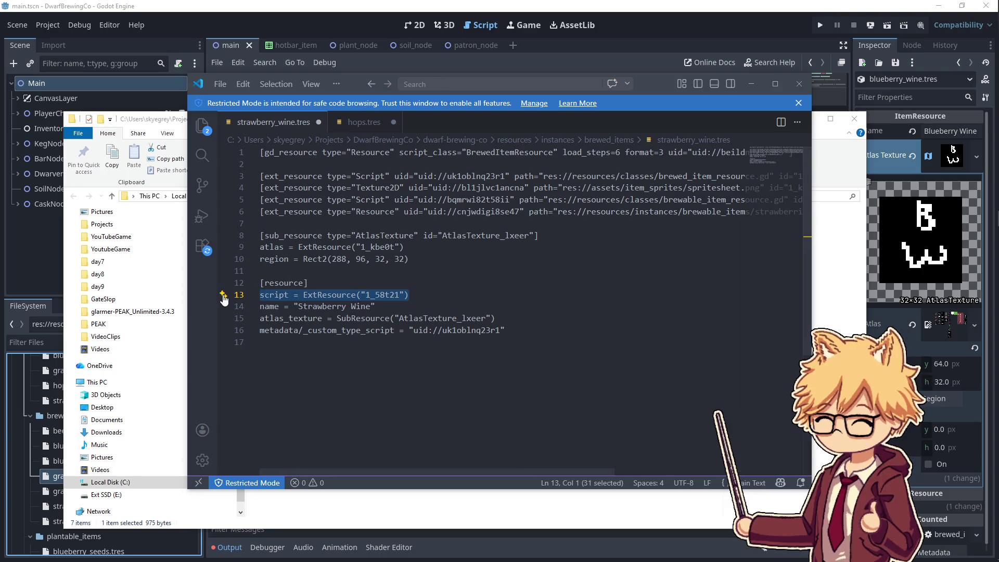
pyautogui.click(223, 296)
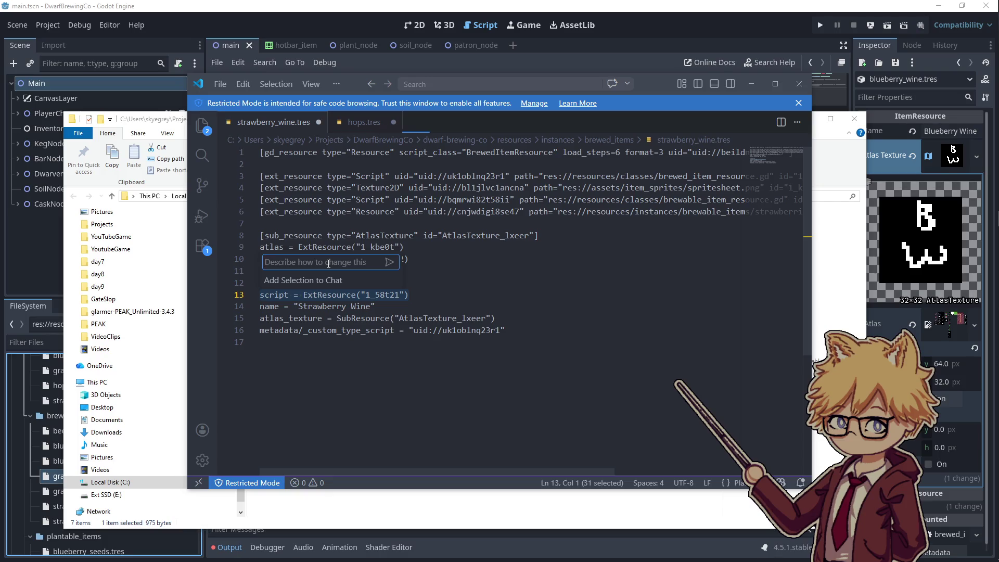
pyautogui.write('how do i remove copilo')
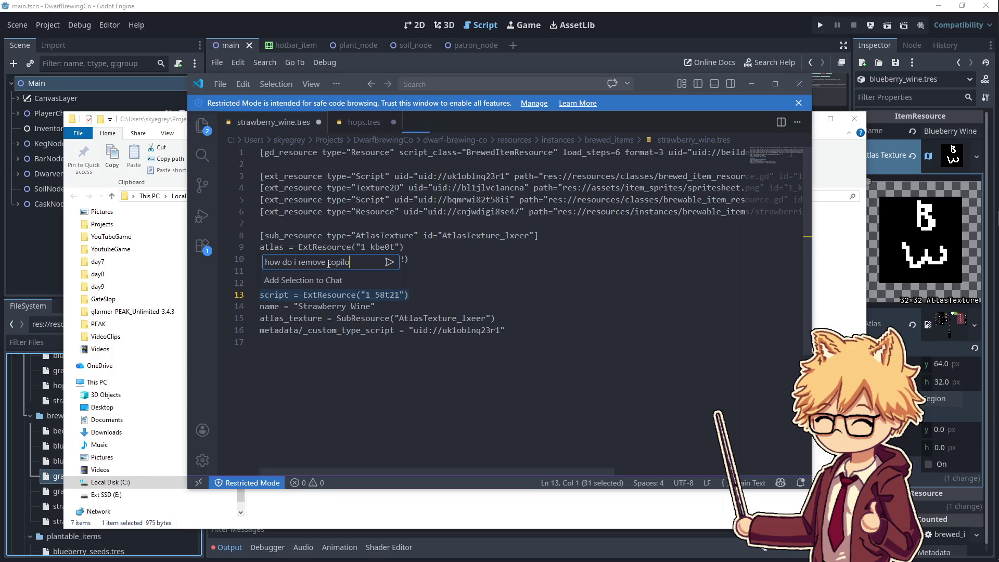
pyautogui.write('rom my compu')
pyautogui.press('Return')
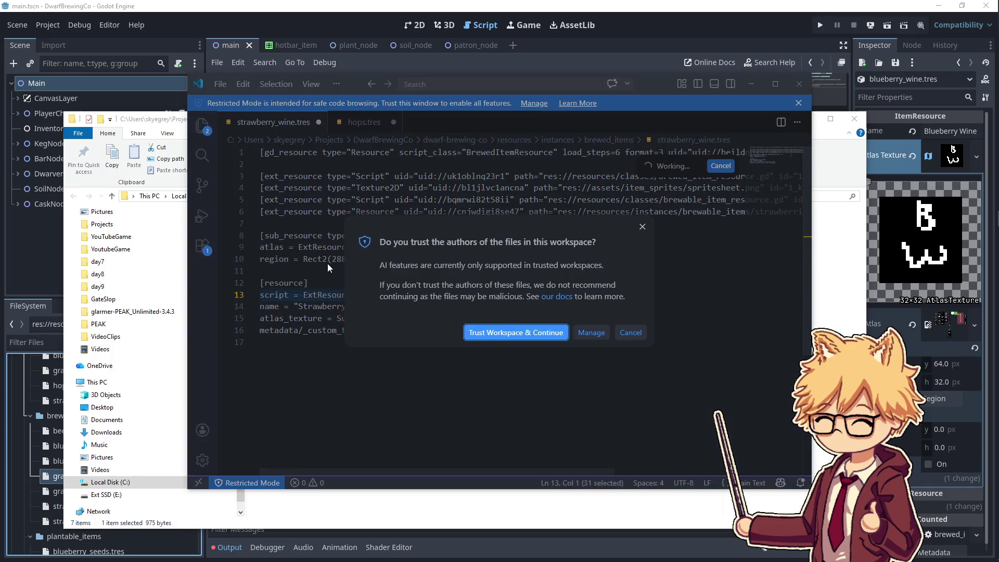
# Trust the workspace and close the folder-trust and AI sign-in prompts.
pyautogui.click(516, 333)
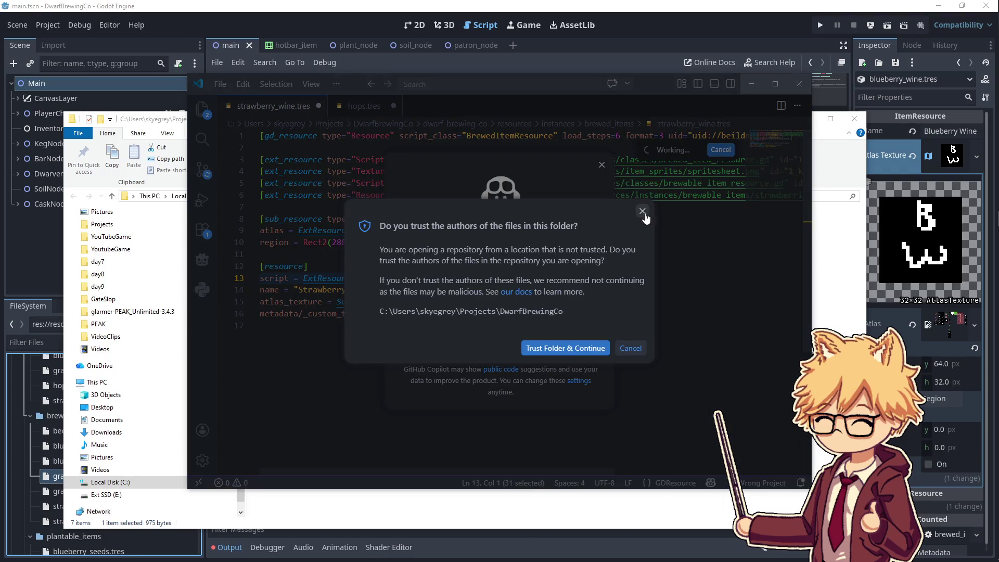
pyautogui.click(643, 211)
pyautogui.click(601, 166)
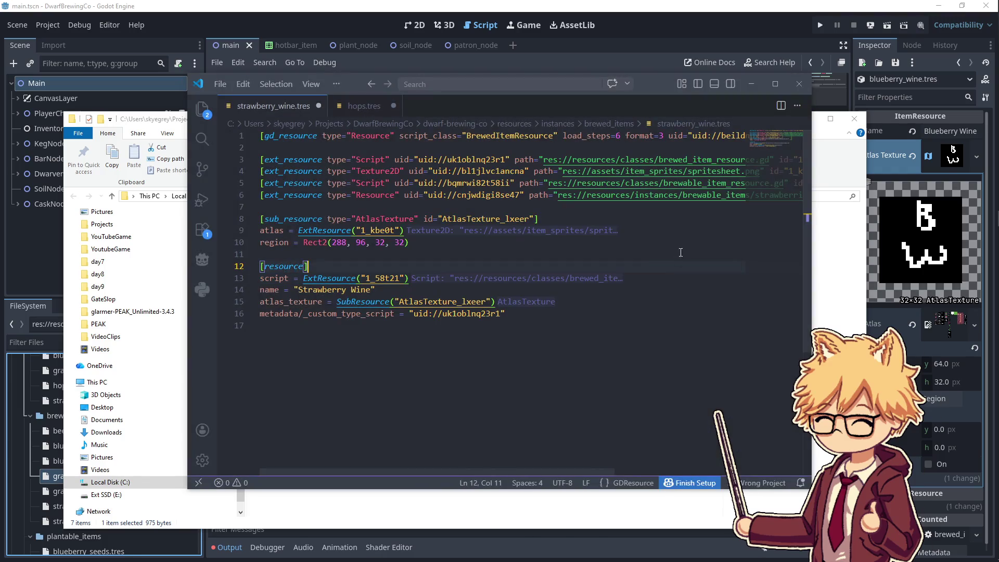
# Clear the text selection, minimize VS Code and close File Explorer.
pyautogui.click(567, 247)
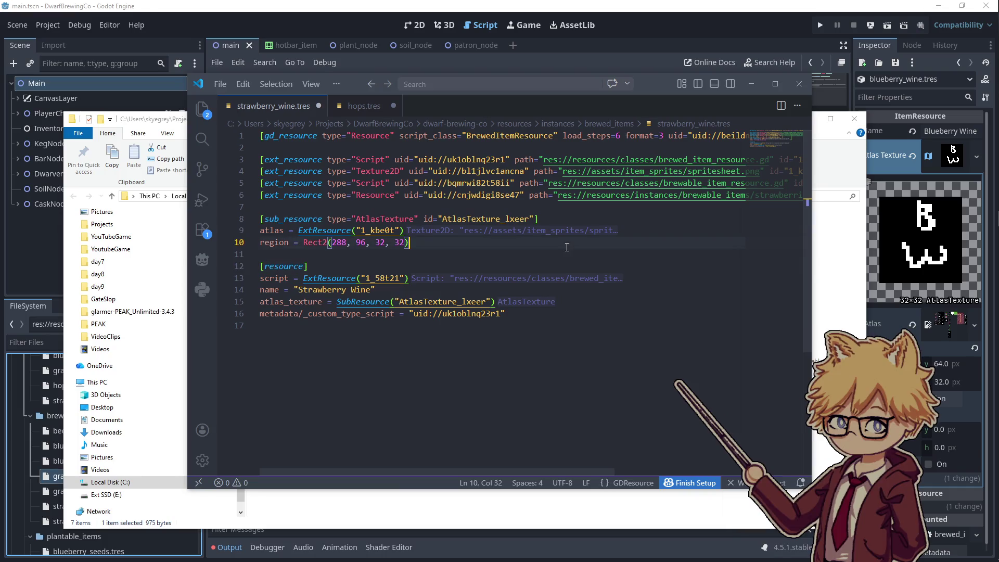
pyautogui.moveTo(571, 307)
pyautogui.mouseDown()
pyautogui.moveTo(270, 266)
pyautogui.moveTo(267, 135)
pyautogui.mouseUp()
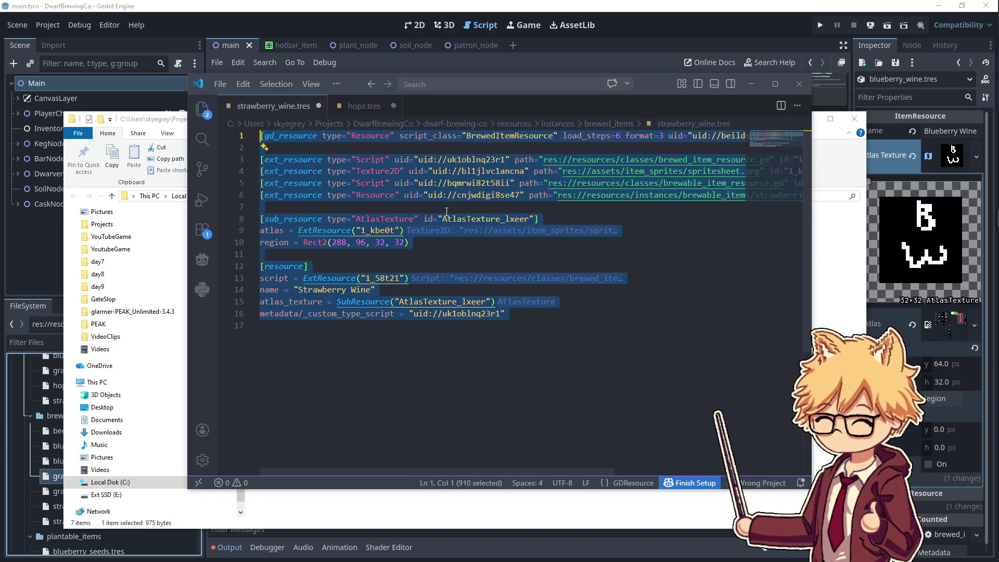
pyautogui.click(447, 212)
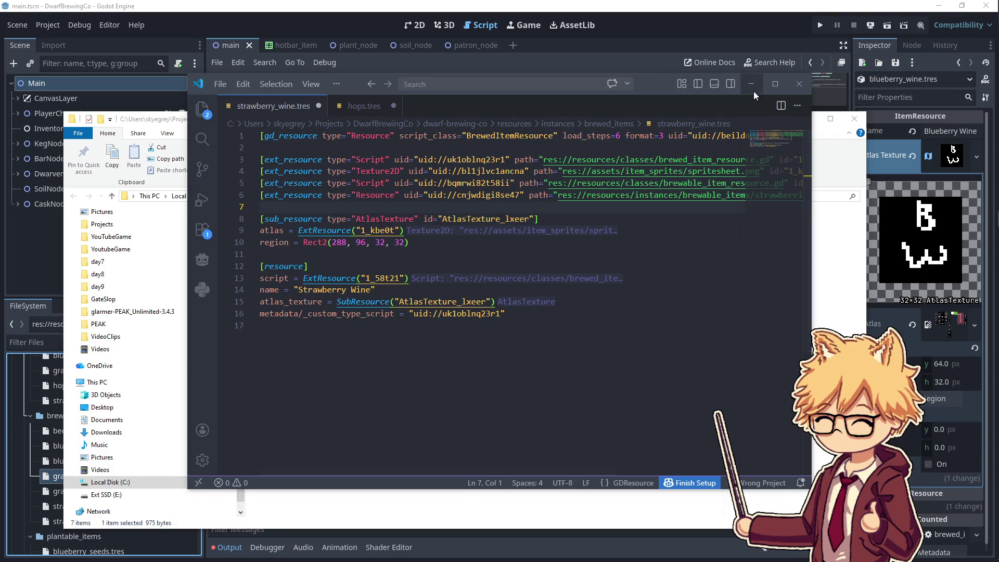
pyautogui.click(752, 84)
pyautogui.click(853, 119)
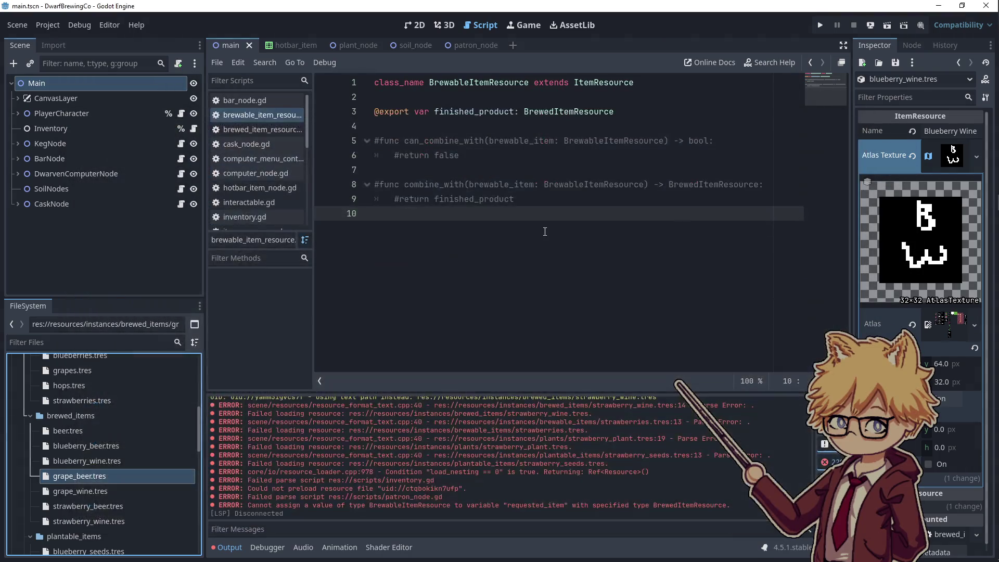
# Run the project and select strawberry_plant.tres in the FileSystem dock.
pyautogui.click(827, 29)
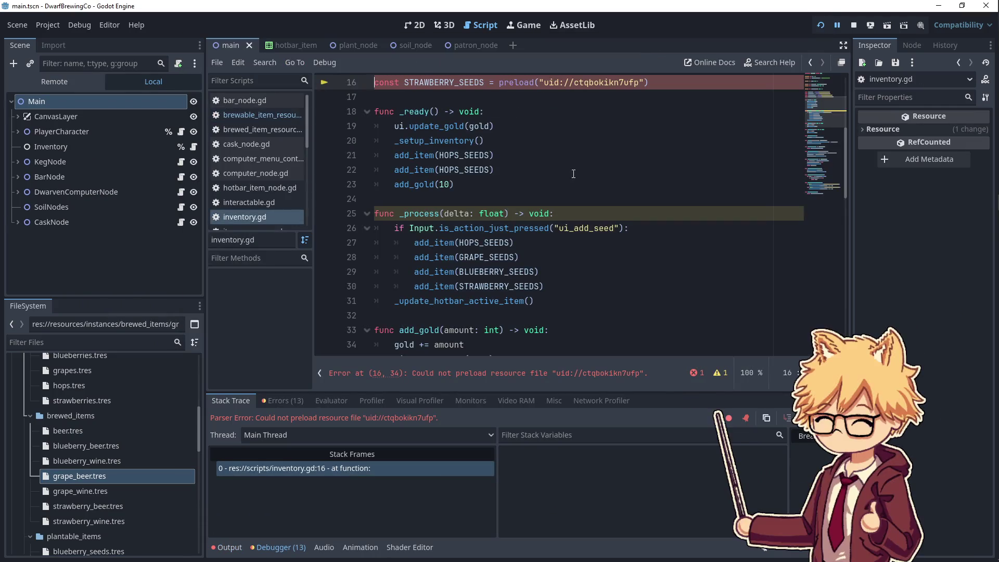
pyautogui.scroll(4, 539, 253)
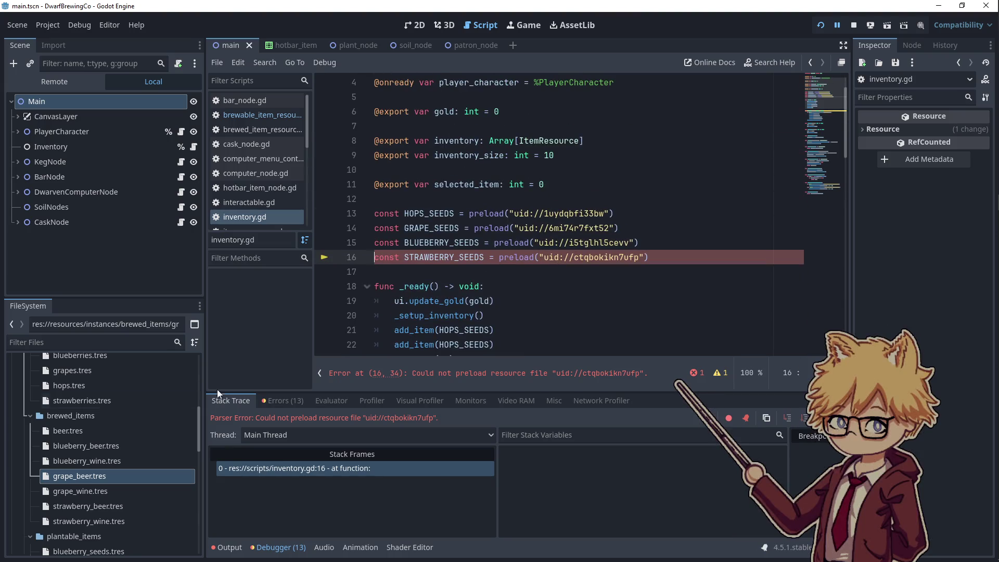
pyautogui.scroll(-6, 85, 468)
pyautogui.click(81, 474)
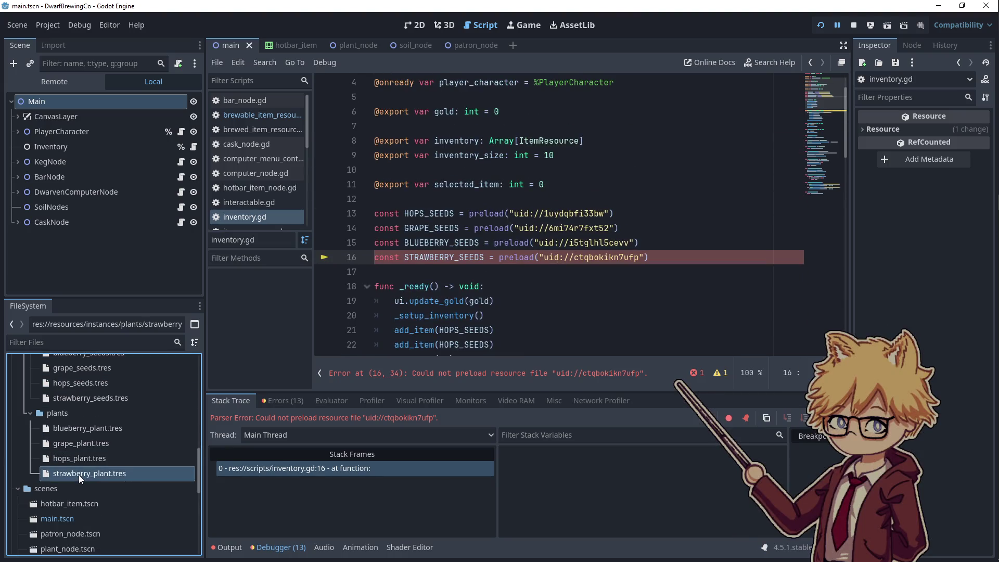
# Locate the strawberry_wine.tres load error in the Errors list and select that file.
pyautogui.click(291, 401)
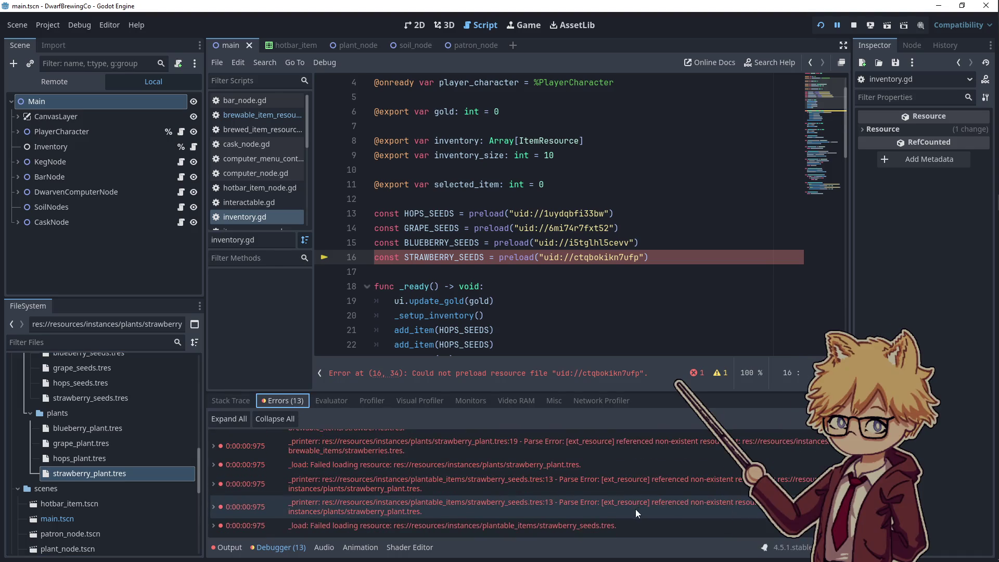
pyautogui.scroll(-5, 558, 527)
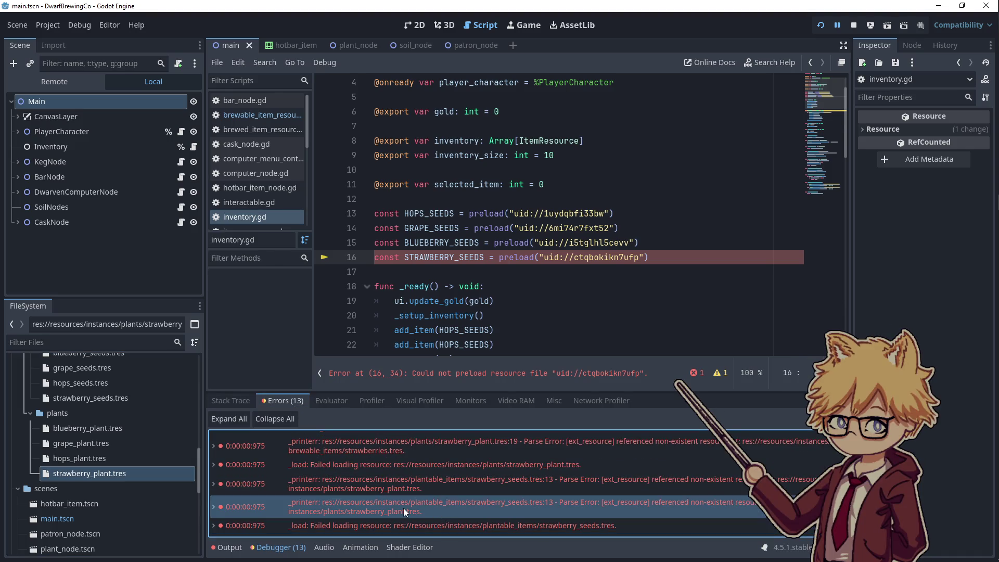
pyautogui.scroll(3, 358, 464)
pyautogui.scroll(3, 362, 489)
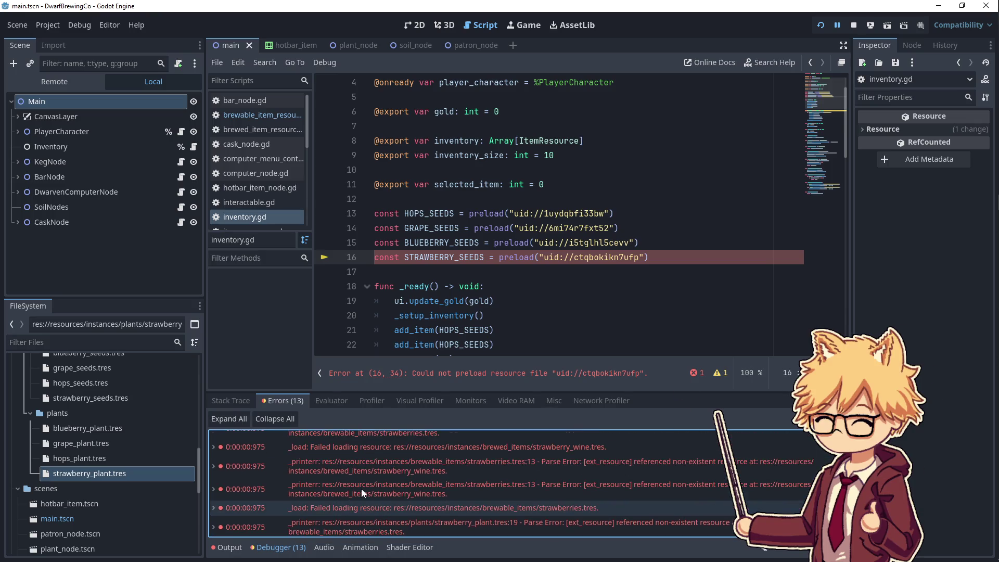
pyautogui.click(370, 468)
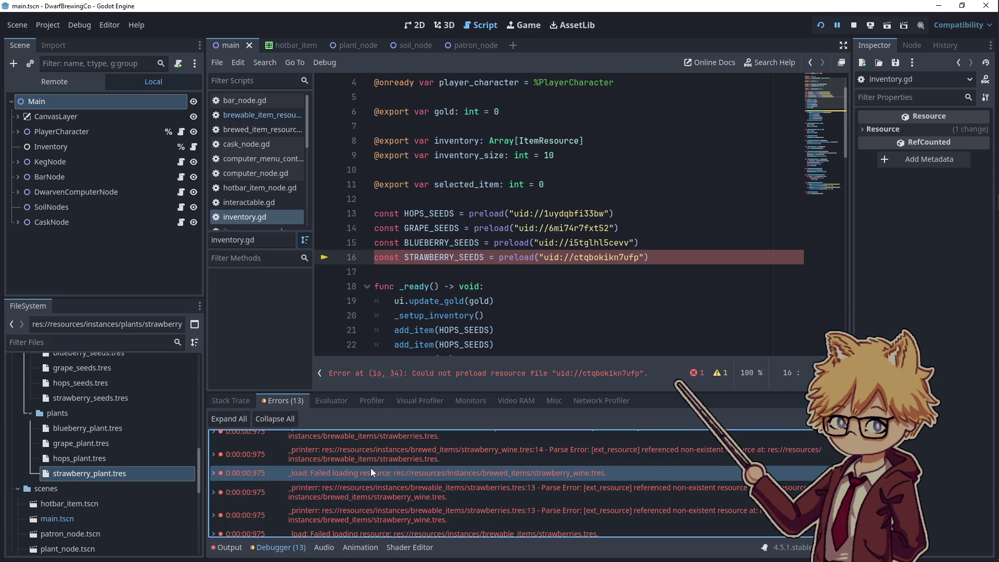
pyautogui.scroll(5, 130, 466)
pyautogui.click(92, 420)
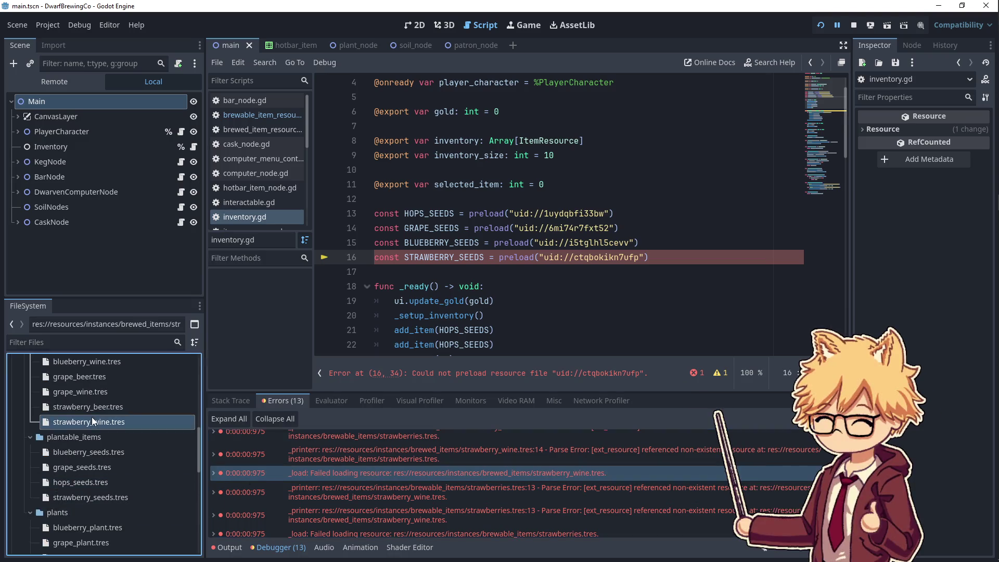
# Reveal strawberry_wine.tres in the system file manager, closing a stray terminal.
pyautogui.rightClick(92, 421)
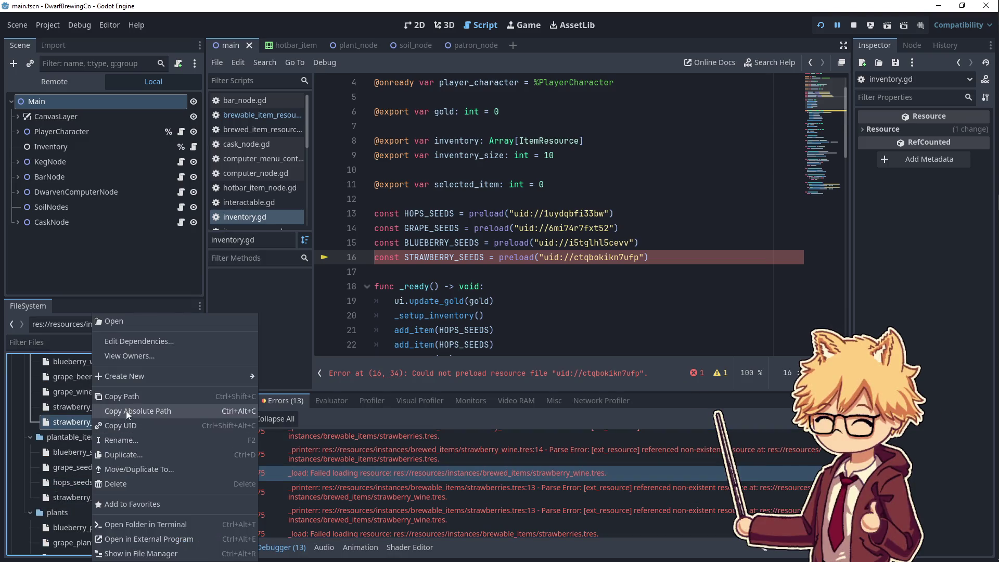
pyautogui.click(140, 524)
pyautogui.click(733, 115)
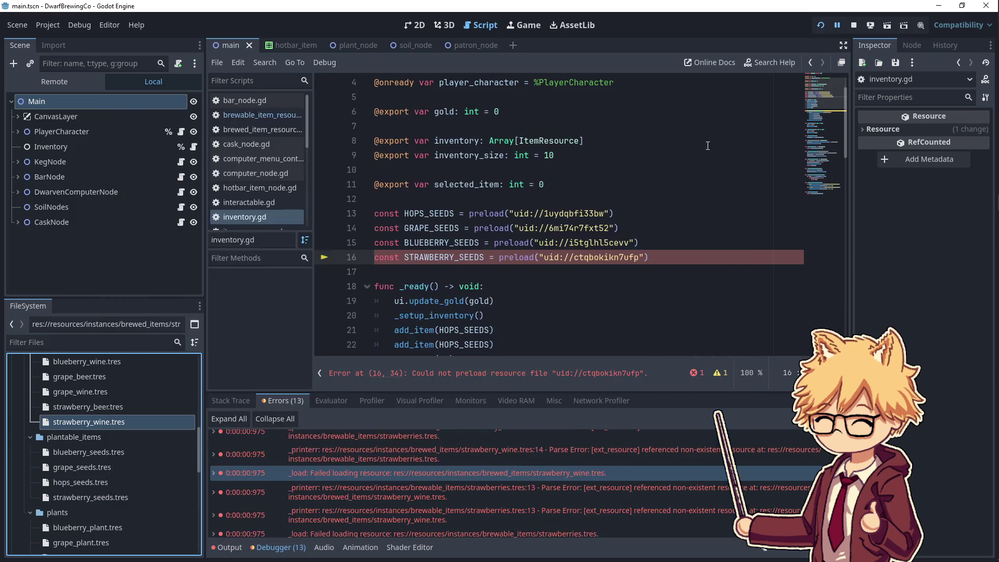
pyautogui.rightClick(84, 424)
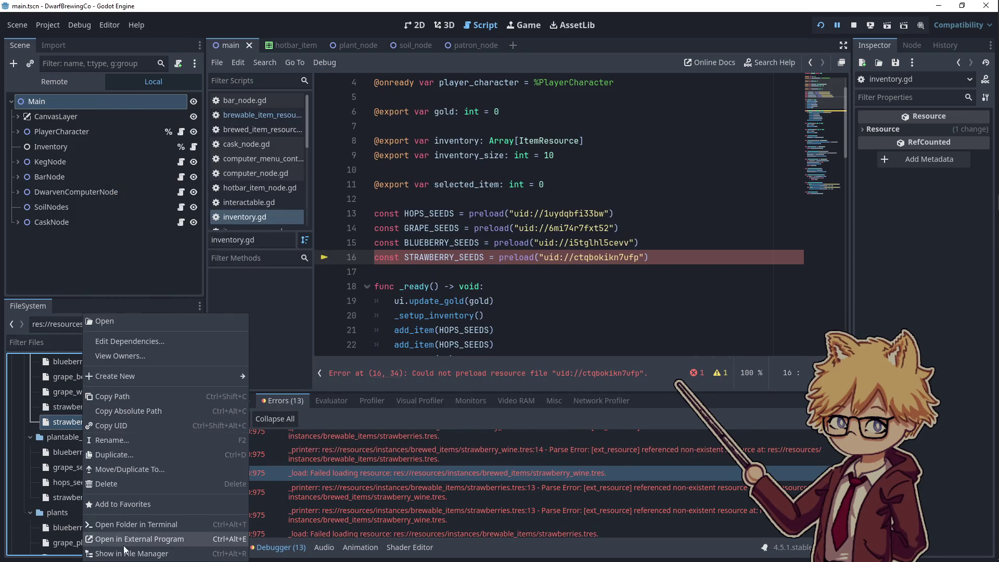
pyautogui.click(125, 553)
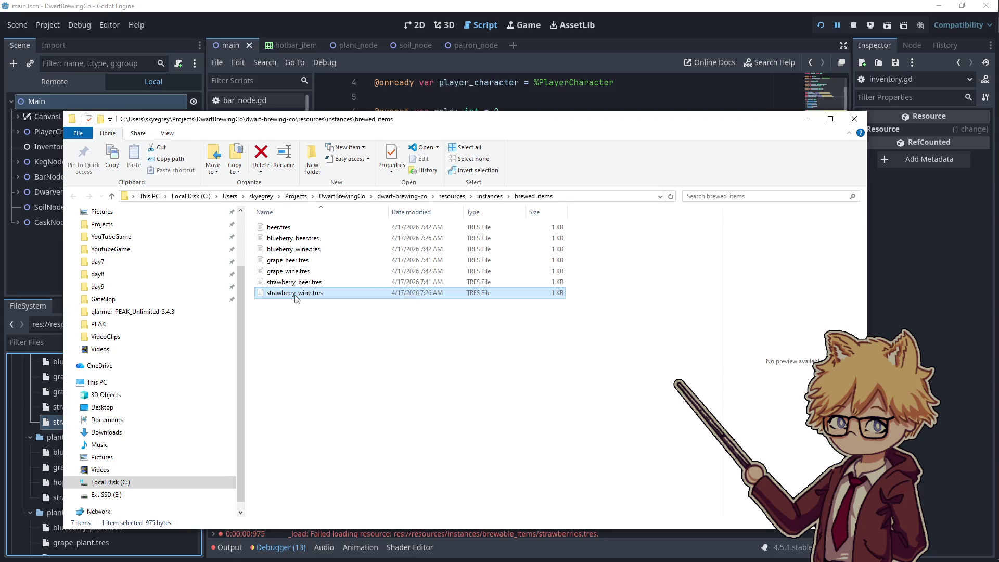
# Open strawberry_wine.tres in VS Code and dismiss the untrusted-files prompt.
pyautogui.rightClick(311, 290)
pyautogui.click(335, 53)
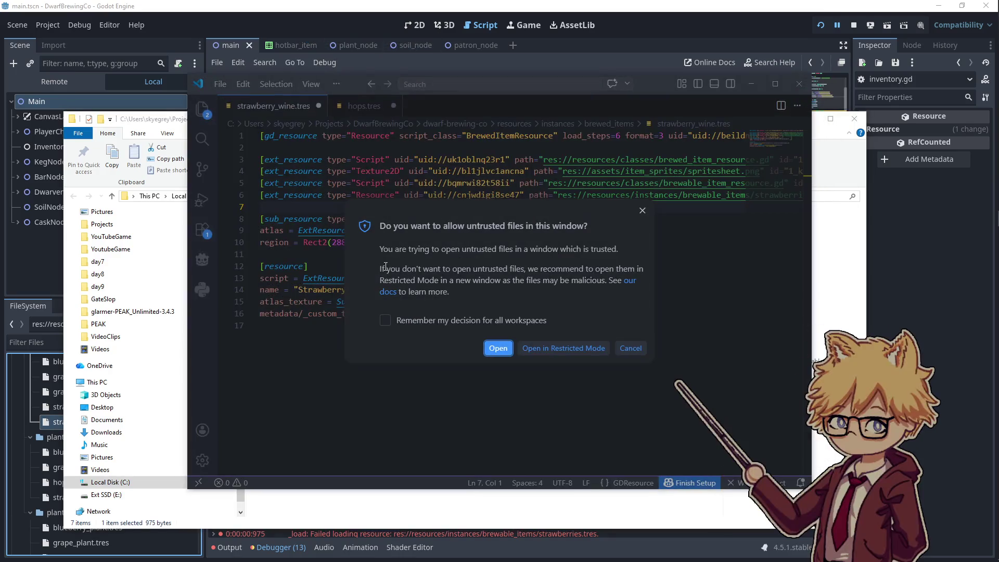
pyautogui.click(643, 212)
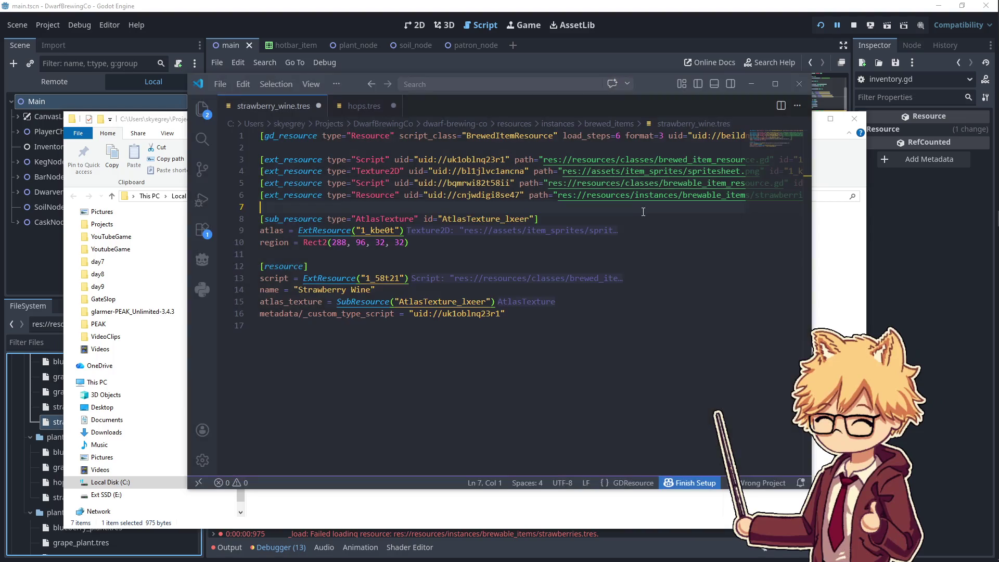
# Review the name, atlas_texture, metadata and header lines, save the file, and close File Explorer.
pyautogui.click(434, 289)
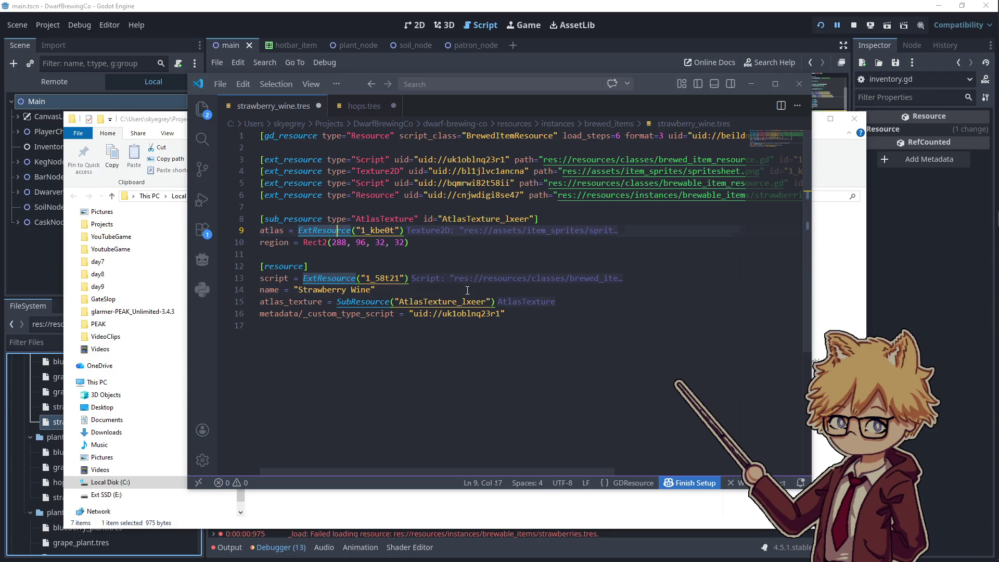
pyautogui.click(285, 301)
pyautogui.click(408, 290)
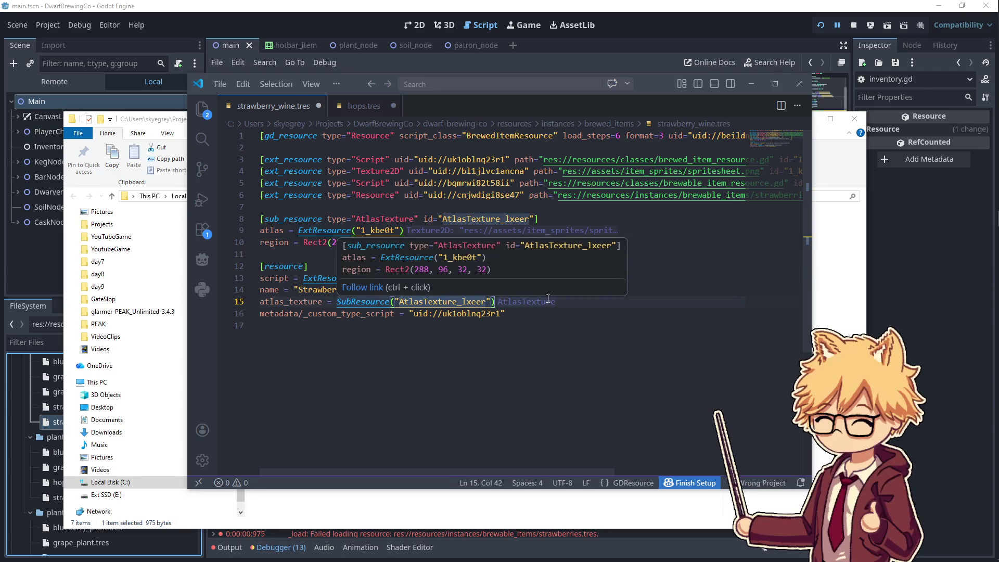
pyautogui.click(568, 311)
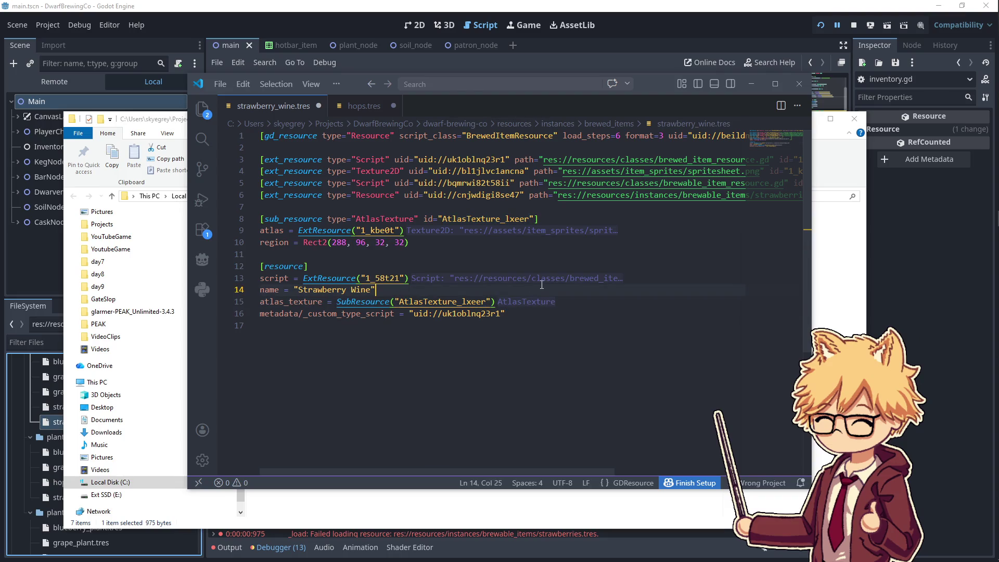
pyautogui.click(440, 262)
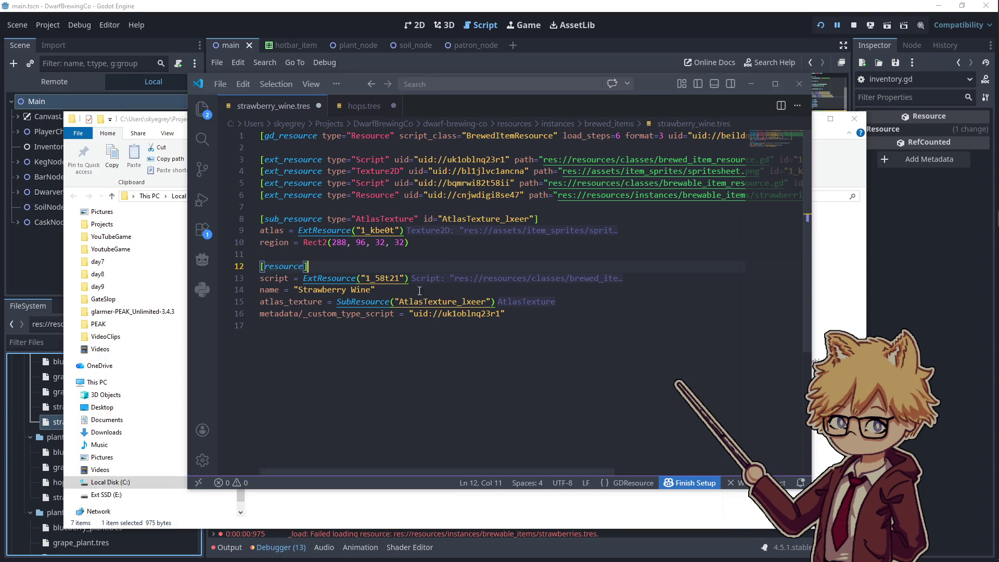
pyautogui.click(376, 289)
pyautogui.hotkey('ctrl', 's')
pyautogui.click(843, 330)
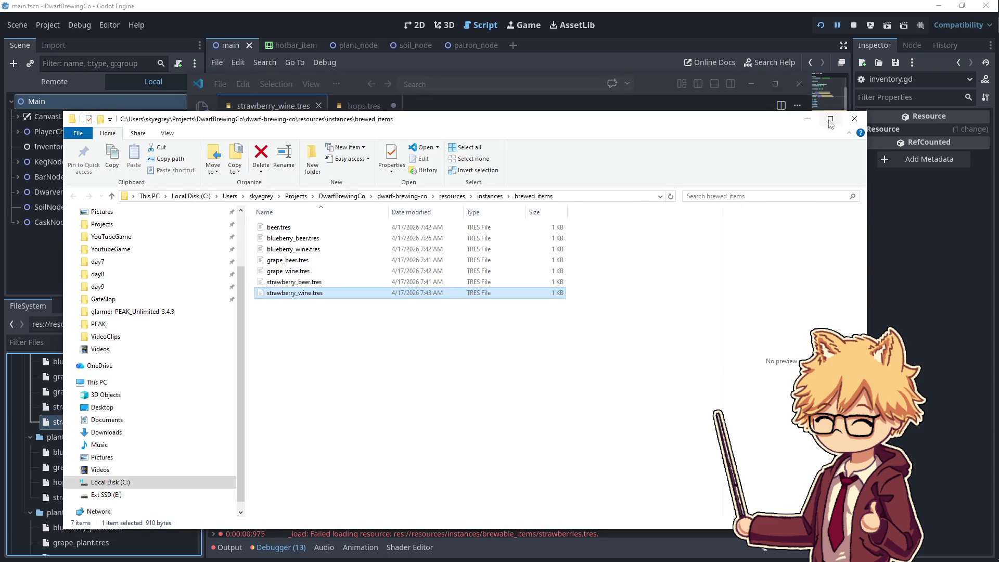
pyautogui.click(854, 118)
# Close VS Code and inspect the blueberry, grape, hops and strawberry plant and seed resources.
pyautogui.click(799, 84)
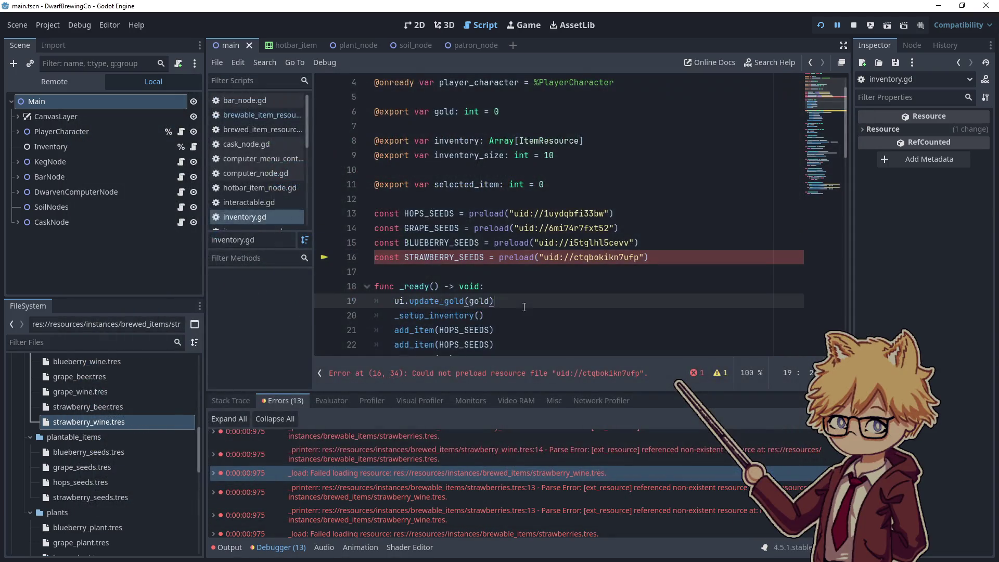
pyautogui.scroll(-3, 80, 468)
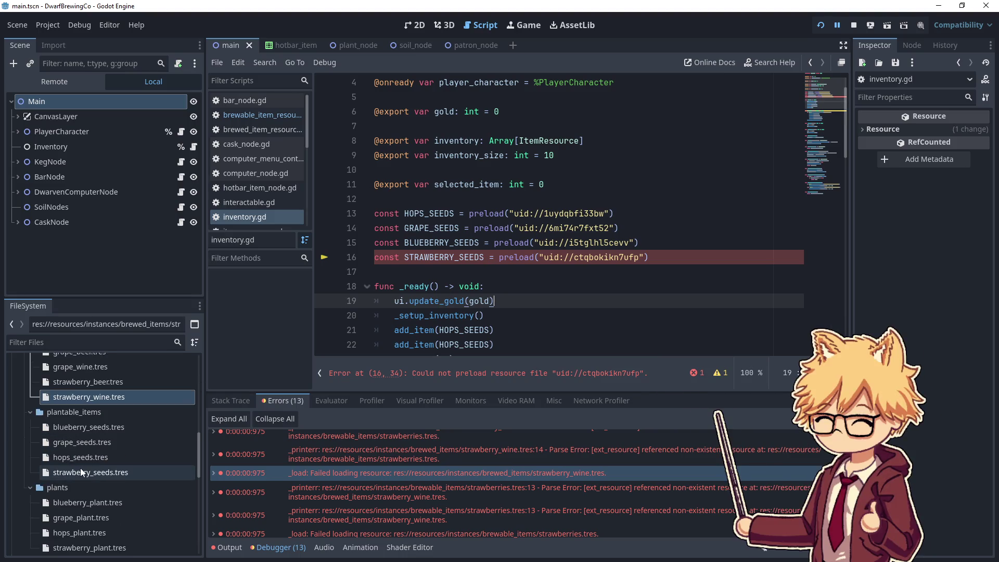
pyautogui.click(86, 458)
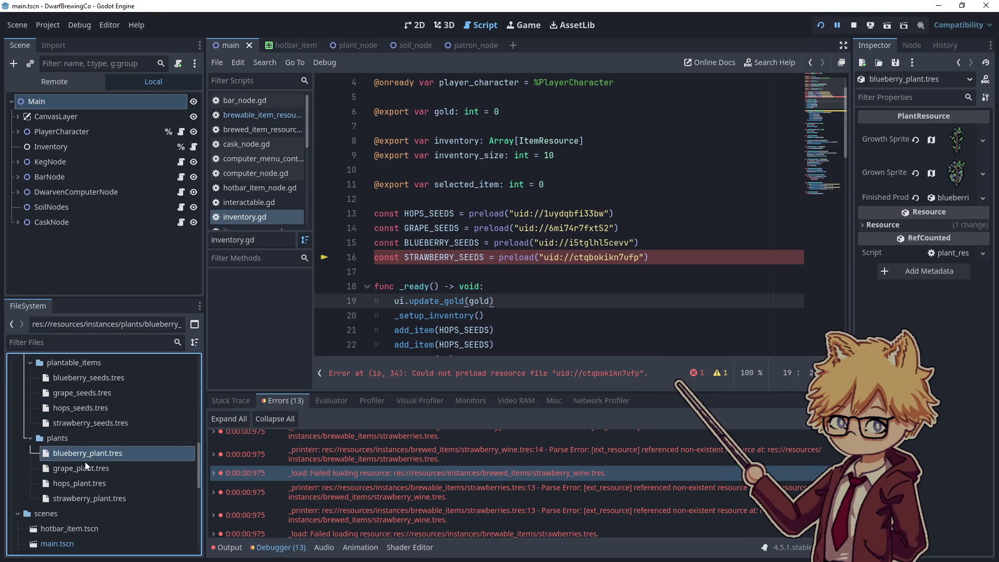
pyautogui.click(84, 468)
pyautogui.click(83, 483)
pyautogui.click(82, 500)
pyautogui.click(86, 424)
pyautogui.scroll(1, 86, 427)
pyautogui.click(89, 437)
pyautogui.click(91, 417)
pyautogui.click(93, 402)
# Inspect brewed items strawberry_wine, strawberry_beer, grape_wine, blueberry_wine, blueberry_beer and beer.
pyautogui.scroll(3, 92, 403)
pyautogui.click(82, 447)
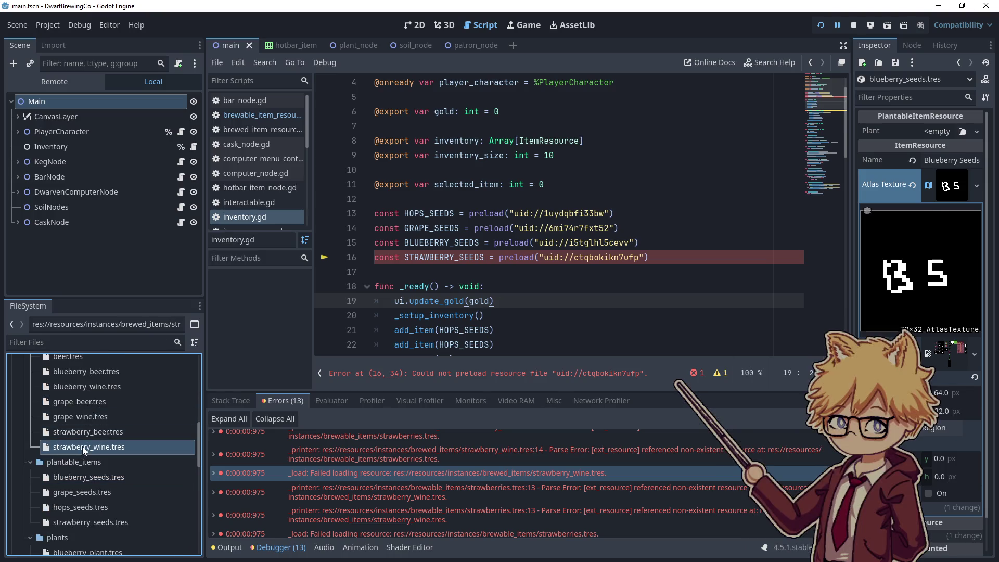
pyautogui.click(85, 433)
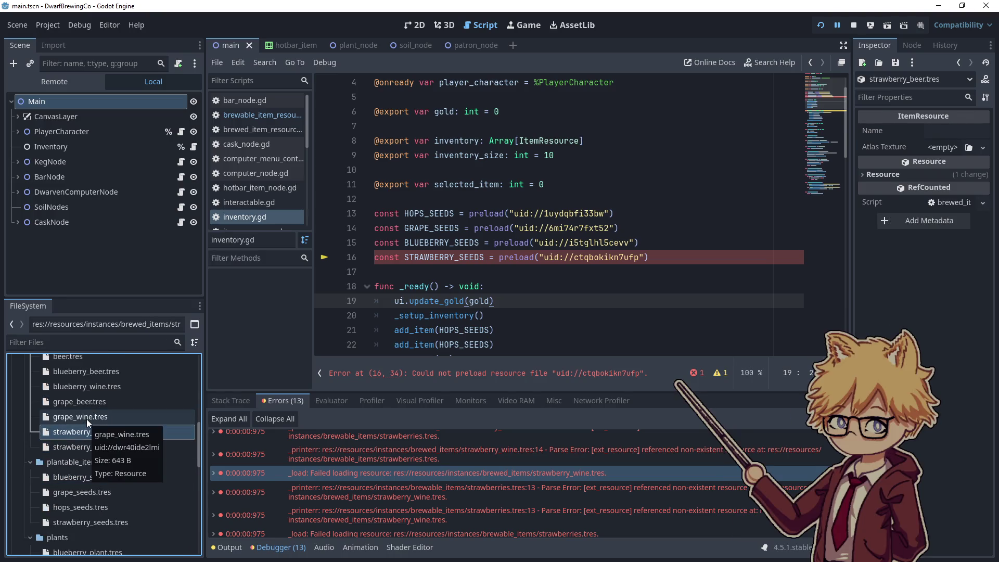
pyautogui.moveTo(80, 433)
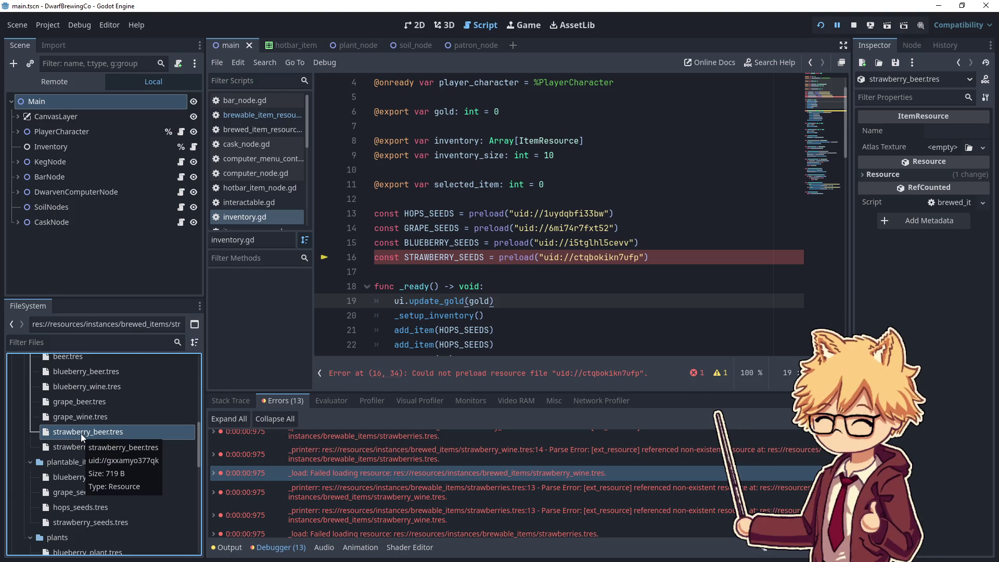
pyautogui.scroll(2, 81, 421)
pyautogui.click(80, 421)
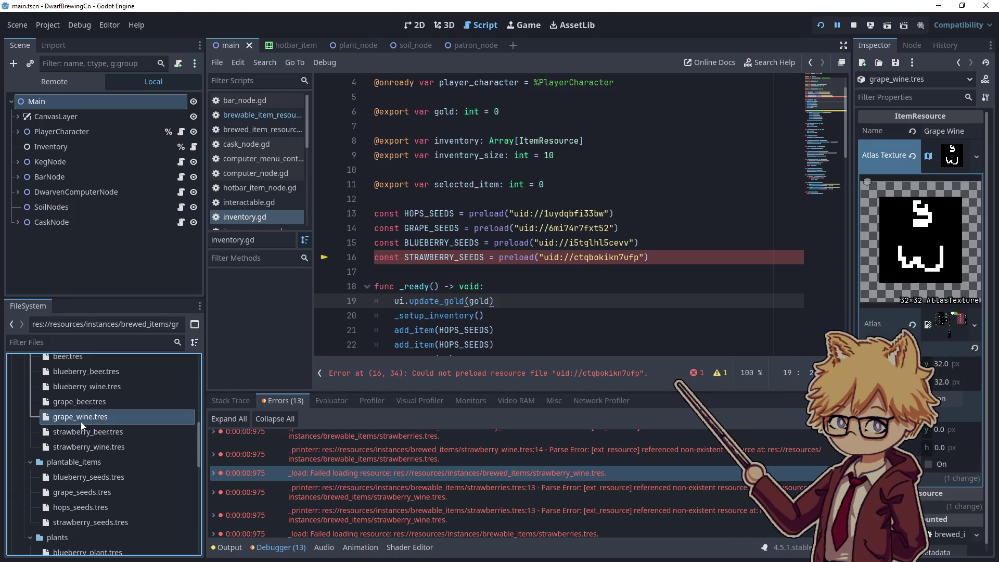
pyautogui.scroll(2, 85, 398)
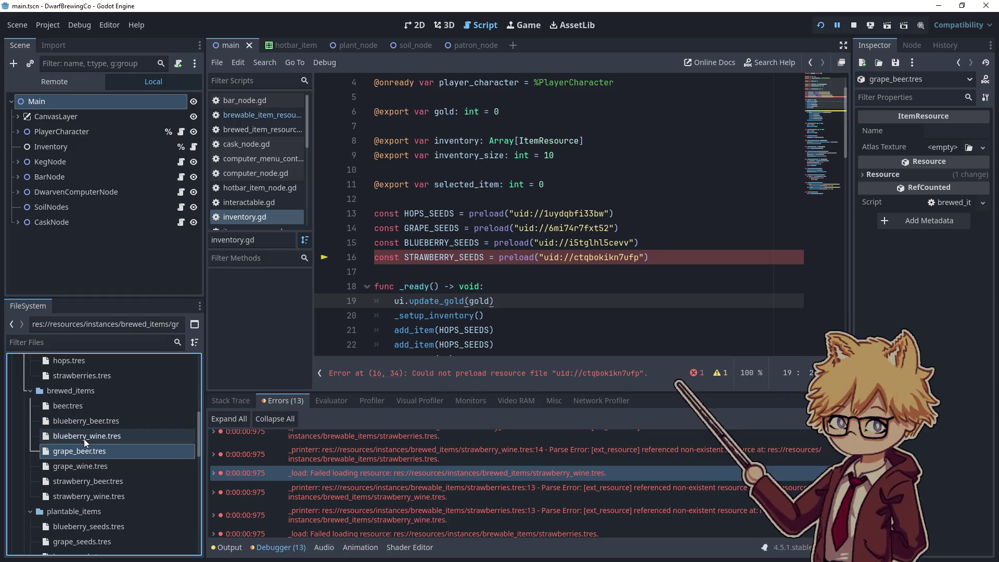
pyautogui.click(84, 437)
pyautogui.click(86, 426)
pyautogui.scroll(2, 86, 422)
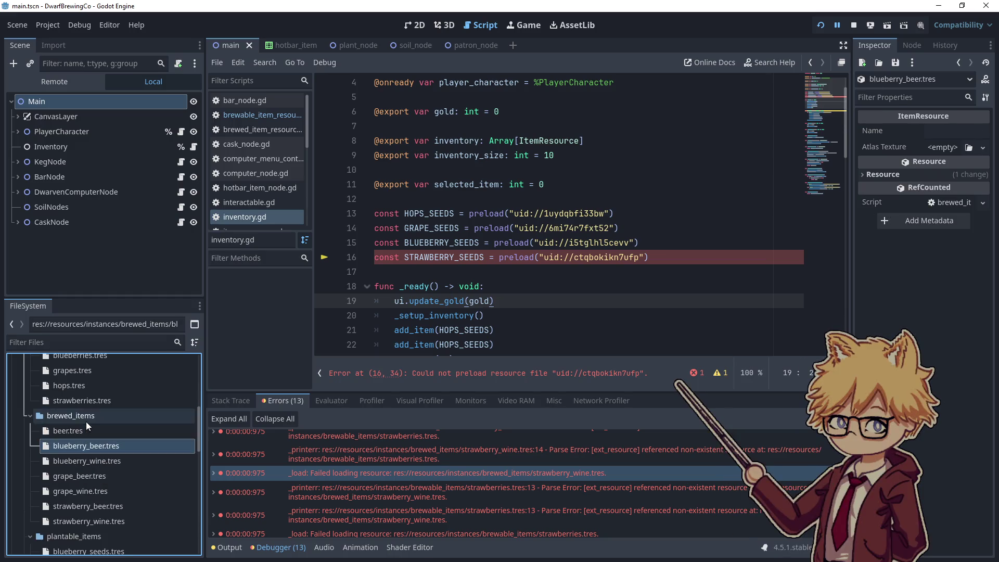
pyautogui.click(79, 432)
# Inspect the brewable strawberries, hops, grapes and blueberries resources.
pyautogui.scroll(2, 96, 401)
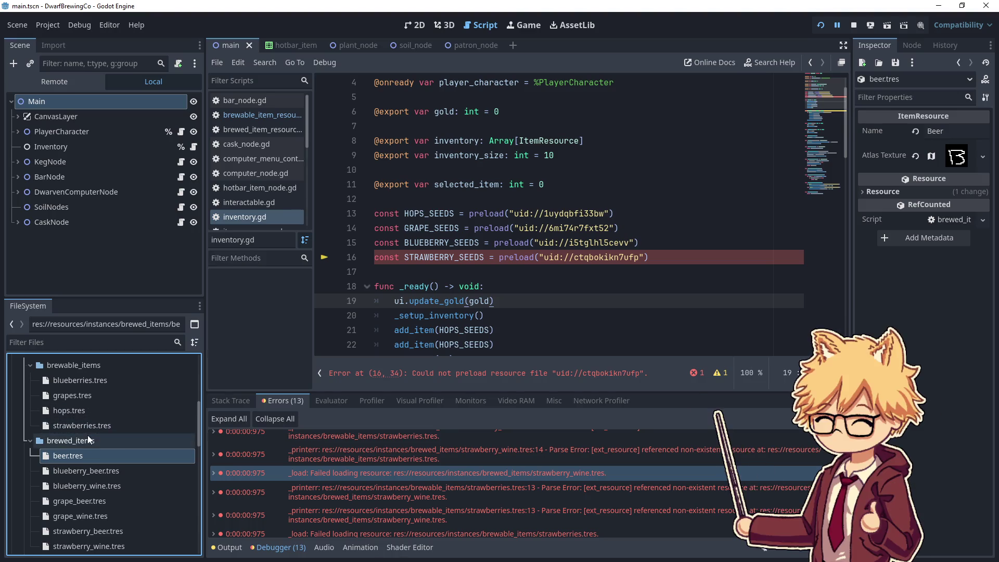
pyautogui.click(89, 423)
pyautogui.click(92, 411)
pyautogui.click(92, 394)
pyautogui.click(92, 384)
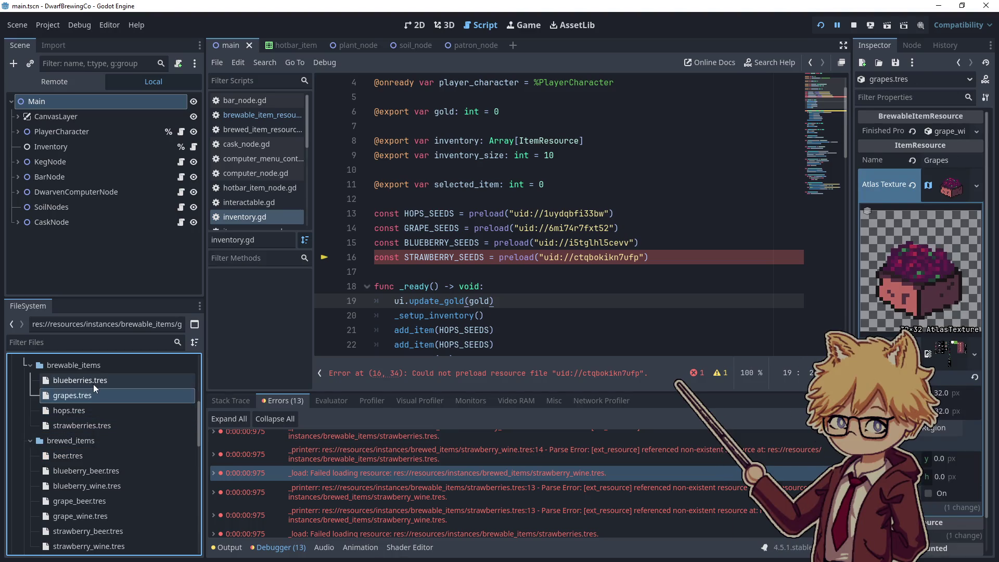
# Re-inspect strawberry_plant.tres and look over its properties.
pyautogui.scroll(-2, 109, 420)
pyautogui.scroll(-15, 110, 420)
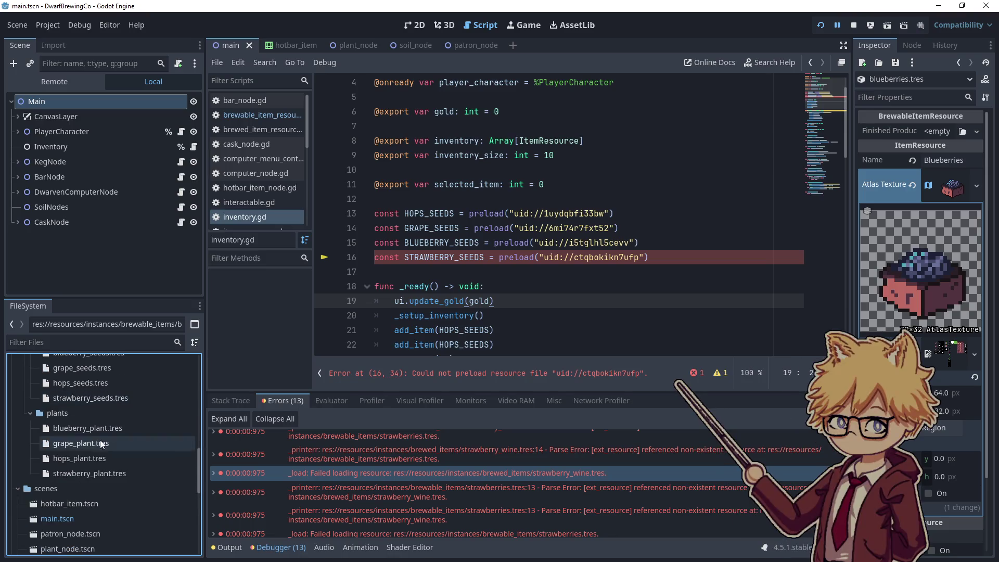
pyautogui.click(96, 471)
pyautogui.scroll(10, 96, 463)
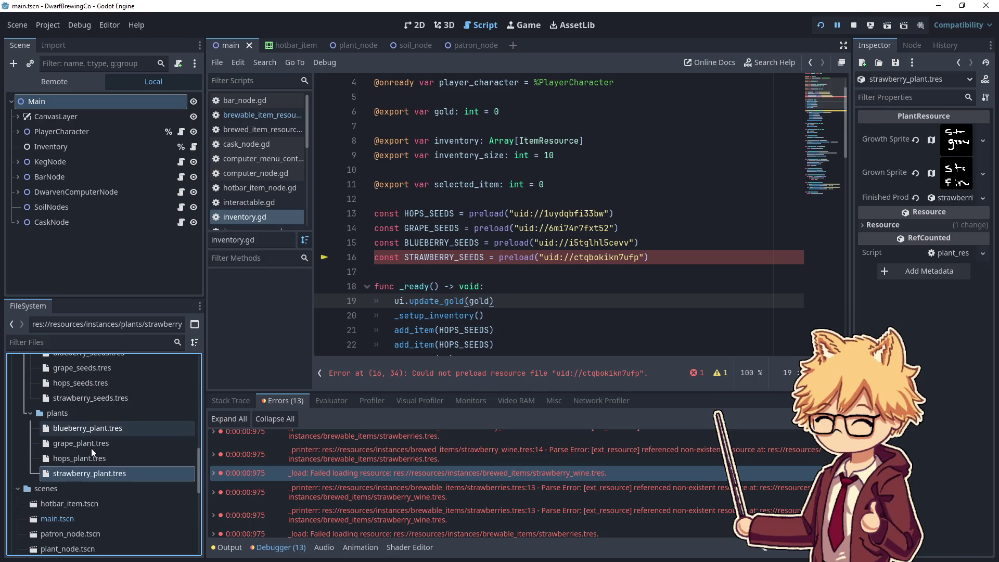
pyautogui.scroll(5, 87, 451)
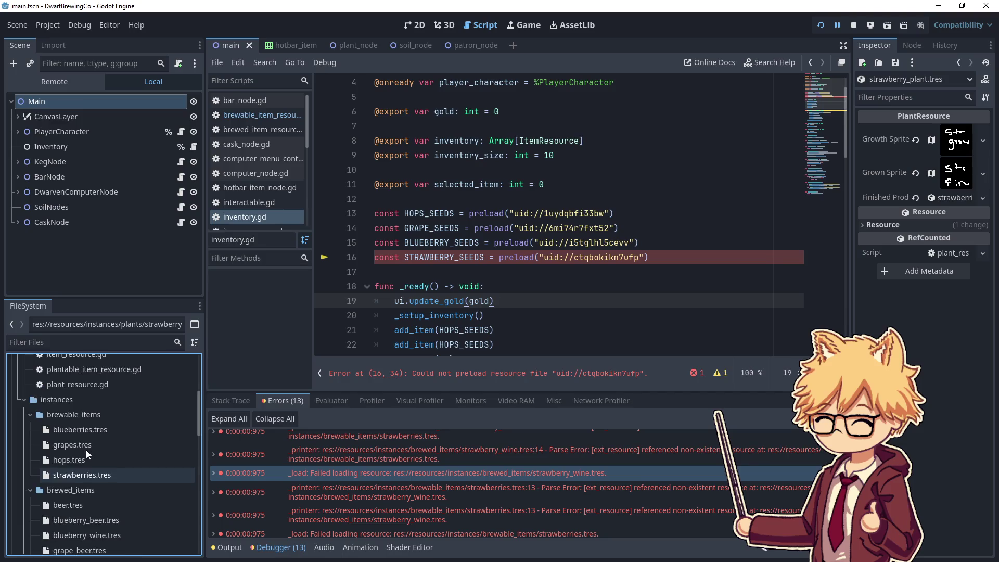
pyautogui.scroll(-10, 87, 451)
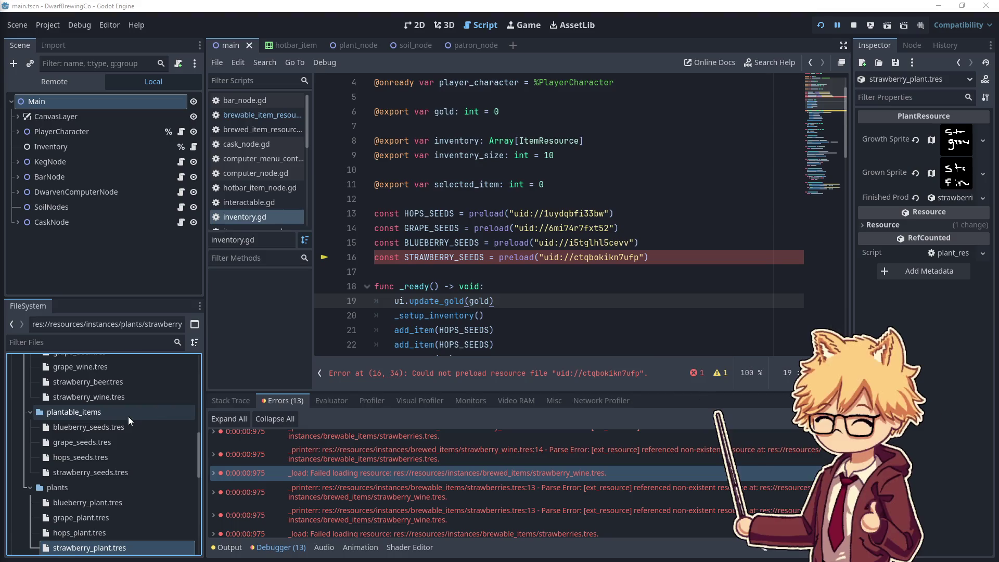
pyautogui.scroll(-3, 114, 424)
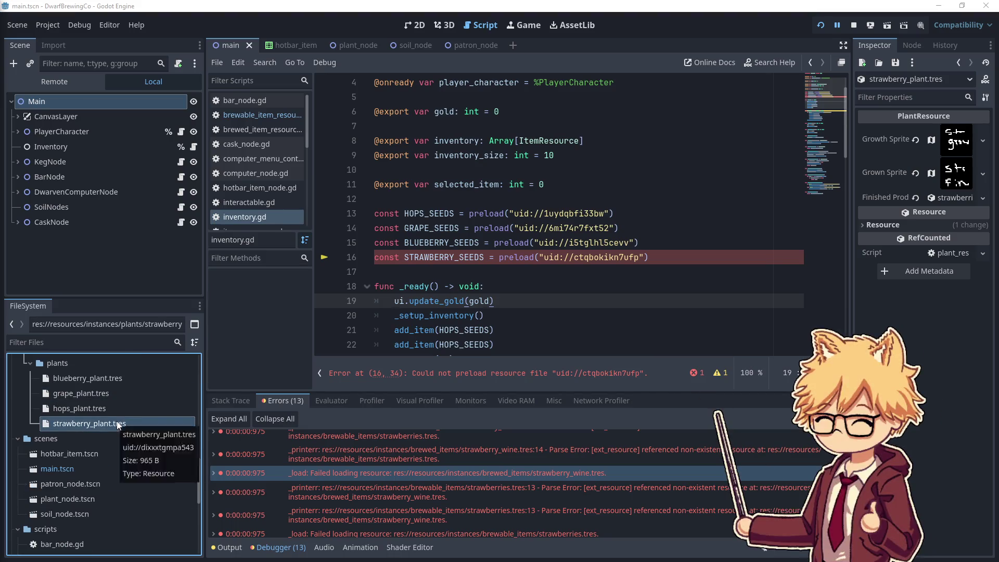
pyautogui.scroll(3, 116, 420)
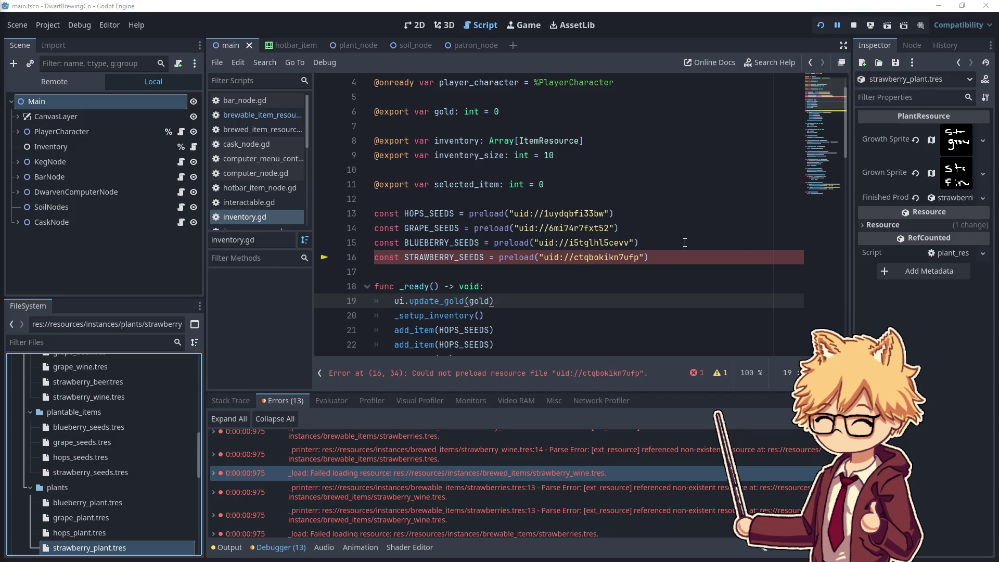
pyautogui.hotkey('alt', 'Tab')
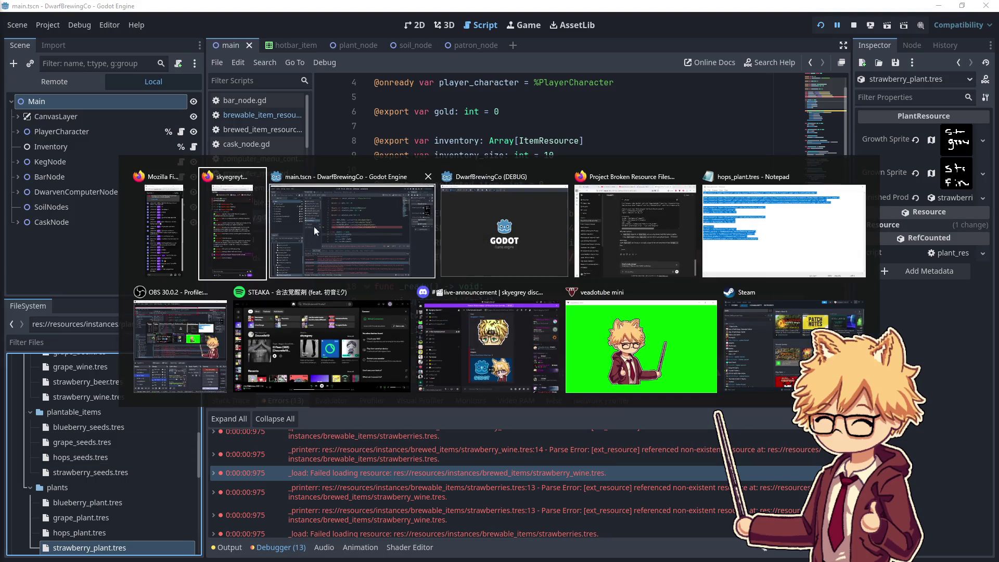
# Try a STRAWBERRY_PLANT preload below line 16 of inventory.gd, then undo it.
pyautogui.press('Escape')
pyautogui.click(482, 160)
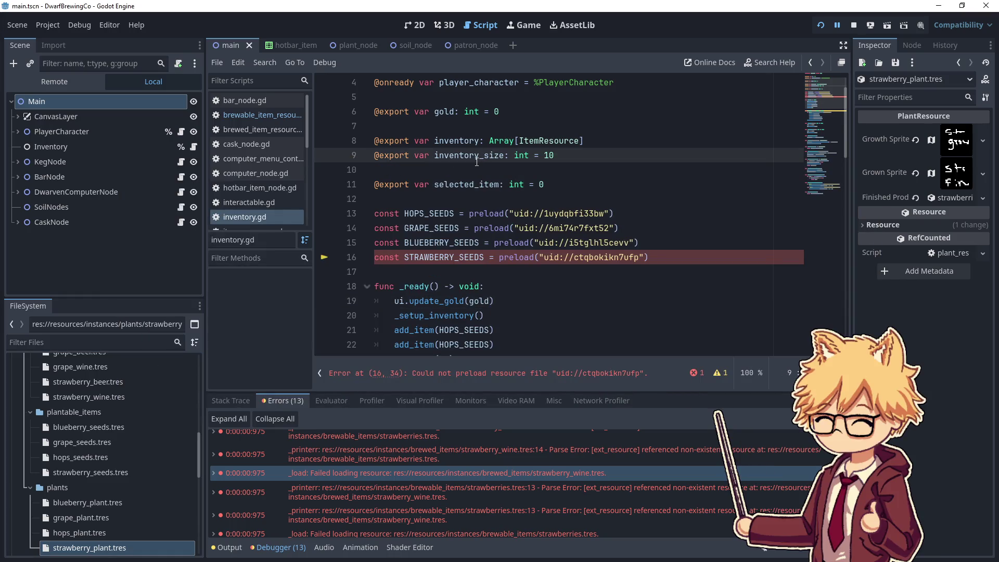
pyautogui.click(446, 276)
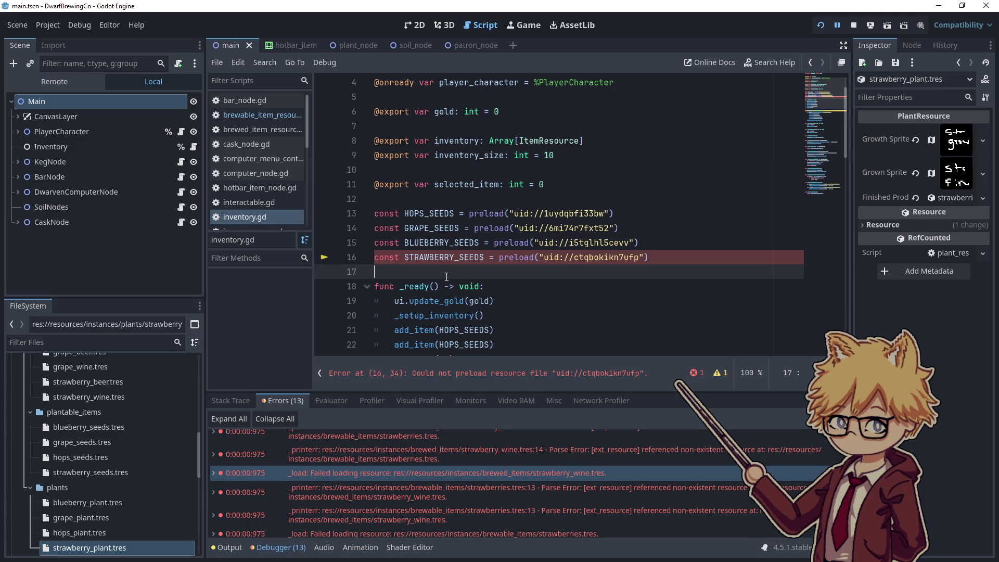
pyautogui.click(558, 373)
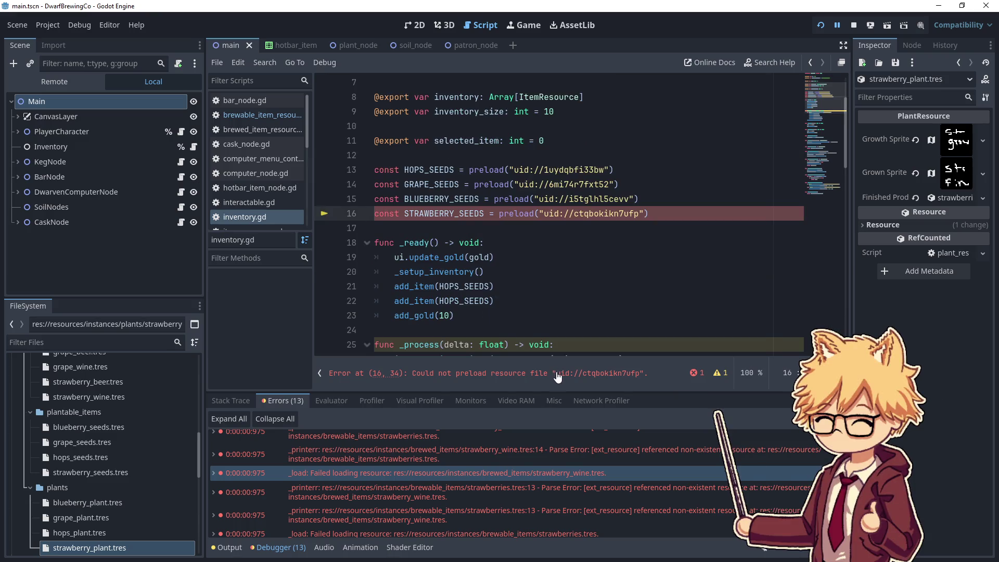
pyautogui.scroll(-2, 84, 540)
pyautogui.click(96, 524)
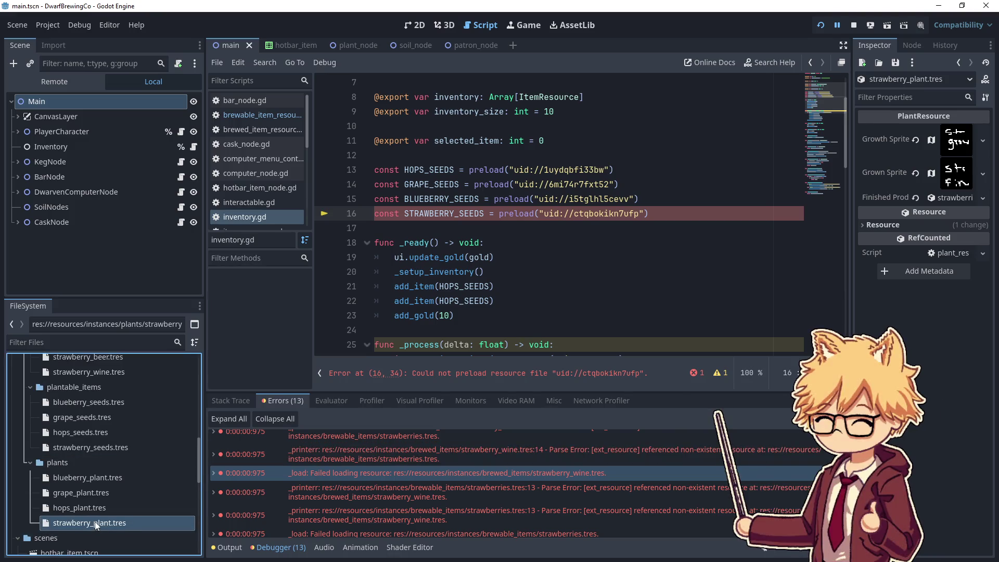
pyautogui.moveTo(96, 525)
pyautogui.mouseDown()
pyautogui.moveTo(479, 236)
pyautogui.moveTo(520, 229)
pyautogui.mouseUp()
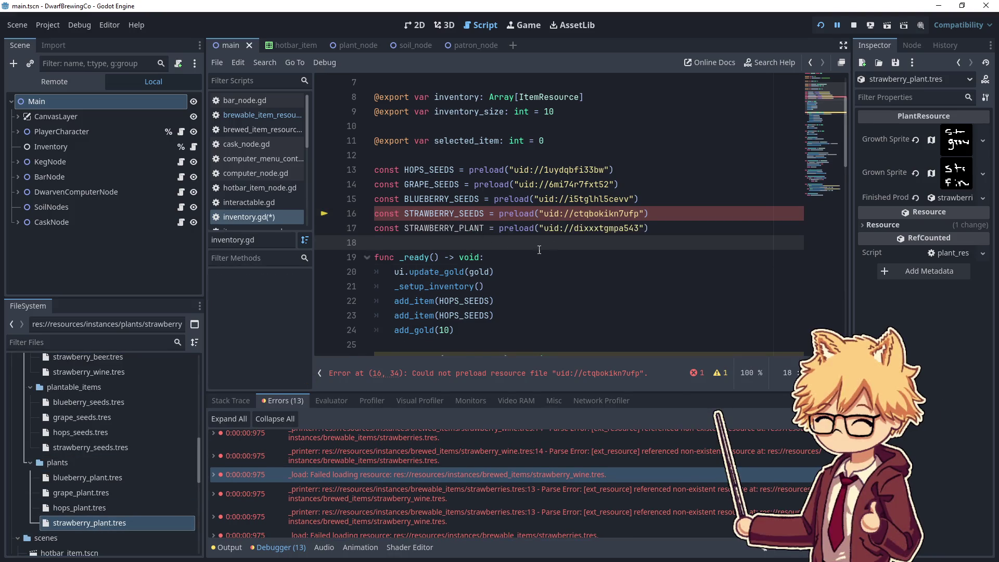
pyautogui.moveTo(657, 215); pyautogui.dragTo(332, 209)
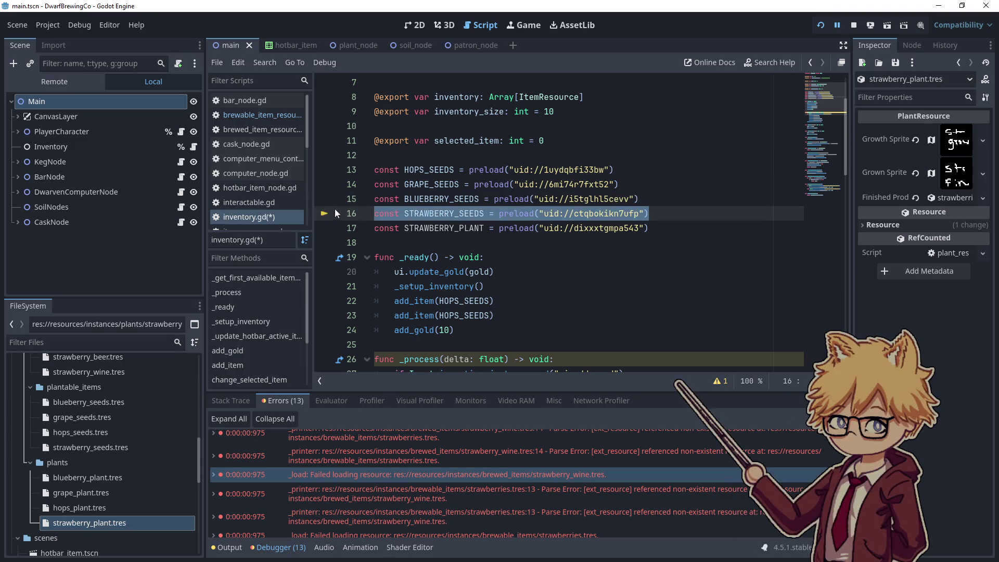
pyautogui.hotkey('ctrl', 'z')
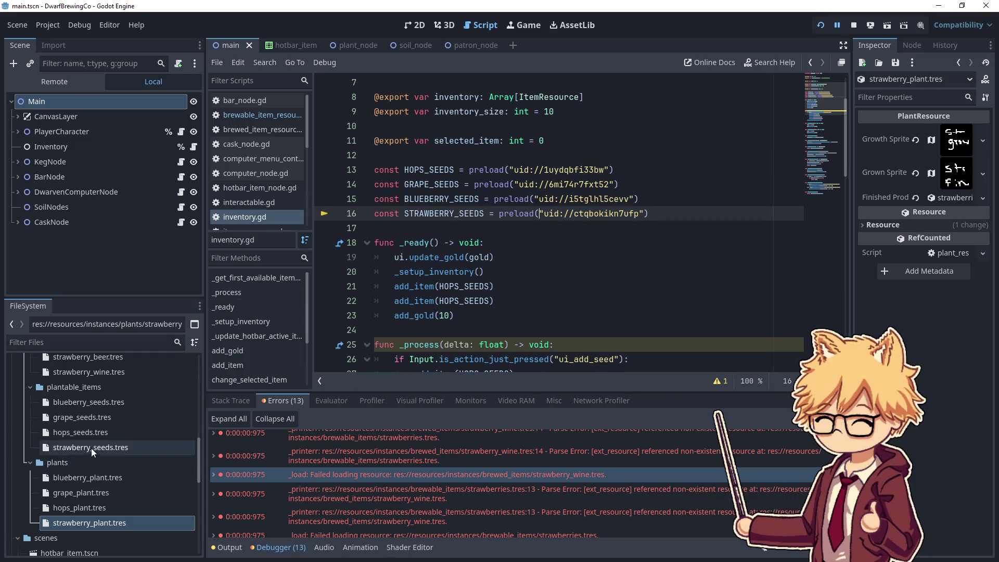
# Insert a fresh strawberry_seeds preload, delete the duplicate STRAWBERRY_SEEDS line, and save.
pyautogui.scroll(2, 88, 460)
pyautogui.moveTo(86, 476)
pyautogui.mouseDown()
pyautogui.moveTo(276, 217)
pyautogui.moveTo(488, 229)
pyautogui.mouseUp()
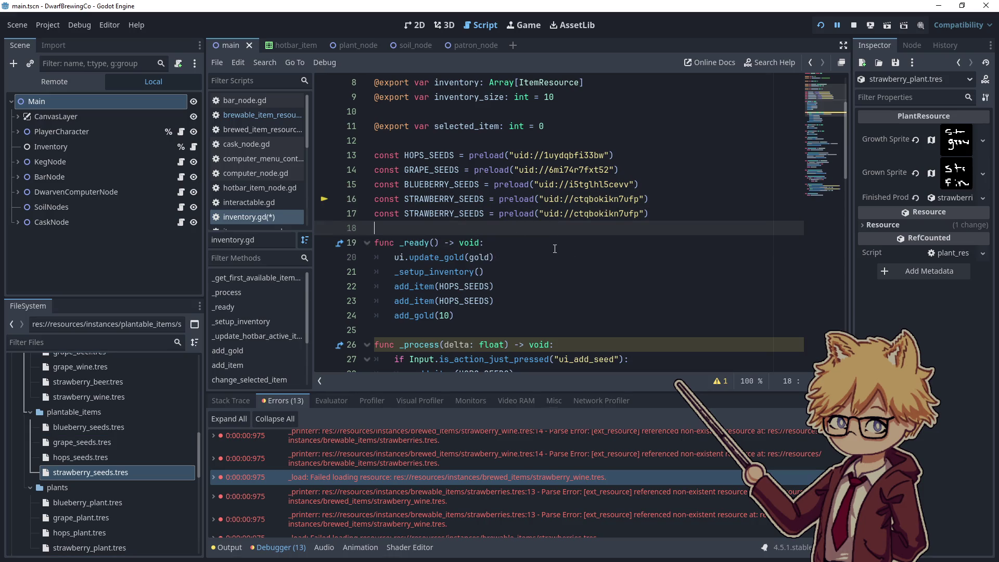
pyautogui.moveTo(651, 214); pyautogui.dragTo(363, 206)
pyautogui.moveTo(648, 213); pyautogui.dragTo(368, 212)
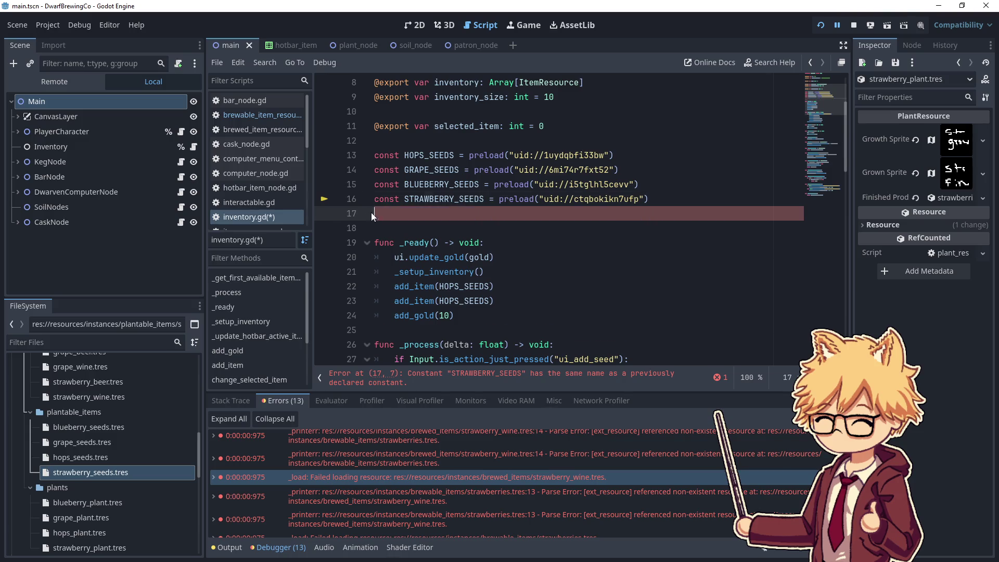
pyautogui.press('BackSpace')
pyautogui.press('BackSpace')
pyautogui.click(552, 246)
pyautogui.hotkey('ctrl', 's')
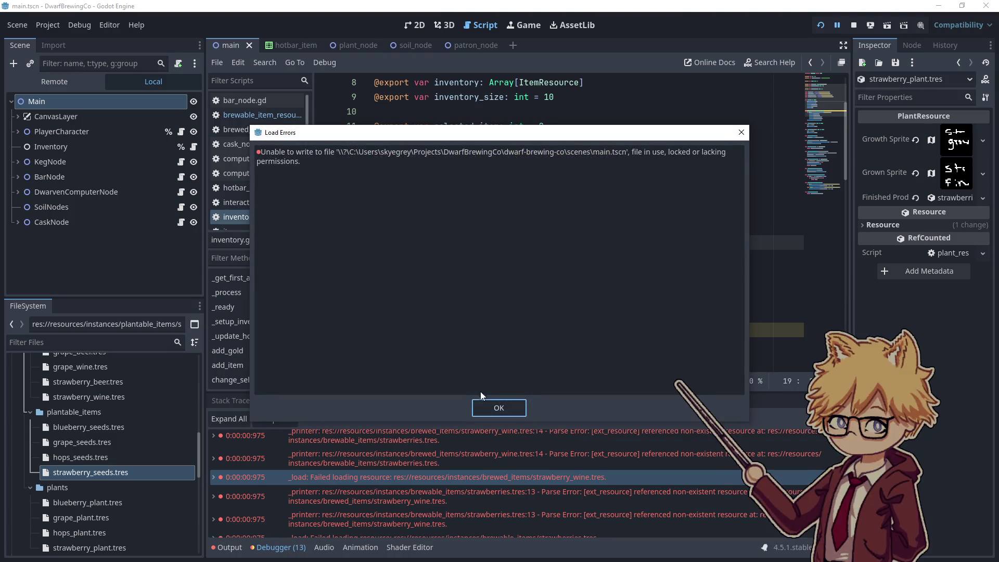
# Dismiss the main.tscn save error and rerun the game.
pyautogui.click(521, 408)
pyautogui.click(822, 25)
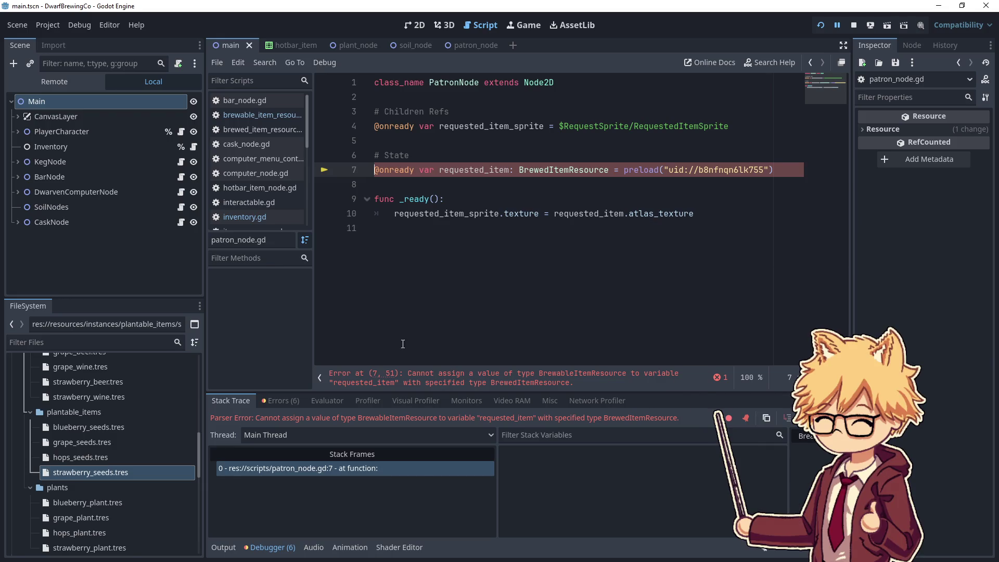
# Point line 7's requested_item preload at beer.tres (uid b4cvaygbu37t6) and delete the temporary const BEER line.
pyautogui.doubleClick(481, 170)
pyautogui.scroll(4, 129, 488)
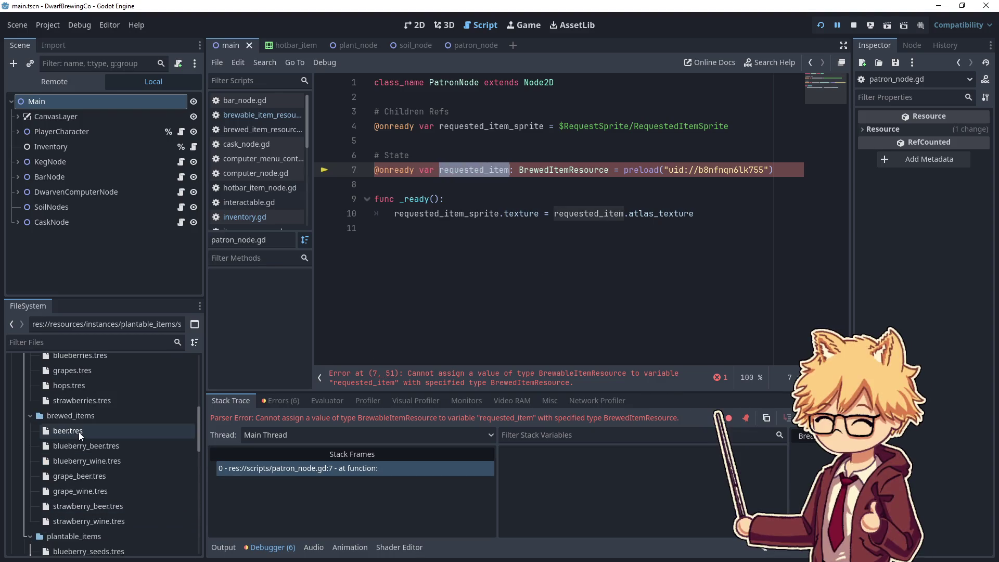
pyautogui.moveTo(79, 432)
pyautogui.mouseDown()
pyautogui.moveTo(510, 211)
pyautogui.moveTo(538, 184)
pyautogui.mouseUp()
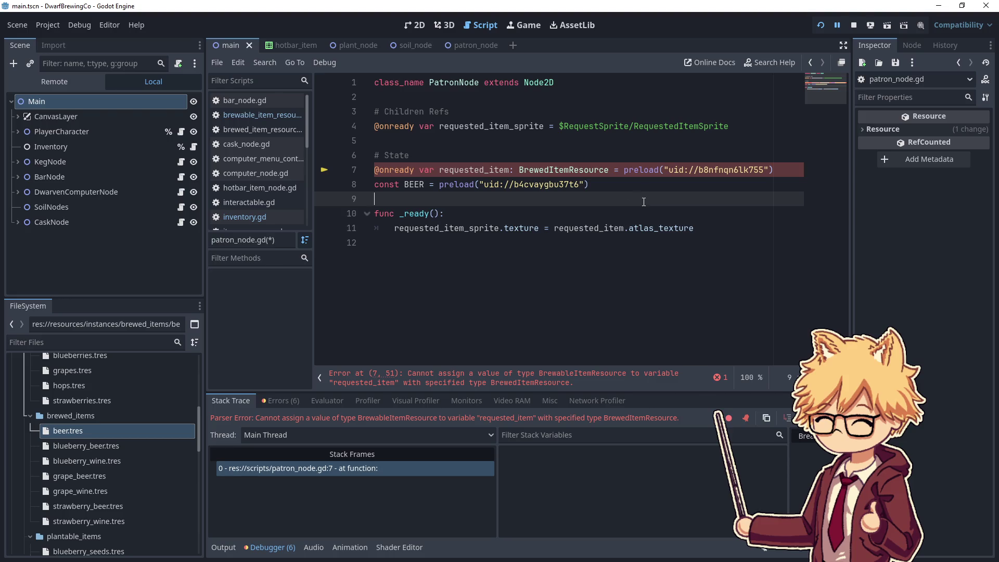
pyautogui.doubleClick(543, 179)
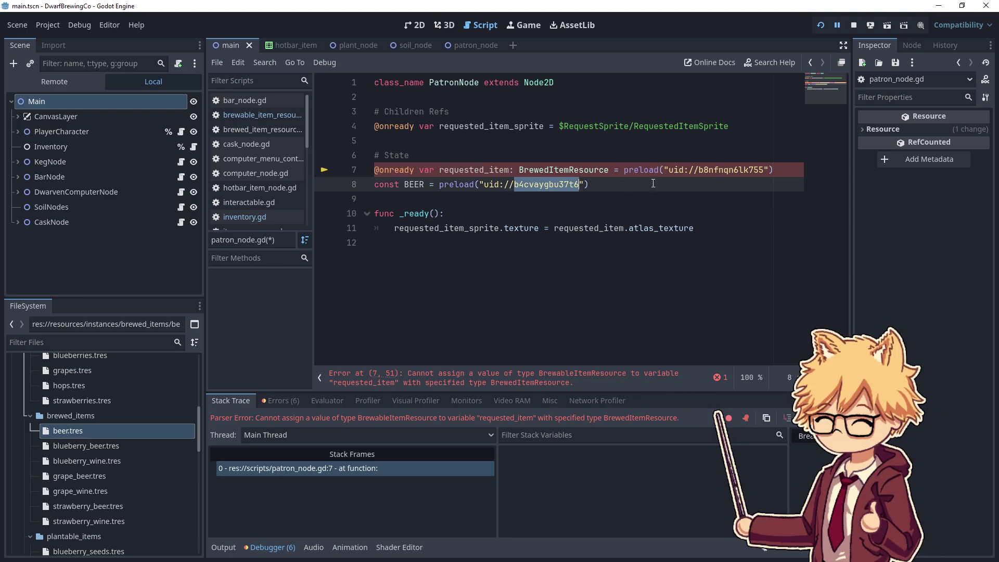
pyautogui.hotkey('ctrl', 'c')
pyautogui.doubleClick(727, 170)
pyautogui.hotkey('ctrl', 'v')
pyautogui.tripleClick(418, 185)
pyautogui.press('BackSpace')
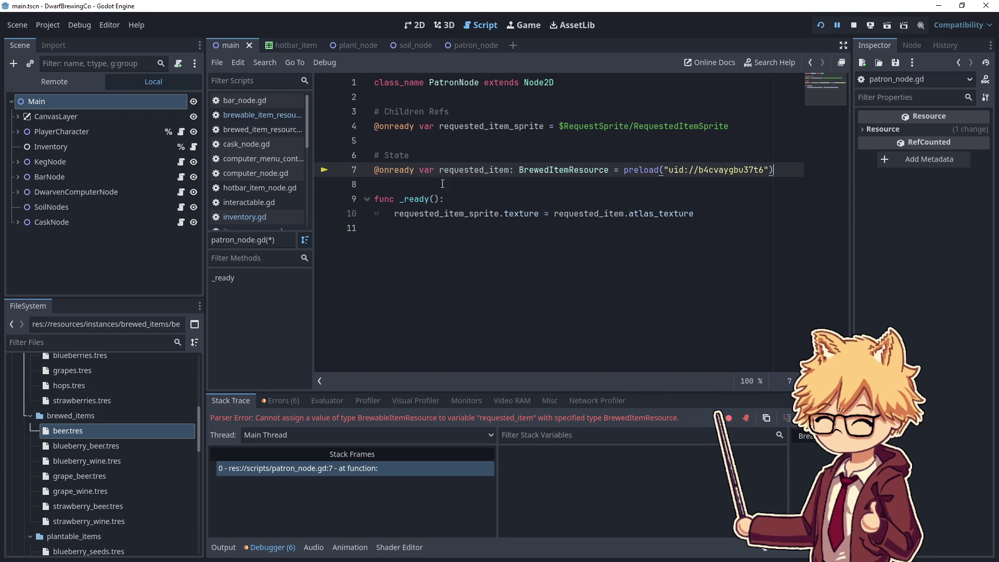
# Replace the broken preload on bar_node.gd line 14 with a beer.tres preload and save.
pyautogui.click(821, 25)
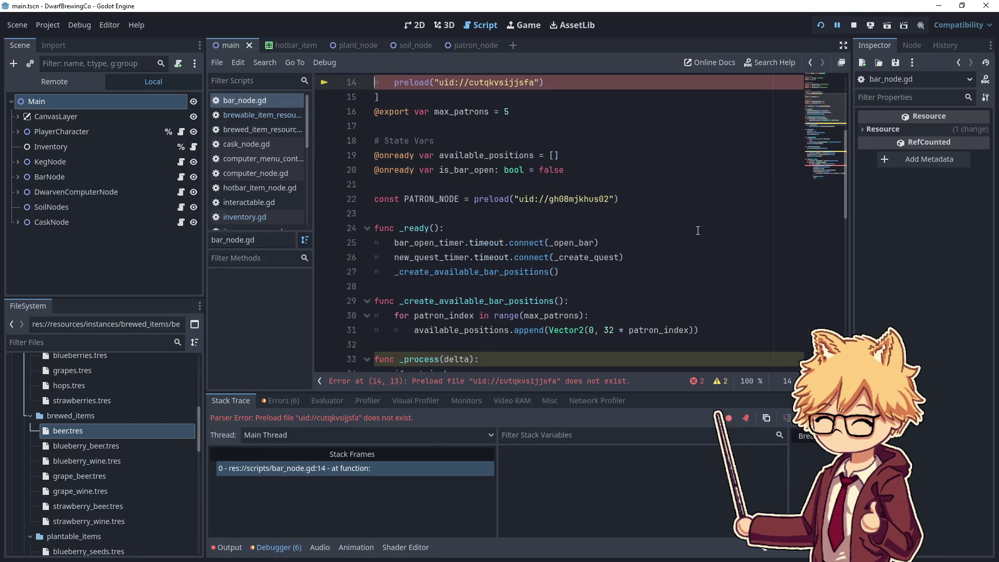
pyautogui.scroll(4, 531, 217)
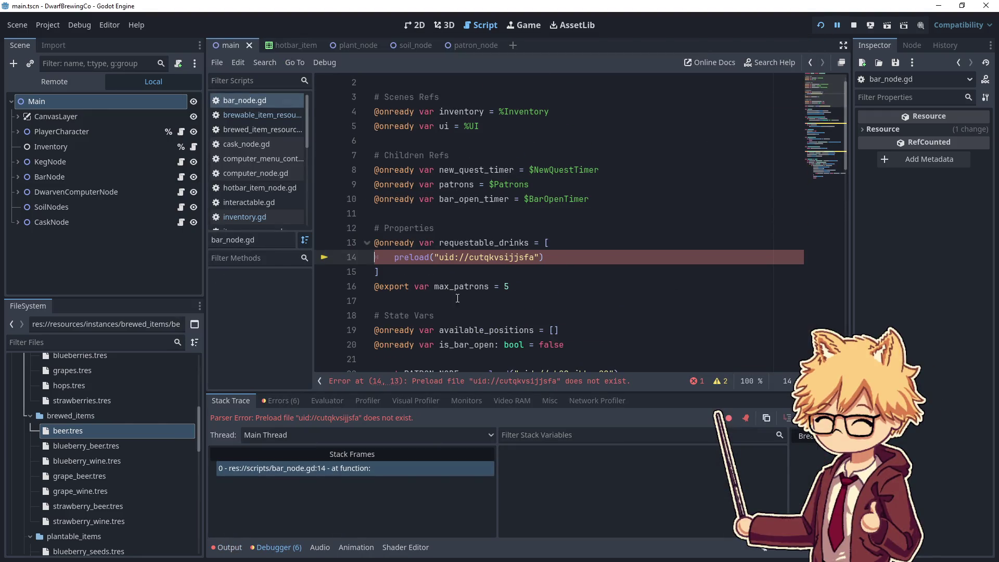
pyautogui.moveTo(544, 257); pyautogui.dragTo(394, 257)
pyautogui.press('BackSpace')
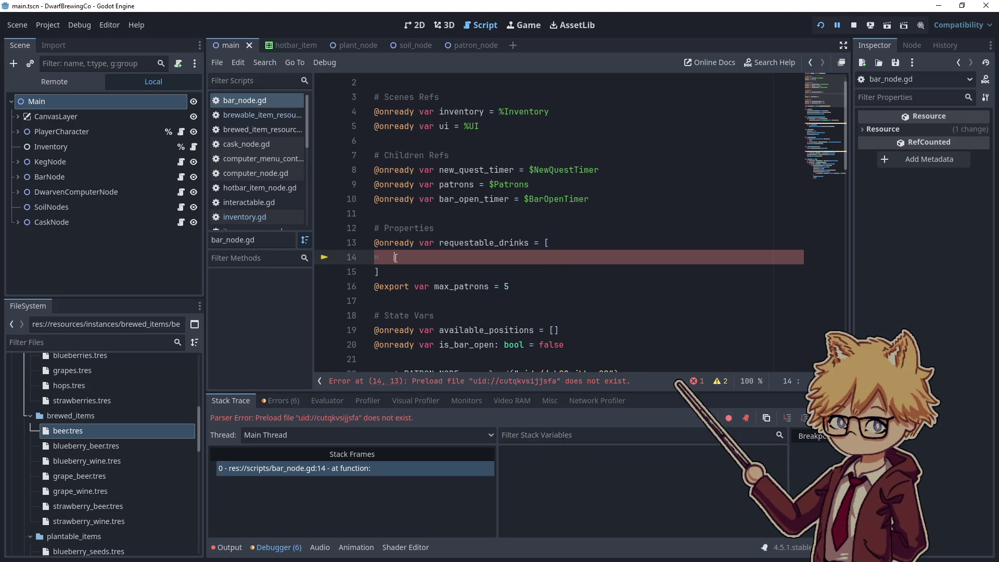
pyautogui.moveTo(91, 432)
pyautogui.mouseDown()
pyautogui.moveTo(523, 285)
pyautogui.moveTo(451, 278)
pyautogui.moveTo(451, 258)
pyautogui.mouseUp()
pyautogui.click(554, 225)
pyautogui.click(470, 271)
pyautogui.press('BackSpace')
pyautogui.press('BackSpace')
pyautogui.hotkey('ctrl', 's')
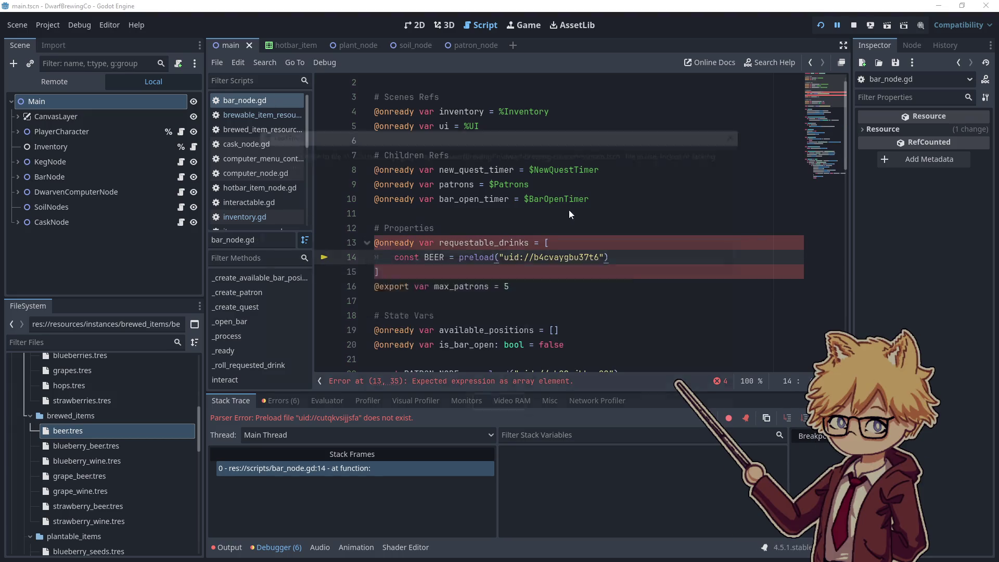
# Dismiss the Load Errors dialog, strip 'const BEER = ' from line 14, and restart the game.
pyautogui.click(522, 408)
pyautogui.click(569, 229)
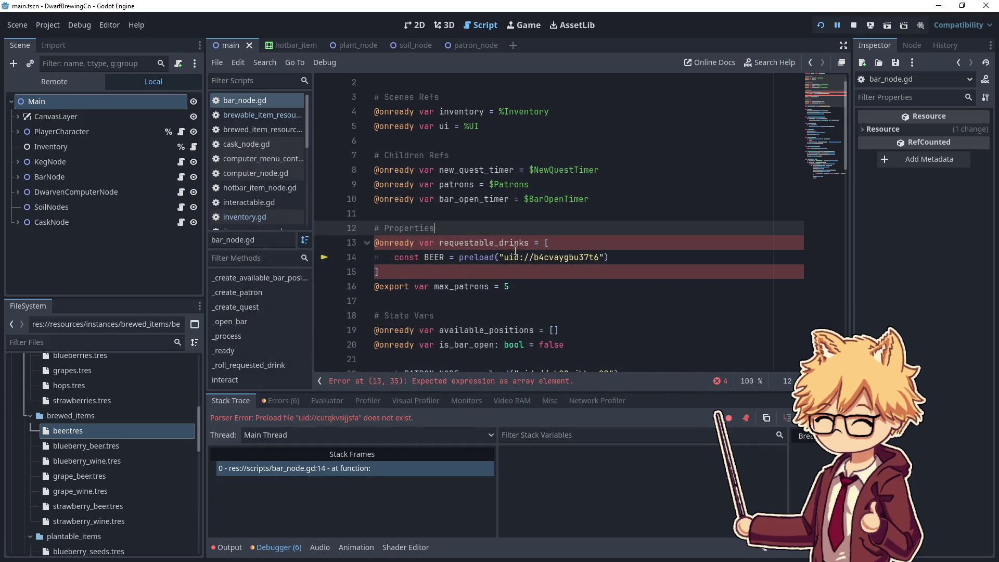
pyautogui.click(472, 273)
pyautogui.press('Return')
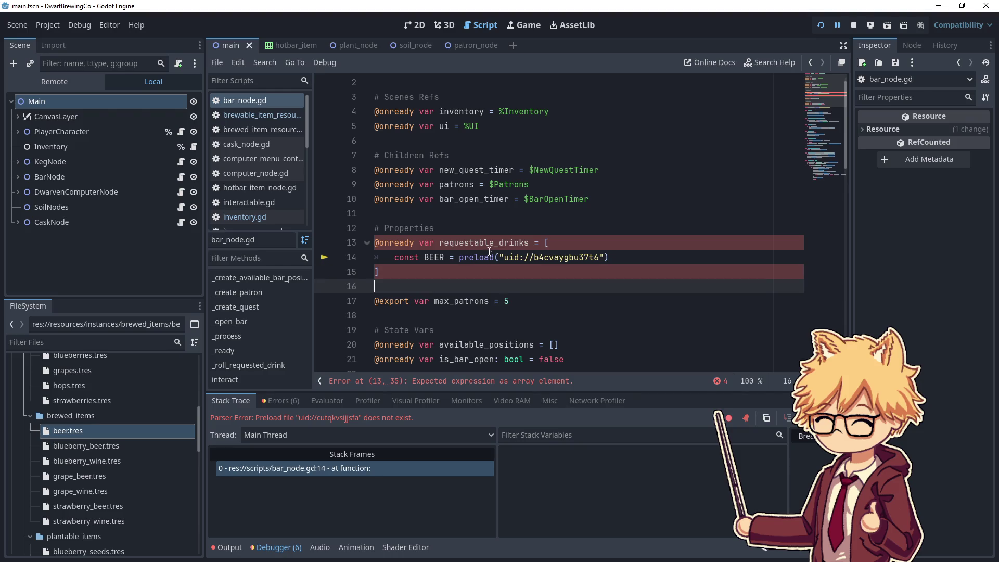
pyautogui.press('BackSpace')
pyautogui.moveTo(460, 258); pyautogui.dragTo(395, 258)
pyautogui.press('BackSpace')
pyautogui.click(511, 227)
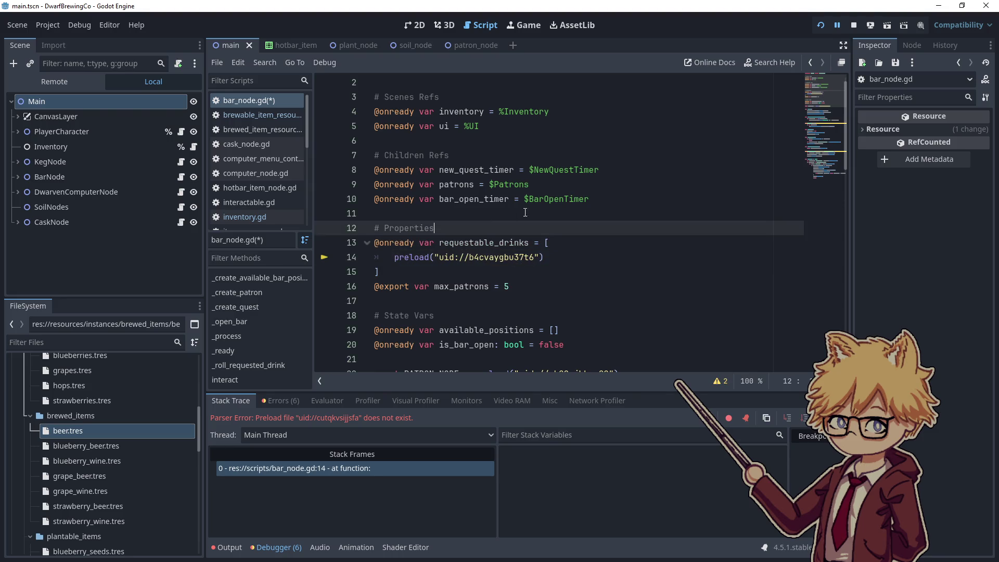
pyautogui.click(821, 29)
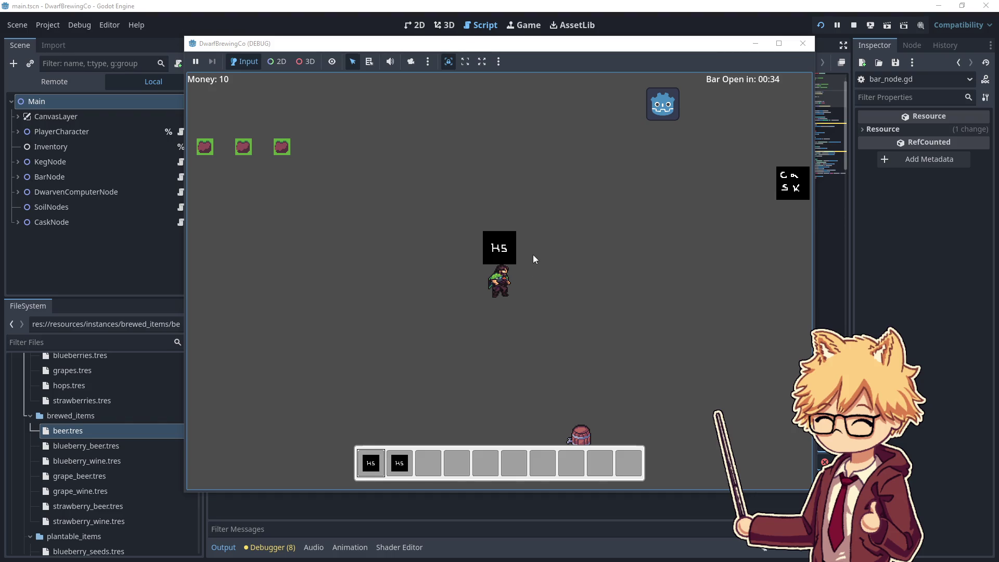
# Stop the game, delete the inserted const BEER line from bar_node.gd, then relaunch and plant a seed.
pyautogui.click(803, 43)
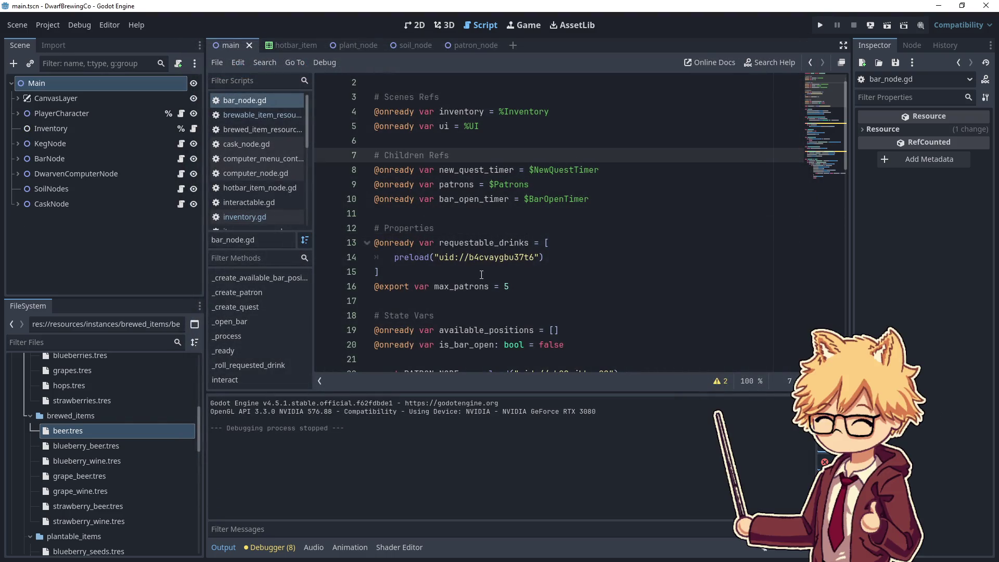
pyautogui.click(69, 432)
pyautogui.moveTo(69, 432)
pyautogui.mouseDown()
pyautogui.moveTo(359, 242)
pyautogui.moveTo(375, 213)
pyautogui.mouseUp()
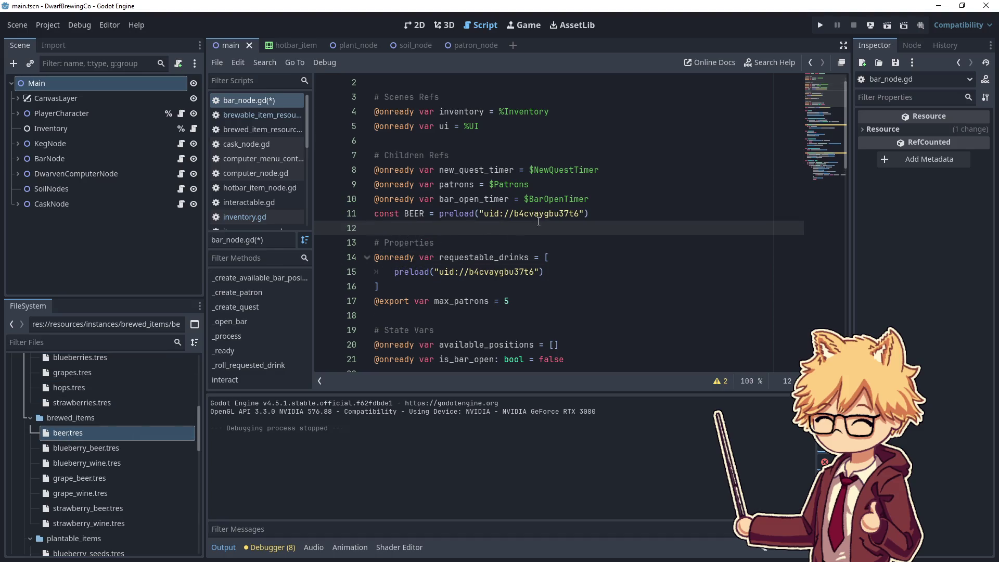
pyautogui.moveTo(589, 213); pyautogui.dragTo(270, 224)
pyautogui.press('BackSpace')
pyautogui.press('BackSpace')
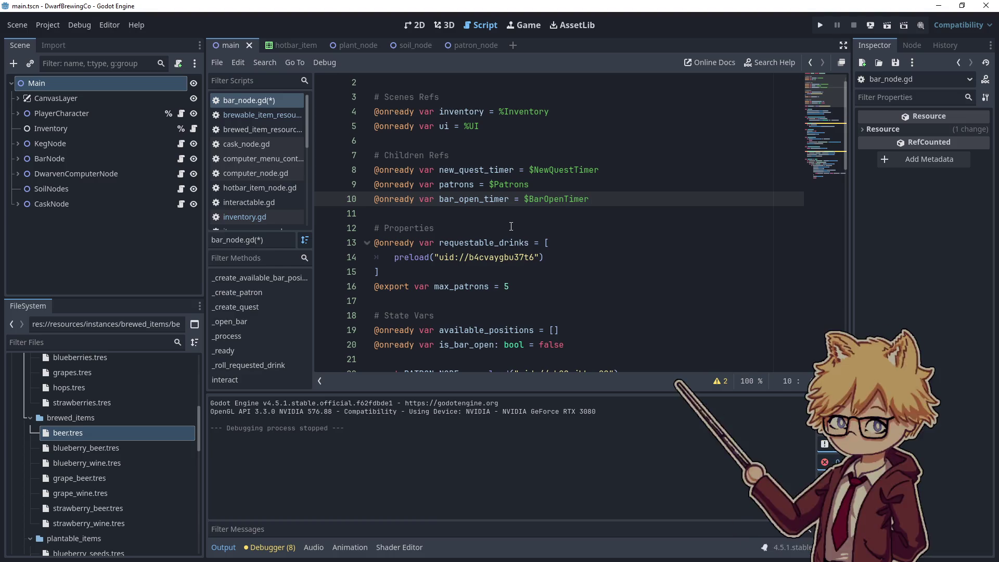
pyautogui.click(820, 26)
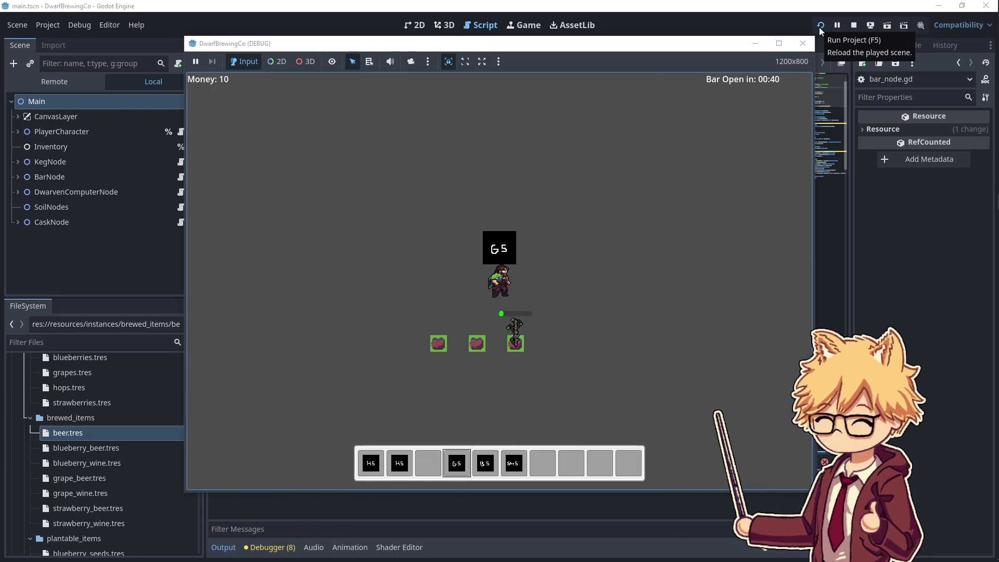
pyautogui.press('e')
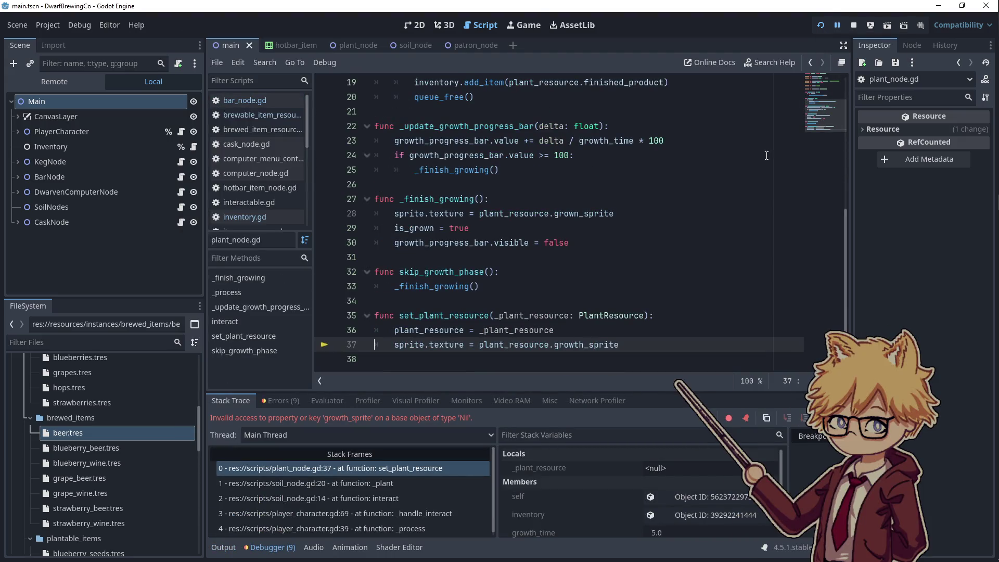
# Resume the paused game and try planting a seed again.
pyautogui.moveTo(480, 330)
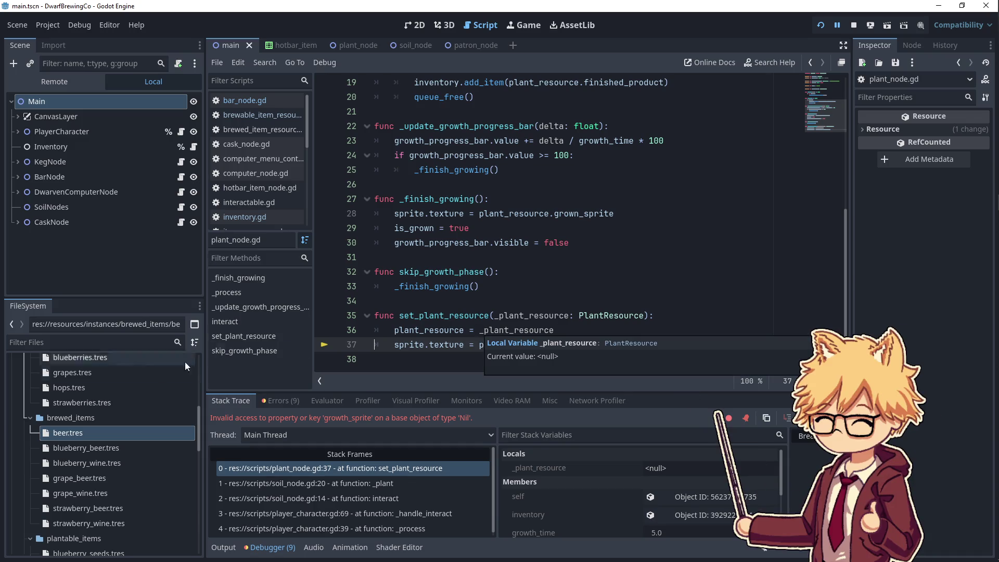
pyautogui.scroll(-5, 110, 461)
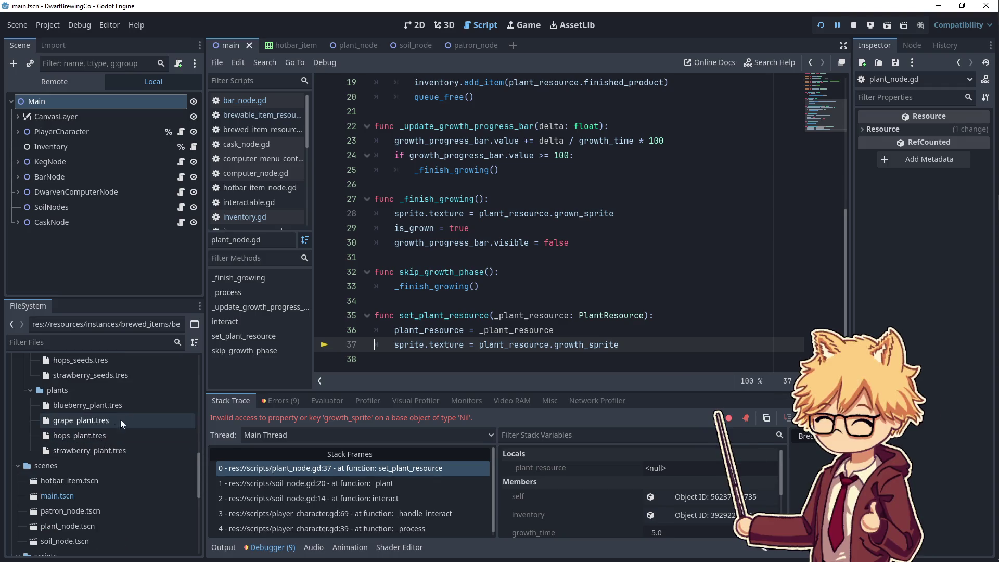
pyautogui.press('F12')
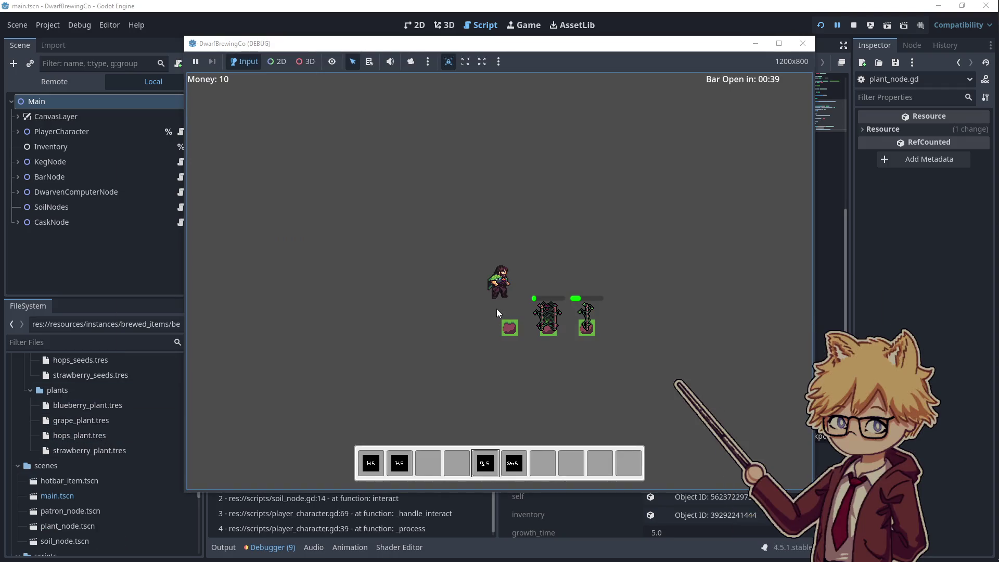
pyautogui.press('e')
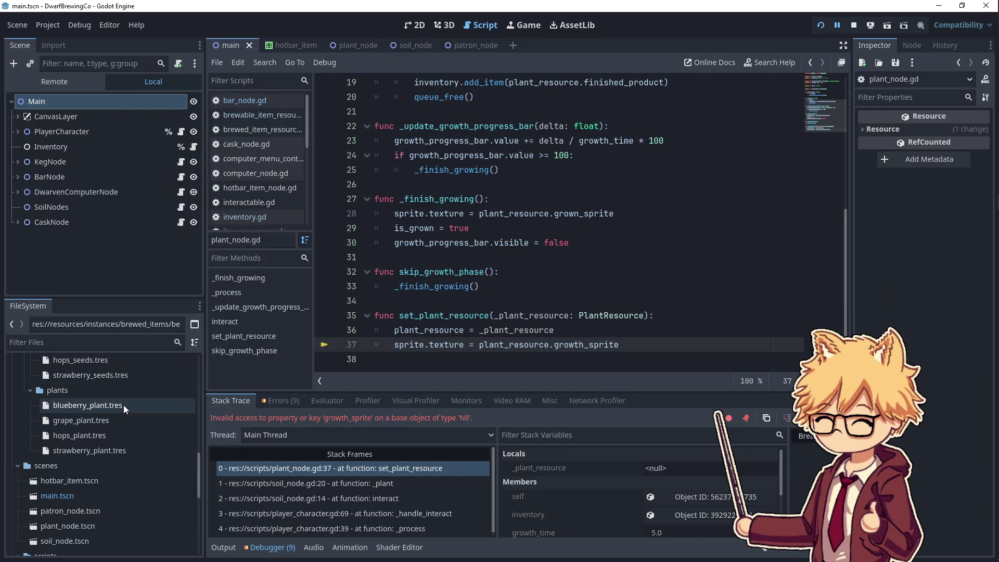
# Set blueberry_seeds.tres's Plant property to blueberry_plant.tres and run the game.
pyautogui.click(104, 404)
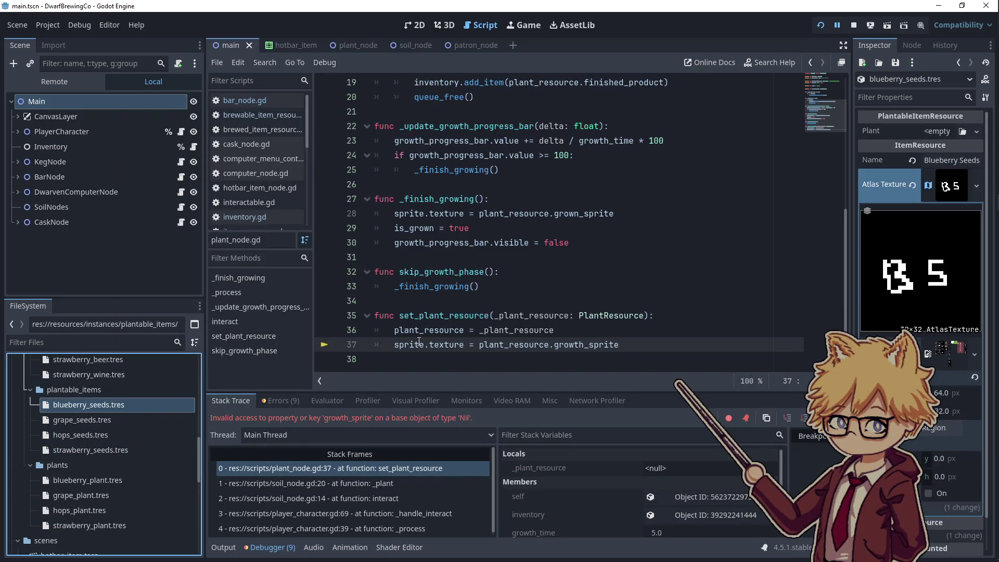
pyautogui.click(942, 132)
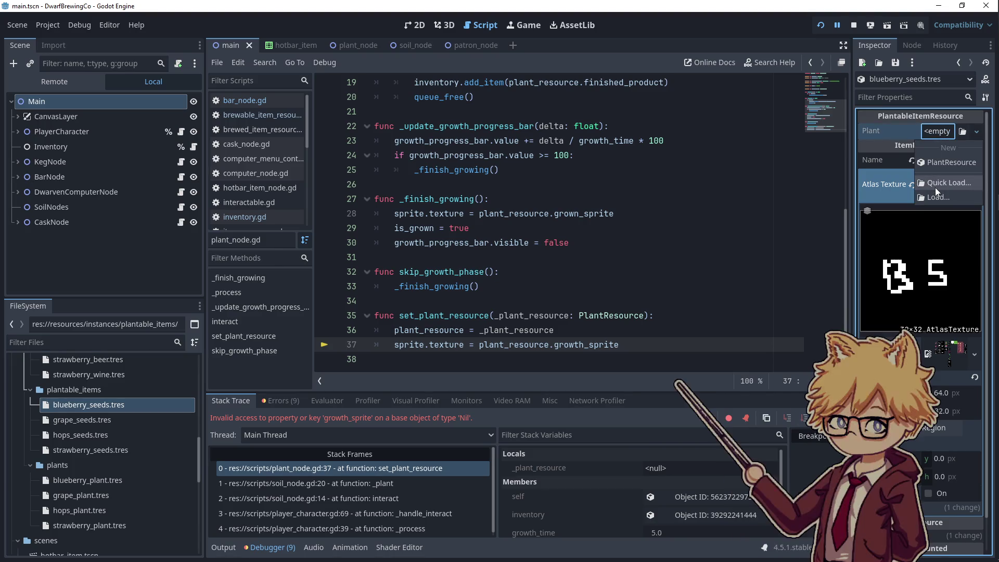
pyautogui.click(935, 187)
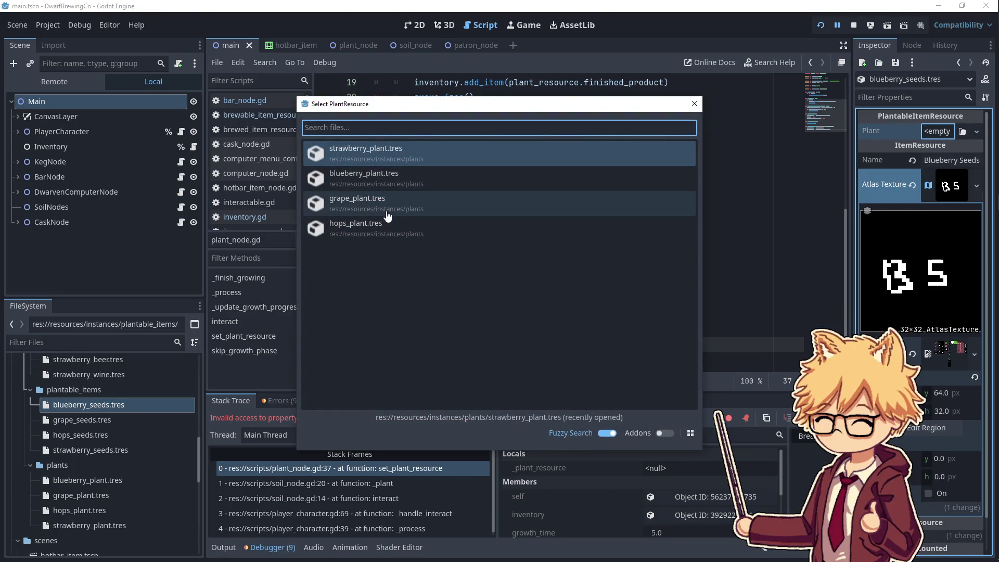
pyautogui.doubleClick(394, 185)
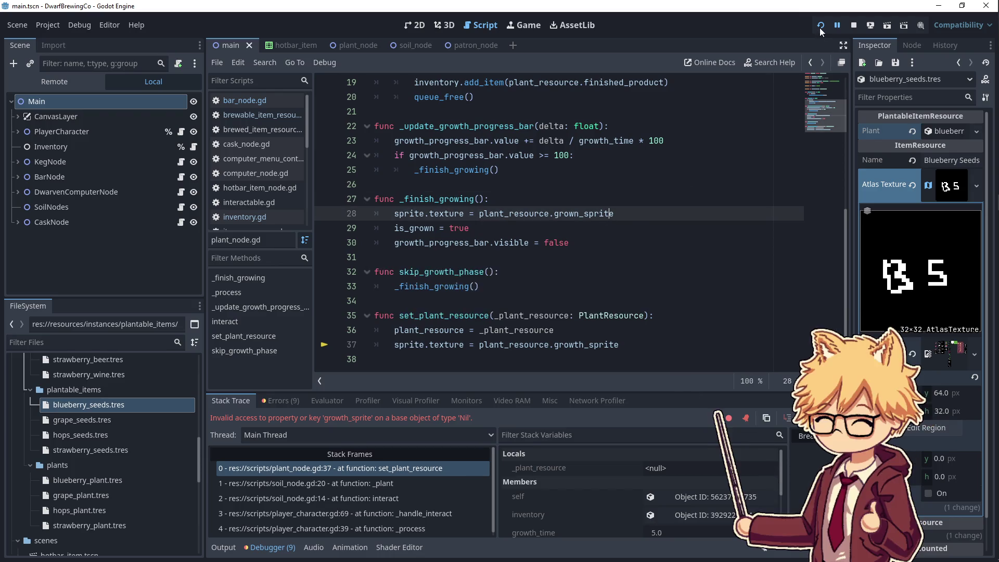
pyautogui.click(820, 27)
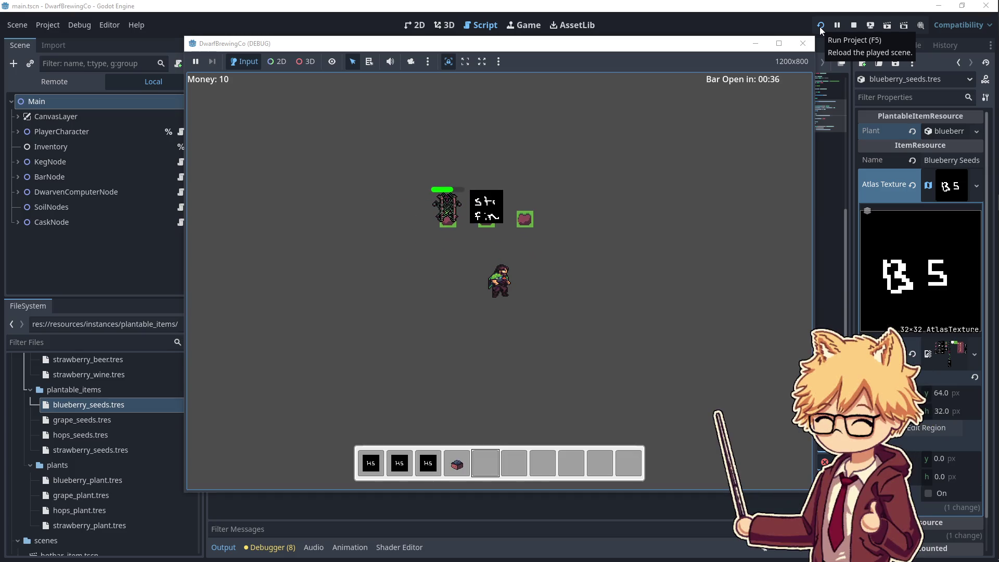
# Harvest the grown plant and walk the character over to the keg.
pyautogui.press('e')
pyautogui.press('Up')
pyautogui.press('Down')
pyautogui.press('Right')
pyautogui.press('Right')
pyautogui.press('Down')
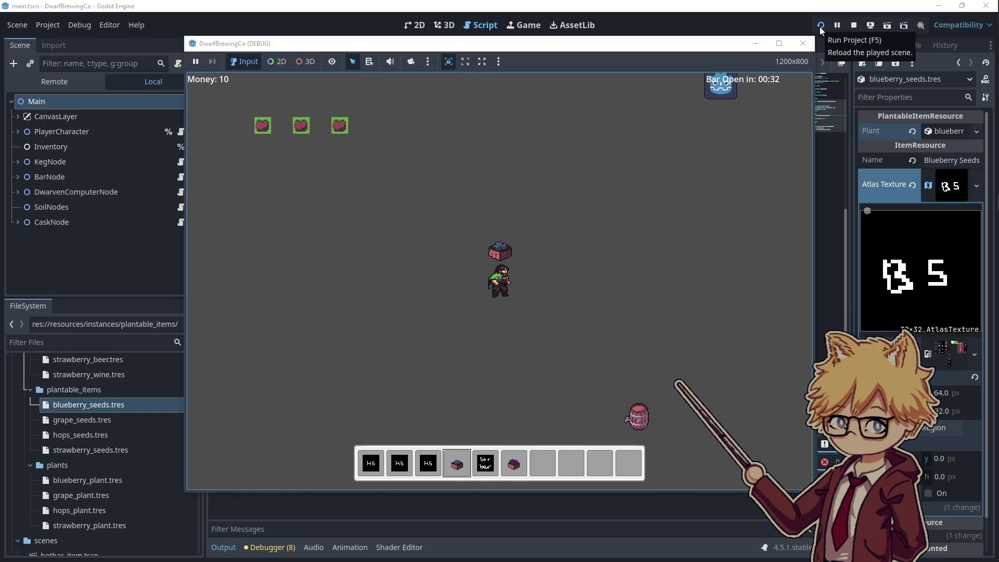
pyautogui.press('4')
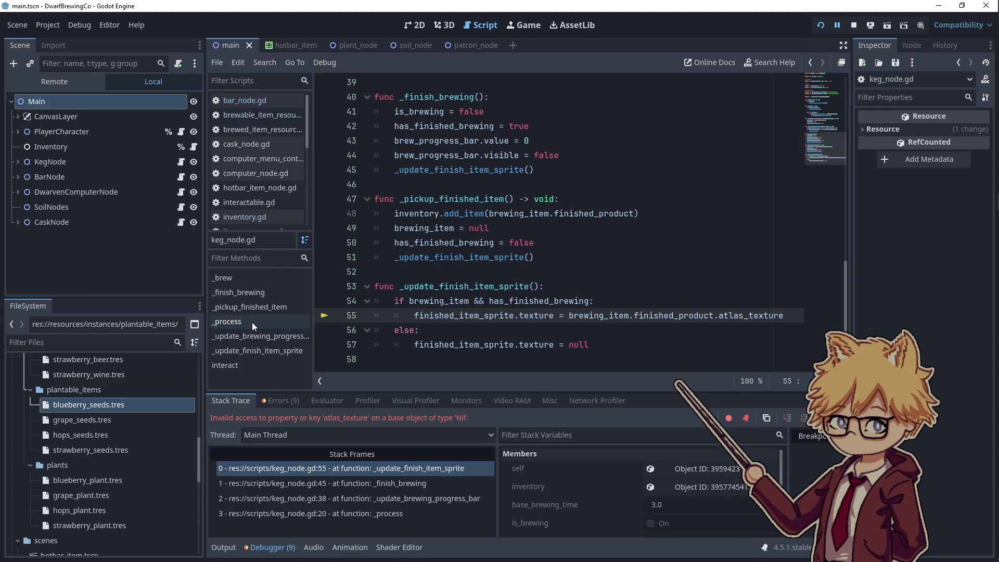
# Inspect blueberry_plant.tres and the brewing_item value at keg_node.gd line 55 in the debugger.
pyautogui.click(91, 480)
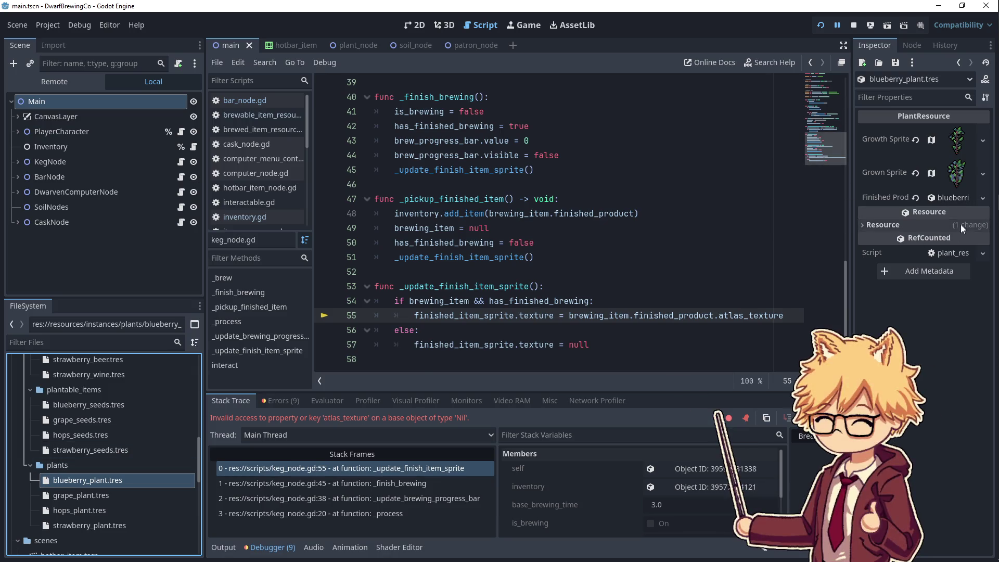
pyautogui.scroll(-1, 611, 495)
pyautogui.scroll(-3, 610, 495)
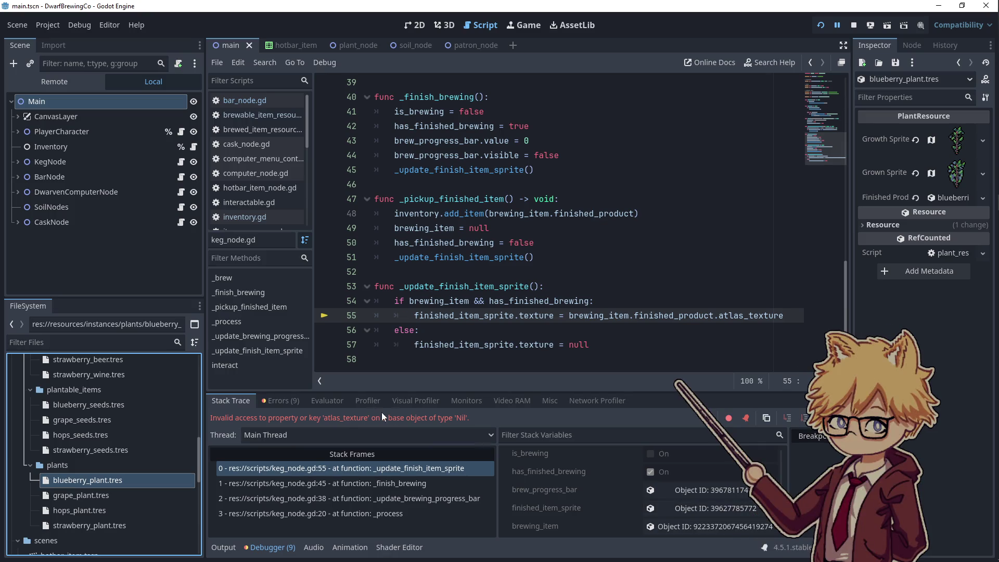
pyautogui.doubleClick(612, 316)
pyautogui.scroll(2, 587, 503)
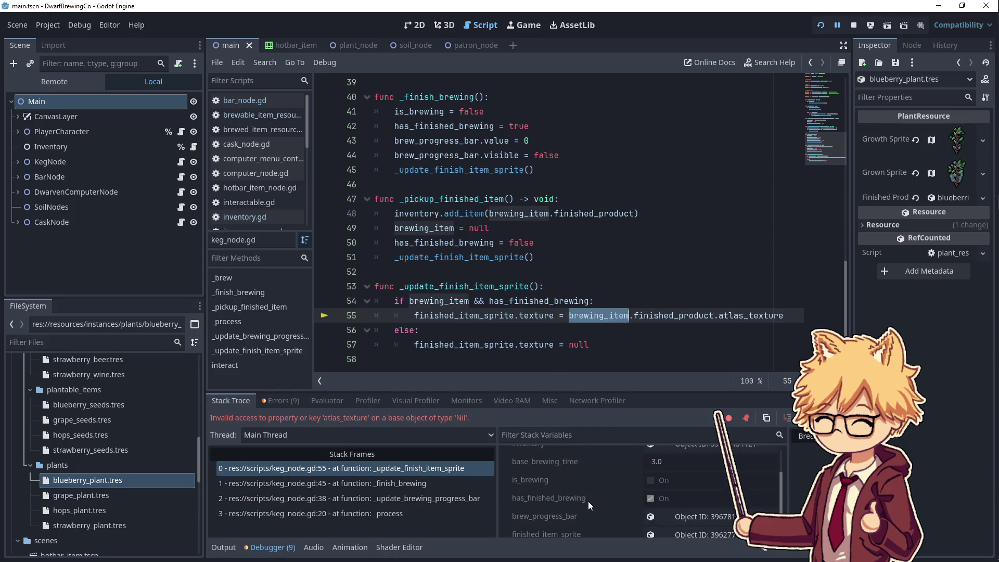
pyautogui.scroll(-2, 588, 502)
pyautogui.click(713, 524)
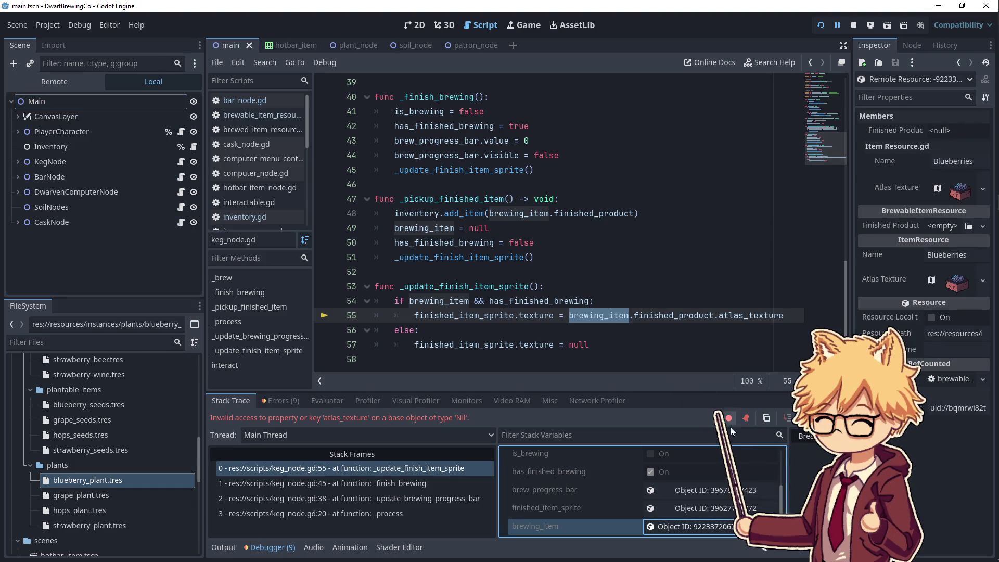
pyautogui.scroll(5, 104, 453)
# Set blueberries.tres's Finished Product to blueberry_wine.tres, save, and run the game.
pyautogui.click(80, 407)
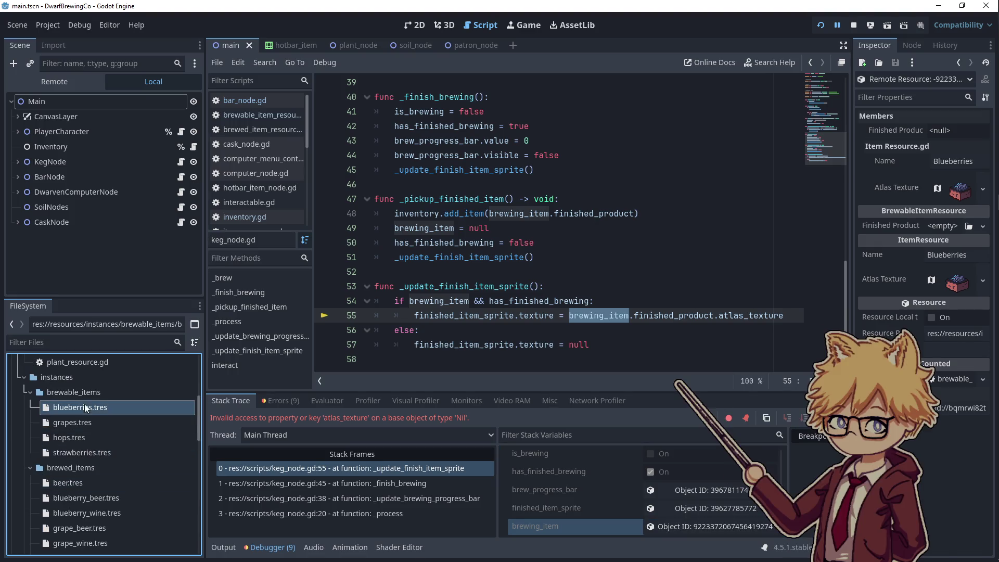
pyautogui.click(894, 177)
pyautogui.click(942, 133)
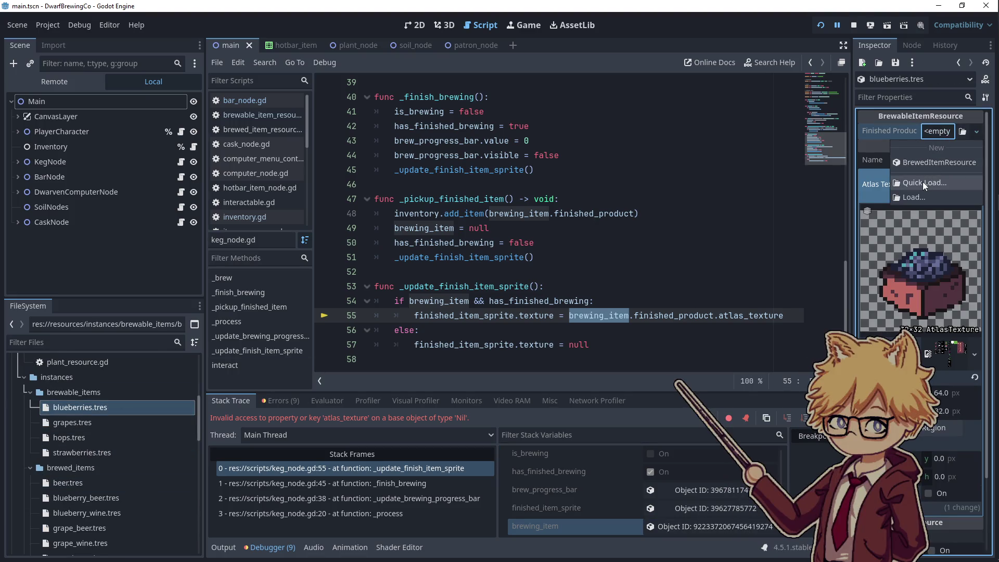
pyautogui.click(937, 162)
pyautogui.click(947, 133)
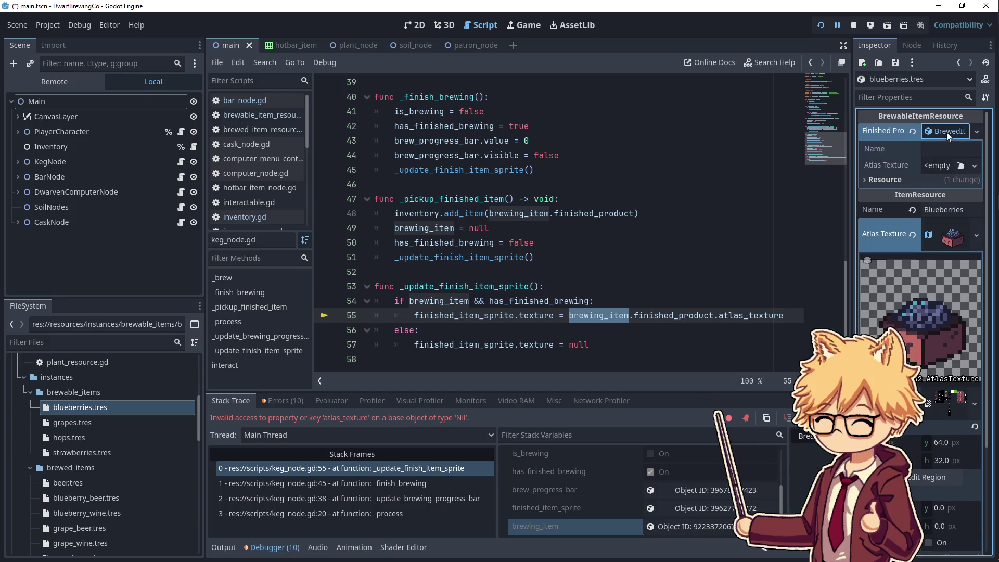
pyautogui.click(971, 132)
pyautogui.click(937, 244)
pyautogui.click(977, 133)
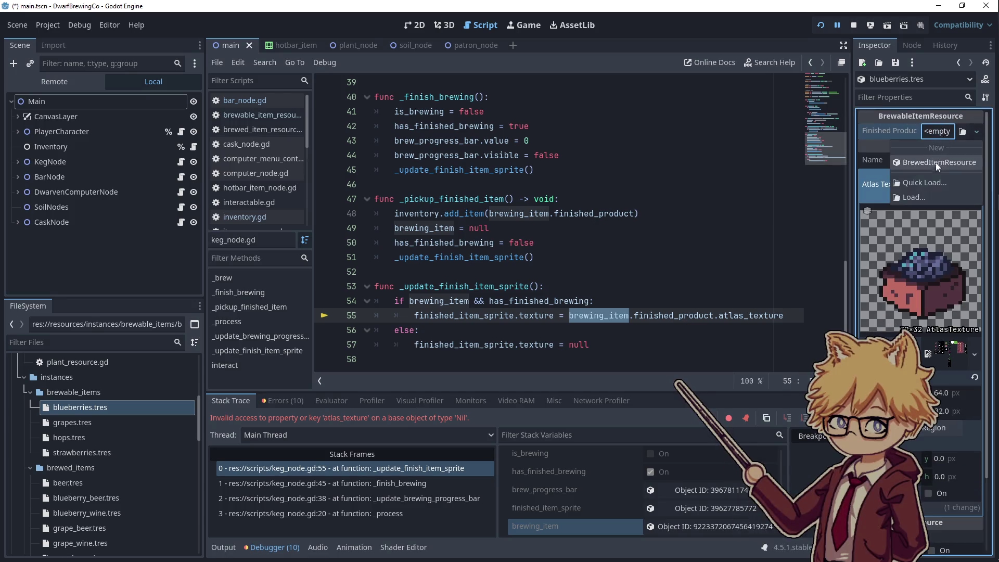
pyautogui.click(937, 183)
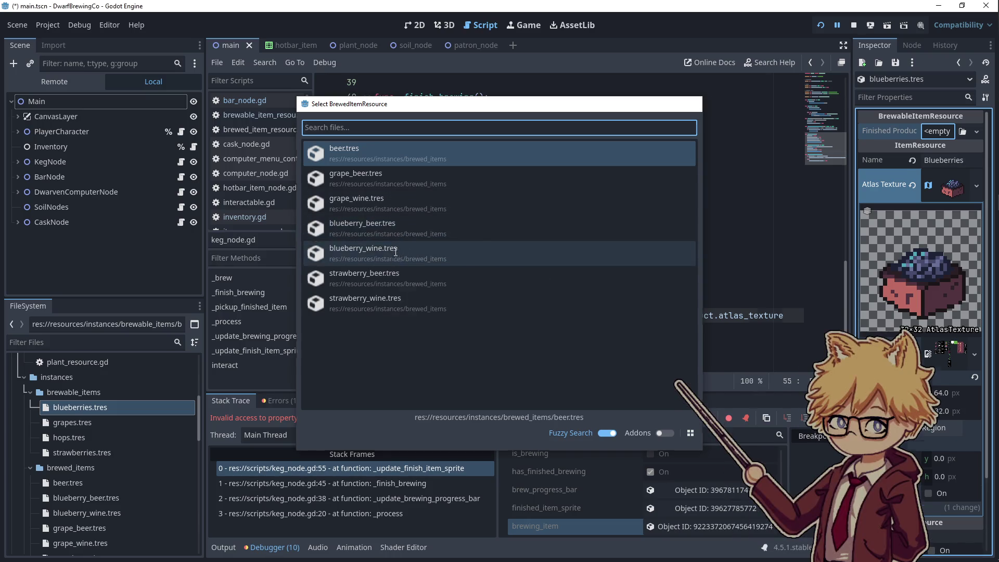
pyautogui.doubleClick(396, 254)
pyautogui.hotkey('ctrl', 's')
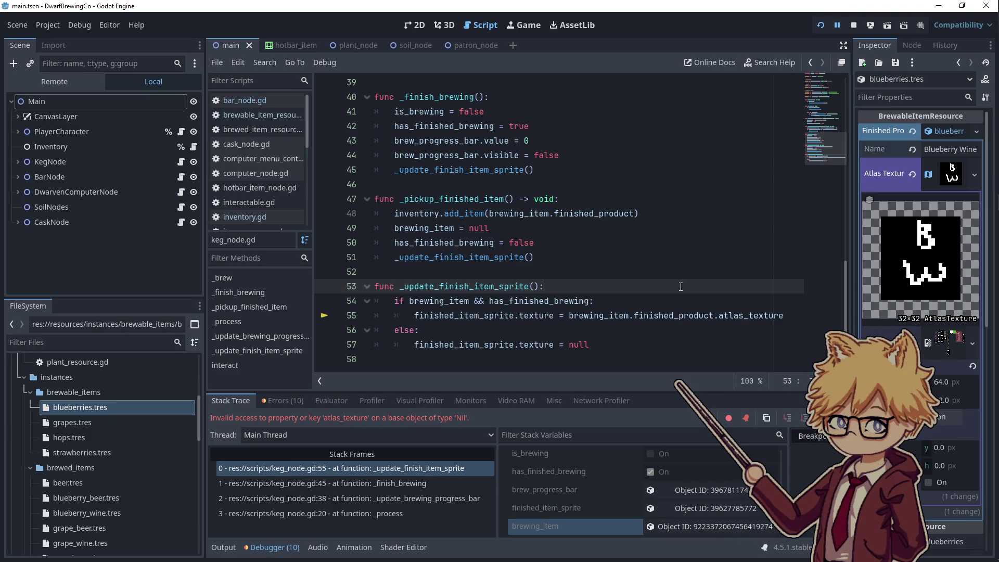
pyautogui.click(823, 24)
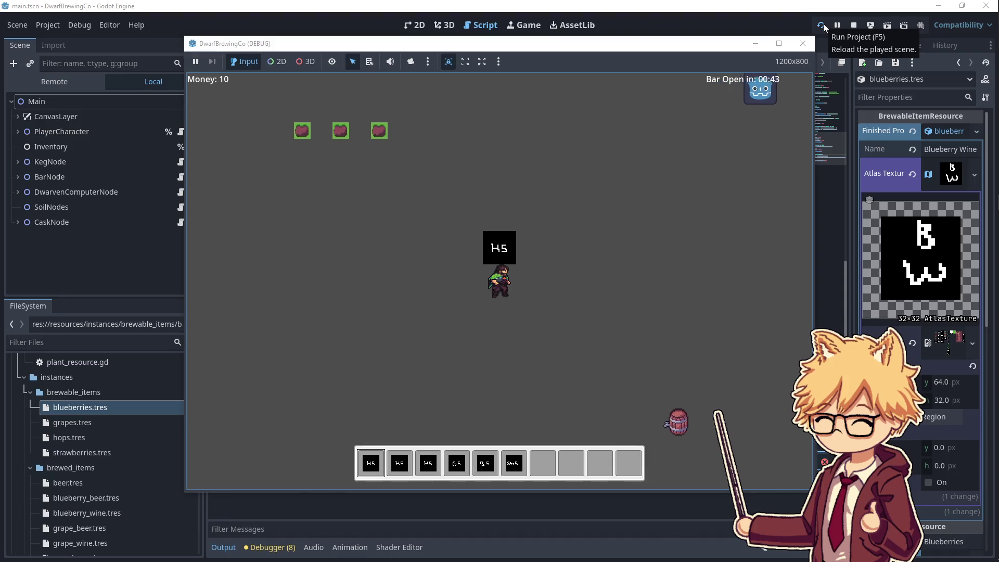
# In the game, hold the third hotbar item and harvest blueberries from the plants.
pyautogui.press('Right')
pyautogui.press('Right')
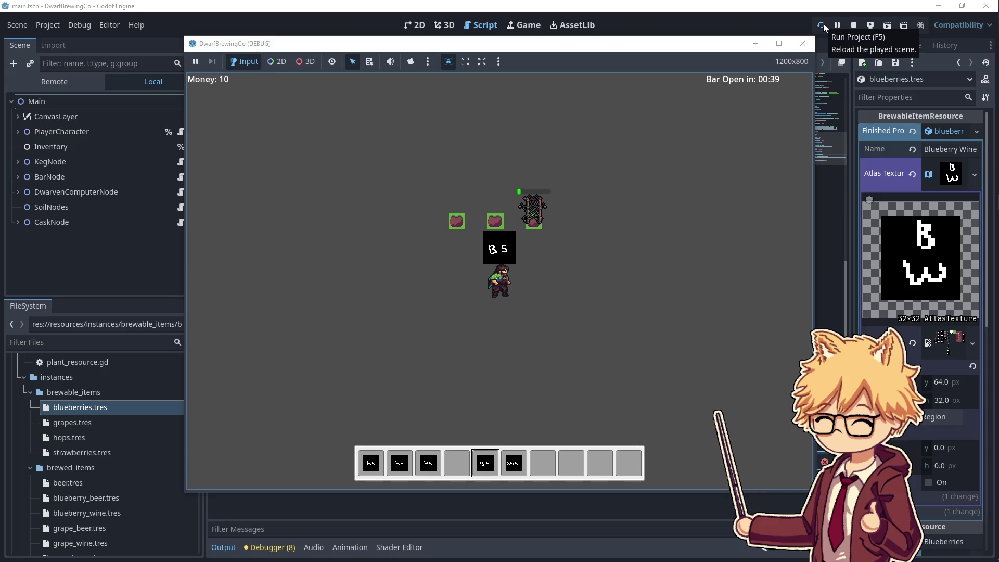
pyautogui.press('Left')
pyautogui.press('Left')
pyautogui.press('Left')
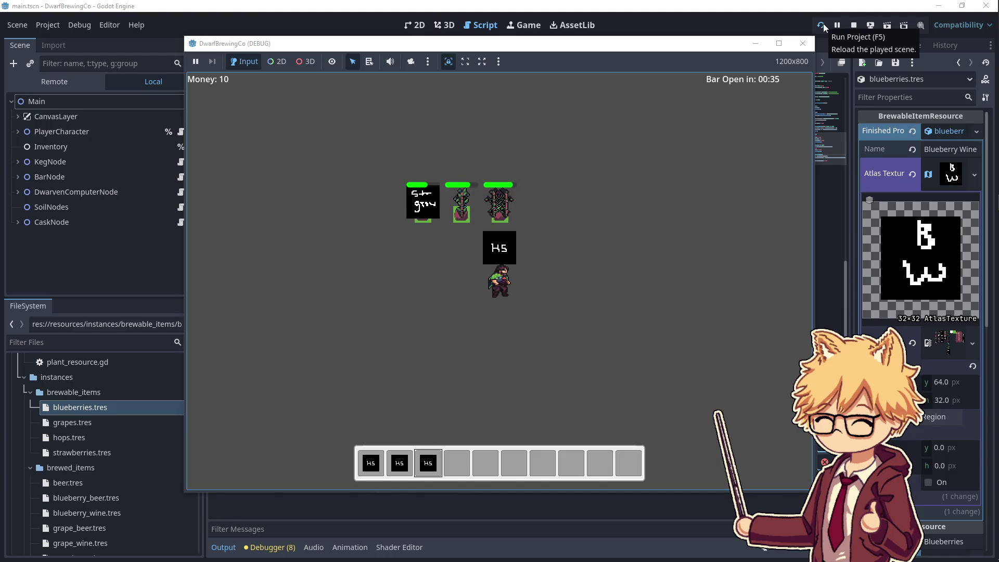
pyautogui.press('Up')
pyautogui.press('Left')
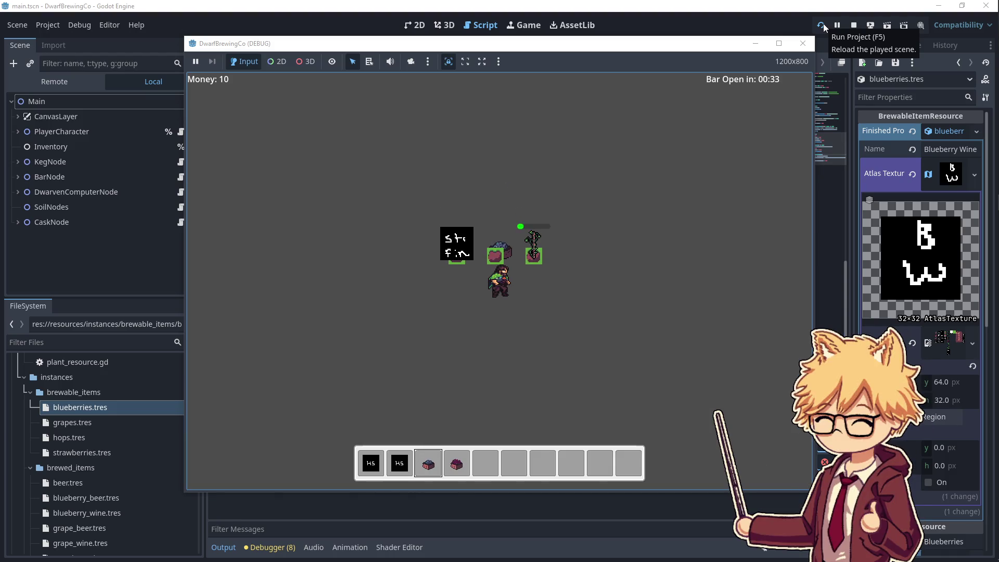
pyautogui.press('Up')
pyautogui.press('Left')
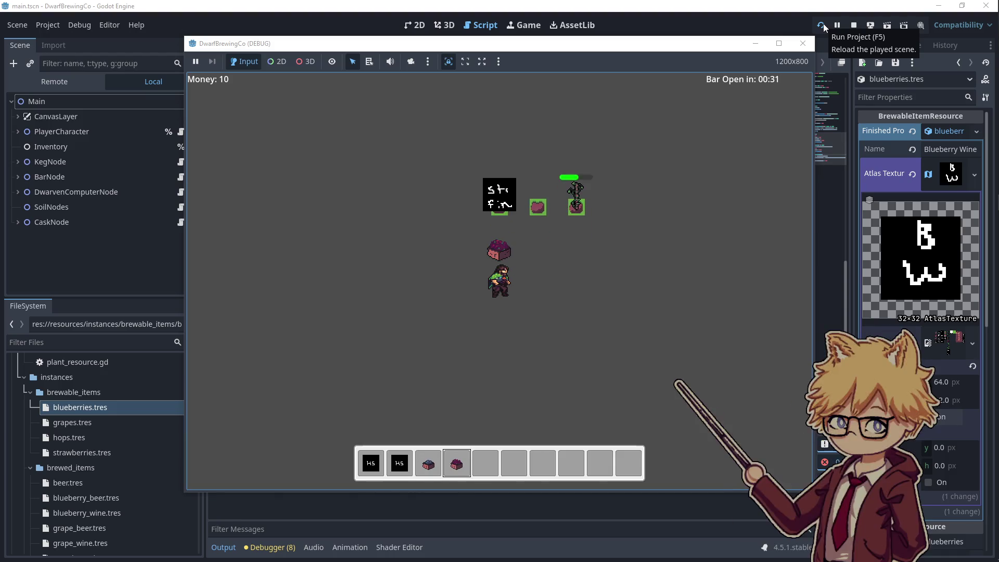
pyautogui.press('Down')
pyautogui.press('Right')
# Walk to the barrel and put the blueberries in to brew.
pyautogui.press('1')
pyautogui.press('Up')
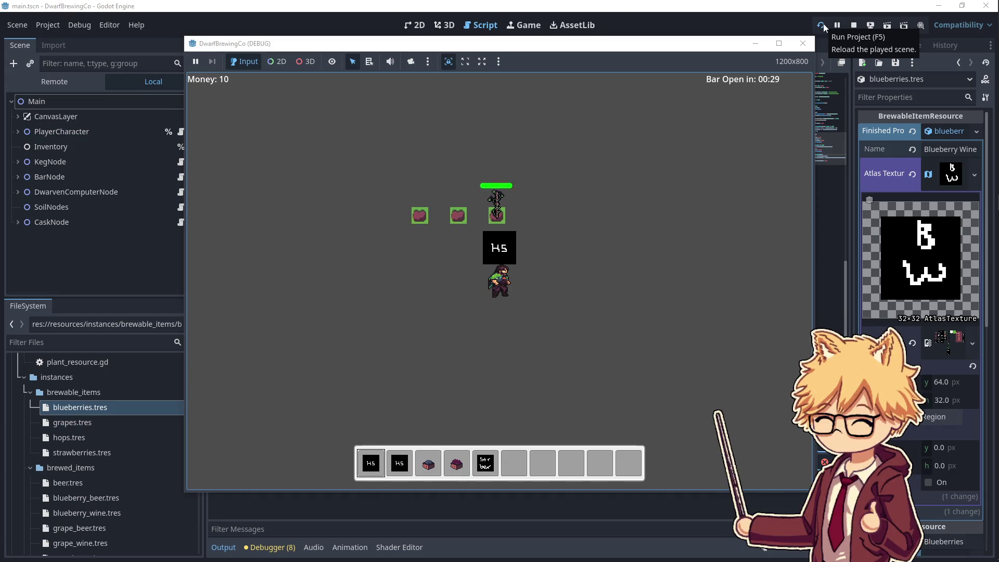
pyautogui.press('Right')
pyautogui.press('Down')
pyautogui.press('Right')
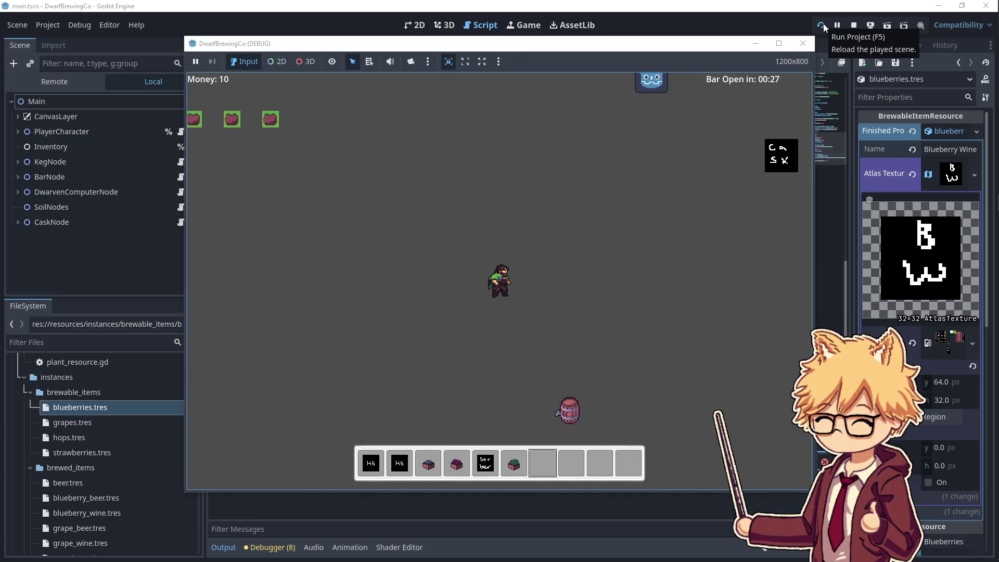
pyautogui.press('5')
pyautogui.press('4')
pyautogui.press('Down')
pyautogui.press('e')
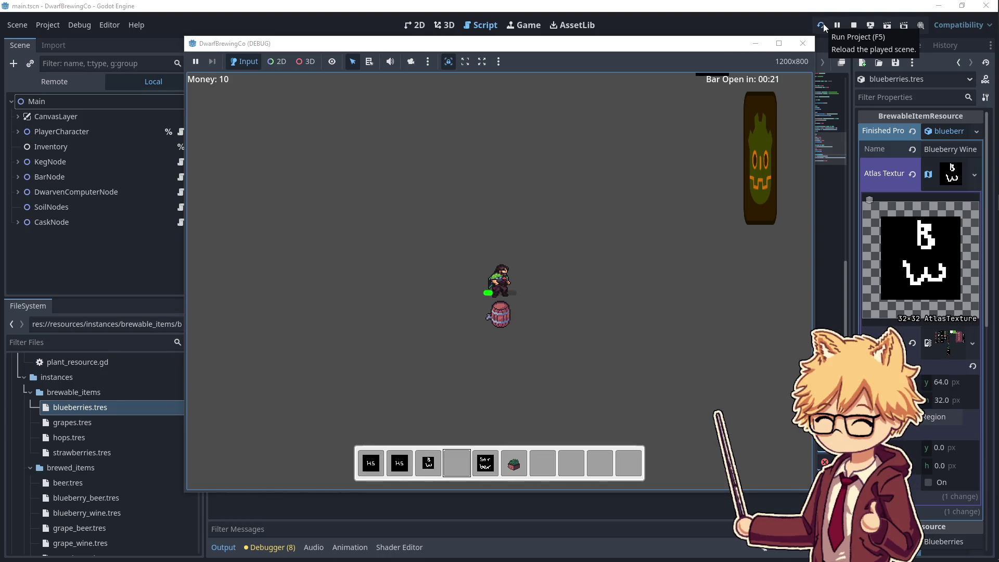
# Select the fifth hotbar slot, close the shop panel, and stop the running game.
pyautogui.press('5')
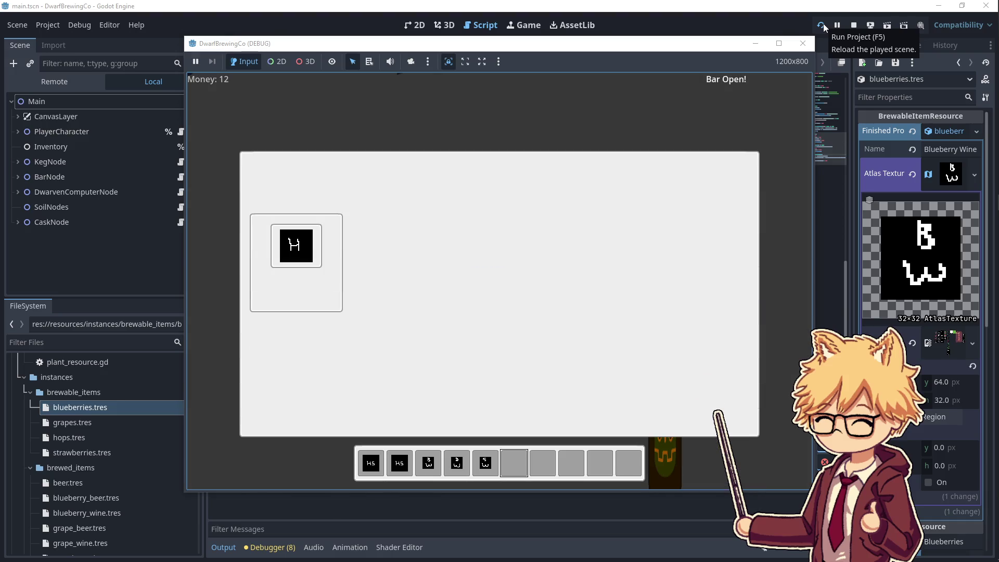
pyautogui.press('Escape')
pyautogui.press('7')
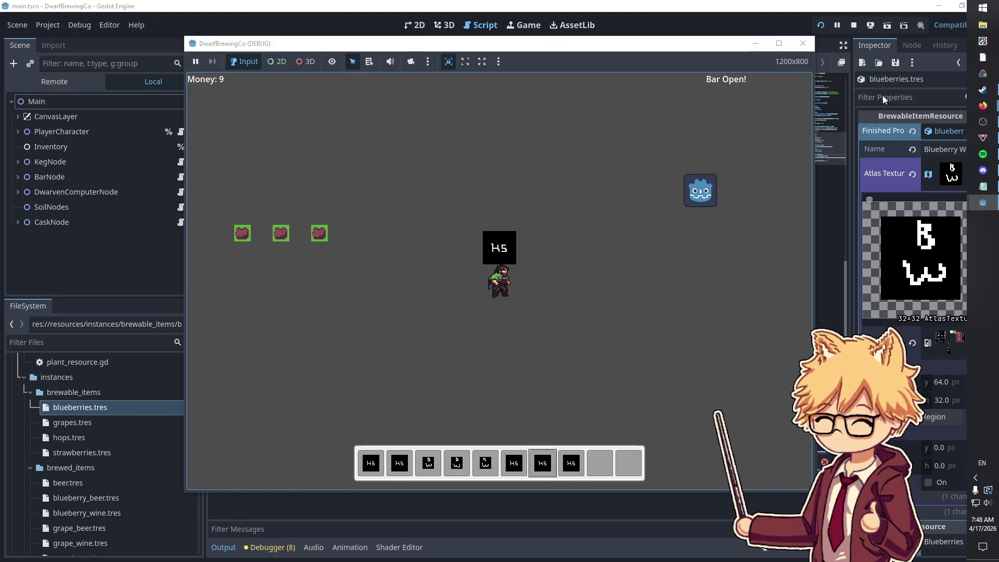
pyautogui.click(803, 44)
pyautogui.click(516, 259)
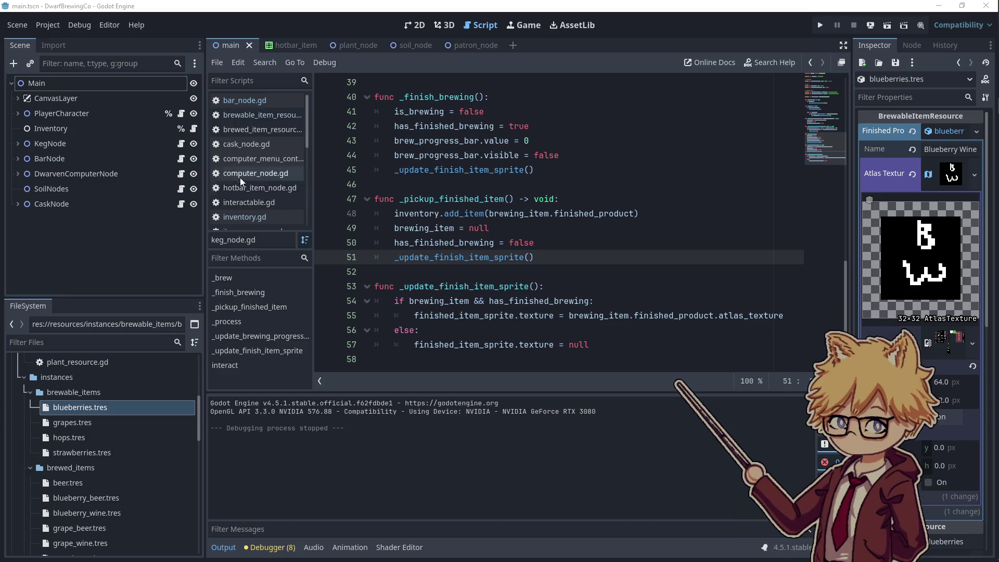
pyautogui.click(502, 229)
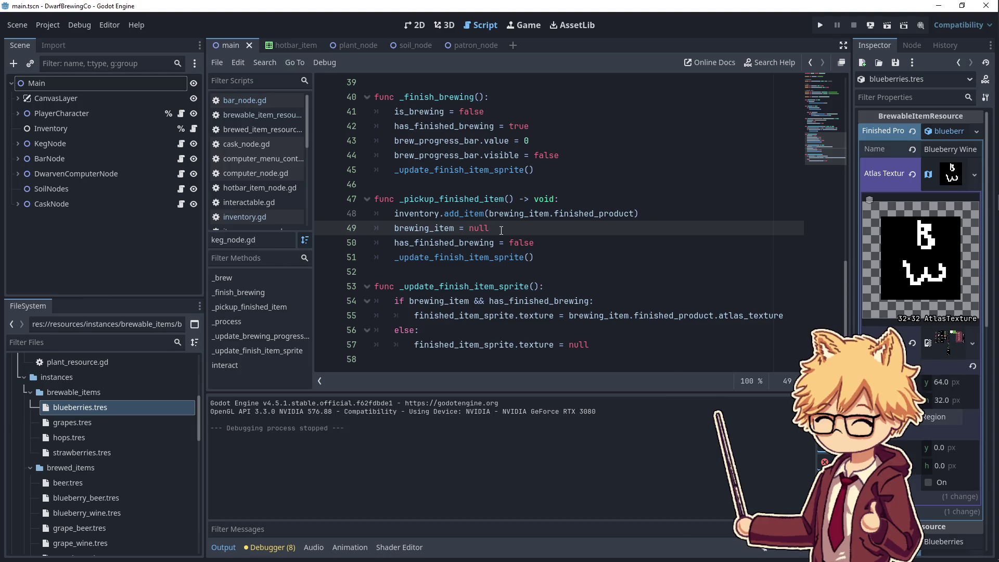
pyautogui.click(618, 245)
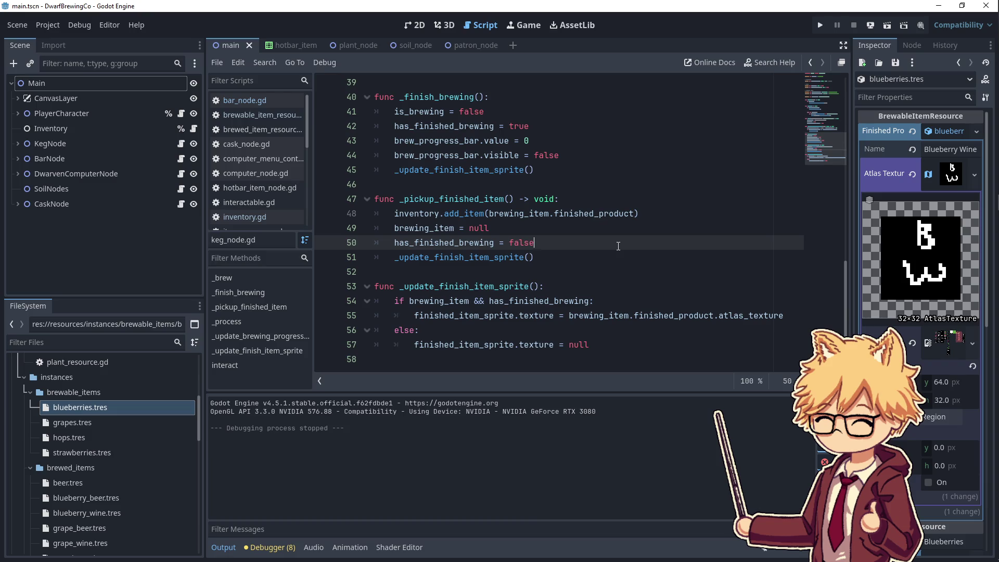
pyautogui.hotkey('alt', 'Tab')
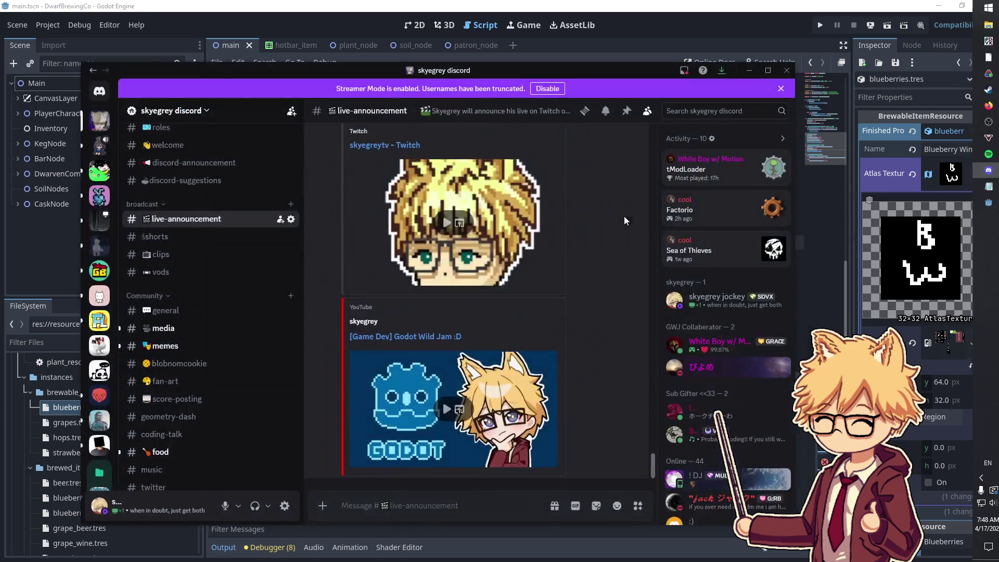
# Switch away from Discord back to the Godot script editor.
pyautogui.hotkey('alt', 'Tab')
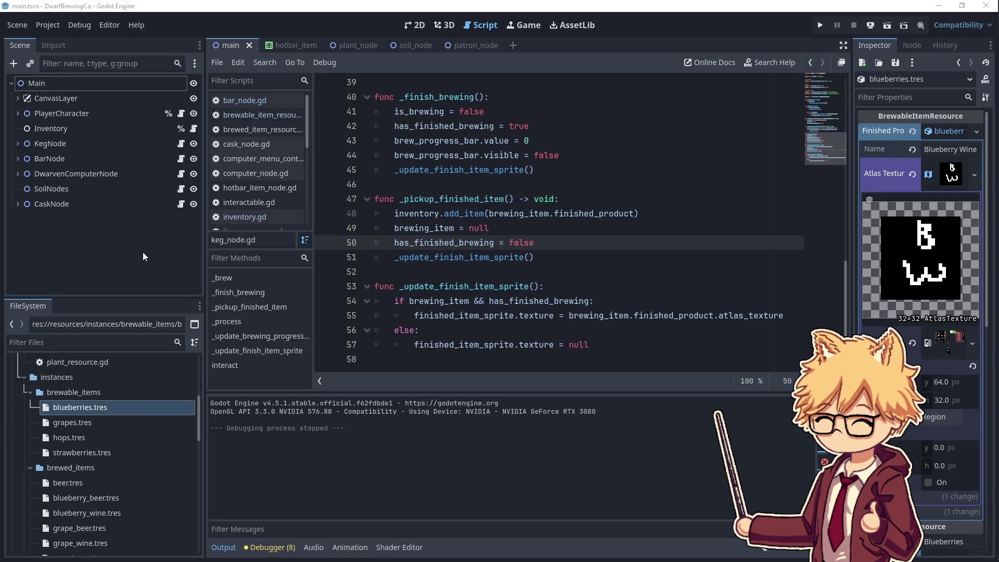
pyautogui.press('super')
# Launch Aseprite and open spritesheet.png from recent files.
pyautogui.write('aseprite')
pyautogui.press('Return')
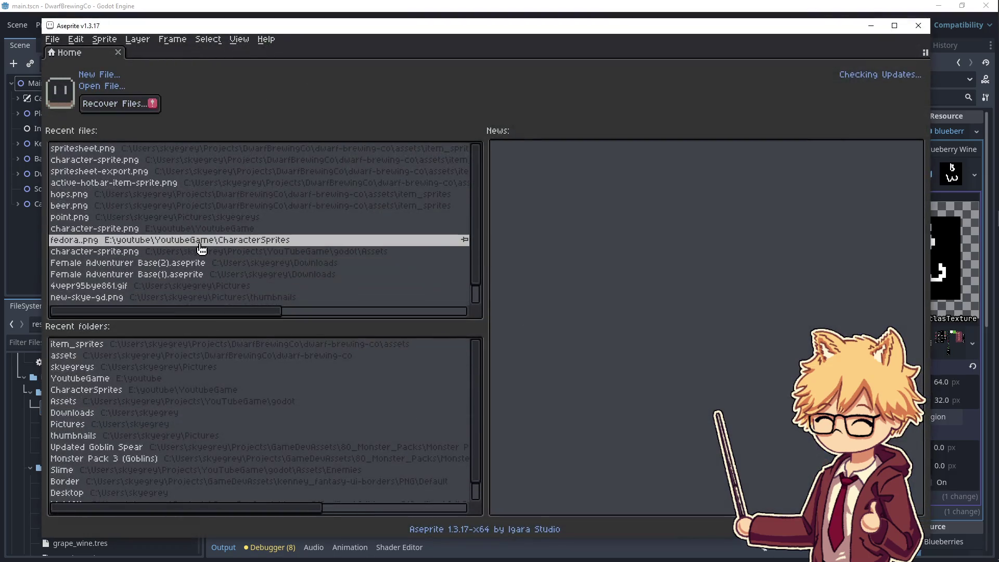
pyautogui.click(447, 148)
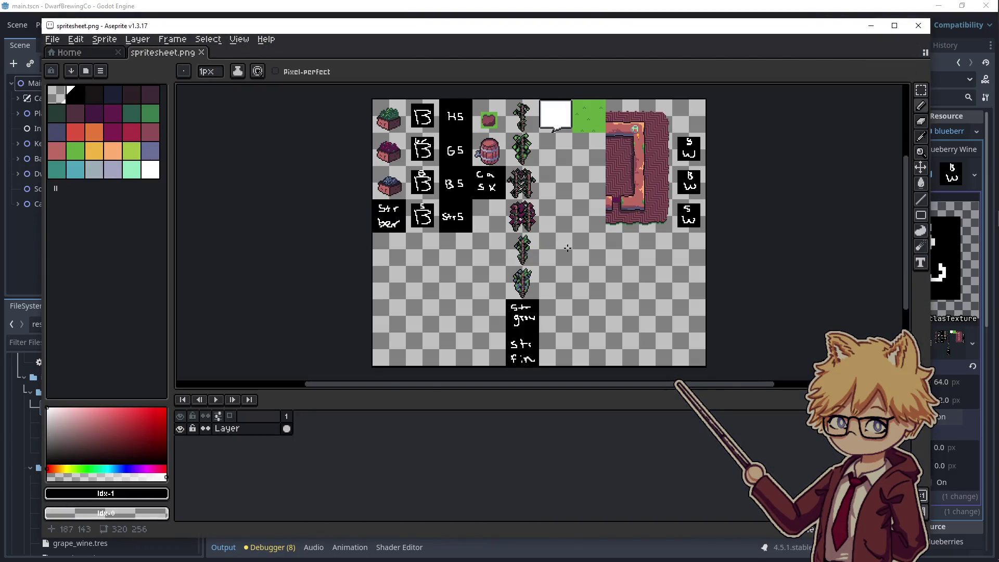
pyautogui.scroll(3, 560, 249)
pyautogui.scroll(-3, 573, 216)
pyautogui.scroll(1, 520, 277)
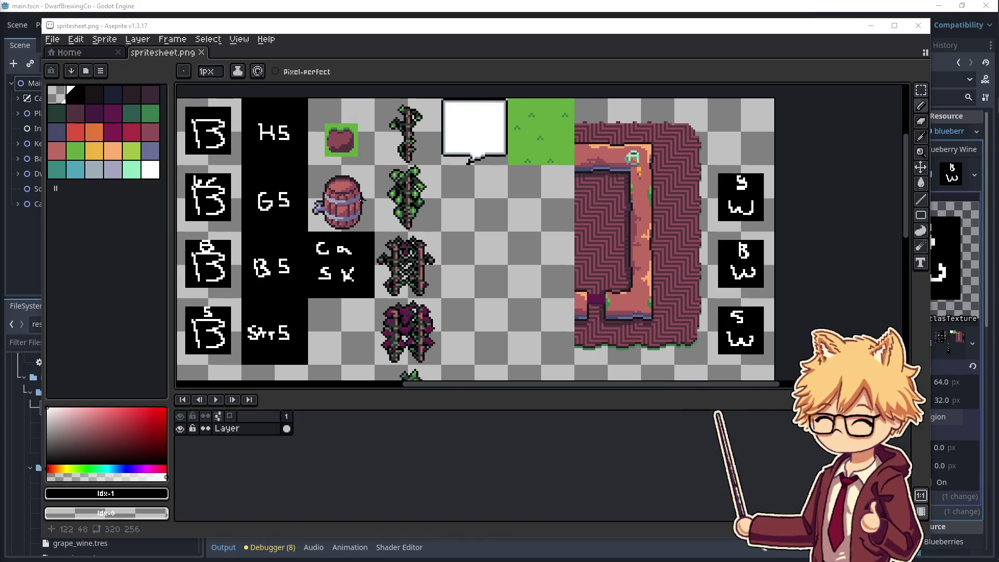
# Paste the grey balloon sprite onto the sheet and delete the white speech bubble.
pyautogui.hotkey('alt', 'Tab')
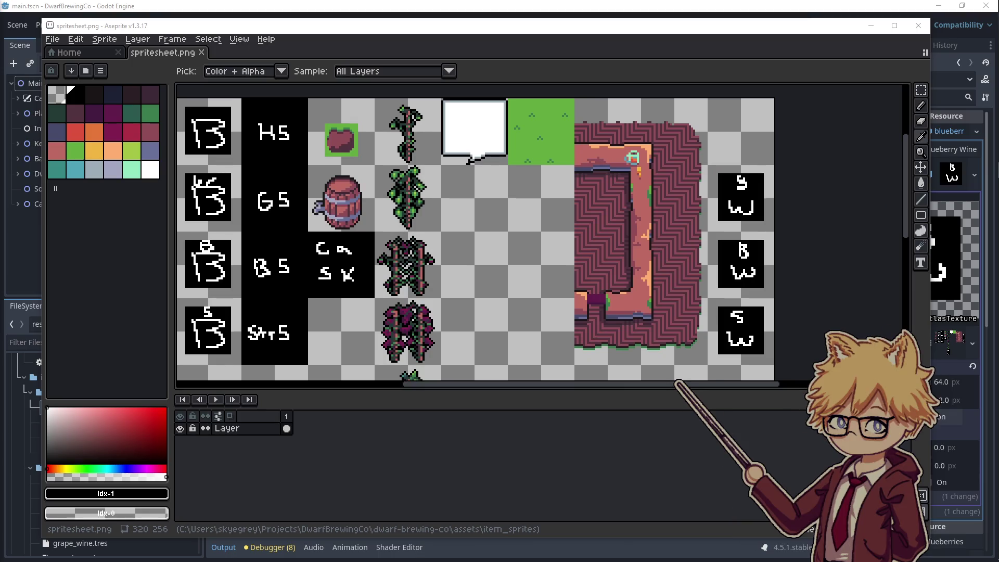
pyautogui.click(316, 311)
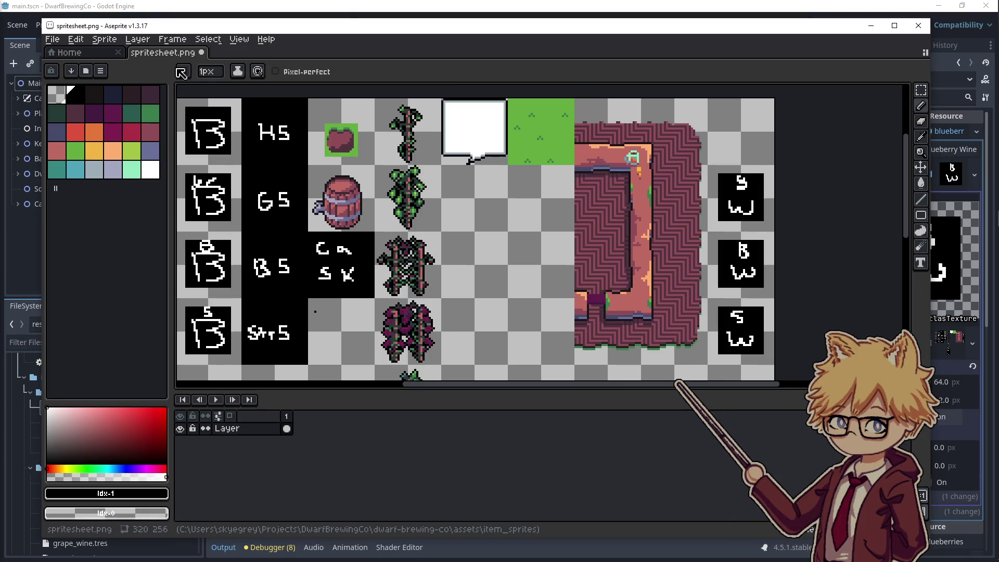
pyautogui.press('v')
pyautogui.hotkey('ctrl', 'v')
pyautogui.moveTo(497, 172)
pyautogui.mouseDown()
pyautogui.moveTo(528, 222)
pyautogui.moveTo(444, 111)
pyautogui.mouseUp()
pyautogui.press('Return')
pyautogui.scroll(1, 519, 214)
pyautogui.press('Delete')
pyautogui.scroll(-1, 479, 249)
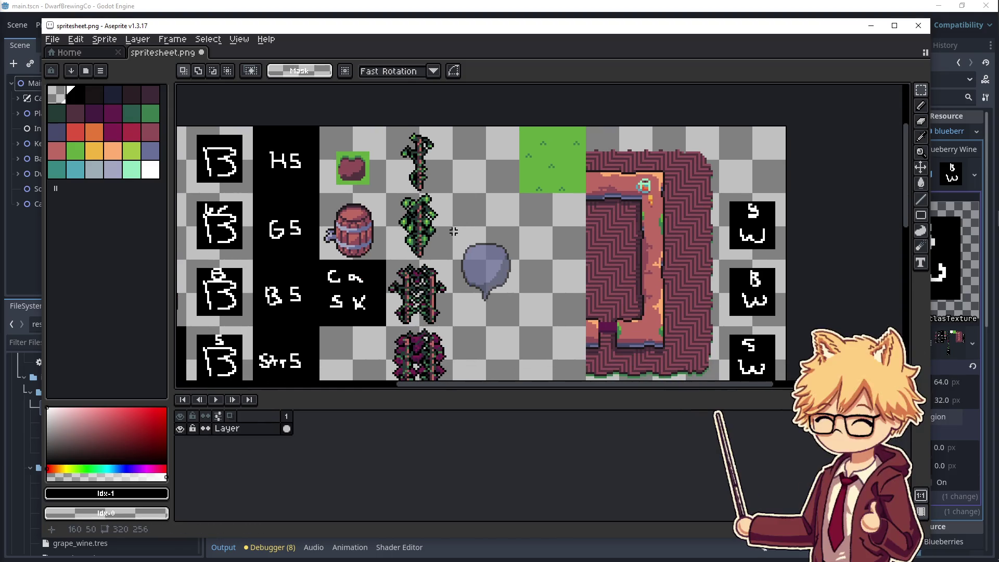
# Restore the white speech bubble, move the grey balloon up beneath it, then delete the white bubble.
pyautogui.hotkey('ctrl', 'v')
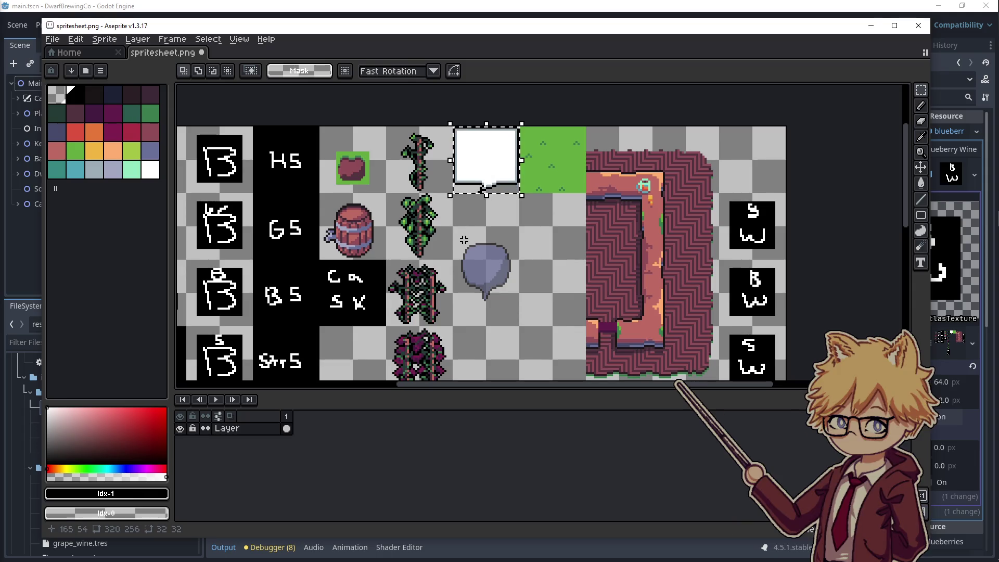
pyautogui.click(463, 239)
pyautogui.moveTo(464, 240); pyautogui.dragTo(520, 301)
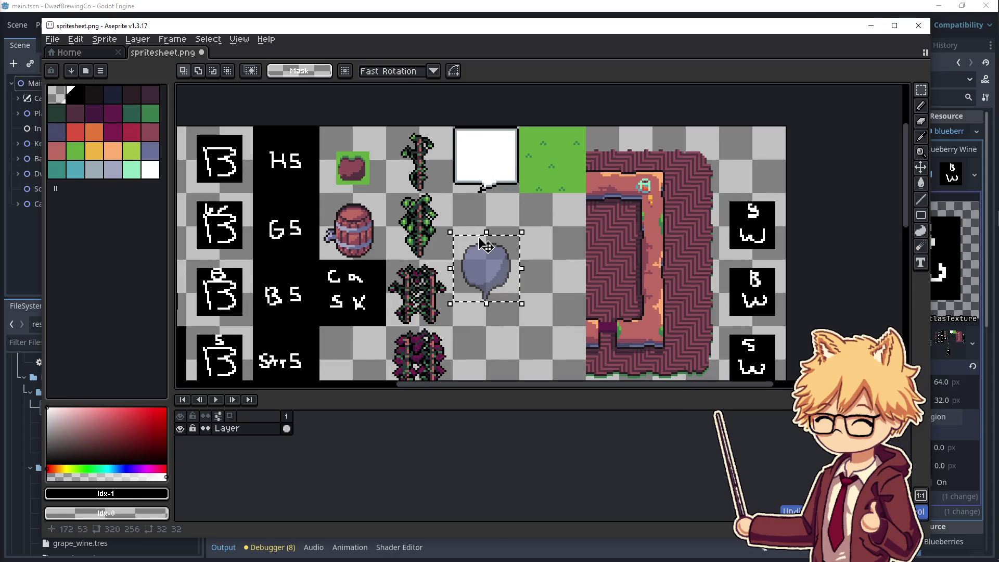
pyautogui.moveTo(487, 239); pyautogui.dragTo(487, 198)
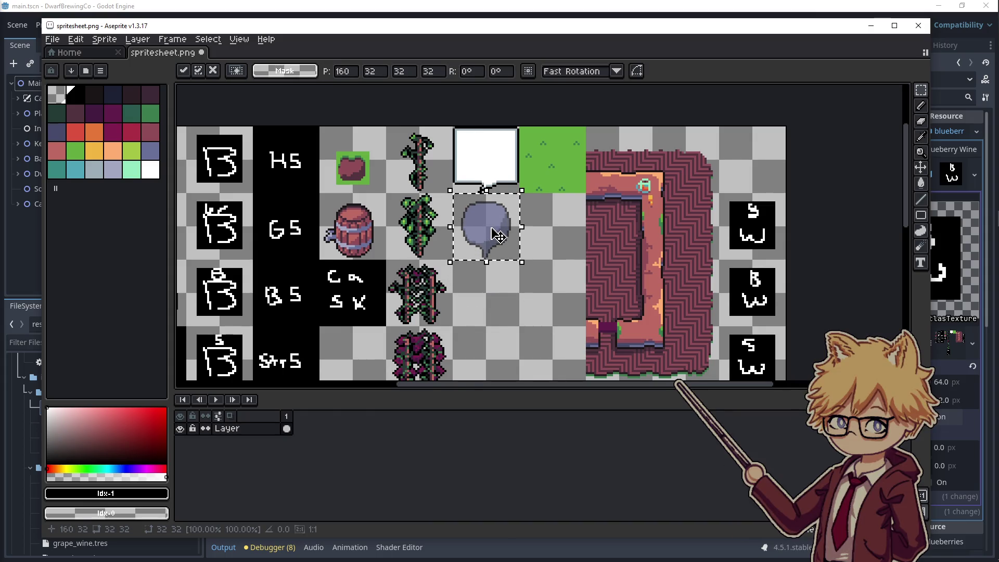
pyautogui.scroll(4, 566, 218)
pyautogui.scroll(-2, 566, 219)
pyautogui.click(561, 238)
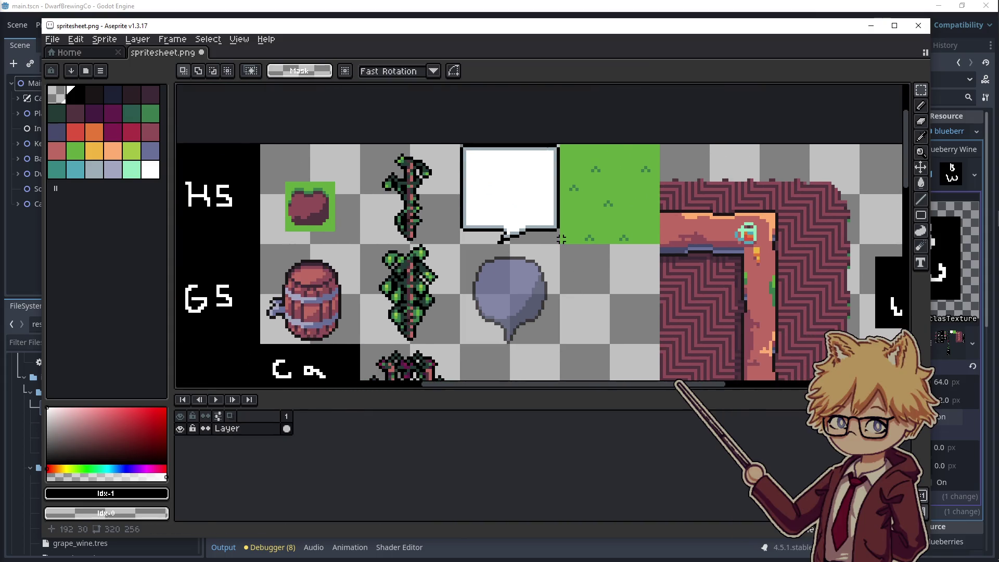
pyautogui.moveTo(558, 239); pyautogui.dragTo(456, 142)
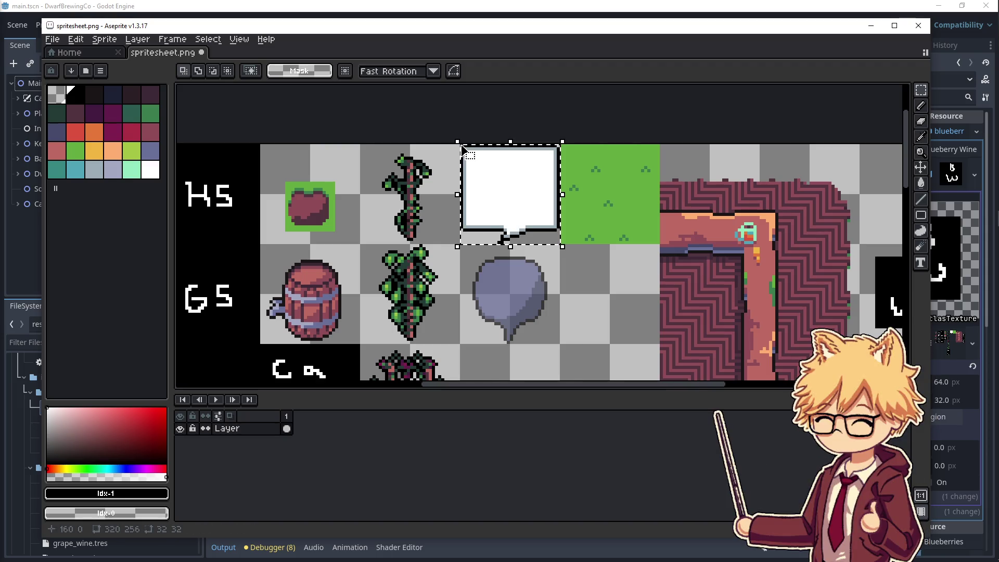
pyautogui.press('Delete')
# Select the grey balloon and nudge it up to the top of its cell.
pyautogui.moveTo(558, 342); pyautogui.dragTo(456, 244)
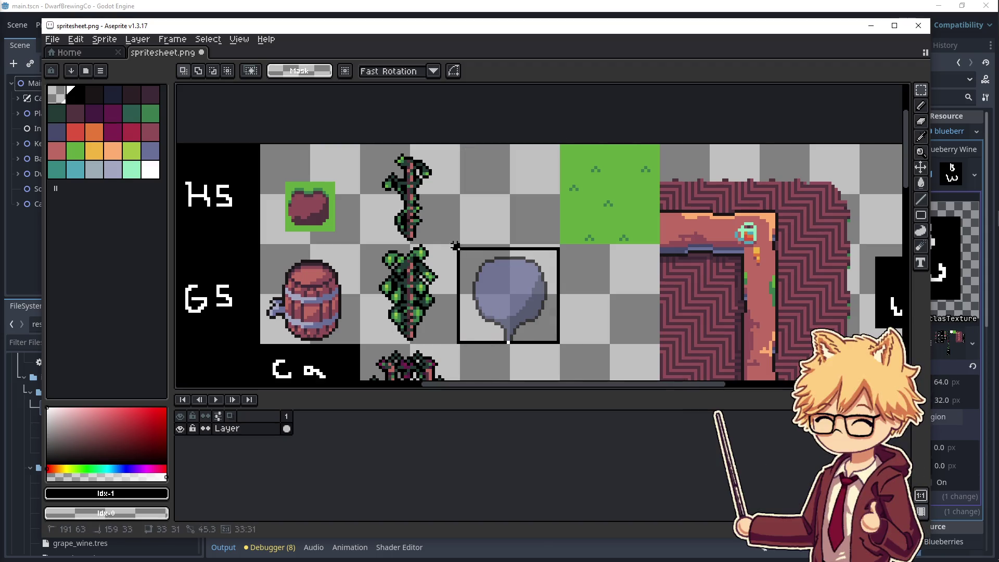
pyautogui.click(580, 323)
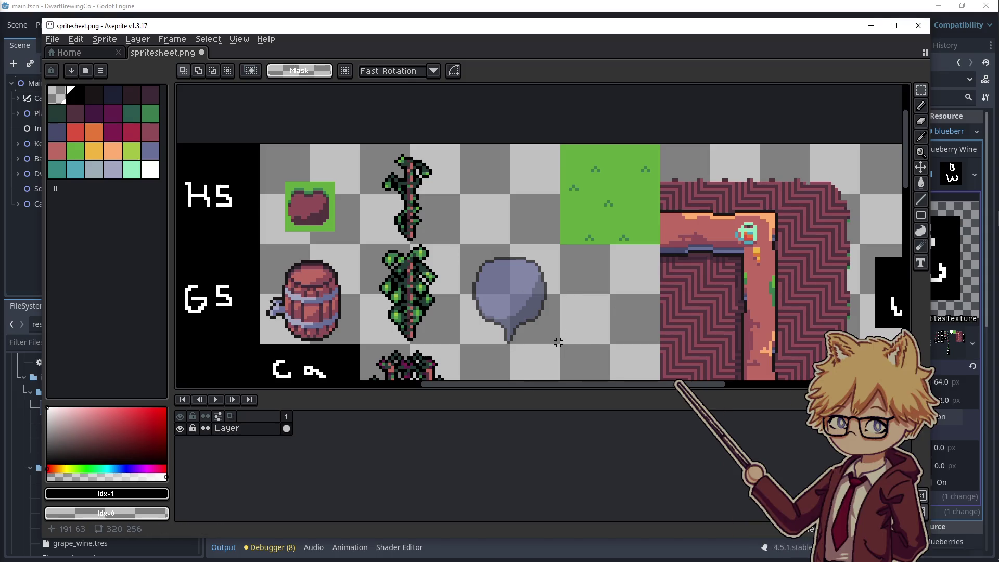
pyautogui.moveTo(558, 342); pyautogui.dragTo(458, 239)
pyautogui.press('Up')
pyautogui.press('Up')
pyautogui.press('Up')
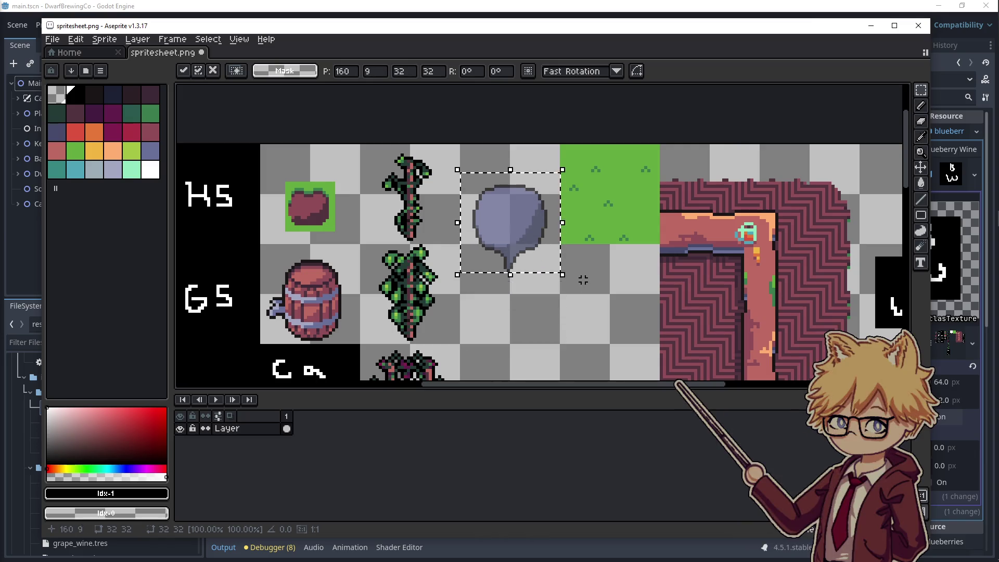
pyautogui.press('Return')
pyautogui.scroll(-4, 571, 321)
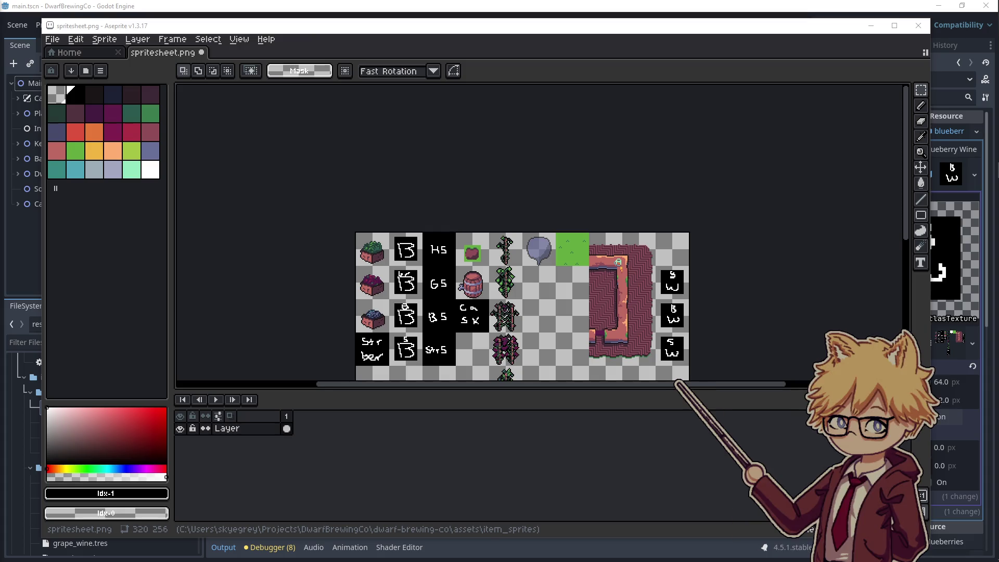
pyautogui.click(53, 39)
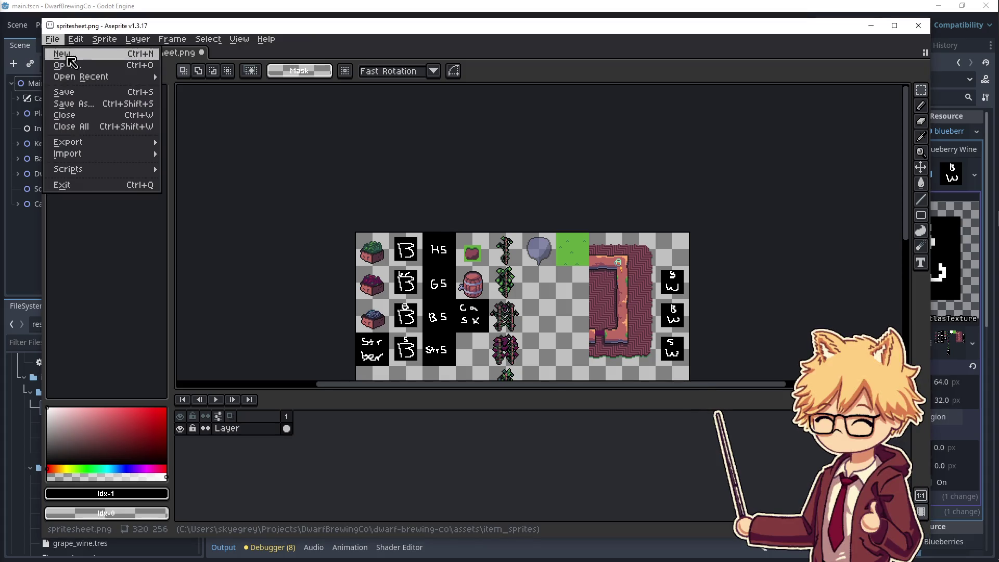
# Create a new 192×64 sprite holding the pasted bottle and wine-glass icons.
pyautogui.click(60, 52)
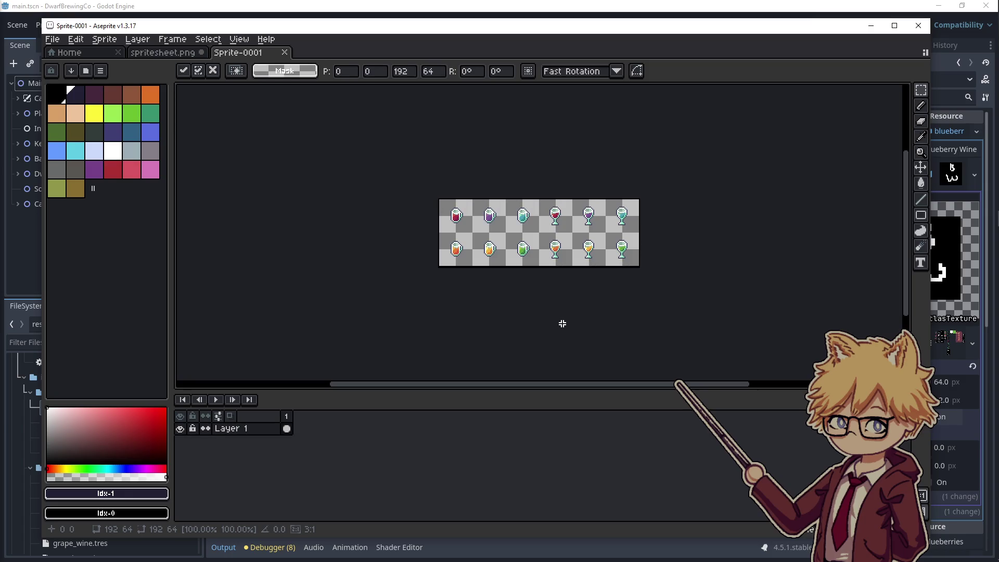
pyautogui.click(560, 324)
pyautogui.scroll(5, 551, 264)
pyautogui.moveTo(514, 216); pyautogui.dragTo(546, 276)
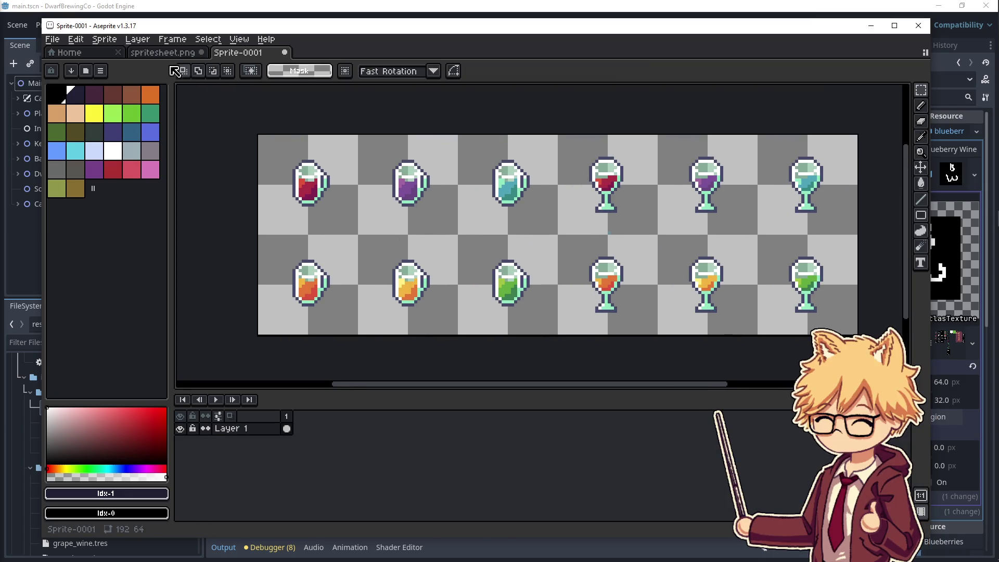
# Erase the second column of B placeholders in spritesheet.png.
pyautogui.hotkey('ctrl', 'shift', 'Tab')
pyautogui.click(238, 54)
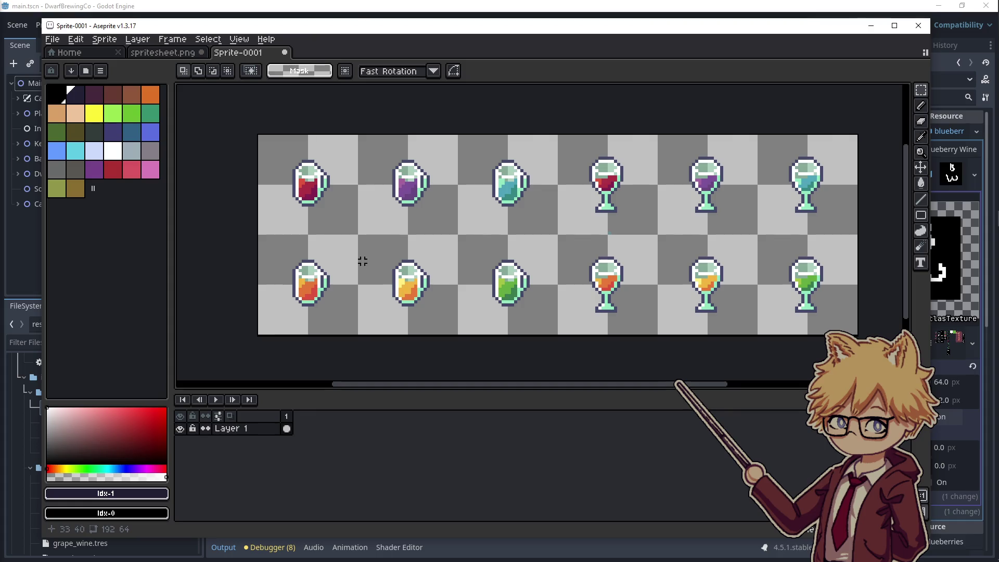
pyautogui.hotkey('ctrl', 'Tab')
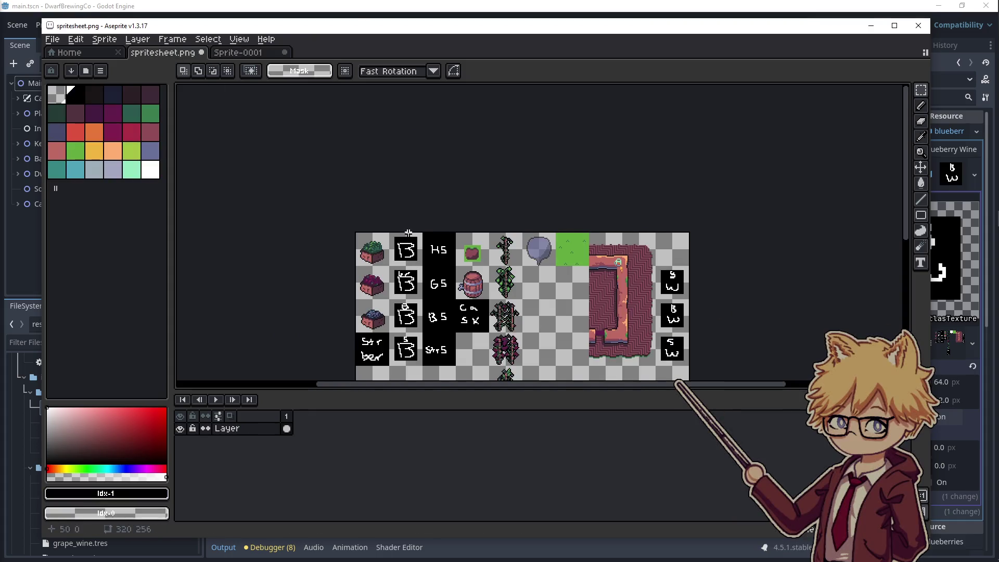
pyautogui.scroll(2, 447, 274)
pyautogui.scroll(3, 437, 312)
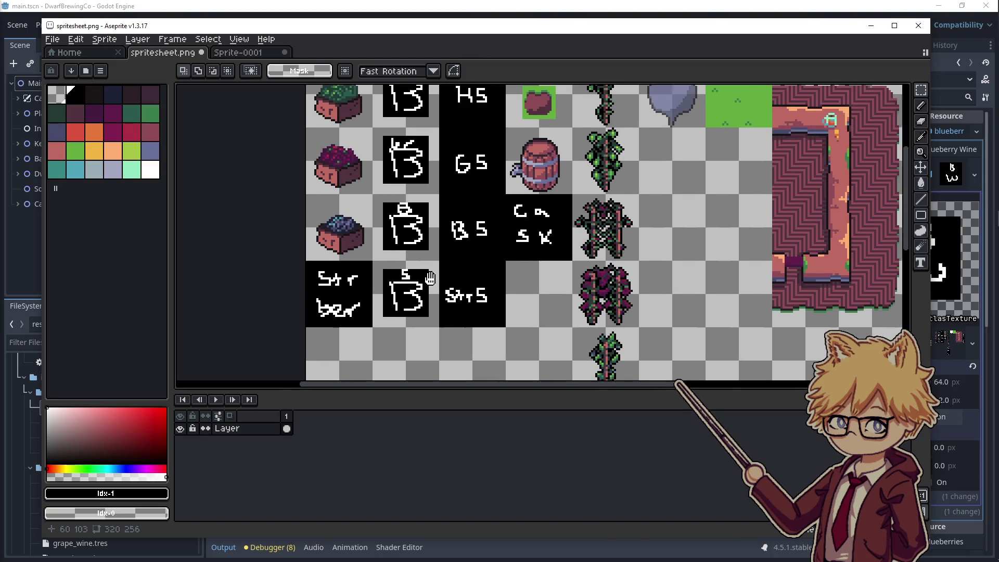
pyautogui.moveTo(435, 343)
pyautogui.mouseDown()
pyautogui.moveTo(369, 130)
pyautogui.moveTo(368, 159)
pyautogui.mouseUp()
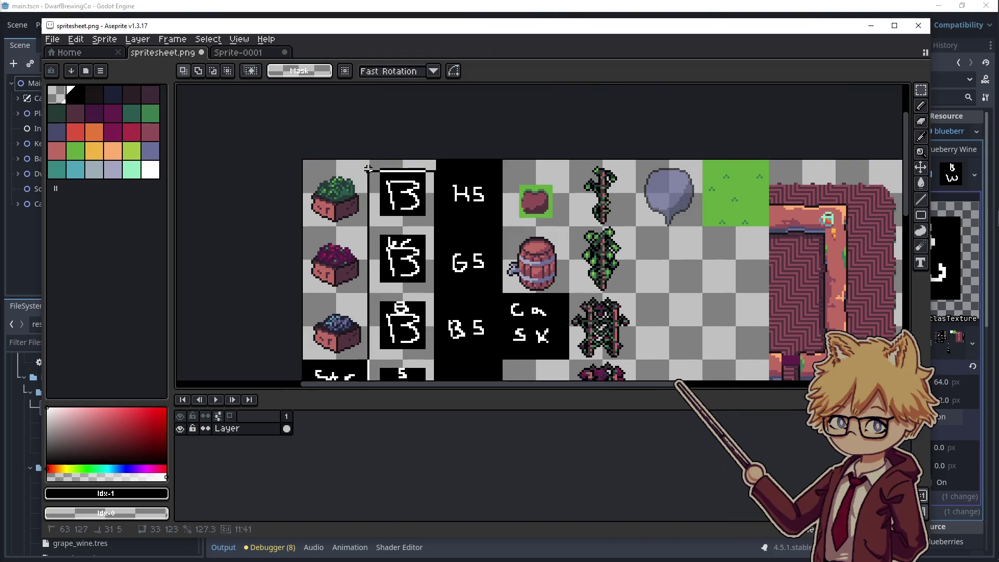
pyautogui.press('Delete')
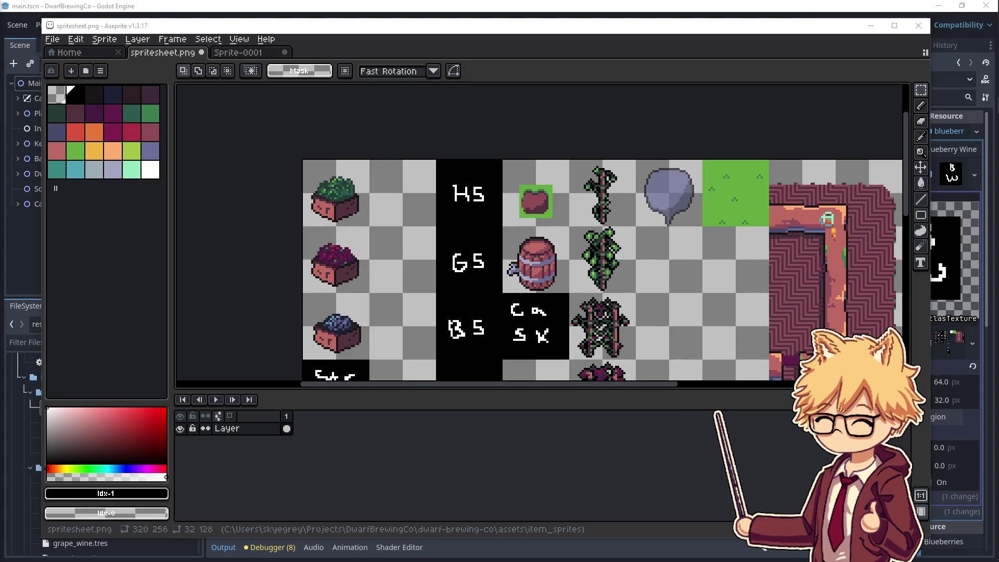
pyautogui.click(245, 56)
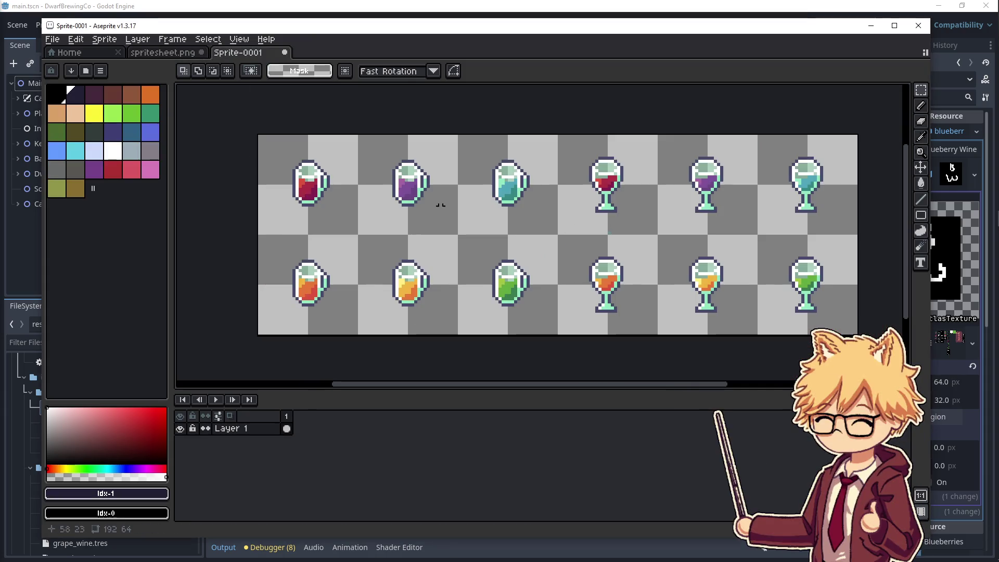
# Paste the orange bottle into the top cell of spritesheet.png's second column.
pyautogui.moveTo(603, 282)
pyautogui.mouseDown()
pyautogui.moveTo(323, 254)
pyautogui.moveTo(362, 234)
pyautogui.moveTo(468, 339)
pyautogui.mouseUp()
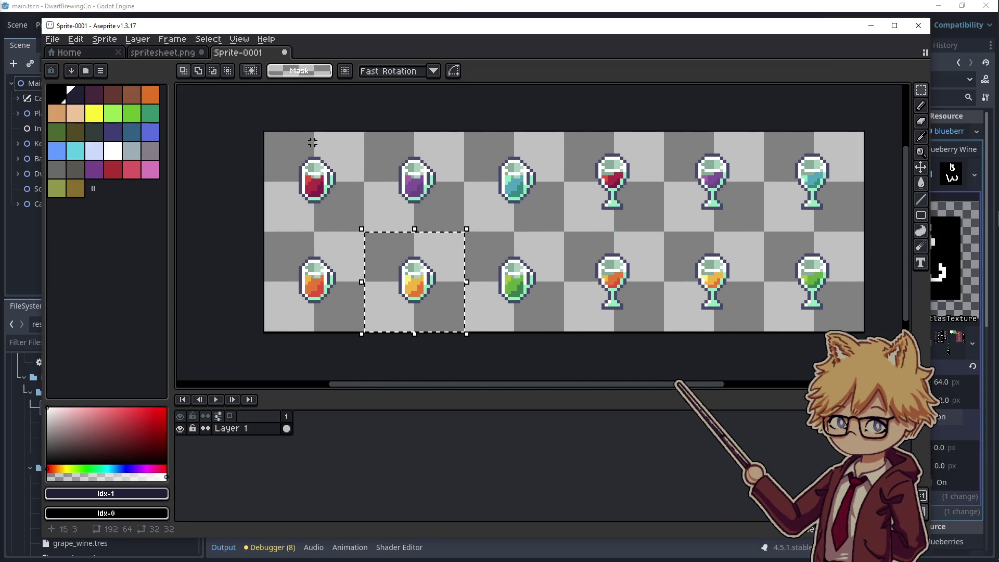
pyautogui.click(172, 55)
pyautogui.hotkey('ctrl', 'v')
pyautogui.moveTo(412, 279); pyautogui.dragTo(424, 212)
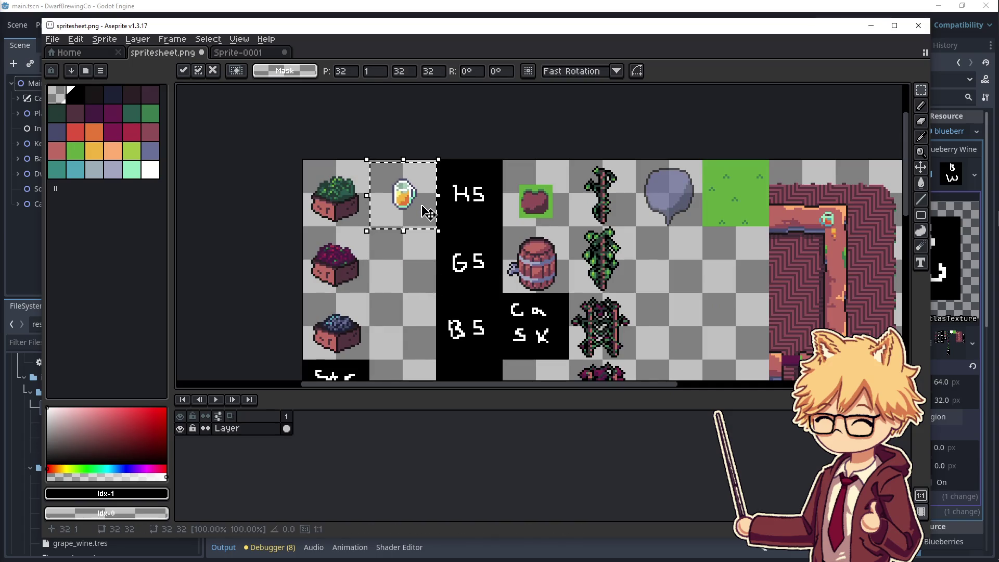
pyautogui.click(424, 129)
pyautogui.click(245, 54)
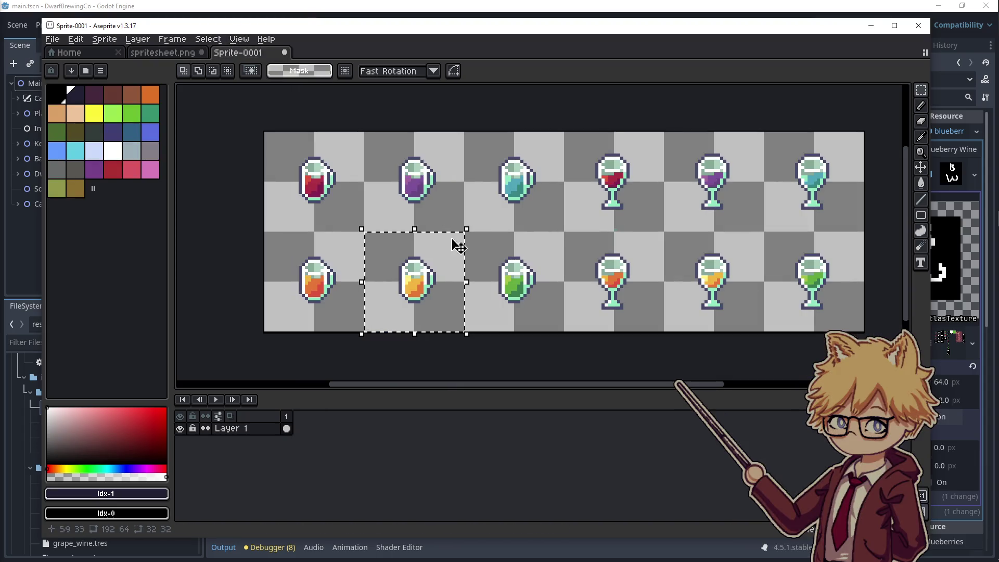
pyautogui.hotkey('ctrl', 'd')
# Cut the right-column letter placeholders out of spritesheet.png.
pyautogui.hotkey('ctrl', 'shift', 'tab')
pyautogui.hscroll(5, 531, 271)
pyautogui.scroll(4, 524, 251)
pyautogui.moveTo(547, 141)
pyautogui.mouseDown()
pyautogui.moveTo(515, 385)
pyautogui.moveTo(458, 333)
pyautogui.moveTo(447, 339)
pyautogui.mouseUp()
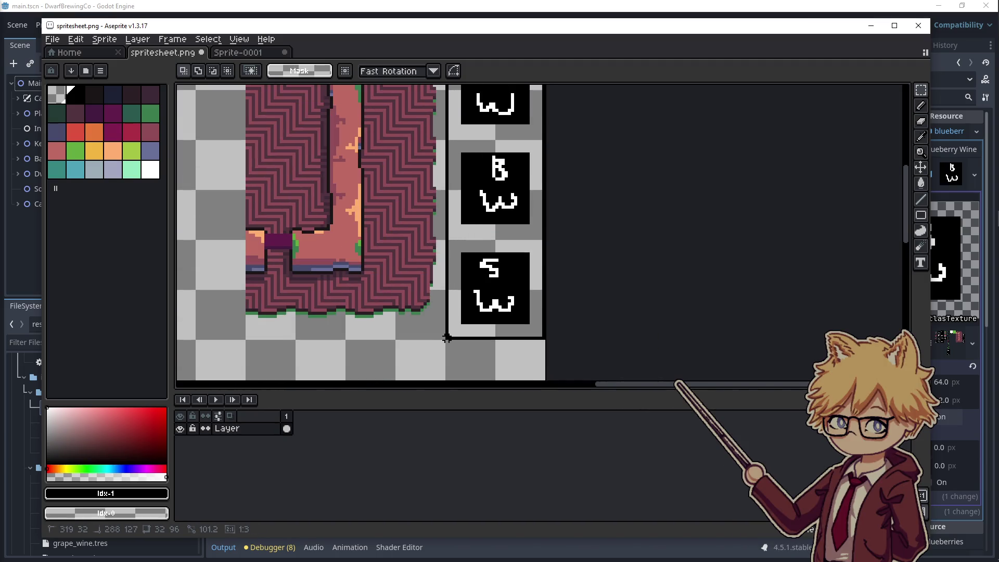
pyautogui.hotkey('ctrl', 'x')
pyautogui.hotkey('ctrl', 'Tab')
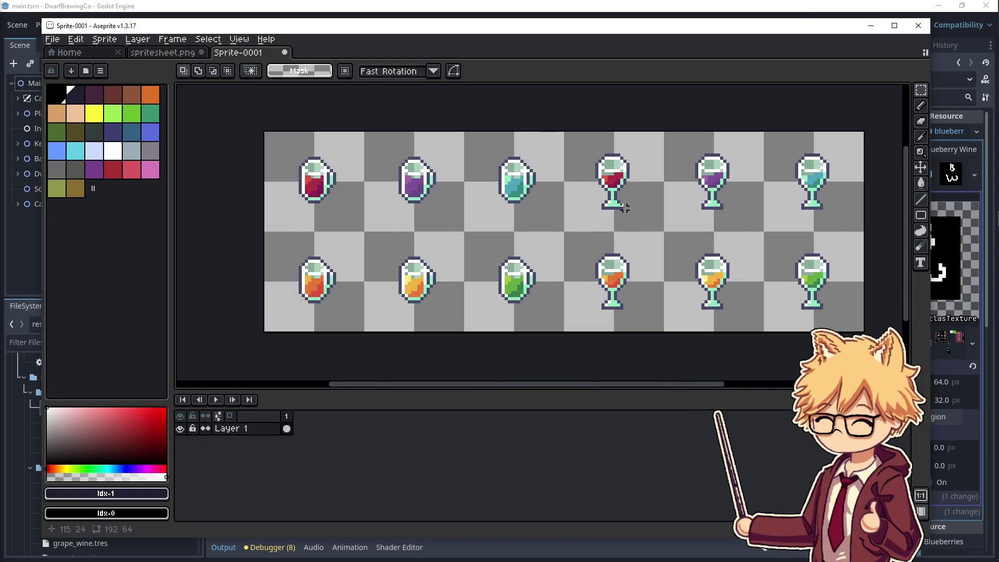
# Undo a mistaken paste of the letter placeholders into spritesheet.png.
pyautogui.hscroll(2, 624, 208)
pyautogui.click(163, 52)
pyautogui.hotkey('ctrl', 'v')
pyautogui.moveTo(494, 165); pyautogui.dragTo(494, 222)
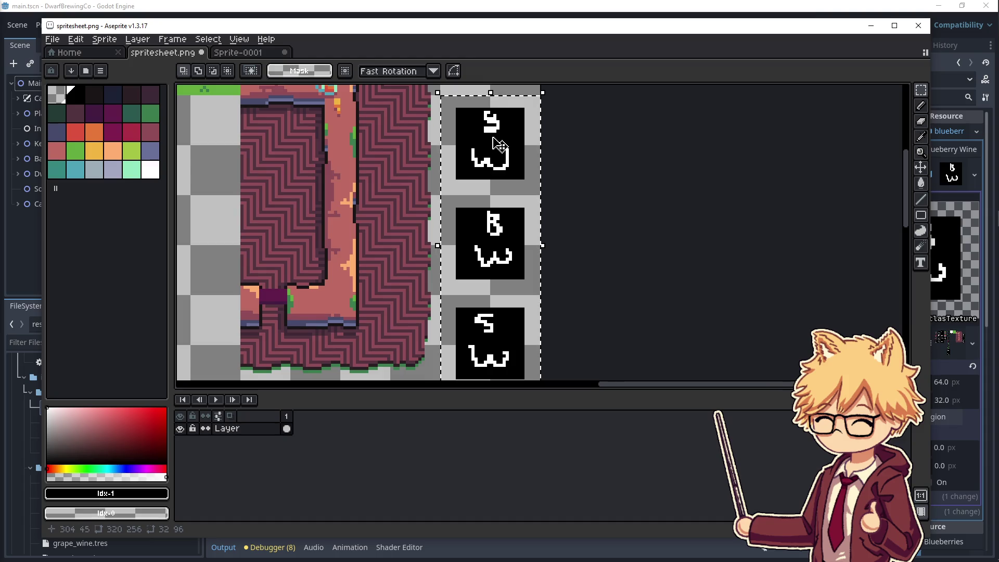
pyautogui.click(234, 53)
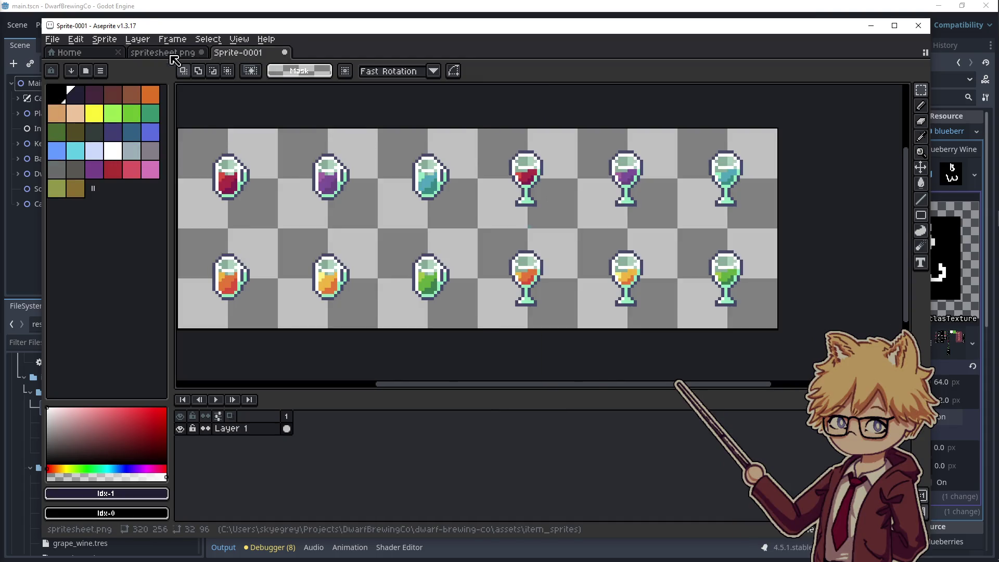
pyautogui.hotkey('ctrl', 'shift', 'Tab')
pyautogui.hotkey('ctrl', 'z')
pyautogui.click(258, 54)
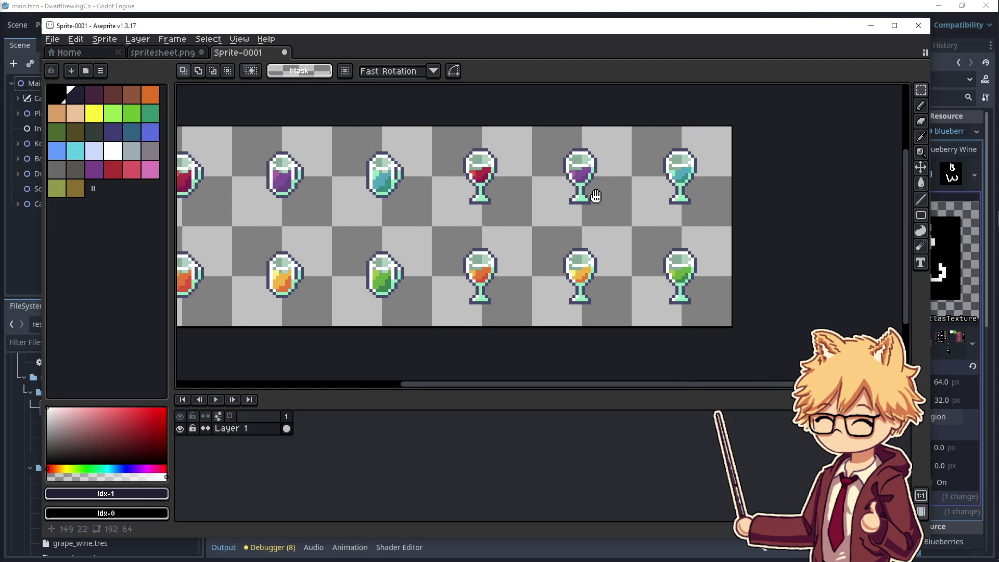
# Place the purple wine glass in the first slot of the right column.
pyautogui.moveTo(519, 128); pyautogui.dragTo(619, 227)
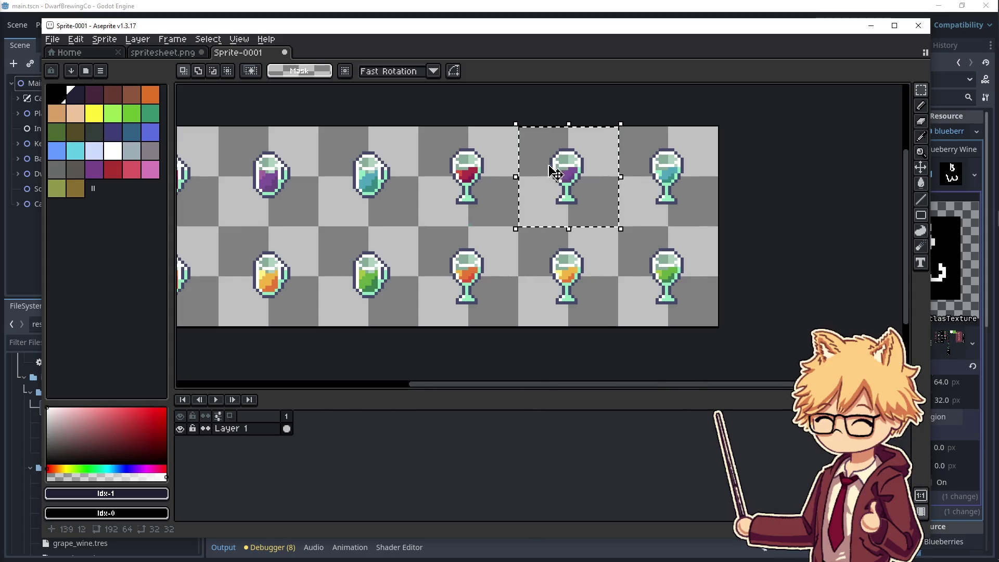
pyautogui.click(163, 52)
pyautogui.hotkey('ctrl', 'v')
pyautogui.moveTo(487, 163); pyautogui.dragTo(506, 257)
pyautogui.moveTo(558, 328); pyautogui.dragTo(509, 239)
pyautogui.press('Return')
# Copy the blue wine glass and place it below the purple glass.
pyautogui.hotkey('ctrl', 'Tab')
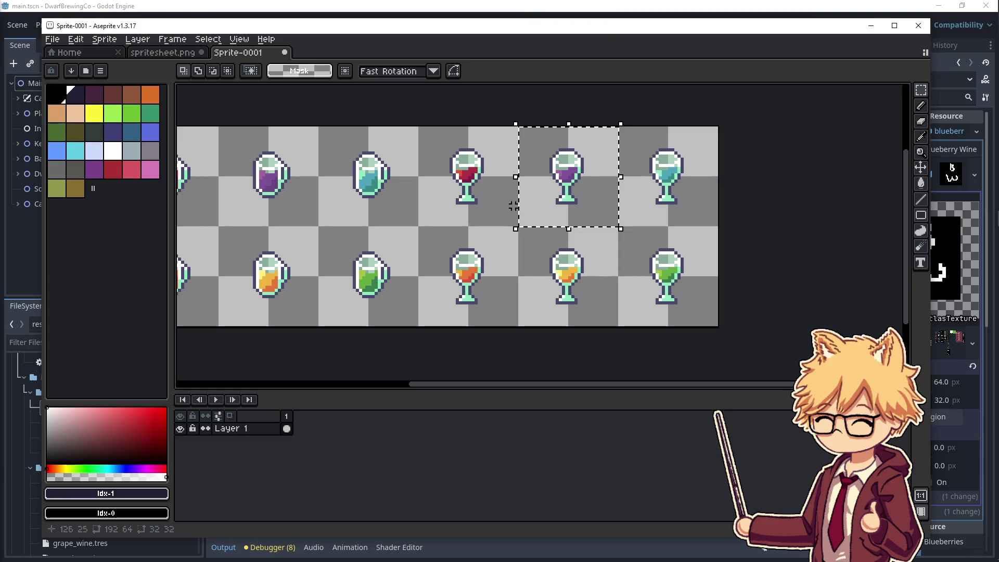
pyautogui.moveTo(619, 127); pyautogui.dragTo(721, 229)
pyautogui.hotkey('ctrl', 'c')
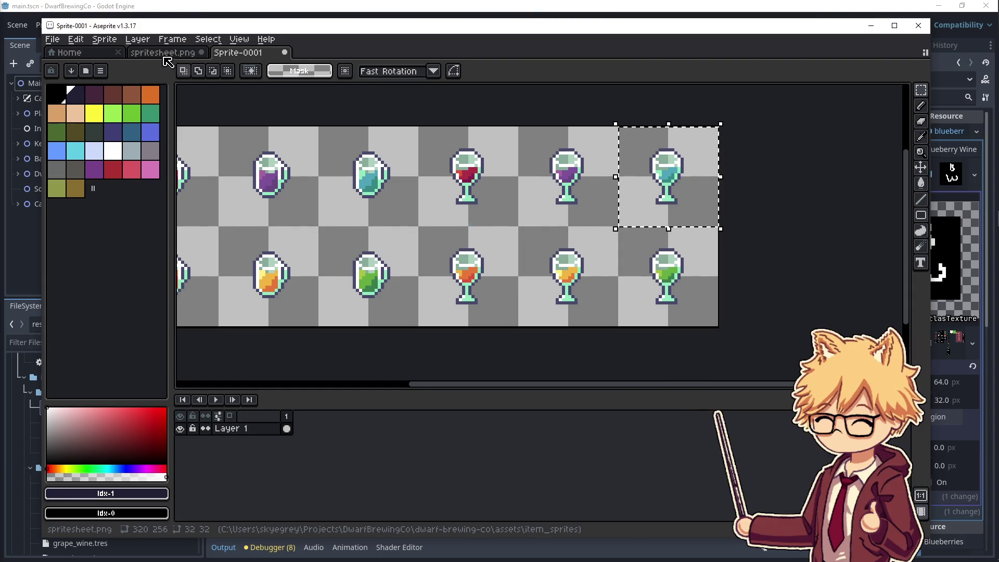
pyautogui.hotkey('ctrl', 'shift', 'Tab')
pyautogui.hotkey('ctrl', 'v')
pyautogui.scroll(-2, 520, 209)
pyautogui.moveTo(526, 133); pyautogui.dragTo(500, 317)
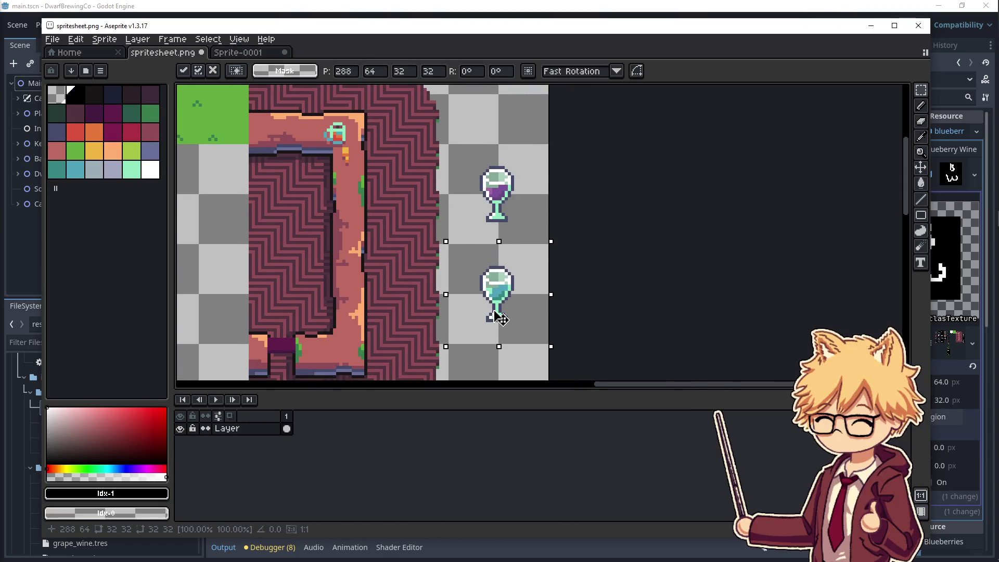
pyautogui.press('Return')
# Place the red wine glass below the blue one and save spritesheet.png.
pyautogui.hotkey('ctrl', 'Tab')
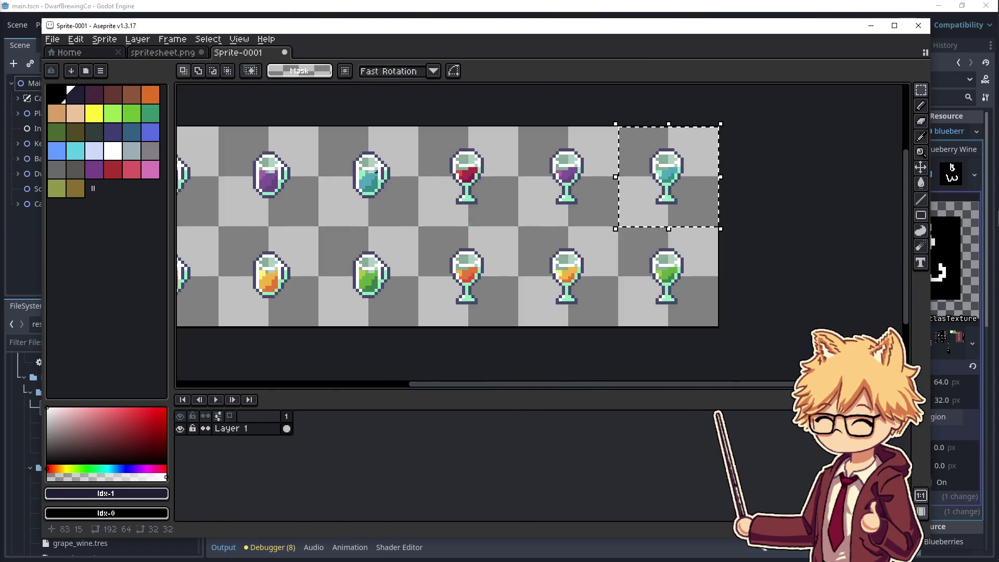
pyautogui.moveTo(419, 128)
pyautogui.mouseDown()
pyautogui.moveTo(513, 225)
pyautogui.moveTo(505, 269)
pyautogui.moveTo(487, 277)
pyautogui.mouseUp()
pyautogui.click(166, 55)
pyautogui.scroll(-3, 469, 234)
pyautogui.hotkey('ctrl', 'v')
pyautogui.press('Return')
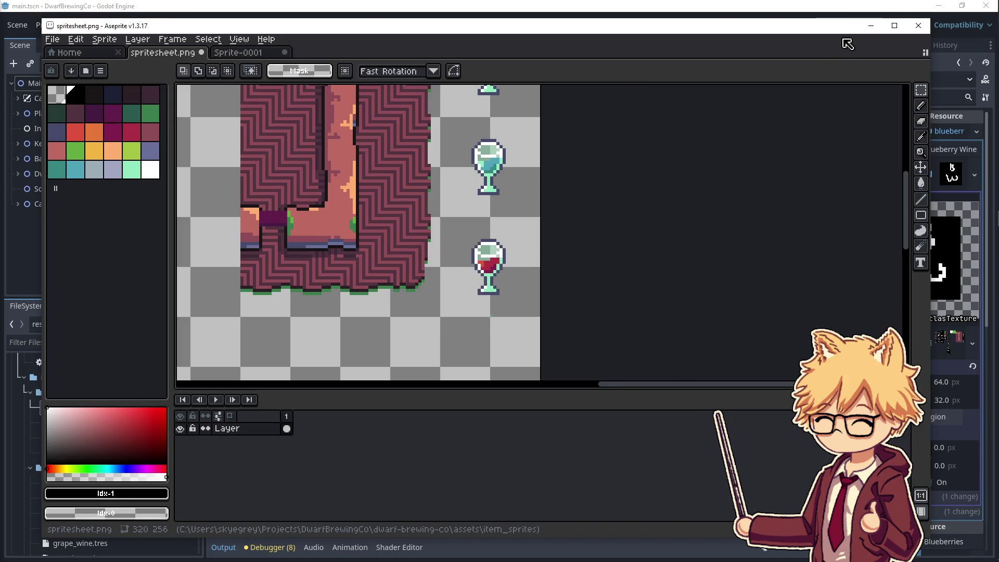
pyautogui.hotkey('ctrl', 's')
pyautogui.scroll(-4, 467, 219)
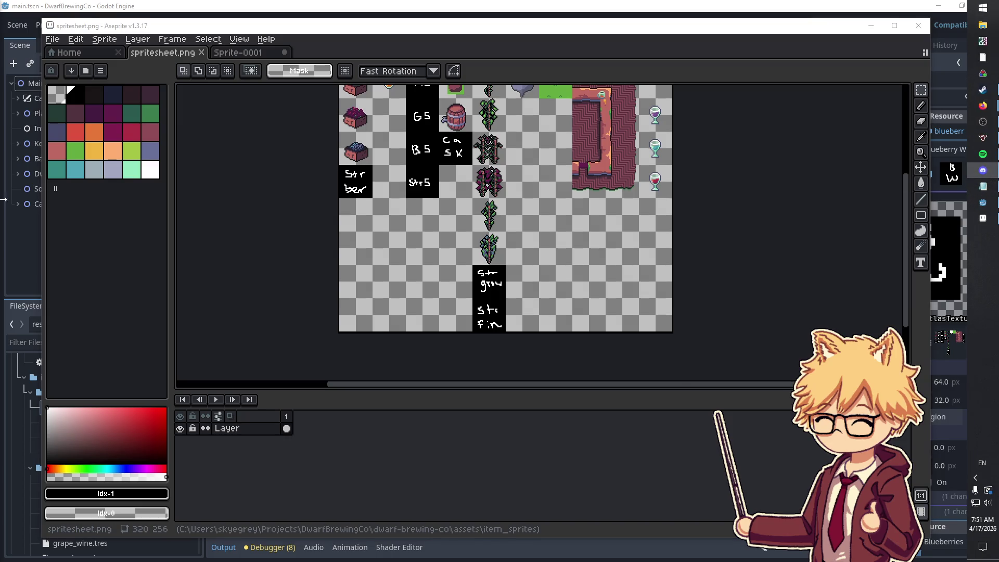
pyautogui.click(991, 184)
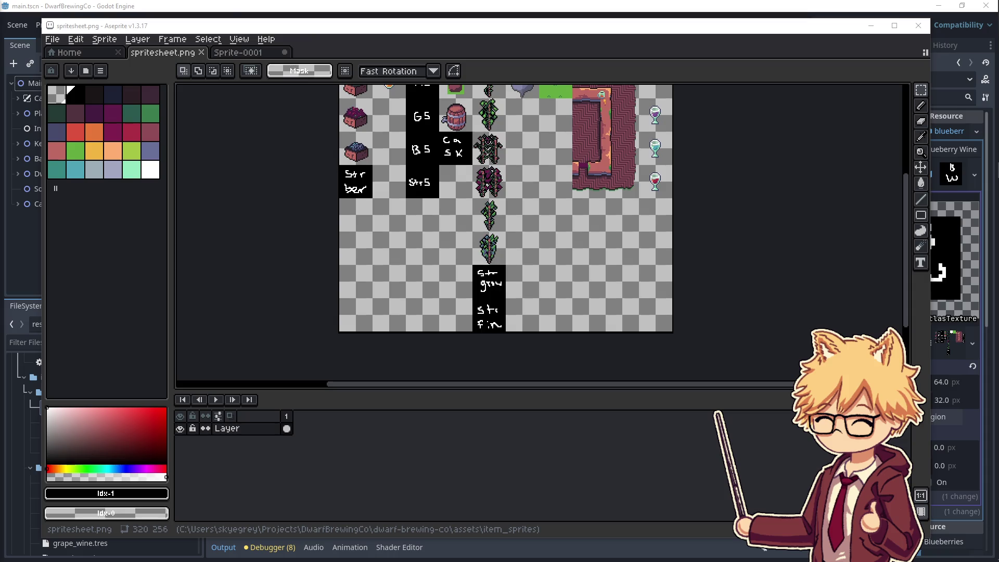
# Check the window size settings in Godot's Project Settings, then return to Aseprite.
pyautogui.click(115, 4)
pyautogui.click(45, 26)
pyautogui.click(56, 40)
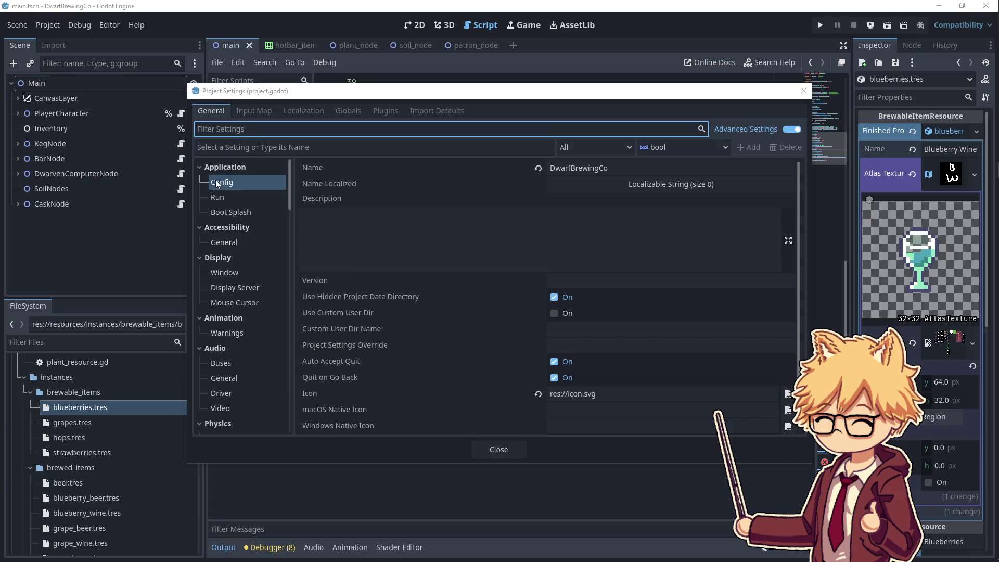
pyautogui.write('window')
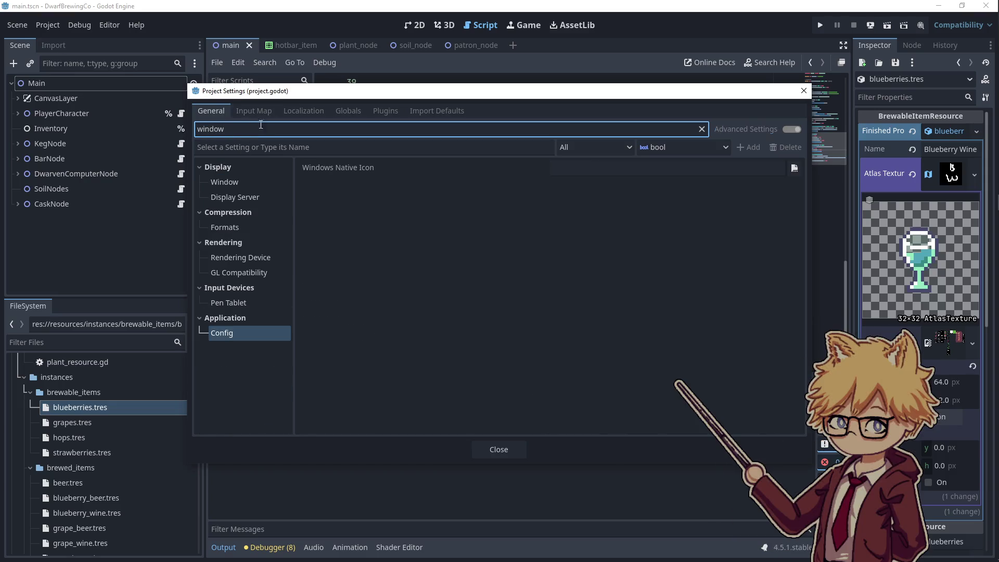
pyautogui.click(219, 183)
pyautogui.click(803, 90)
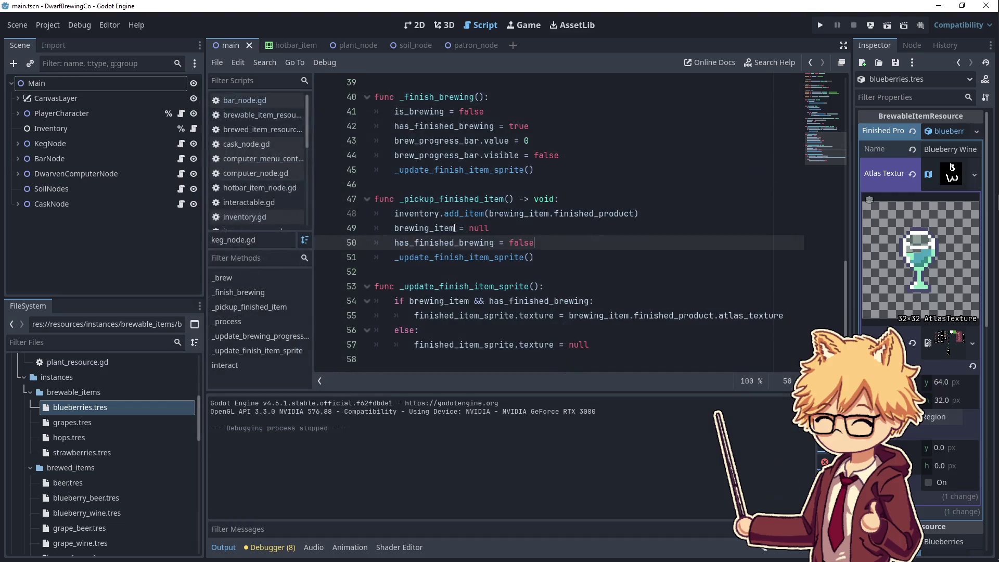
pyautogui.hotkey('alt', 'Tab')
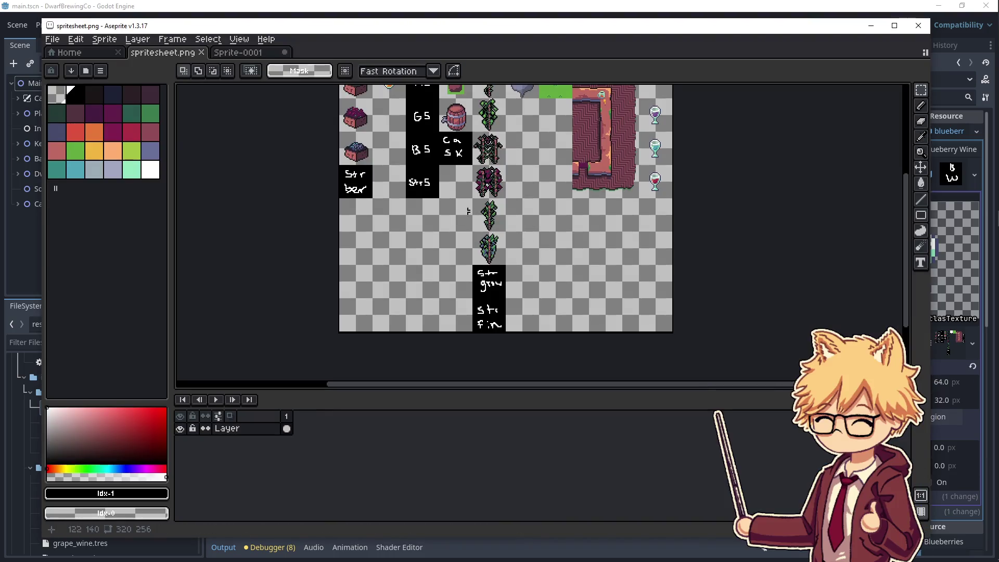
# Create a new 512×32 sprite and paste the copied sprites into it.
pyautogui.click(52, 39)
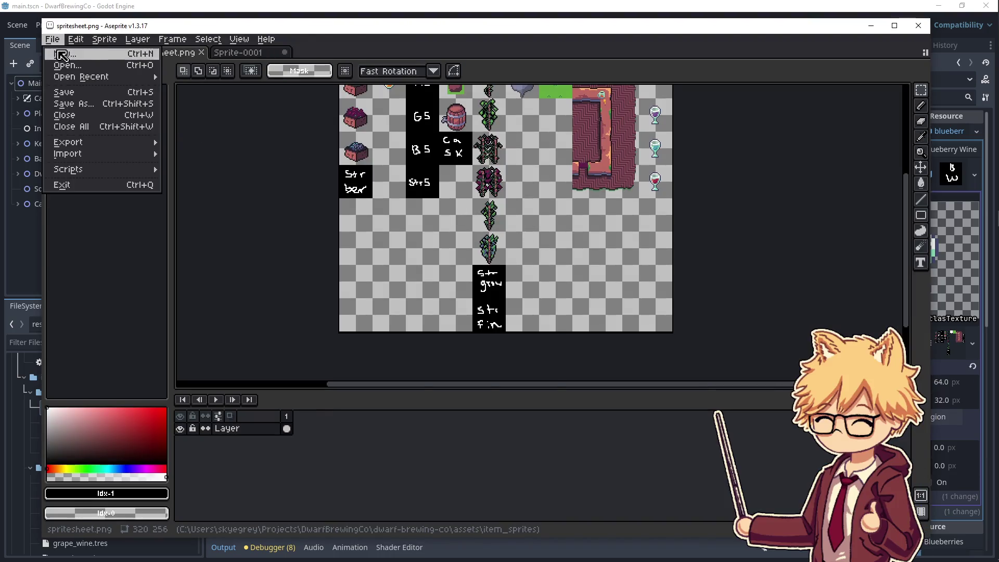
pyautogui.click(60, 52)
pyautogui.click(454, 380)
pyautogui.hotkey('ctrl', 'v')
pyautogui.press('Return')
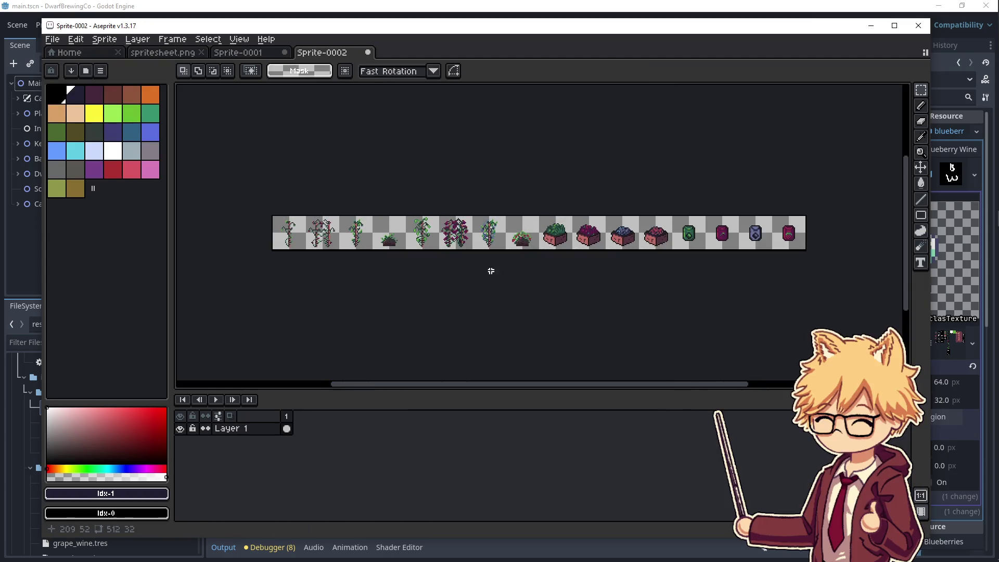
# Marquee-select the small green bush in the new sprite strip.
pyautogui.scroll(3, 522, 239)
pyautogui.moveTo(479, 240); pyautogui.dragTo(739, 237)
pyautogui.moveTo(270, 229)
pyautogui.mouseDown()
pyautogui.moveTo(486, 223)
pyautogui.moveTo(693, 242)
pyautogui.moveTo(190, 237)
pyautogui.mouseUp()
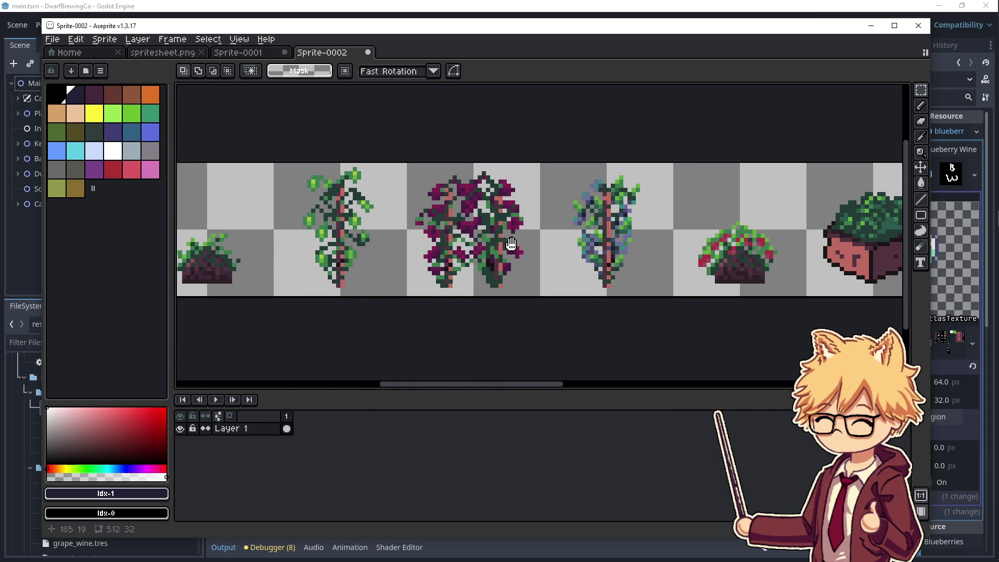
pyautogui.scroll(-2, 545, 242)
pyautogui.scroll(2, 365, 241)
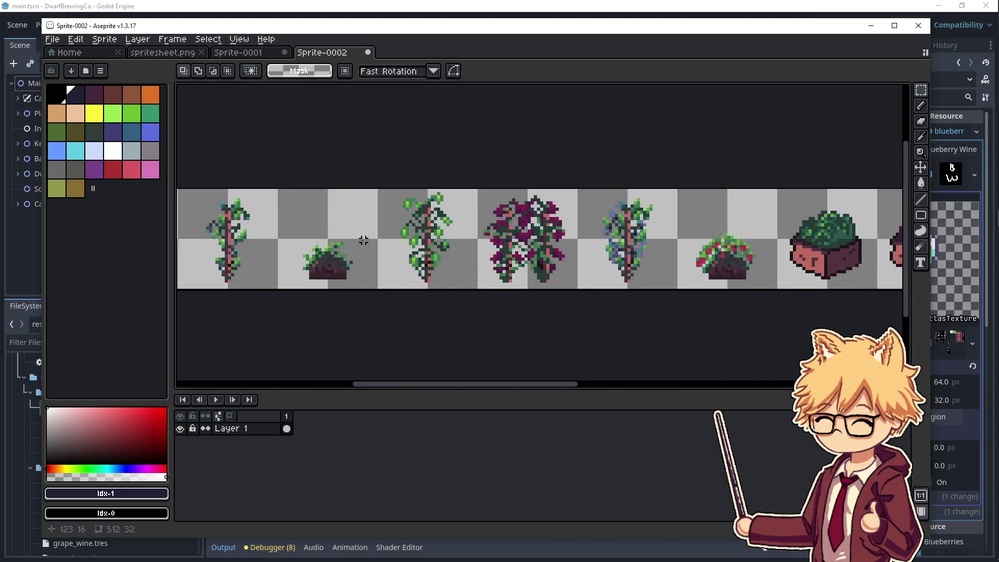
pyautogui.moveTo(391, 226); pyautogui.dragTo(483, 291)
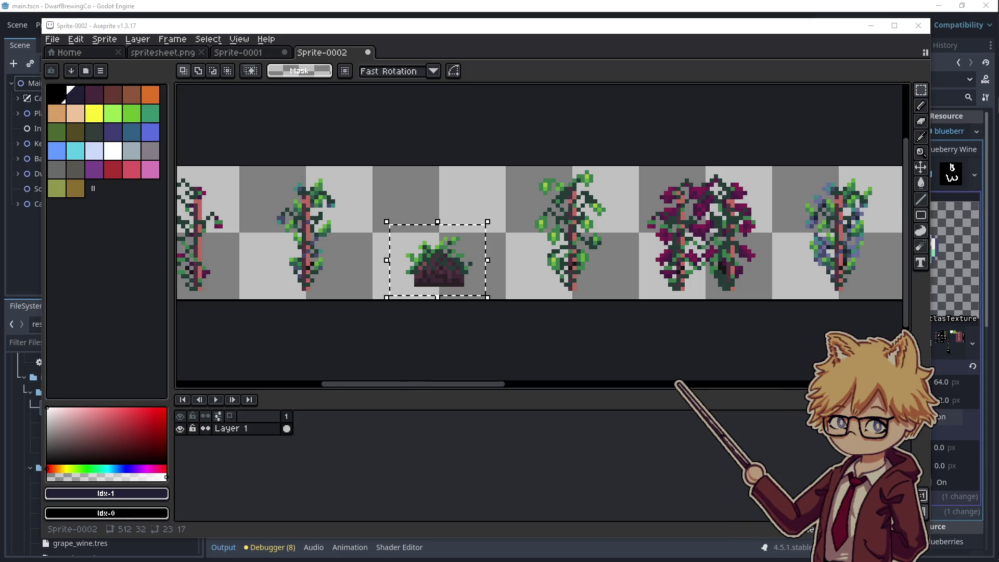
pyautogui.click(268, 357)
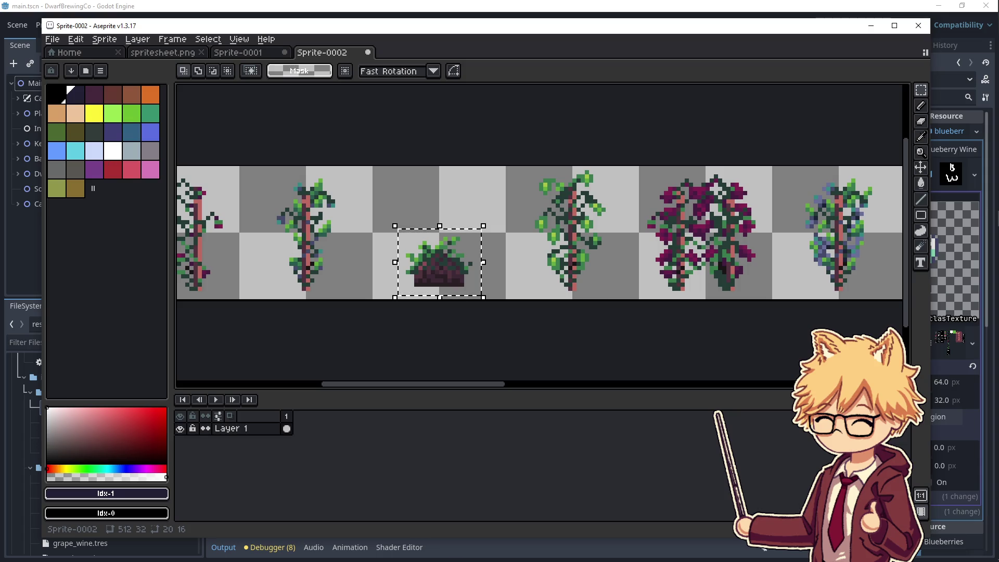
# Give the green bush and the second small bush dark outlines with the Outline effect.
pyautogui.hotkey('shift', 'o')
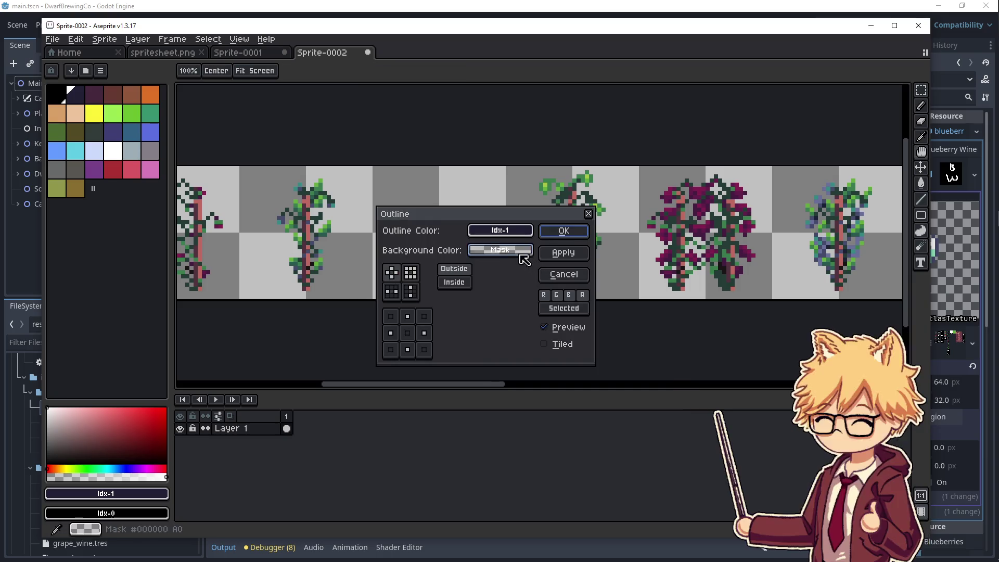
pyautogui.click(564, 232)
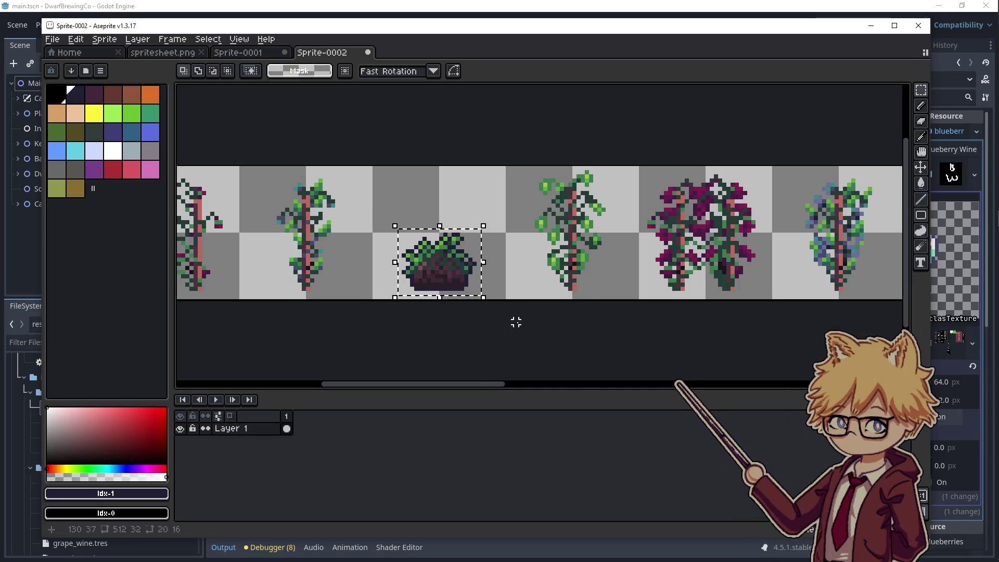
pyautogui.scroll(-1, 516, 322)
pyautogui.hscroll(4, 531, 276)
pyautogui.hscroll(2, 547, 230)
pyautogui.moveTo(535, 218); pyautogui.dragTo(608, 289)
pyautogui.hotkey('shift', 'o')
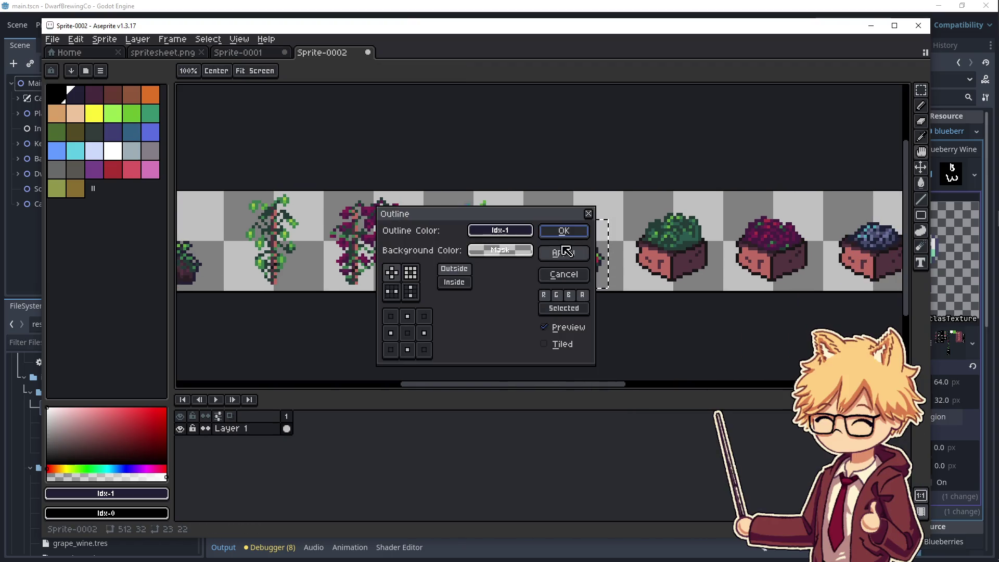
pyautogui.click(571, 255)
# Select the outlined green bush and return to spritesheet.png.
pyautogui.hscroll(-4, 580, 297)
pyautogui.hscroll(-2, 425, 283)
pyautogui.moveTo(402, 186); pyautogui.dragTo(497, 285)
pyautogui.click(238, 53)
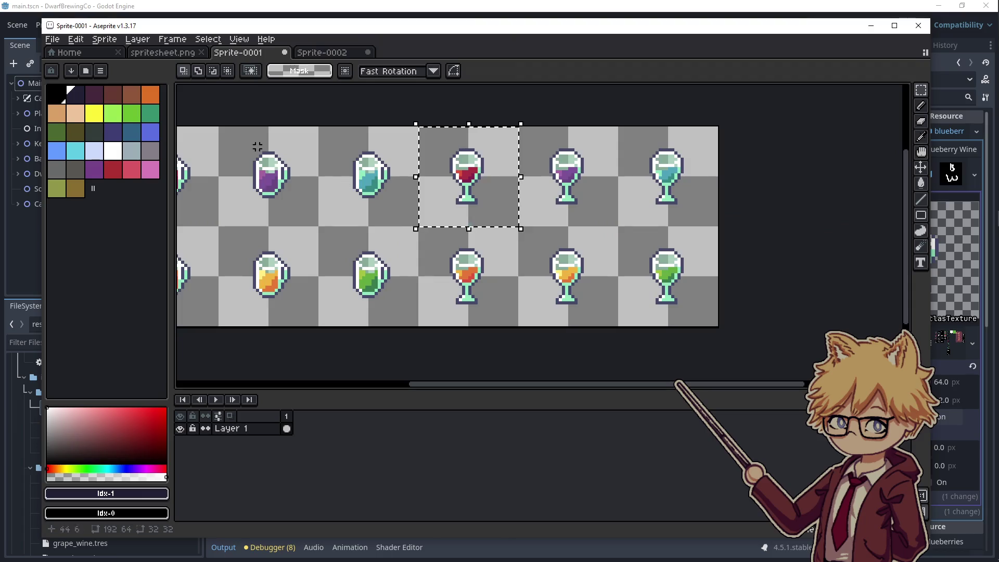
pyautogui.click(163, 52)
pyautogui.scroll(4, 447, 200)
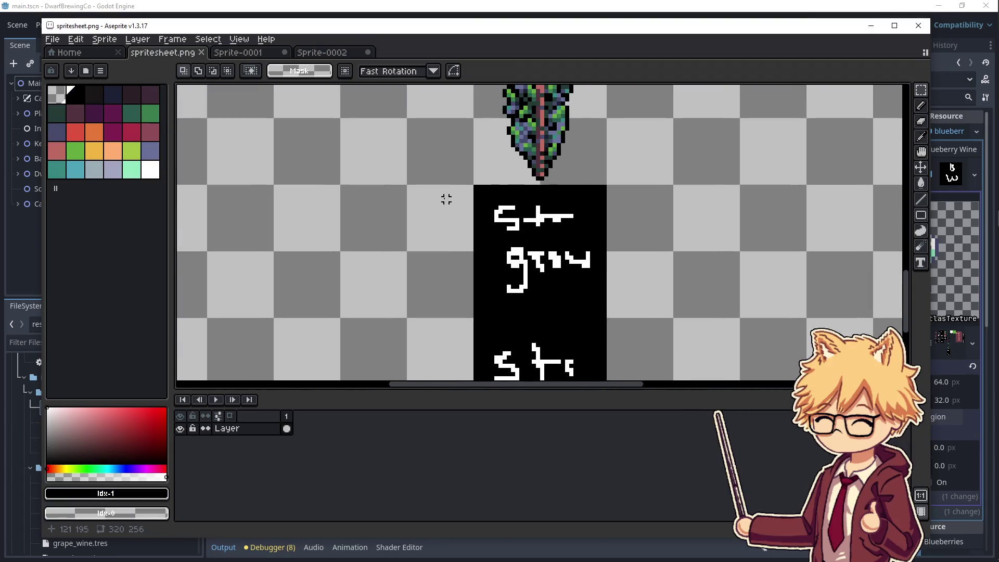
# Replace the black text tile below the vine with the pasted green bush.
pyautogui.moveTo(475, 188); pyautogui.dragTo(607, 319)
pyautogui.press('Delete')
pyautogui.hotkey('ctrl', 'v')
pyautogui.moveTo(423, 258); pyautogui.dragTo(553, 285)
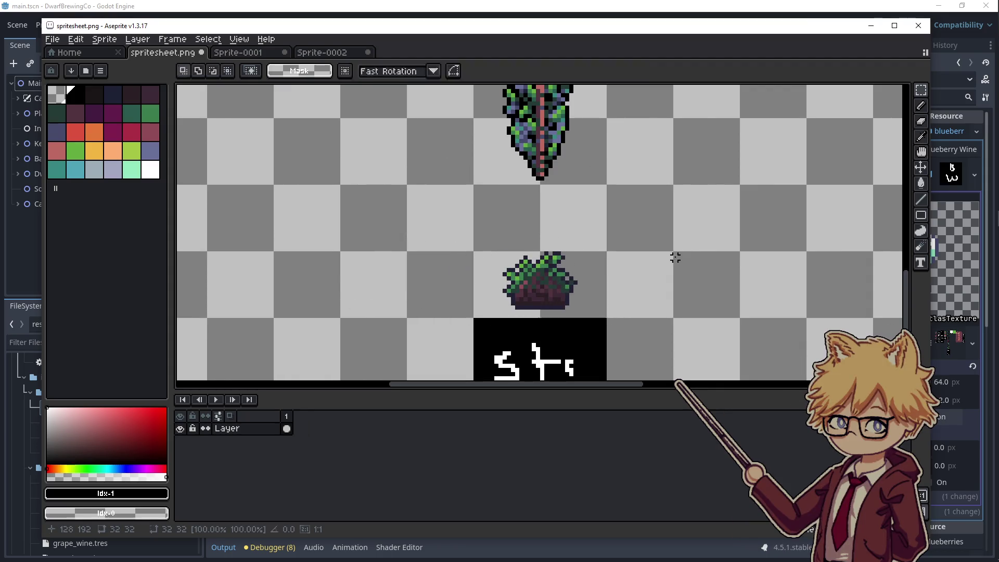
# Select the red-berry bush in the sprite strip and go back to the sprite sheet.
pyautogui.click(255, 53)
pyautogui.click(333, 53)
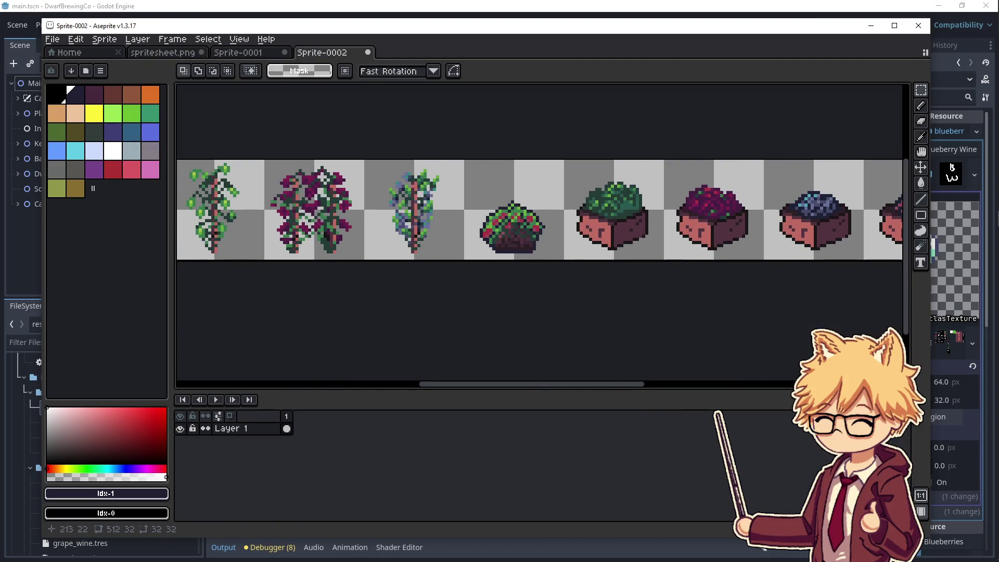
pyautogui.moveTo(466, 162); pyautogui.dragTo(564, 258)
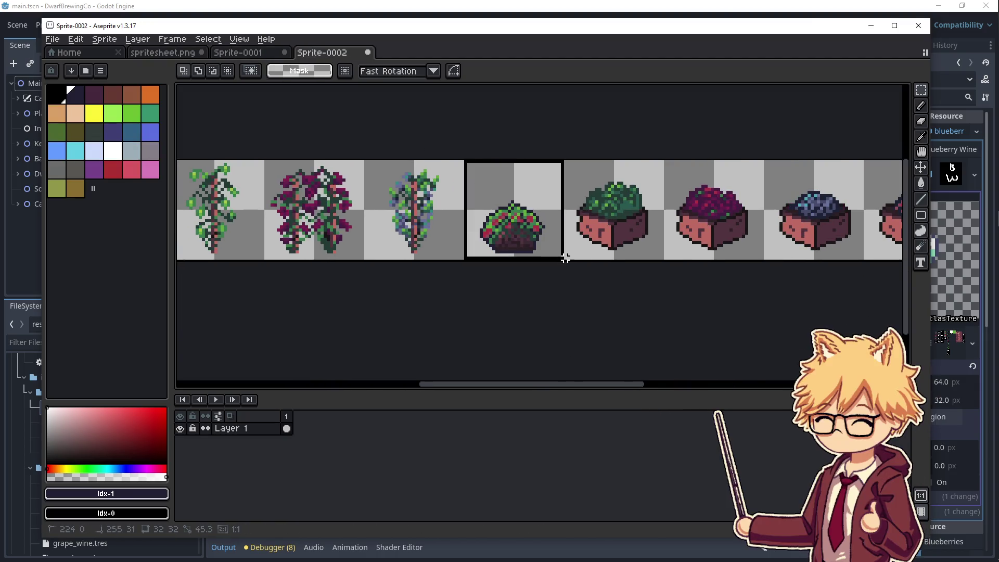
pyautogui.click(228, 54)
pyautogui.hotkey('ctrl', 'shift', 'Tab')
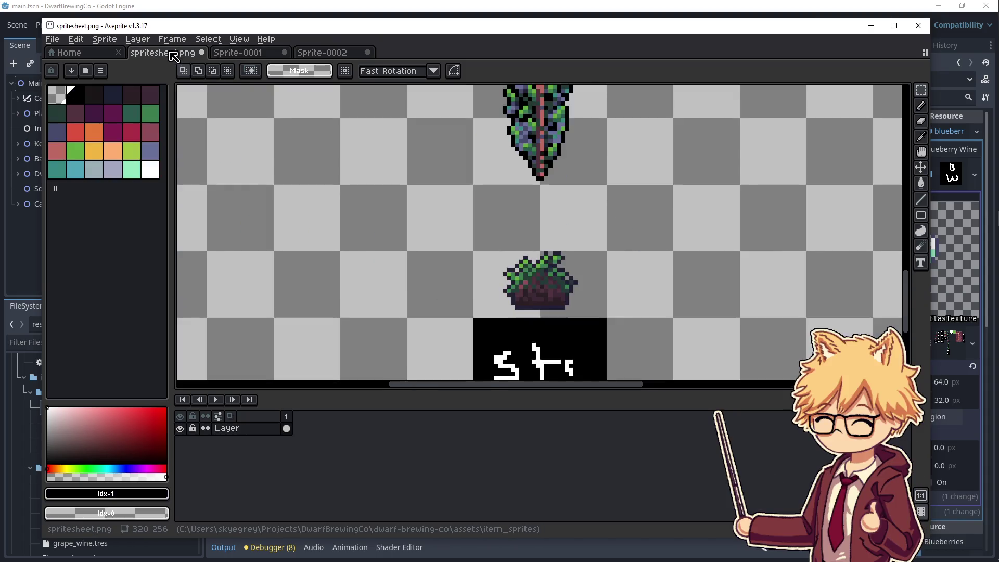
# Replace the remaining black text tile with the red-berry bush.
pyautogui.scroll(-4, 457, 171)
pyautogui.moveTo(447, 195); pyautogui.dragTo(580, 329)
pyautogui.press('Delete')
pyautogui.hotkey('ctrl', 'v')
pyautogui.moveTo(547, 259); pyautogui.dragTo(522, 292)
pyautogui.click(609, 257)
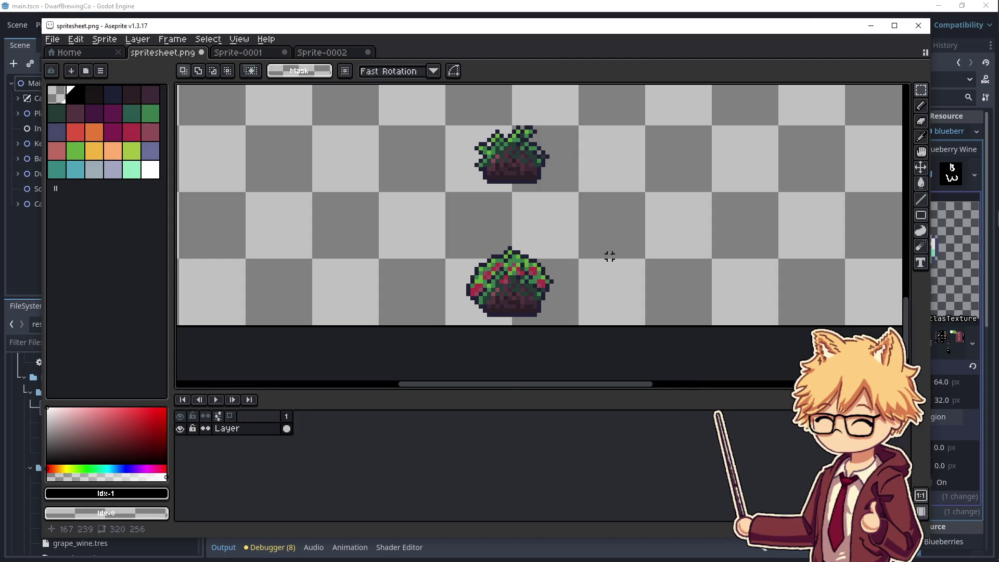
pyautogui.scroll(-2, 605, 243)
pyautogui.scroll(-2, 618, 197)
pyautogui.scroll(2, 508, 194)
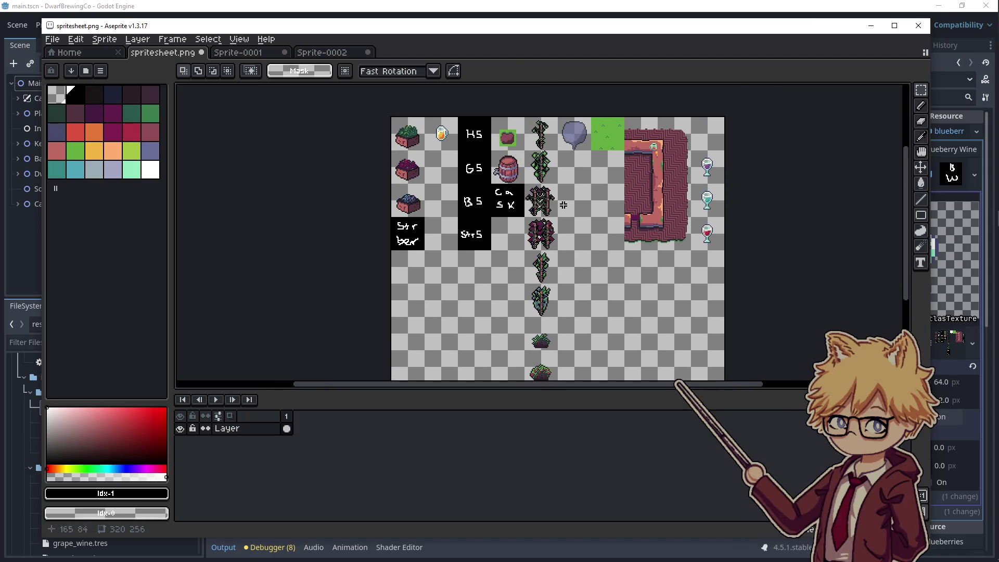
pyautogui.scroll(2, 504, 208)
pyautogui.scroll(-3, 521, 223)
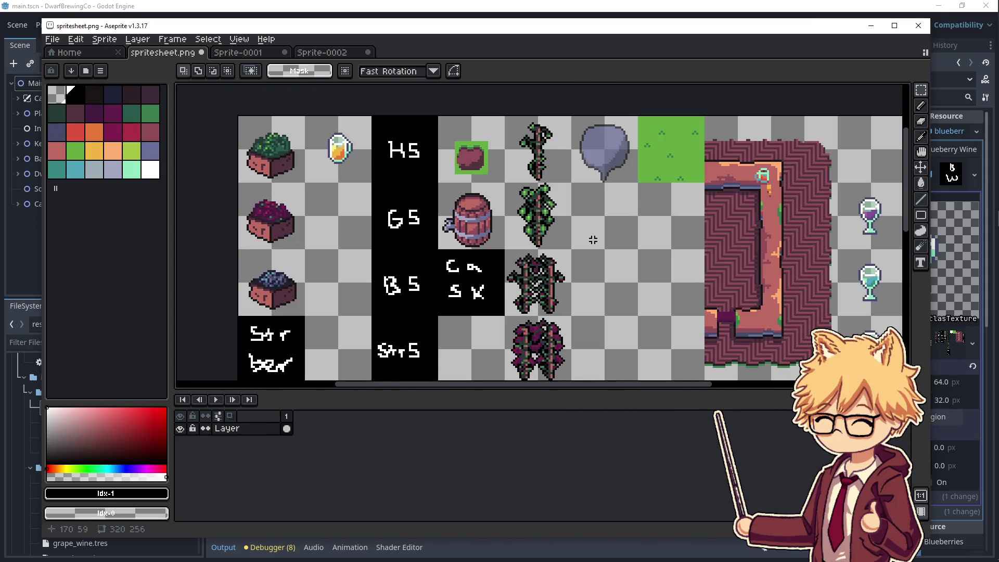
pyautogui.scroll(2, 573, 240)
pyautogui.moveTo(530, 241); pyautogui.dragTo(666, 183)
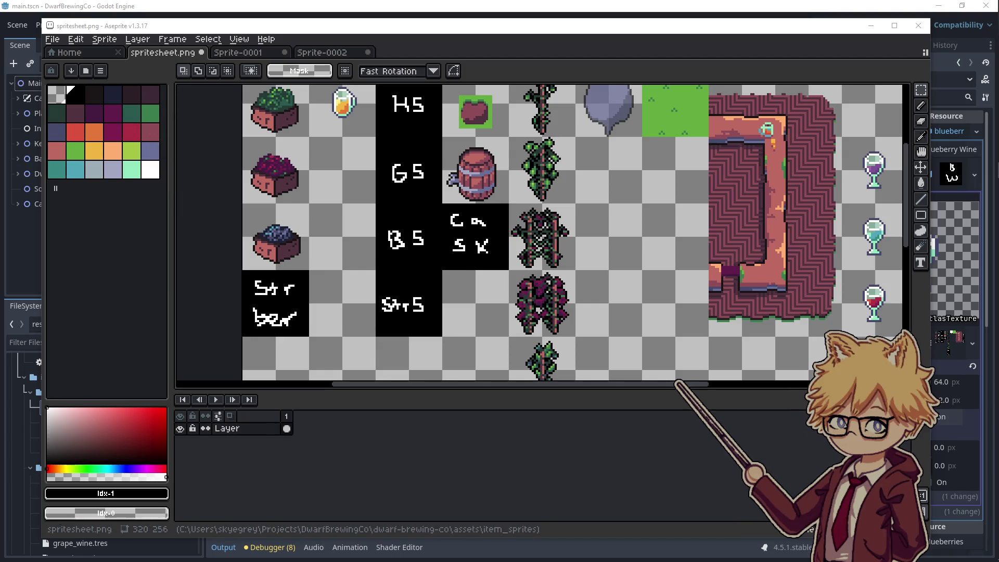
# Select the green bottle in Sprite-0002 and return to the sprite sheet.
pyautogui.click(320, 52)
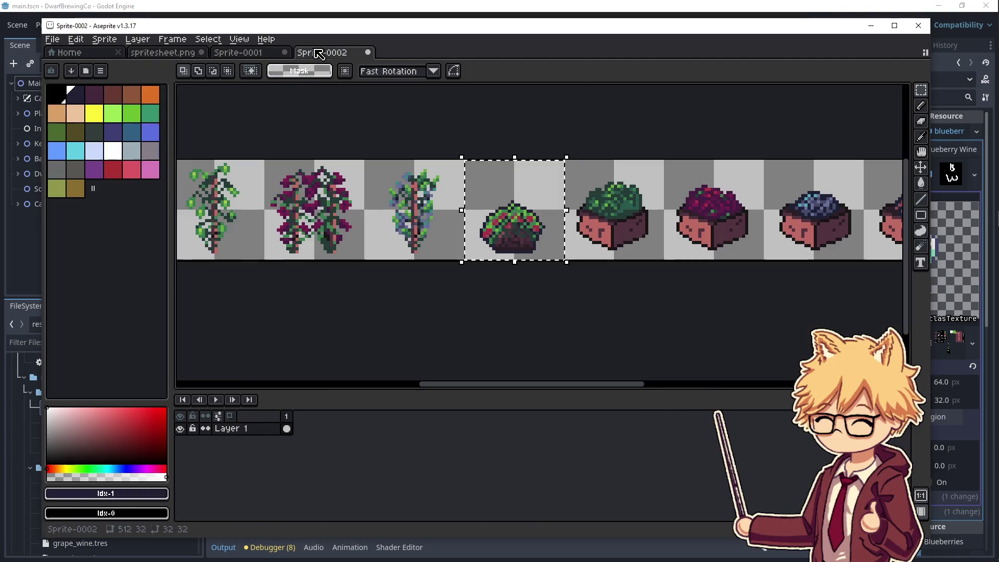
pyautogui.hscroll(6, 539, 186)
pyautogui.moveTo(461, 212); pyautogui.dragTo(505, 232)
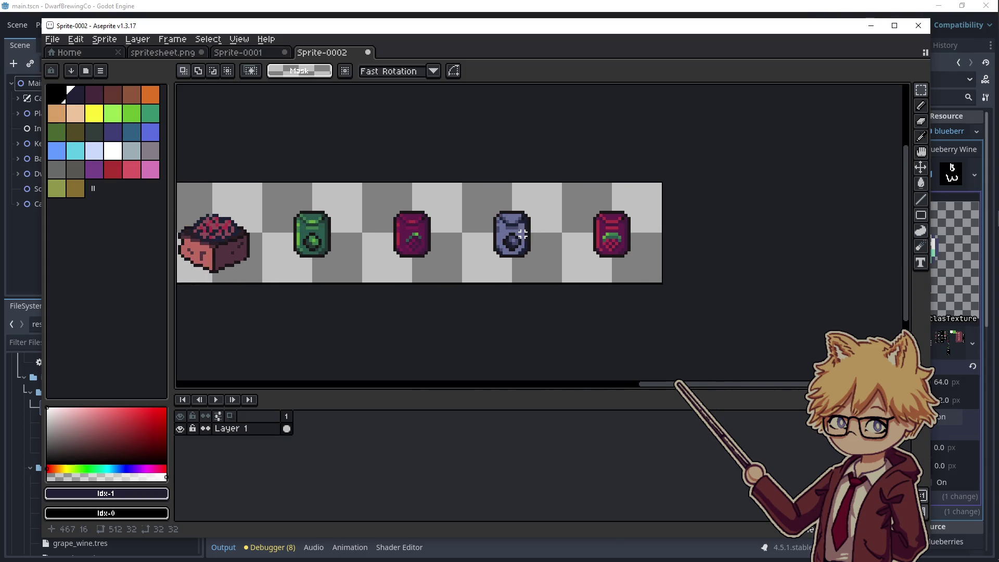
pyautogui.moveTo(264, 184); pyautogui.dragTo(364, 285)
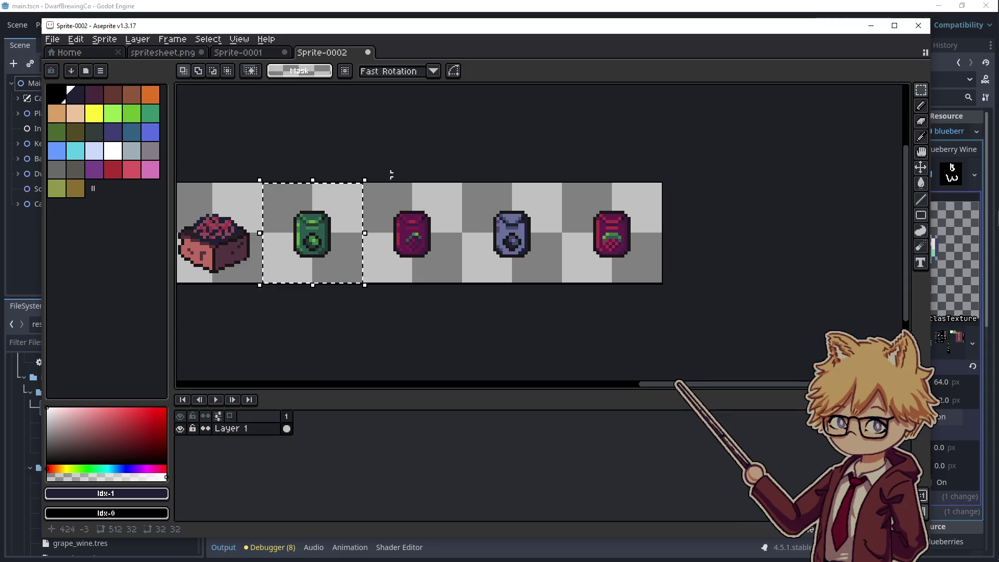
pyautogui.click(247, 53)
pyautogui.click(163, 52)
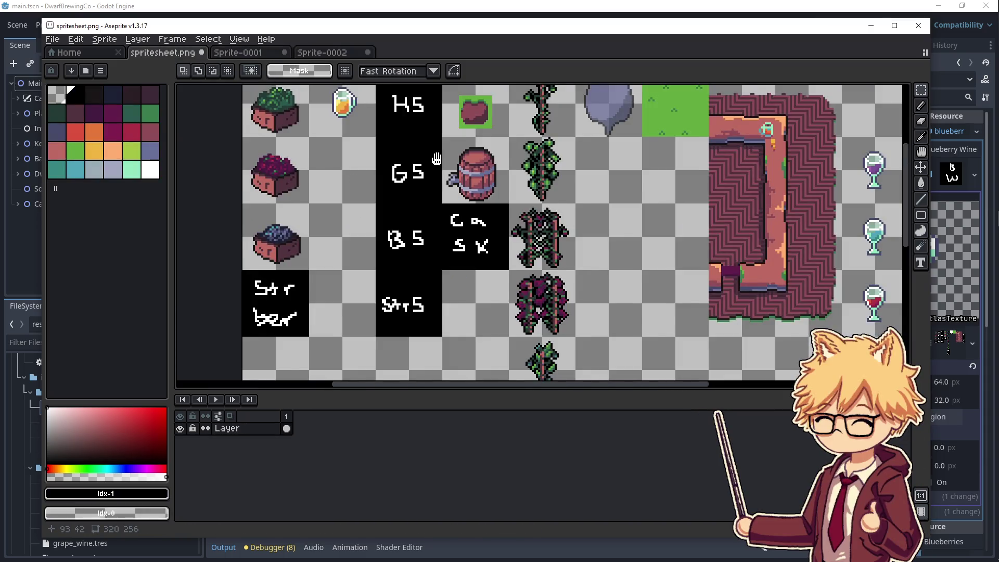
# Replace the H5 text tile with the pasted green bottle.
pyautogui.scroll(2, 424, 148)
pyautogui.moveTo(383, 120); pyautogui.dragTo(470, 219)
pyautogui.press('Delete')
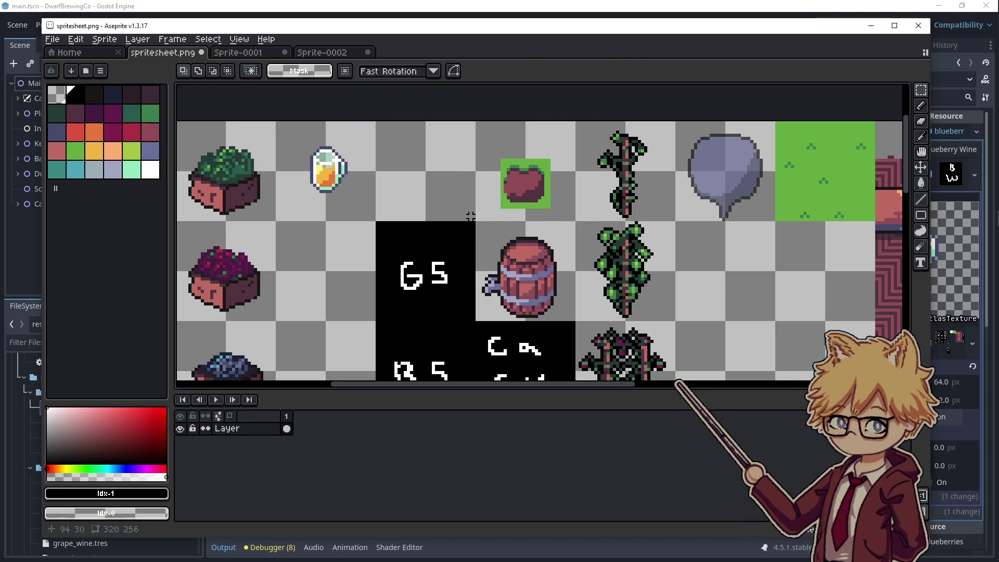
pyautogui.hotkey('ctrl', 'v')
pyautogui.moveTo(529, 195); pyautogui.dragTo(440, 195)
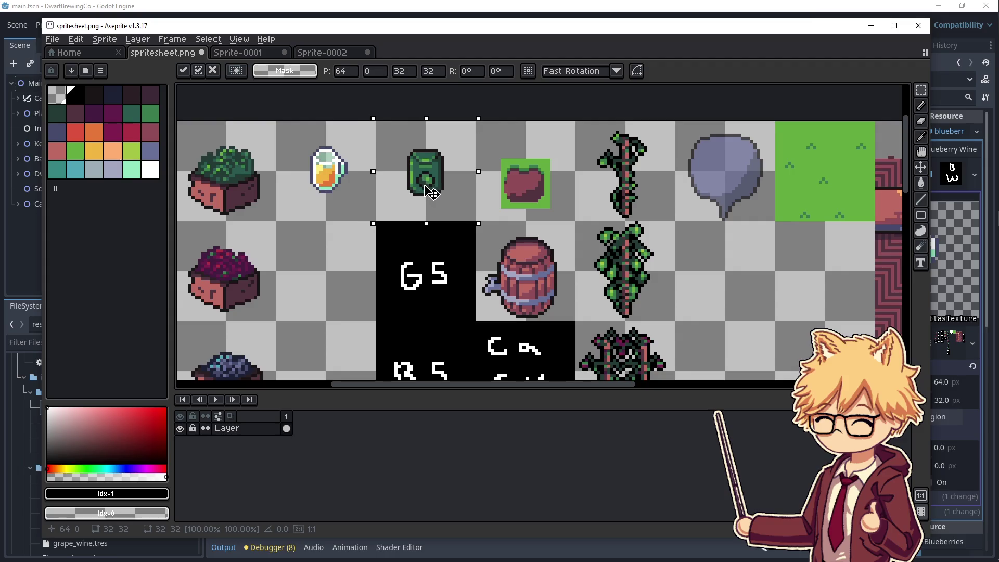
# Select the purple bottle in Sprite-0002 and return to the sprite sheet.
pyautogui.click(325, 53)
pyautogui.click(508, 218)
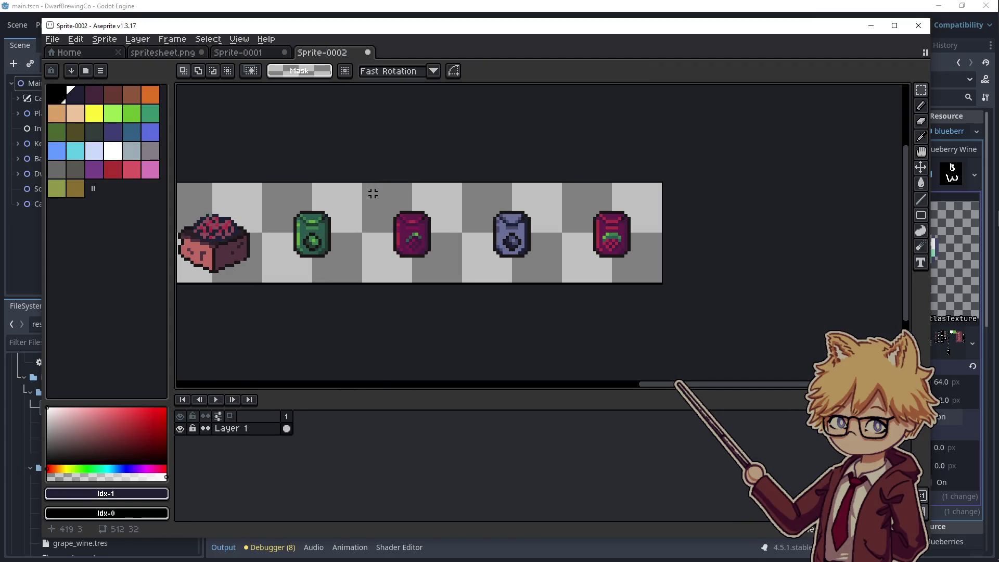
pyautogui.moveTo(367, 186); pyautogui.dragTo(463, 284)
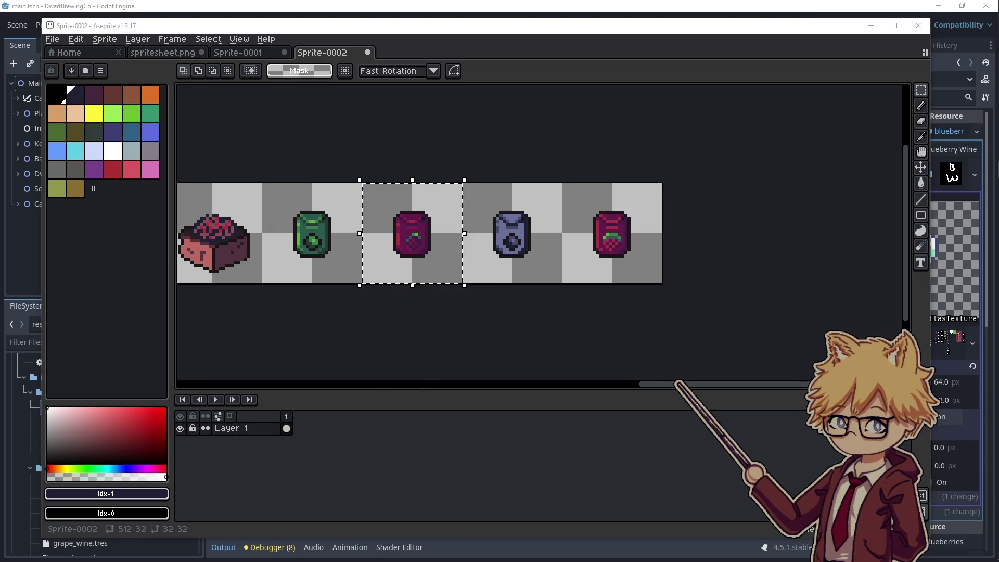
pyautogui.click(223, 54)
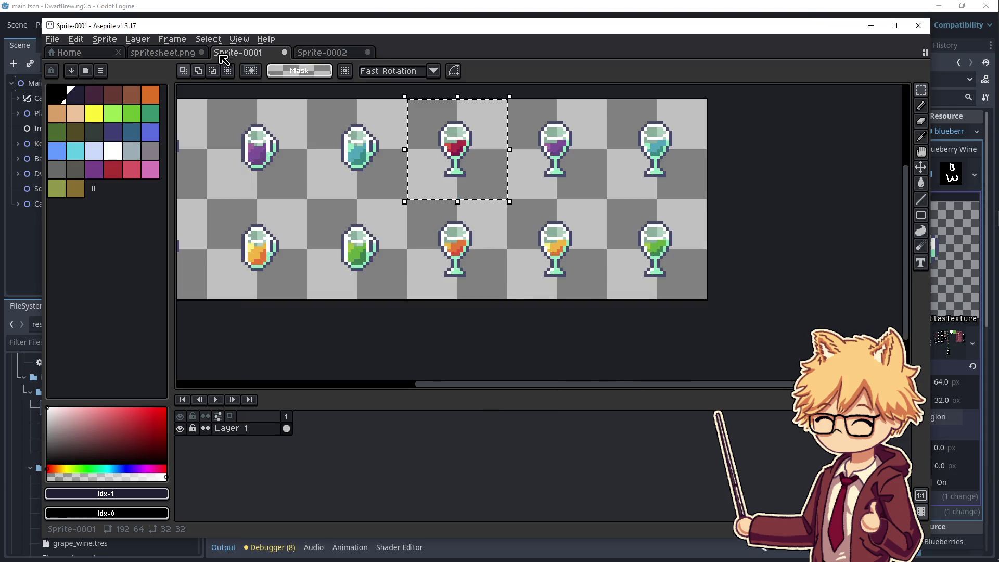
pyautogui.click(162, 53)
# Replace the placeholder cell below the apple with the purple bottle.
pyautogui.moveTo(378, 224); pyautogui.dragTo(465, 313)
pyautogui.press('Delete')
pyautogui.hotkey('ctrl', 'v')
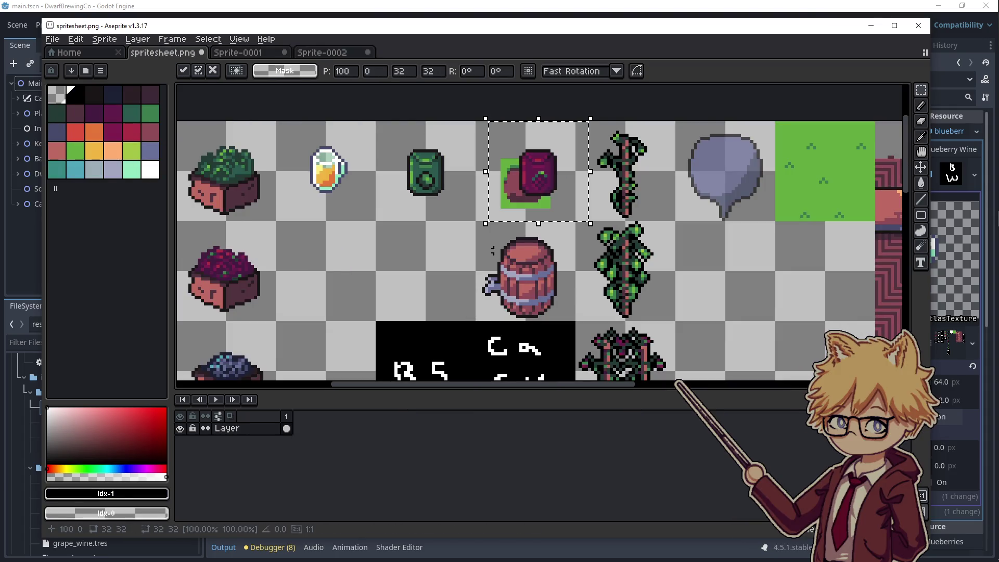
pyautogui.moveTo(558, 184); pyautogui.dragTo(448, 284)
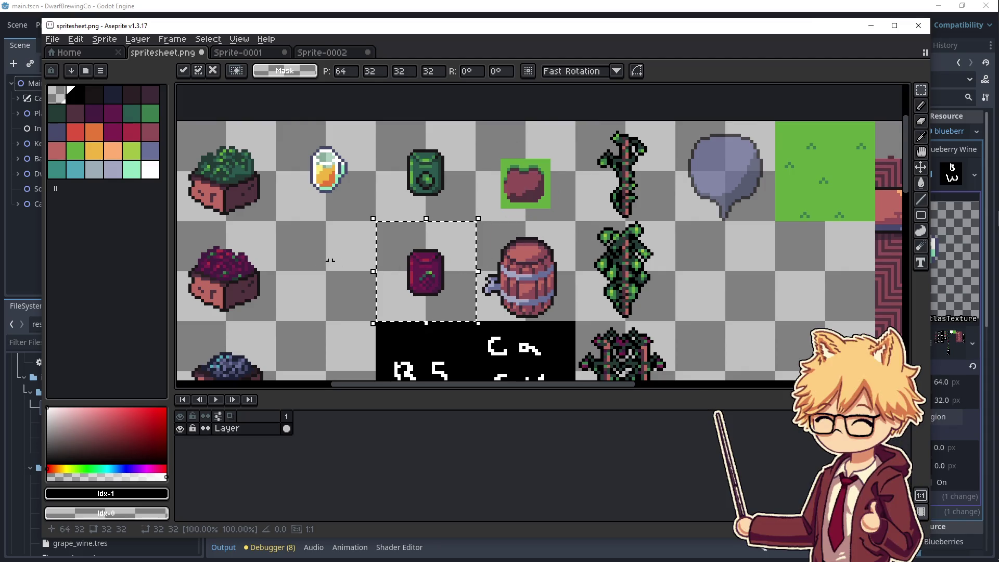
pyautogui.click(184, 71)
# Select and copy the blue bottle from Sprite-0002.
pyautogui.click(322, 52)
pyautogui.click(466, 188)
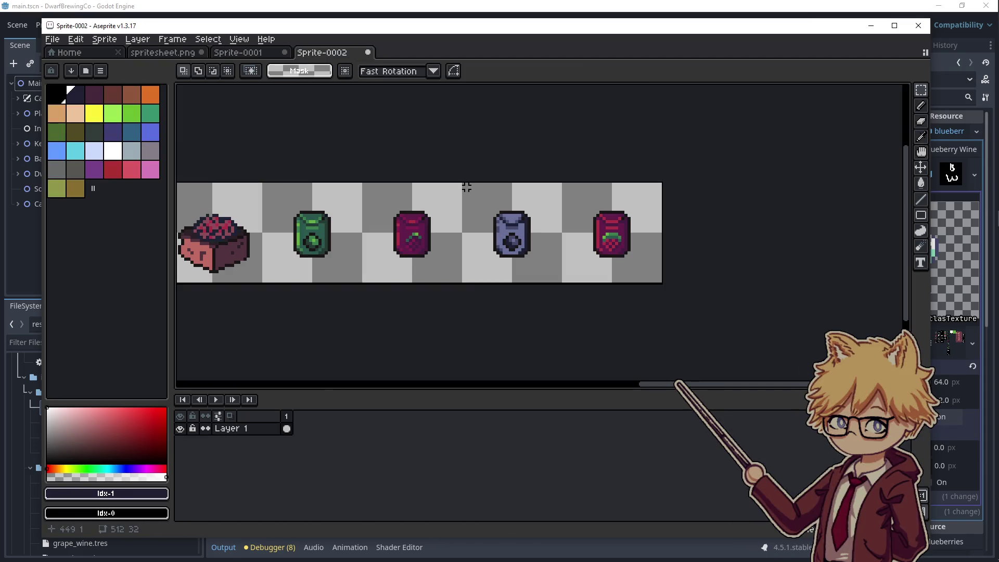
pyautogui.moveTo(463, 184); pyautogui.dragTo(564, 284)
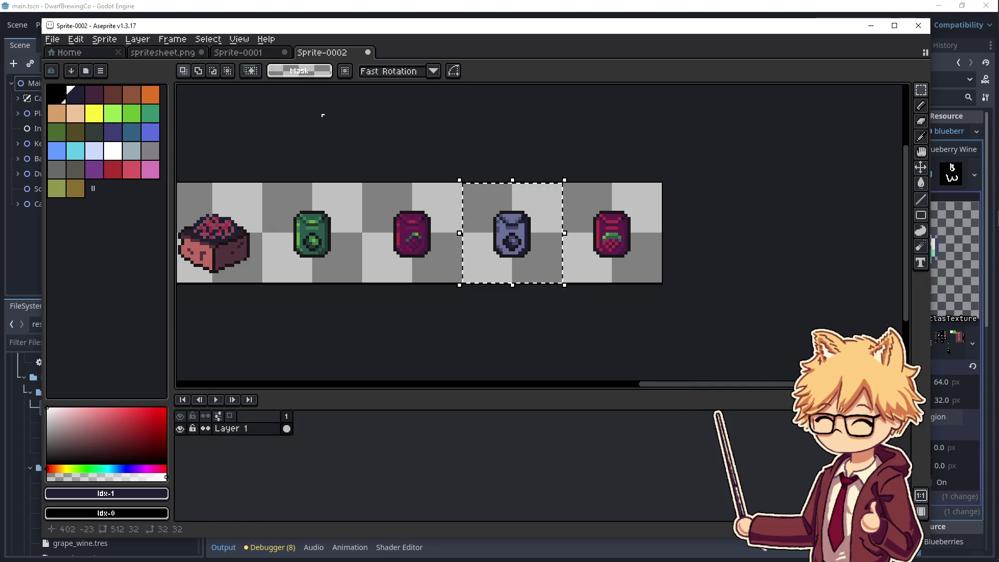
pyautogui.click(235, 54)
pyautogui.hotkey('ctrl', 'shift', 'Tab')
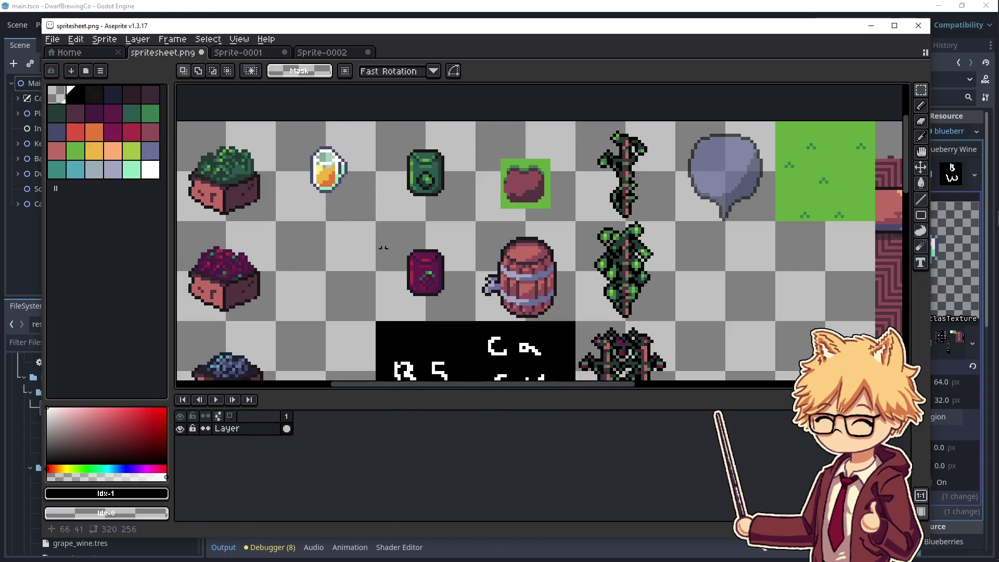
# Replace the black placeholder cell left of the vines with the blue bottle.
pyautogui.scroll(-2, 400, 220)
pyautogui.scroll(-2, 399, 220)
pyautogui.moveTo(375, 166); pyautogui.dragTo(472, 264)
pyautogui.press('Delete')
pyautogui.hotkey('ctrl', 'v')
pyautogui.moveTo(558, 255); pyautogui.dragTo(442, 237)
pyautogui.press('Return')
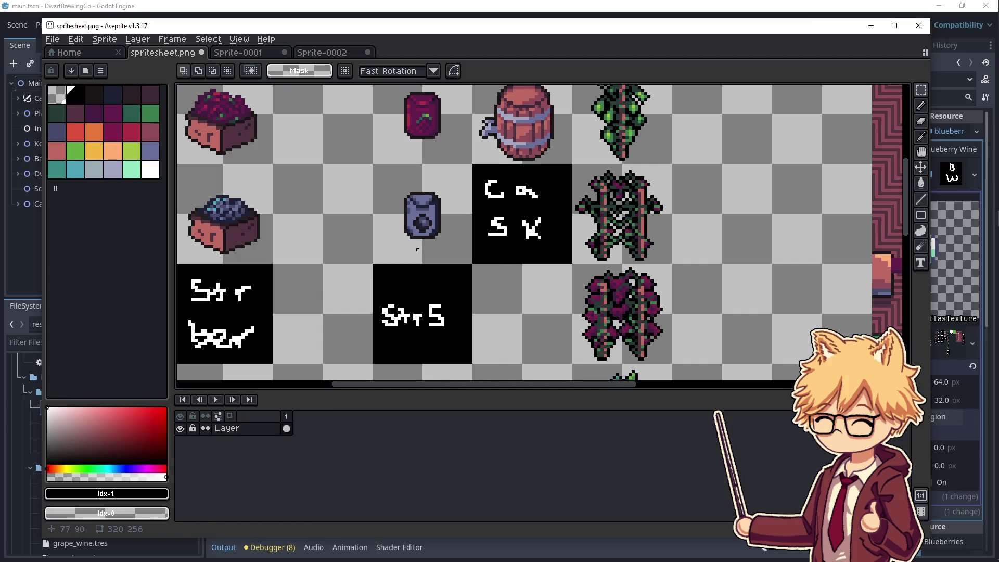
# Select and copy the red bottle from Sprite-0002.
pyautogui.click(323, 52)
pyautogui.hscroll(2, 499, 225)
pyautogui.click(499, 225)
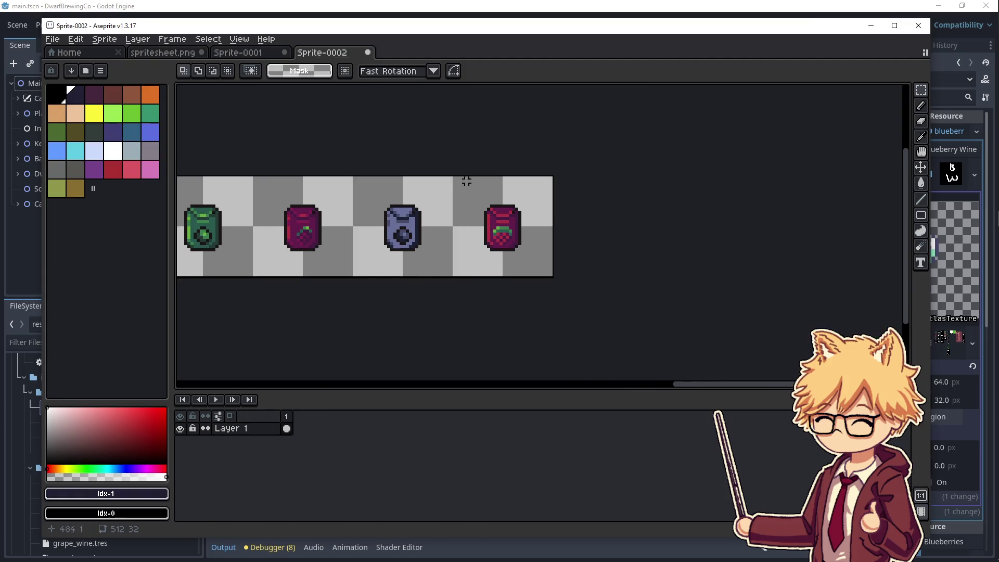
pyautogui.moveTo(453, 177); pyautogui.dragTo(551, 278)
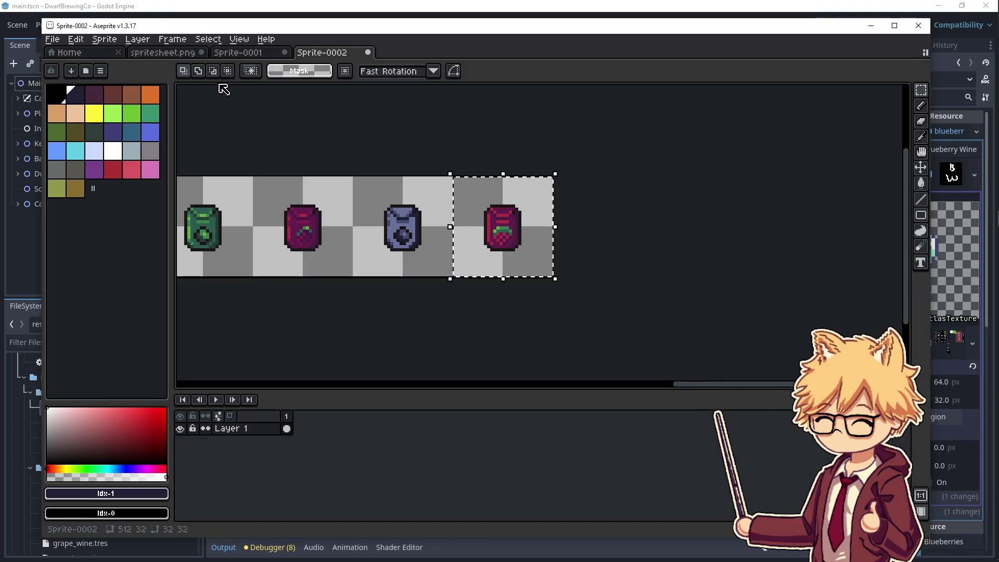
pyautogui.hotkey('ctrl', 'shift', 'Tab')
pyautogui.hotkey('ctrl', 'shift', 'Tab')
# Replace the placeholder cell below the blue bottle with the red bottle.
pyautogui.scroll(-3, 381, 198)
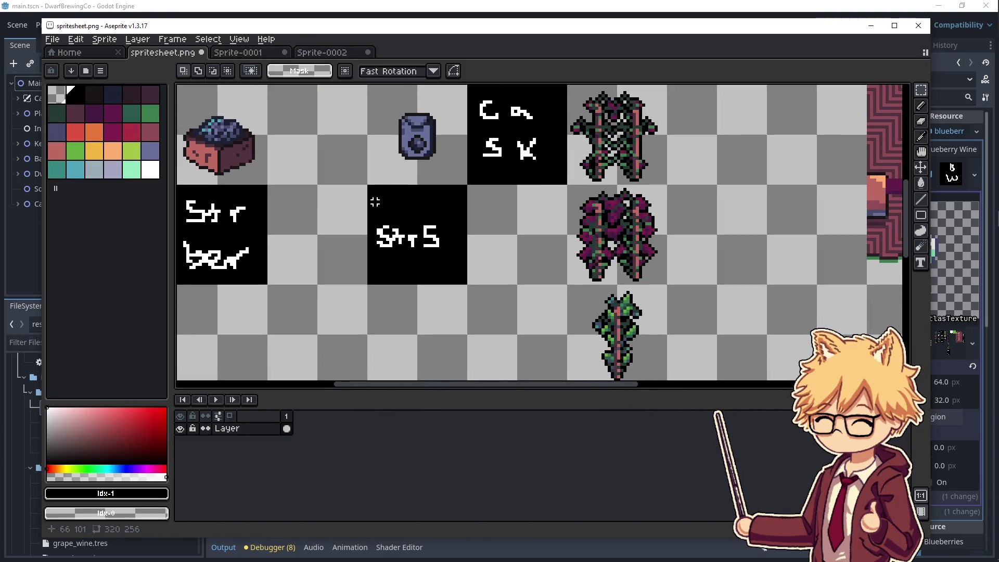
pyautogui.moveTo(370, 186); pyautogui.dragTo(467, 286)
pyautogui.press('Delete')
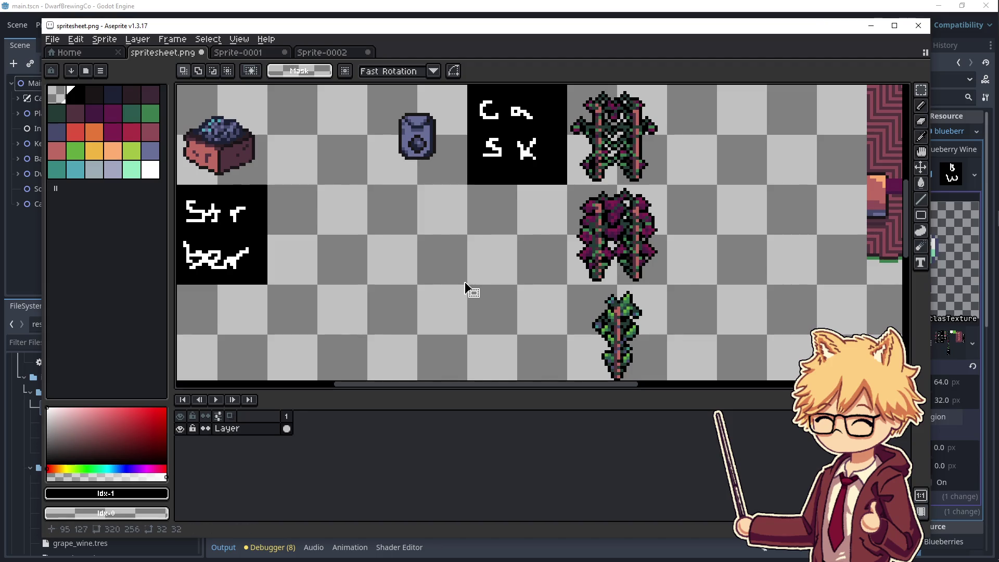
pyautogui.hotkey('ctrl', 'v')
pyautogui.moveTo(544, 251); pyautogui.dragTo(423, 254)
pyautogui.click(499, 239)
pyautogui.scroll(-3, 499, 240)
pyautogui.scroll(3, 498, 239)
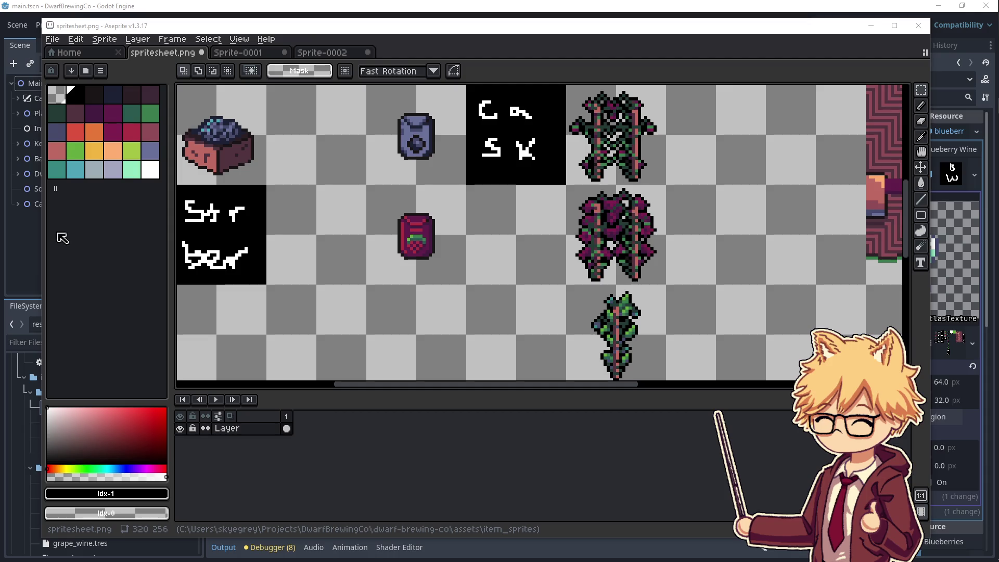
pyautogui.scroll(-4, 463, 265)
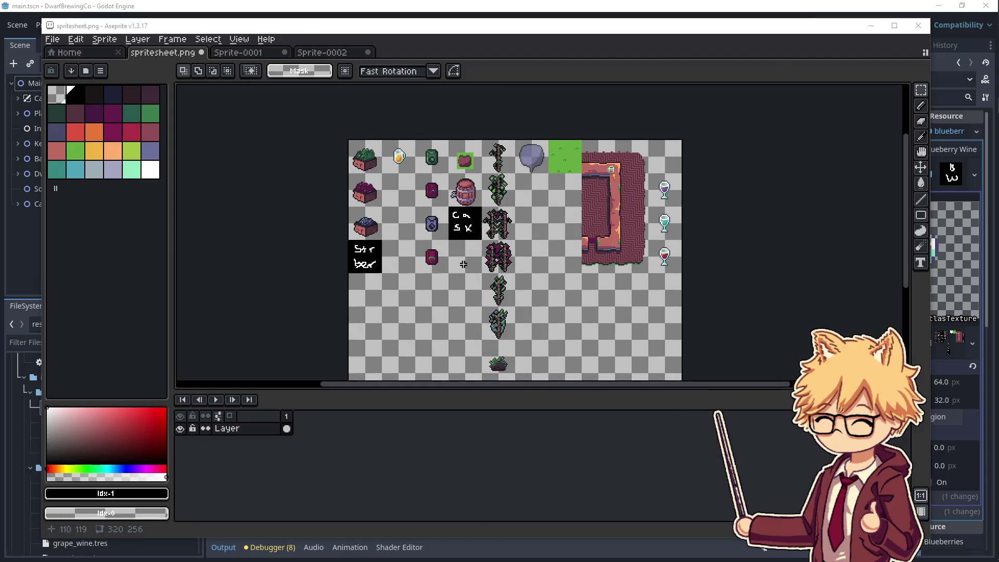
pyautogui.scroll(2, 463, 264)
pyautogui.hscroll(-1, 341, 207)
pyautogui.scroll(1, 341, 208)
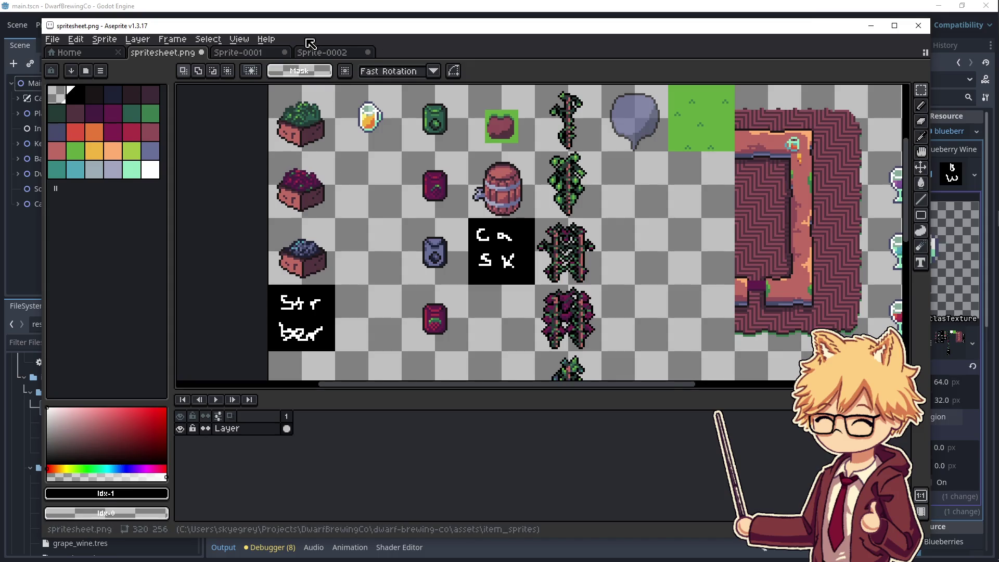
# Select and copy the third crate from Sprite-0002.
pyautogui.click(315, 52)
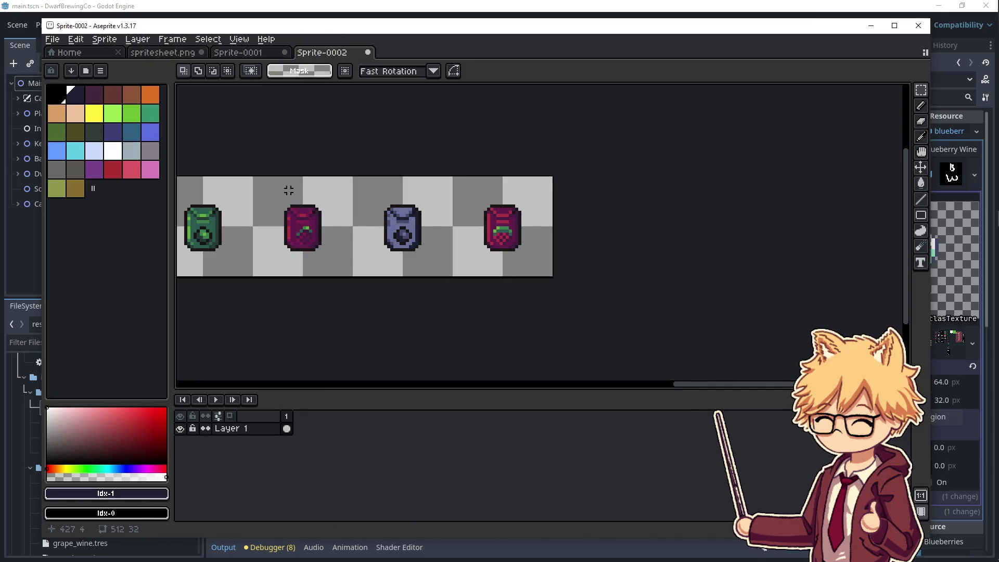
pyautogui.hscroll(-3, 289, 190)
pyautogui.moveTo(396, 178)
pyautogui.mouseDown()
pyautogui.moveTo(450, 250)
pyautogui.moveTo(495, 279)
pyautogui.mouseUp()
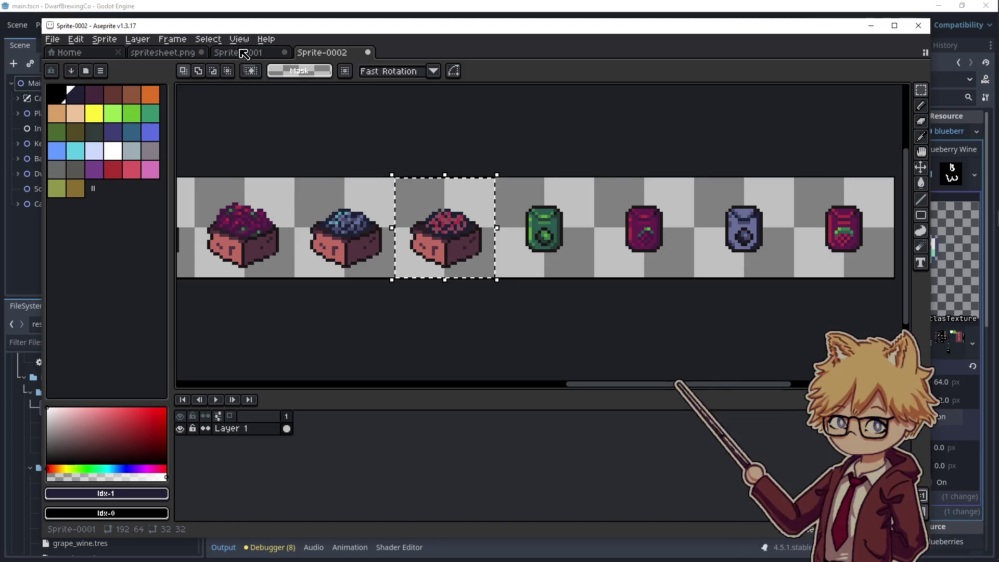
pyautogui.hotkey('ctrl', 'shift', 'Tab')
pyautogui.hotkey('ctrl', 'shift', 'Tab')
# Replace the black label tile under the blue crate with the copied crate.
pyautogui.scroll(1, 405, 239)
pyautogui.moveTo(406, 222); pyautogui.dragTo(305, 311)
pyautogui.press('Delete')
pyautogui.hotkey('ctrl', 'v')
pyautogui.moveTo(521, 241); pyautogui.dragTo(374, 274)
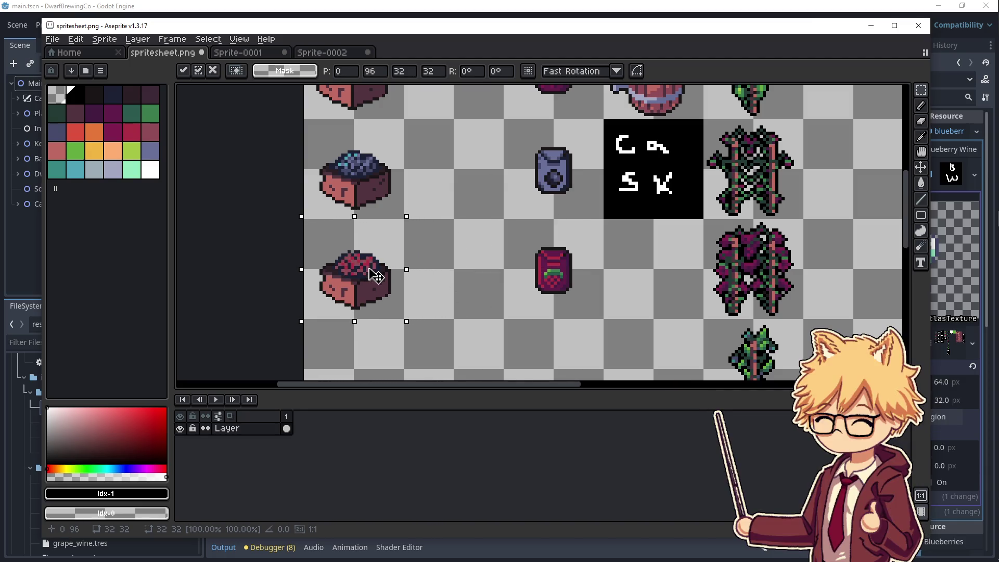
pyautogui.press('Return')
# Scroll and pan around the spritesheet to review the whole sheet.
pyautogui.scroll(-1, 420, 239)
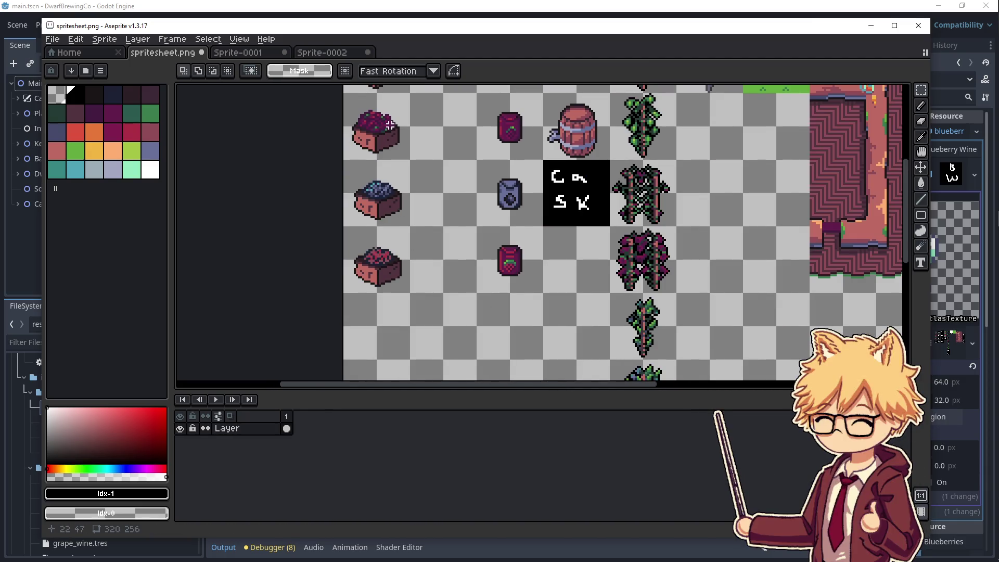
pyautogui.scroll(3, 432, 268)
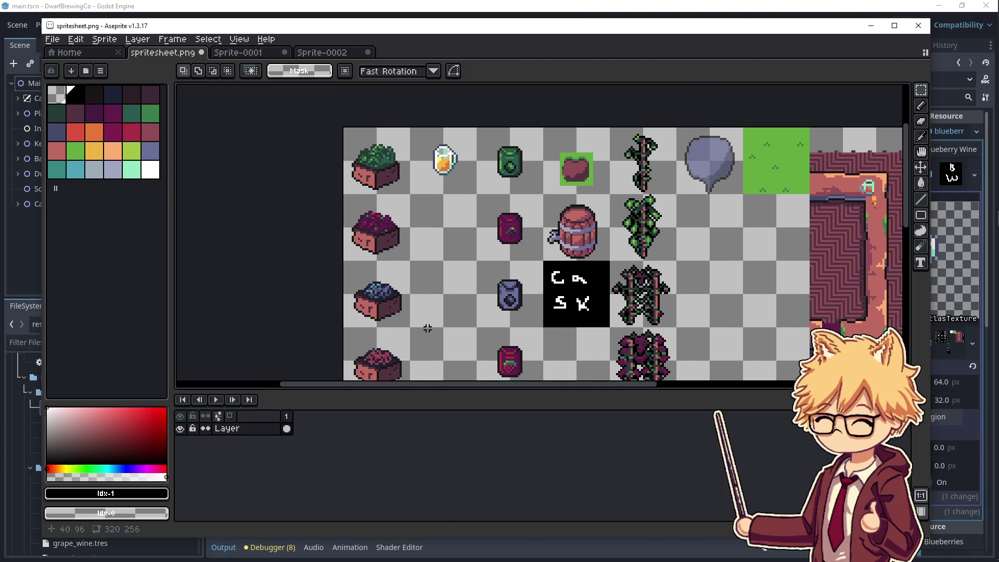
pyautogui.scroll(-2, 420, 274)
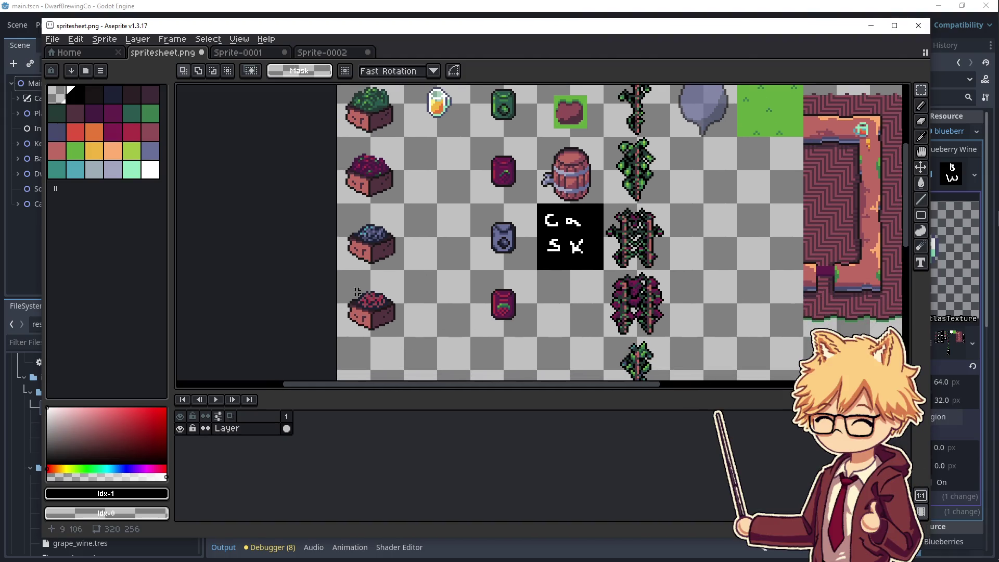
pyautogui.scroll(2, 403, 259)
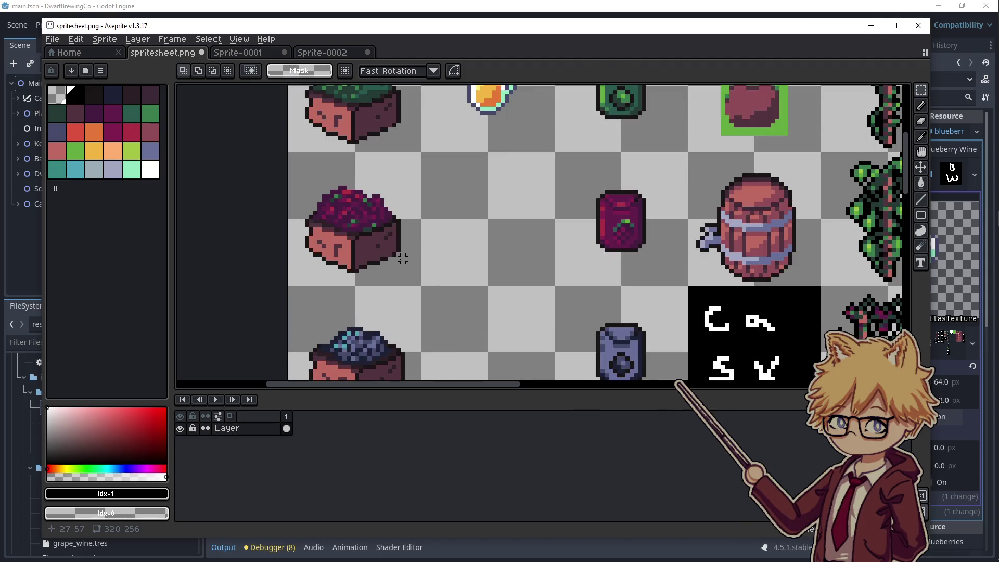
pyautogui.scroll(-2, 402, 259)
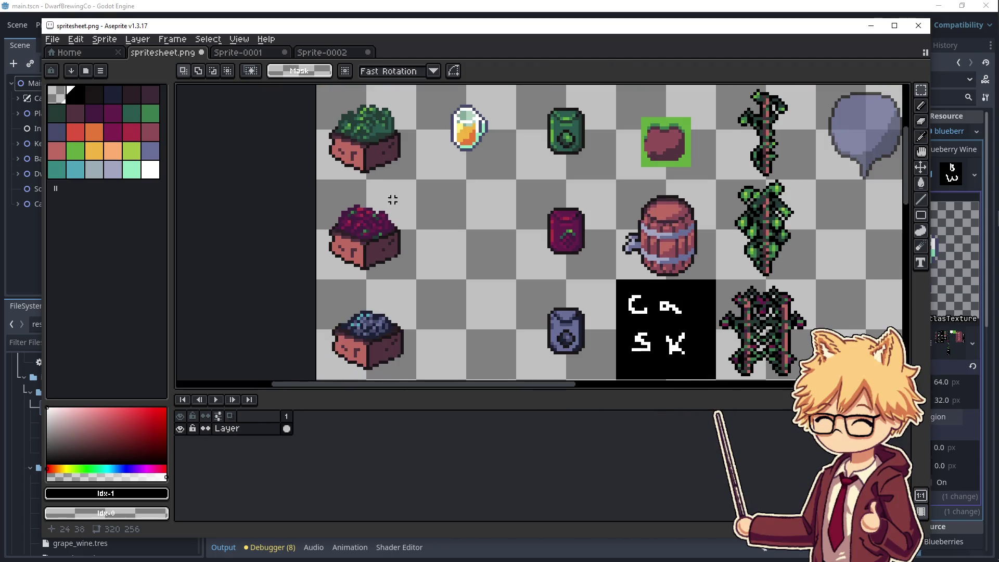
pyautogui.scroll(2, 387, 285)
pyautogui.scroll(-5, 403, 311)
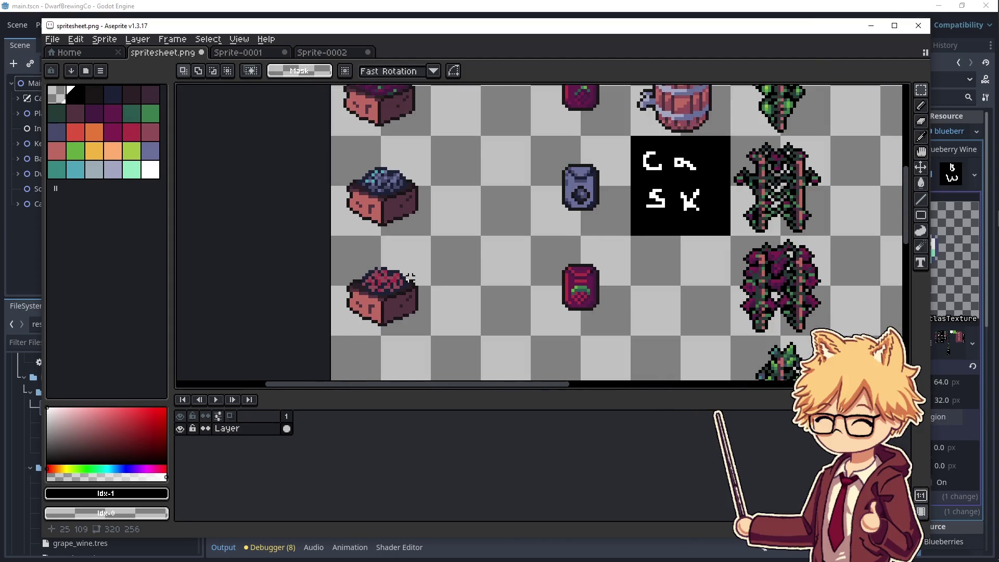
pyautogui.scroll(-1, 410, 278)
pyautogui.moveTo(466, 243); pyautogui.dragTo(396, 289)
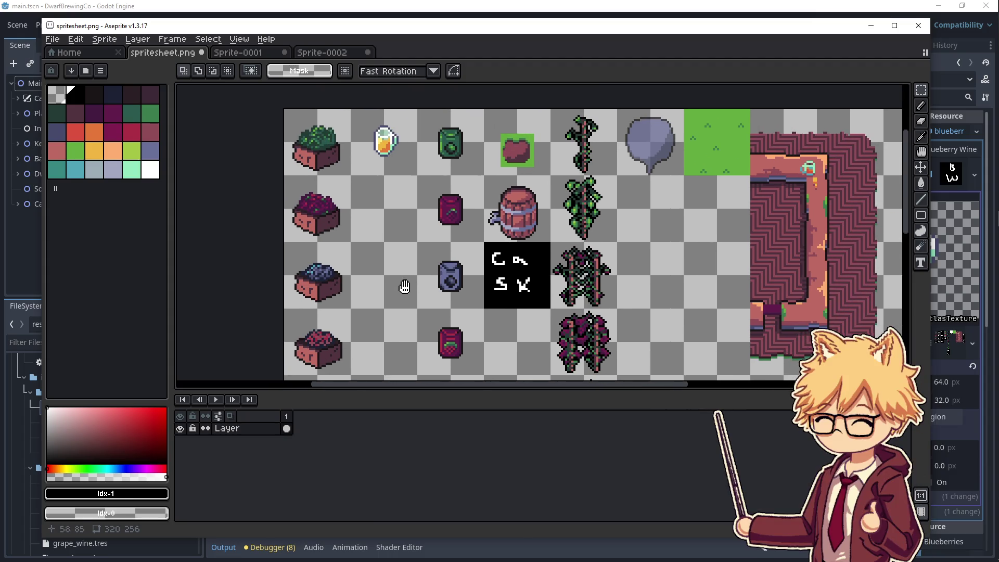
pyautogui.scroll(1, 448, 294)
pyautogui.moveTo(482, 227); pyautogui.dragTo(477, 287)
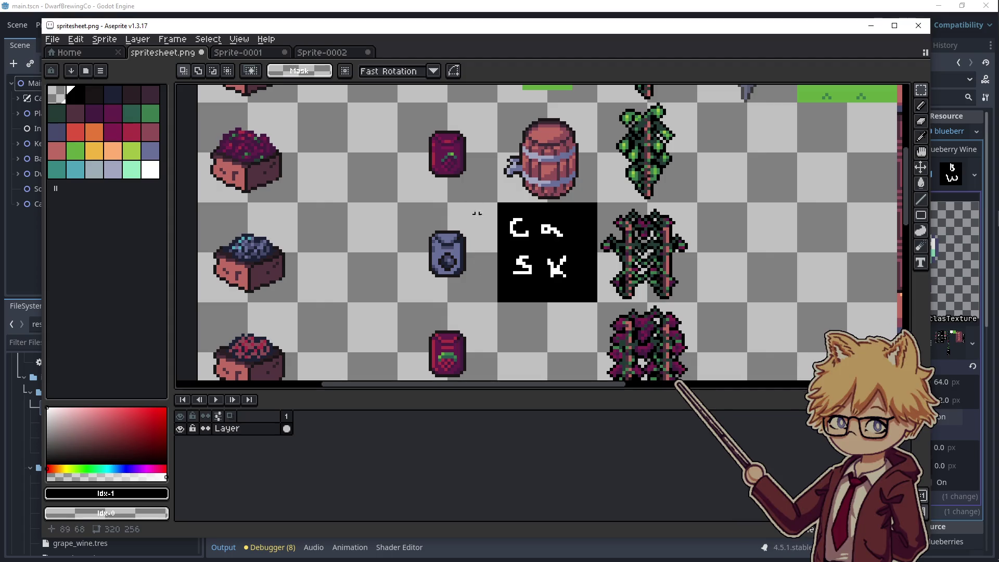
pyautogui.scroll(3, 458, 162)
pyautogui.scroll(-4, 442, 234)
pyautogui.scroll(-2, 452, 281)
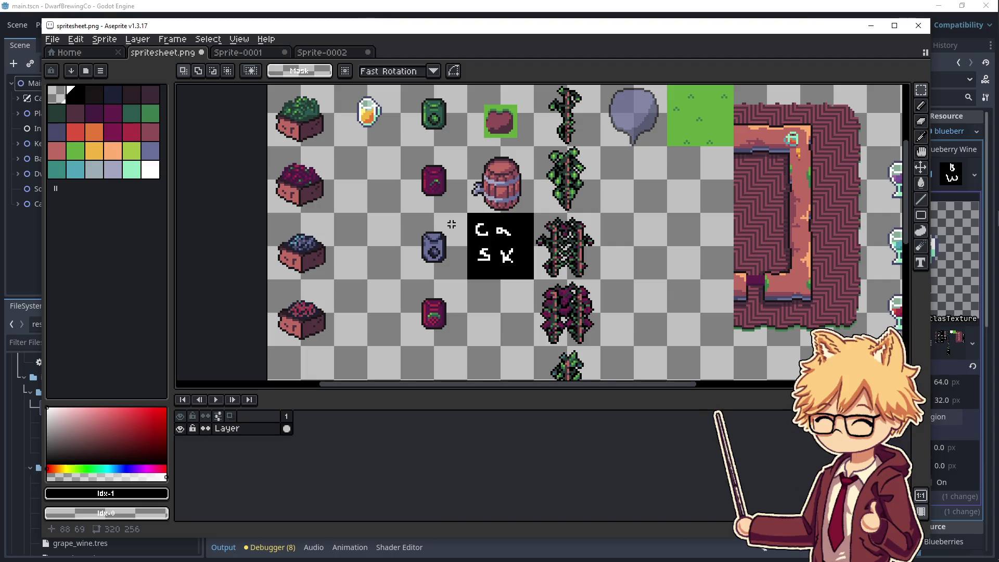
pyautogui.hscroll(2, 457, 244)
pyautogui.scroll(-1, 442, 264)
pyautogui.moveTo(442, 263); pyautogui.dragTo(402, 237)
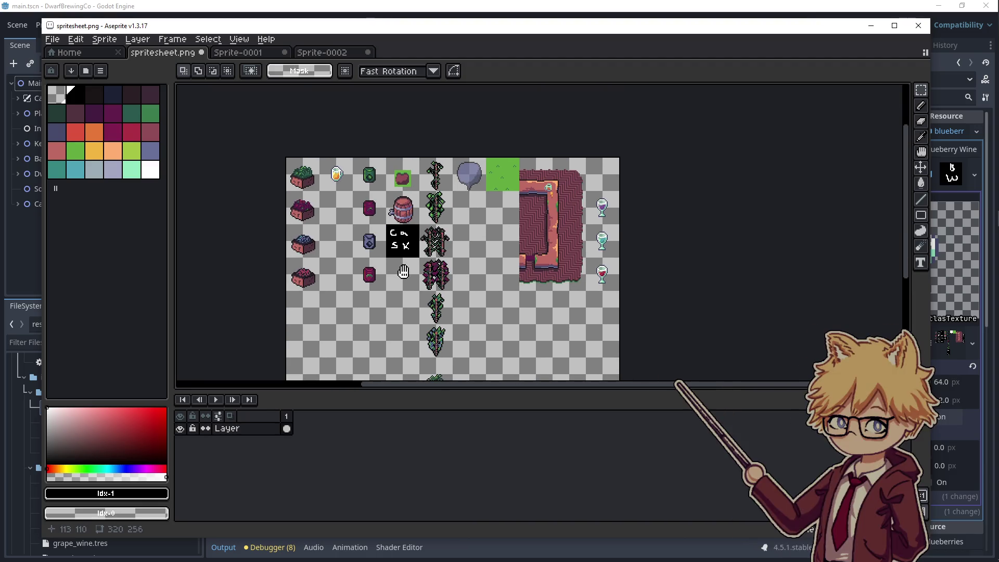
pyautogui.hscroll(-3, 404, 272)
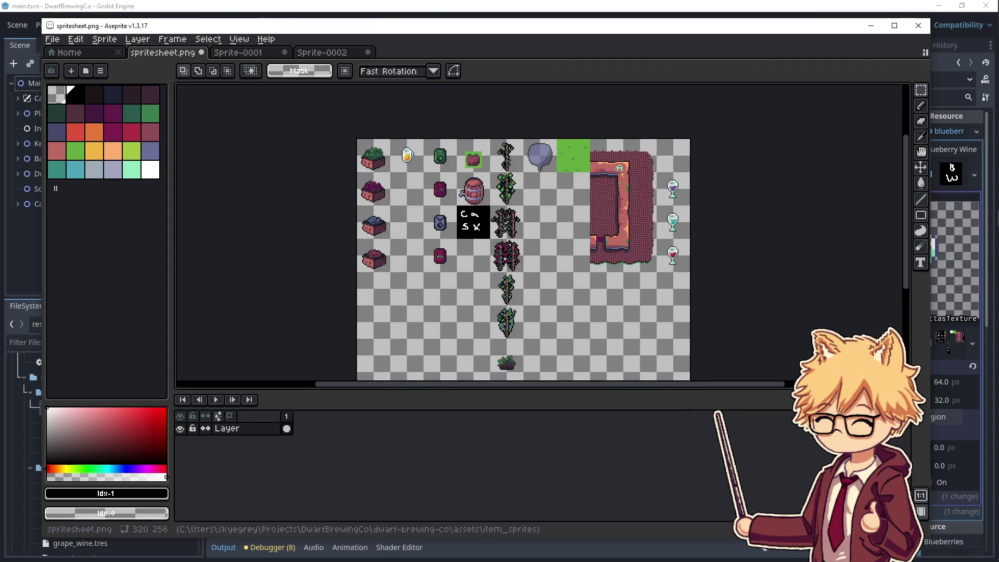
pyautogui.moveTo(985, 171)
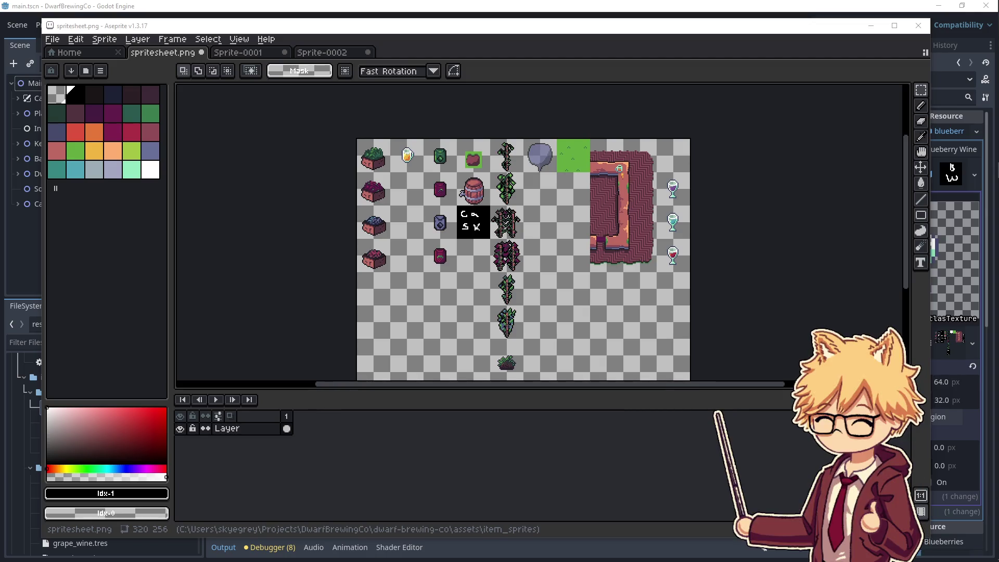
pyautogui.scroll(3, 486, 276)
# Paste the desk sprite into the cell right of the red bottle, at 96,97.
pyautogui.hotkey('ctrl', 'v')
pyautogui.moveTo(541, 250); pyautogui.dragTo(445, 210)
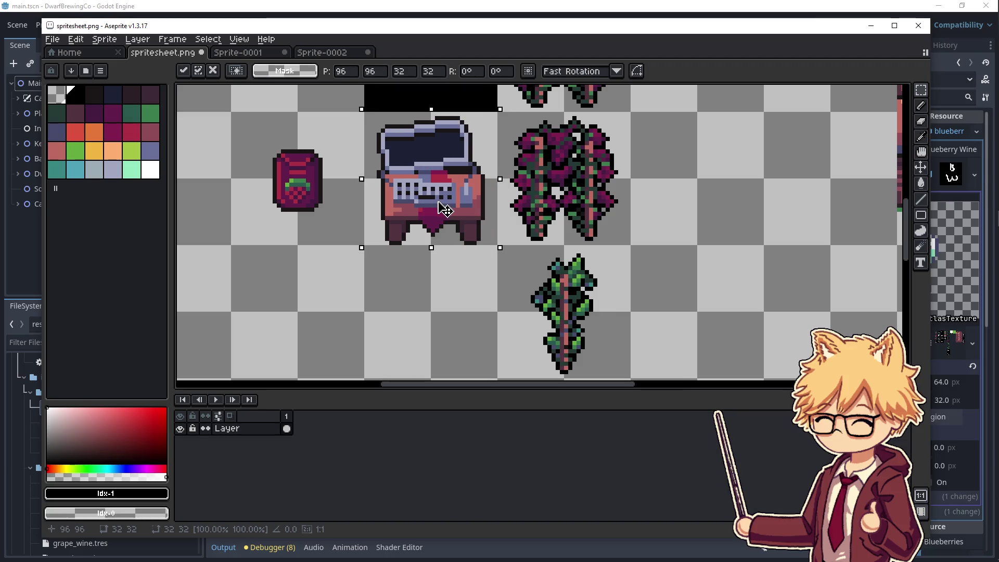
pyautogui.click(439, 305)
pyautogui.scroll(-2, 448, 297)
pyautogui.click(763, 548)
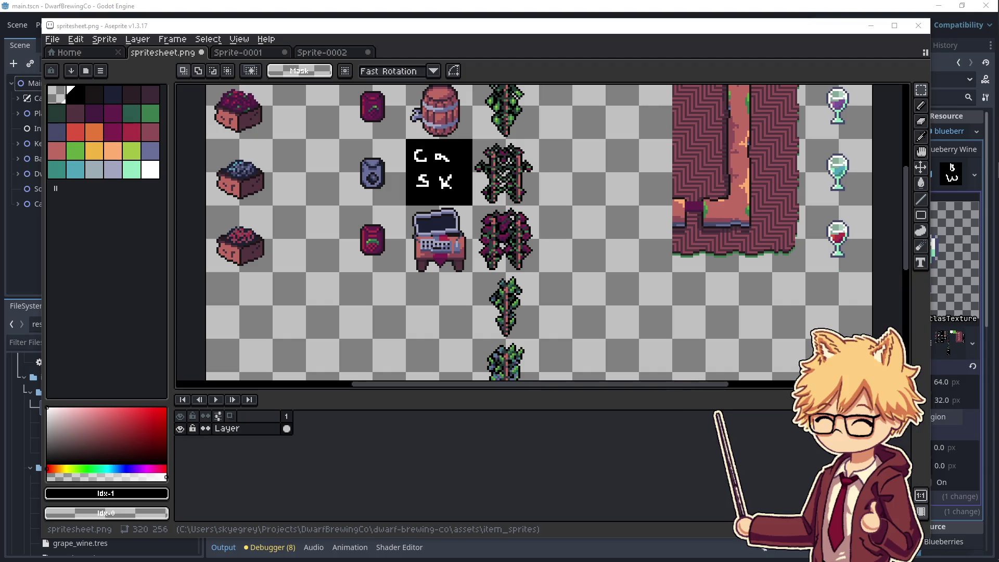
# Paste the copied wall piece and nudge it one pixel into place below the wall border.
pyautogui.moveTo(675, 272)
pyautogui.mouseDown()
pyautogui.moveTo(488, 243)
pyautogui.moveTo(509, 267)
pyautogui.mouseUp()
pyautogui.hotkey('ctrl', 'v')
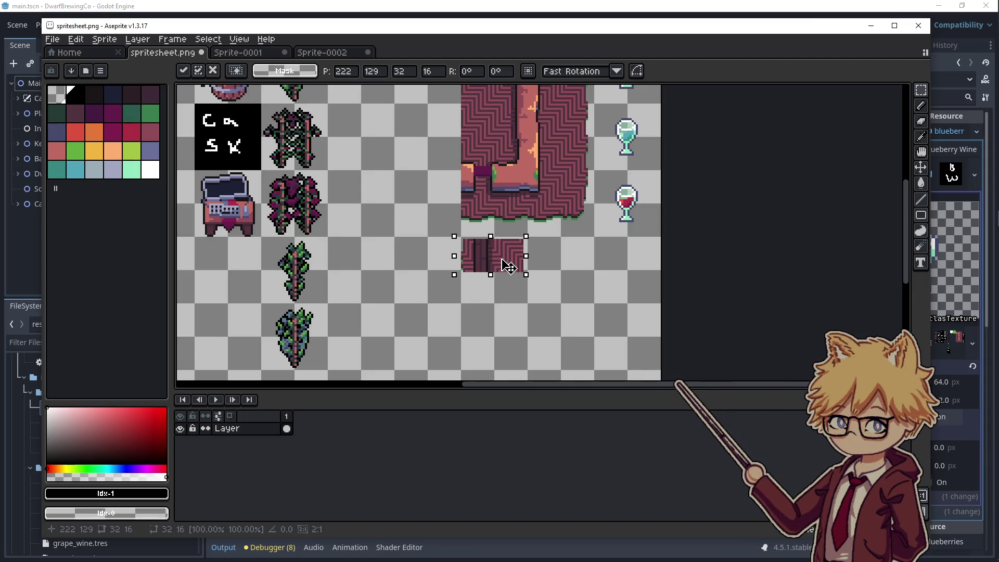
pyautogui.scroll(4, 509, 267)
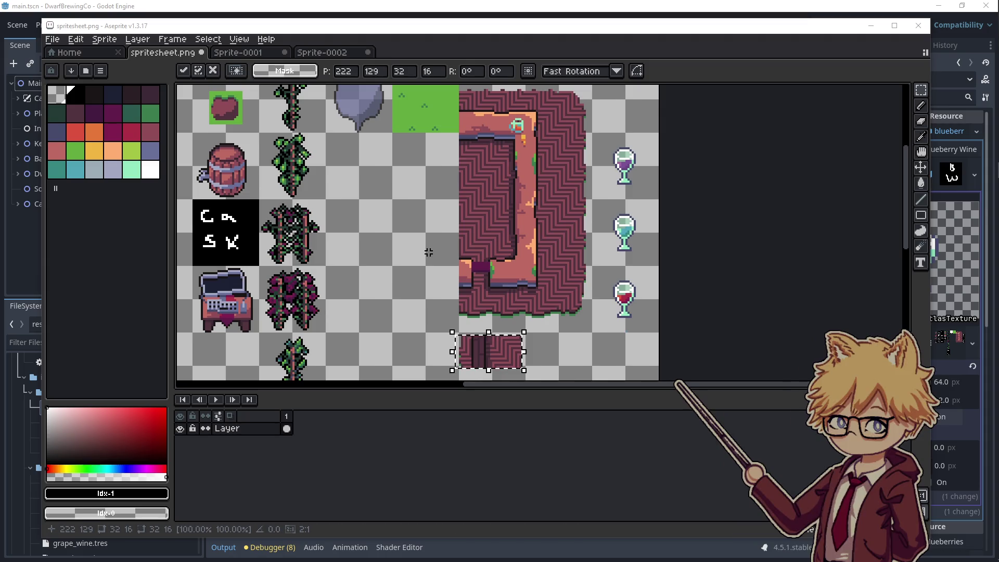
pyautogui.scroll(-4, 413, 267)
pyautogui.moveTo(487, 256)
pyautogui.mouseDown()
pyautogui.moveTo(489, 312)
pyautogui.moveTo(490, 287)
pyautogui.mouseUp()
pyautogui.press('Right')
# Paste another wall copy, drag it toward the top of the wall column, then cancel it.
pyautogui.scroll(-3, 546, 275)
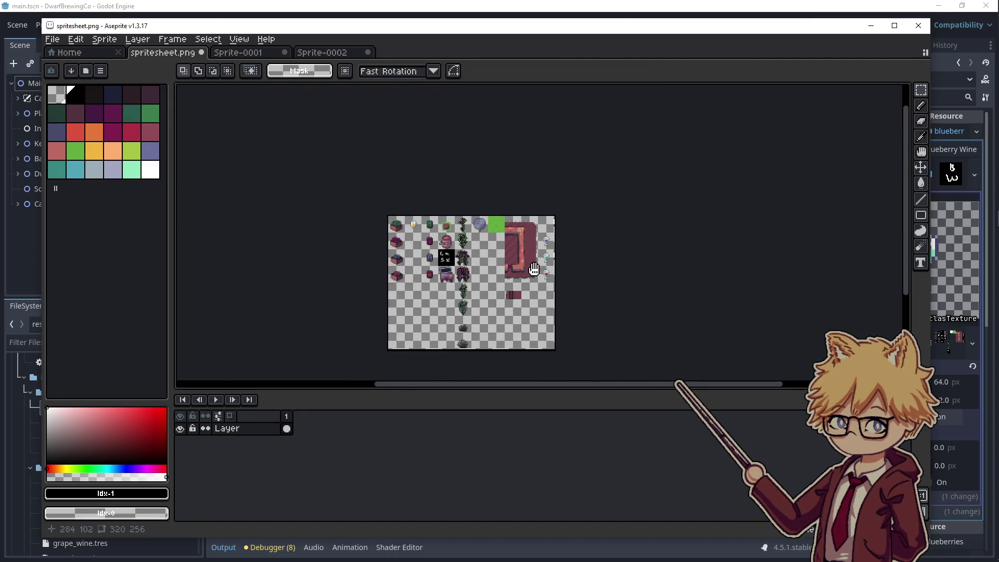
pyautogui.scroll(3, 416, 284)
pyautogui.hotkey('ctrl', 'v')
pyautogui.moveTo(416, 284)
pyautogui.mouseDown()
pyautogui.moveTo(480, 249)
pyautogui.moveTo(502, 274)
pyautogui.moveTo(584, 279)
pyautogui.moveTo(500, 271)
pyautogui.mouseUp()
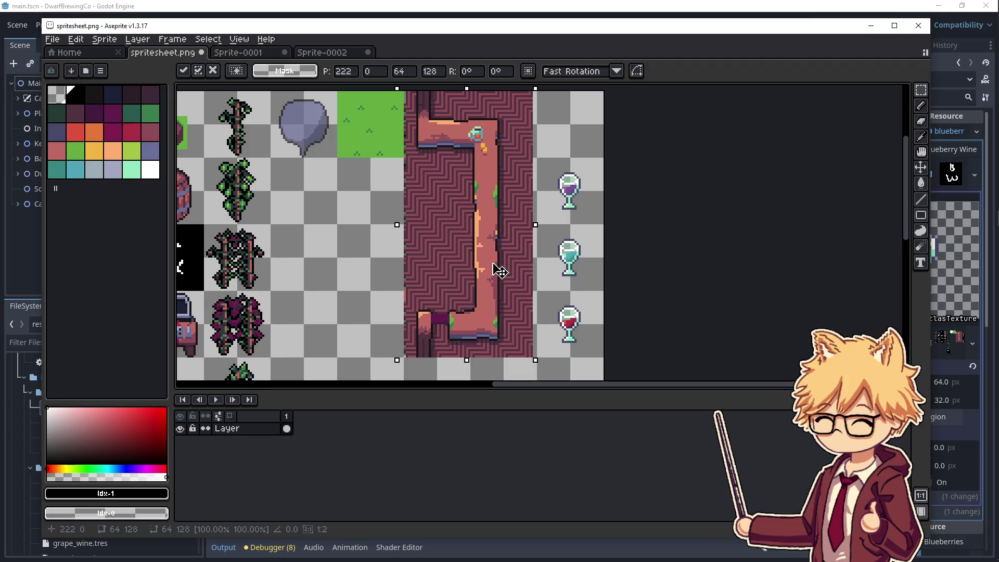
pyautogui.moveTo(500, 270); pyautogui.dragTo(512, 322)
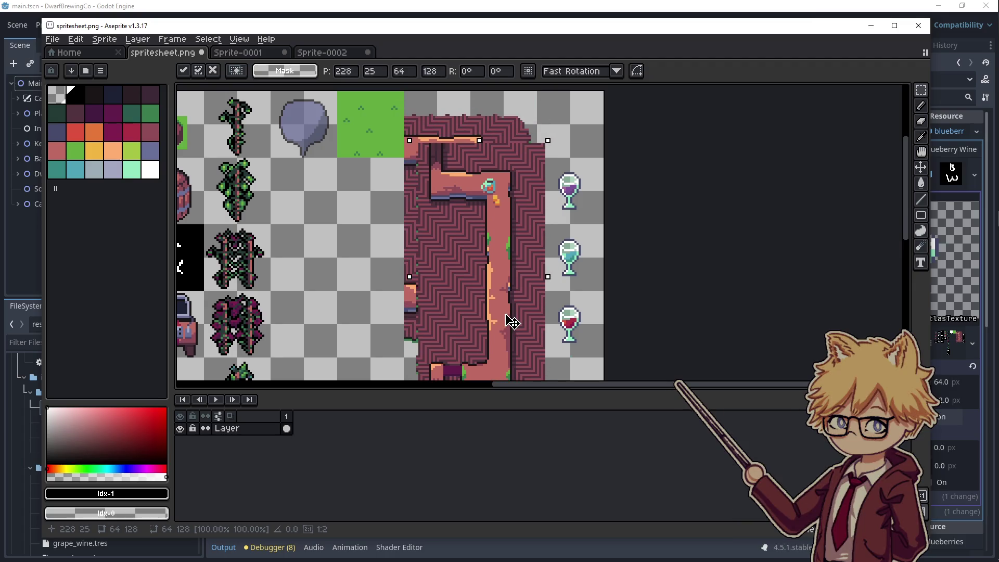
pyautogui.press('Escape')
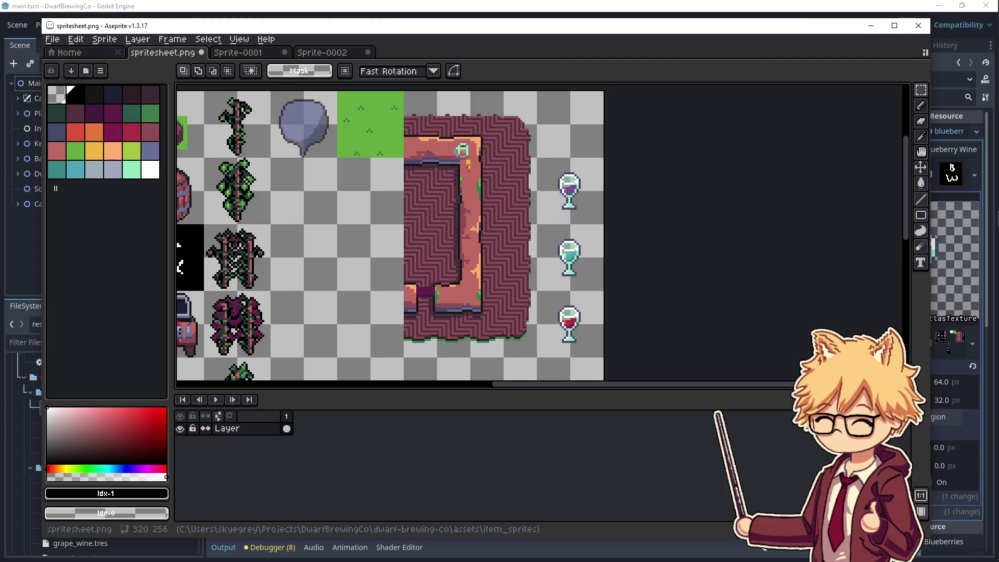
pyautogui.click(765, 550)
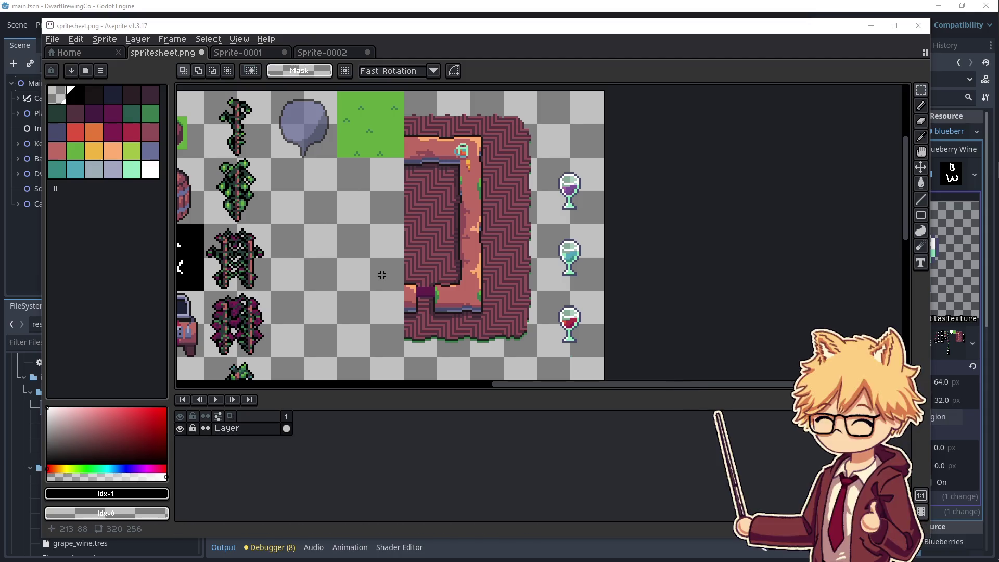
pyautogui.scroll(-3, 536, 91)
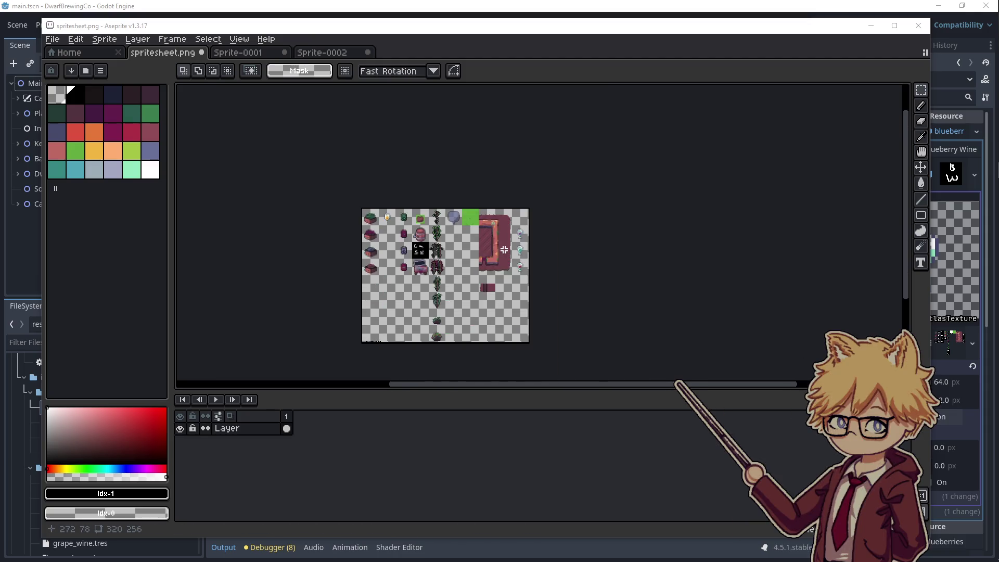
# Select the whole bar wall including its bottom edge and drop it at the top of its column.
pyautogui.scroll(1, 510, 208)
pyautogui.moveTo(519, 169)
pyautogui.mouseDown()
pyautogui.moveTo(461, 256)
pyautogui.moveTo(456, 302)
pyautogui.mouseUp()
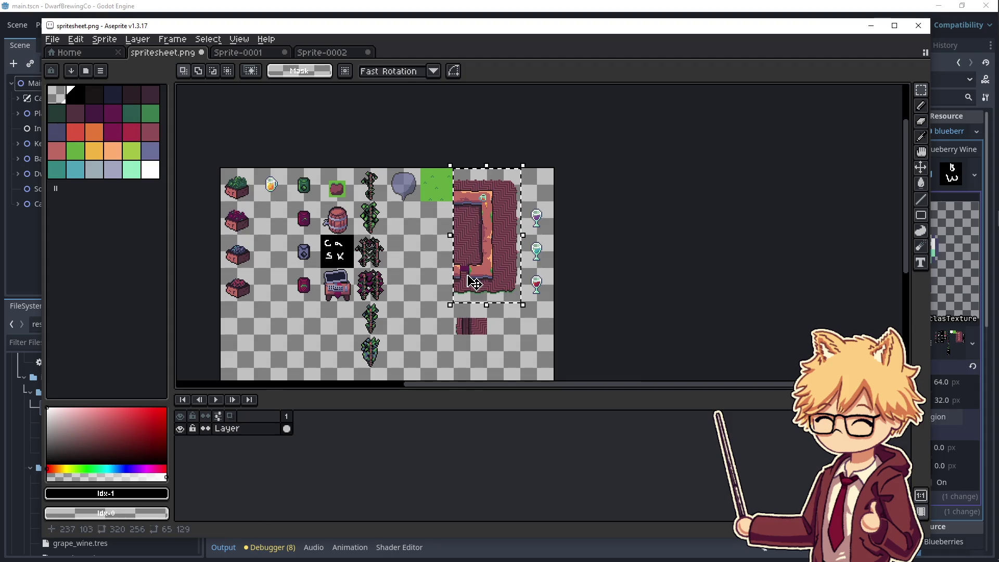
pyautogui.scroll(4, 453, 302)
pyautogui.moveTo(425, 347)
pyautogui.mouseDown()
pyautogui.moveTo(713, 89)
pyautogui.moveTo(627, 100)
pyautogui.moveTo(511, 269)
pyautogui.mouseUp()
pyautogui.scroll(-3, 509, 276)
pyautogui.scroll(1, 508, 278)
pyautogui.scroll(-1, 502, 283)
pyautogui.scroll(3, 507, 268)
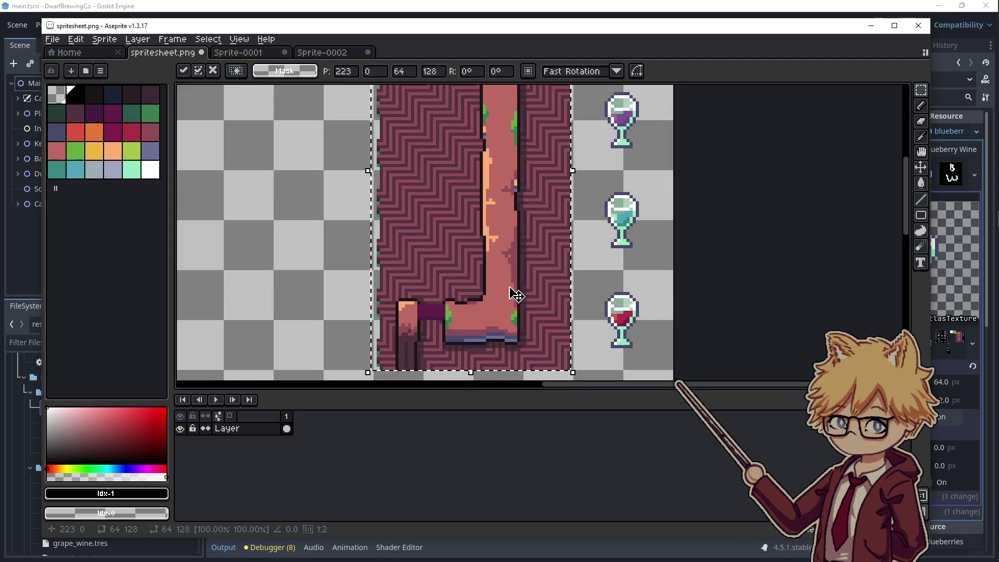
pyautogui.press('Return')
# Shift the short 32x16 lower wall piece up 16 px and commit it beneath the wall.
pyautogui.scroll(-3, 587, 281)
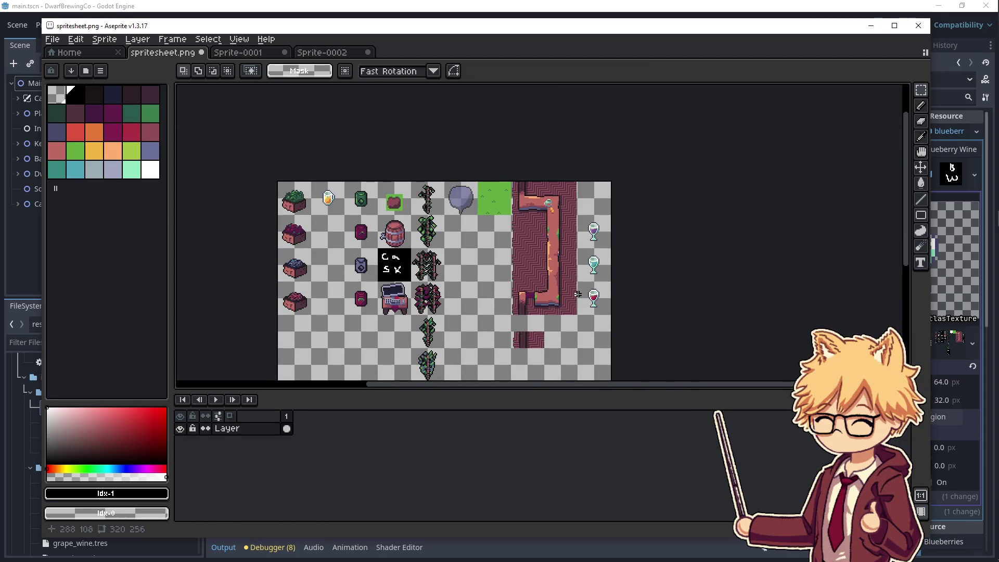
pyautogui.scroll(1, 552, 247)
pyautogui.scroll(4, 440, 263)
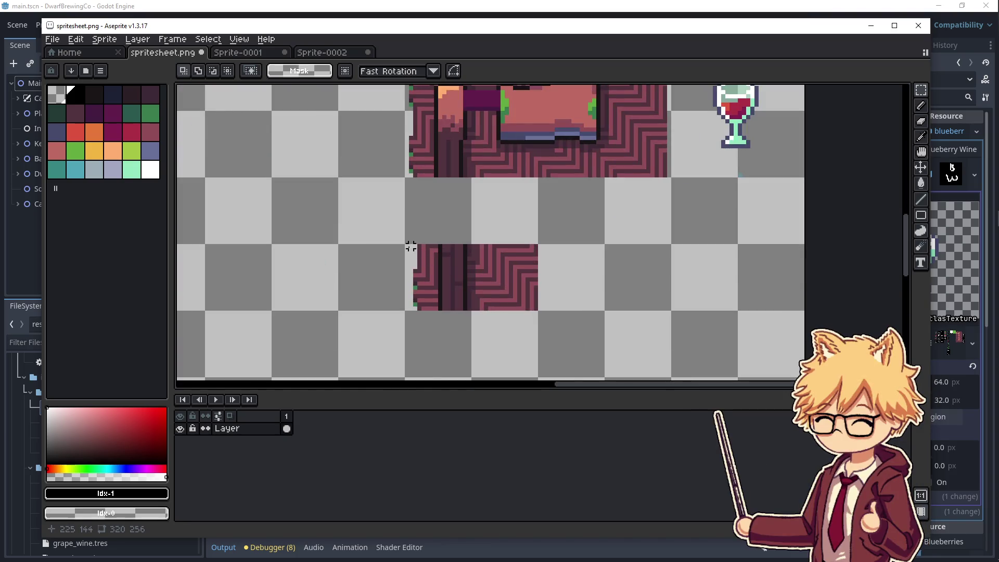
pyautogui.moveTo(407, 246)
pyautogui.mouseDown()
pyautogui.moveTo(511, 307)
pyautogui.moveTo(537, 309)
pyautogui.mouseUp()
pyautogui.press('Up')
pyautogui.press('Up')
pyautogui.press('Up')
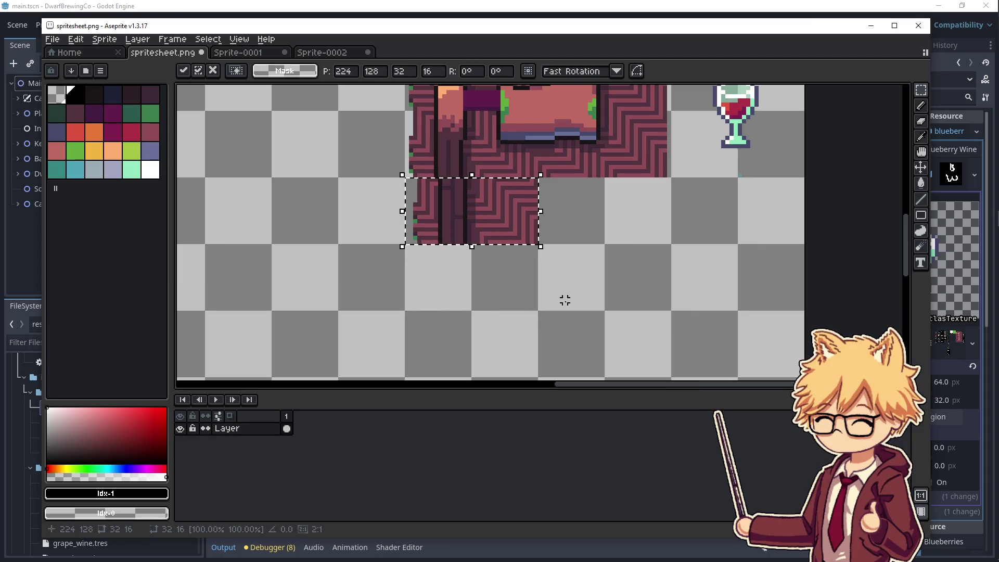
pyautogui.scroll(-1, 564, 297)
pyautogui.moveTo(570, 269)
pyautogui.mouseDown()
pyautogui.moveTo(504, 334)
pyautogui.moveTo(498, 380)
pyautogui.moveTo(503, 351)
pyautogui.mouseUp()
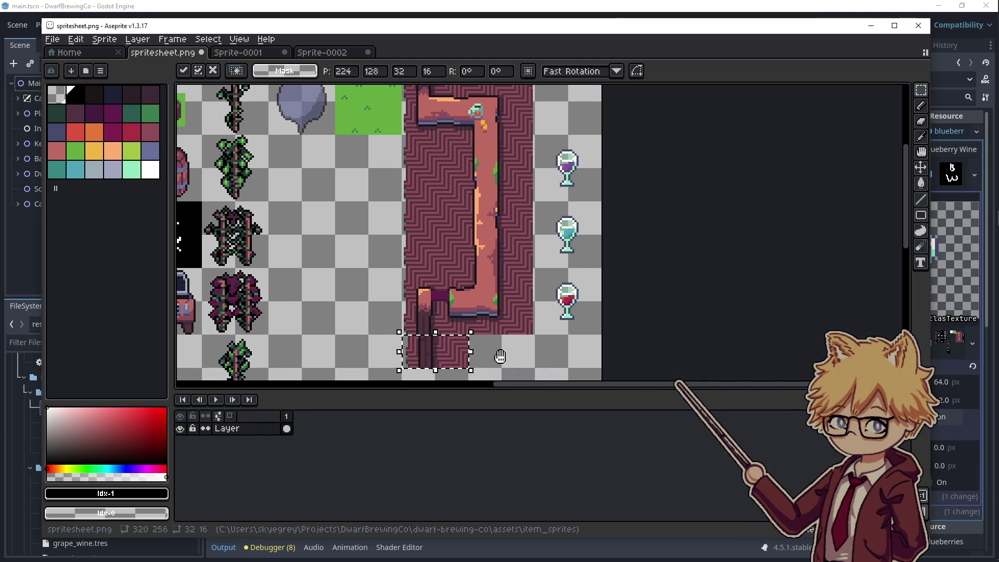
pyautogui.click(504, 350)
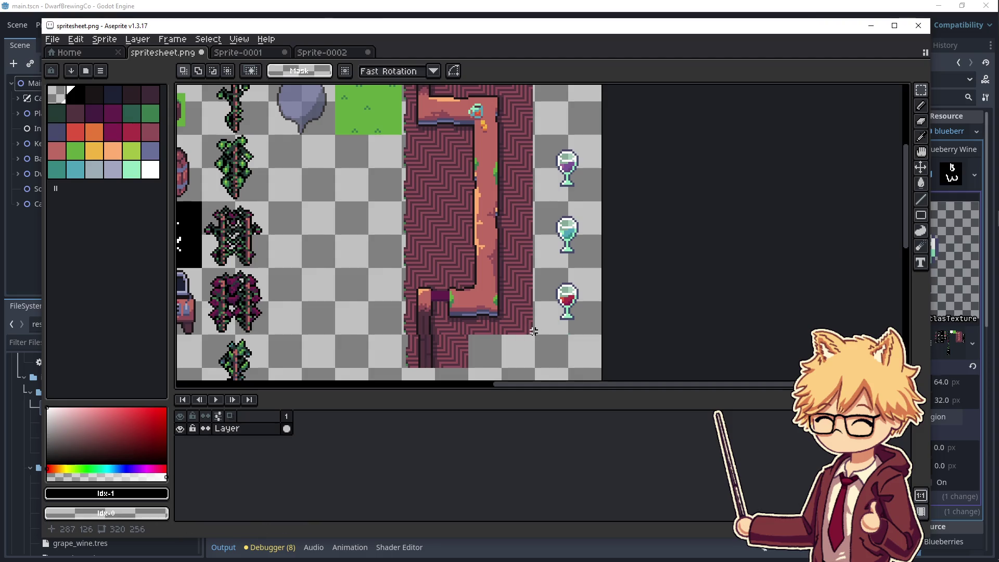
pyautogui.moveTo(464, 138); pyautogui.dragTo(402, 145)
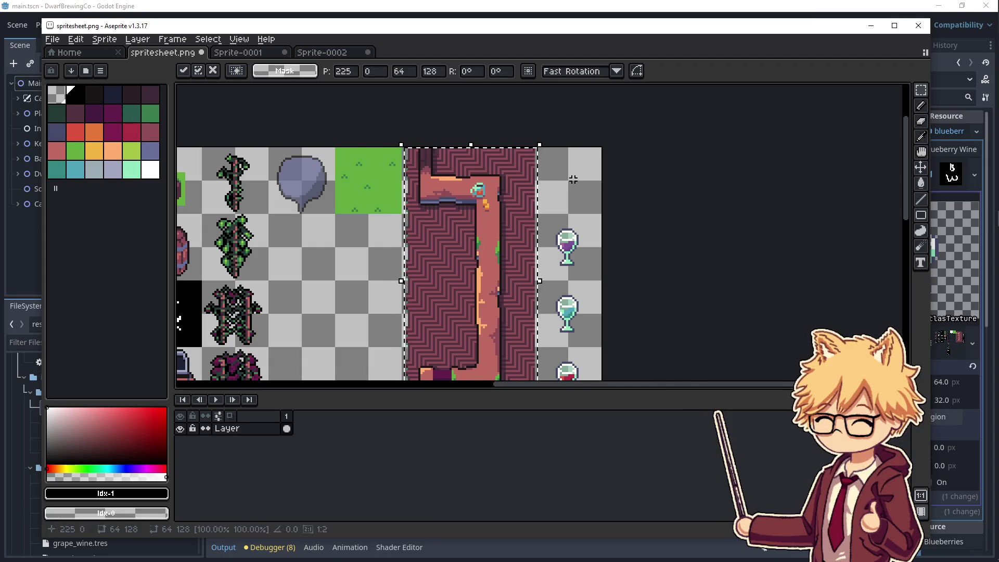
pyautogui.press('Return')
# Save spritesheet.png and recentre the whole sprite sheet in view.
pyautogui.scroll(-3, 573, 179)
pyautogui.scroll(4, 504, 281)
pyautogui.scroll(-3, 503, 281)
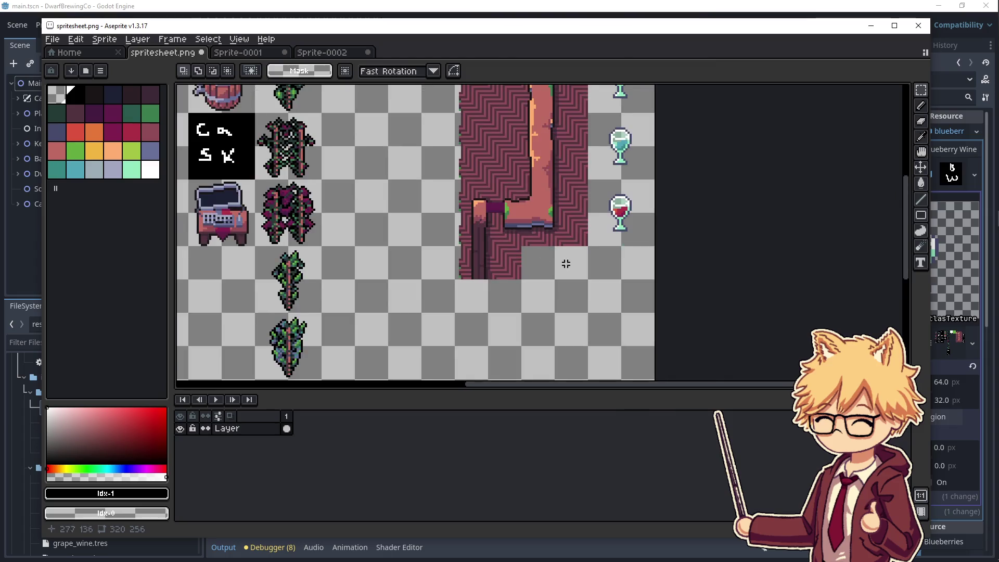
pyautogui.scroll(1, 562, 261)
pyautogui.scroll(-3, 471, 249)
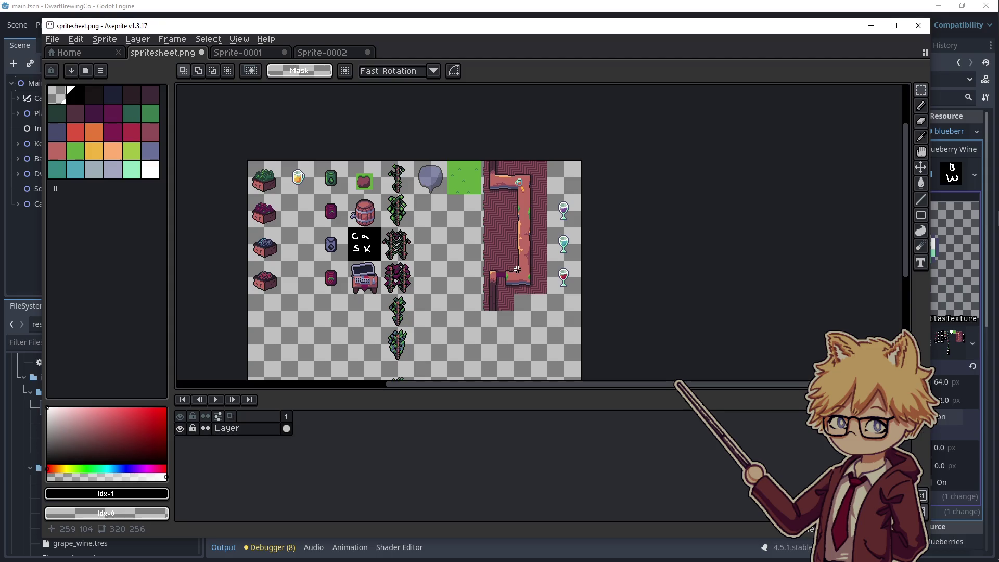
pyautogui.scroll(2, 444, 245)
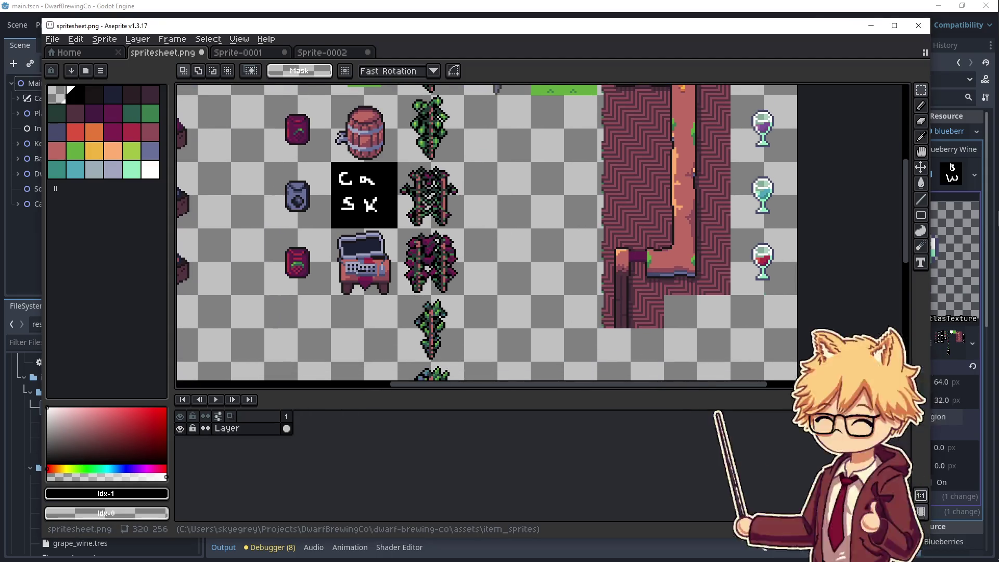
pyautogui.hotkey('ctrl', 's')
pyautogui.scroll(-1, 354, 313)
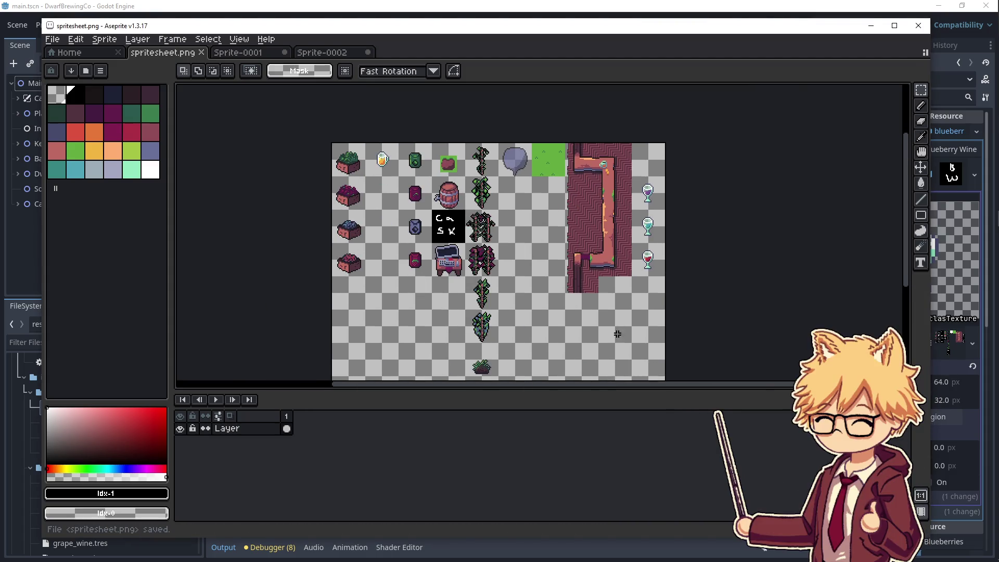
pyautogui.moveTo(617, 334); pyautogui.dragTo(555, 293)
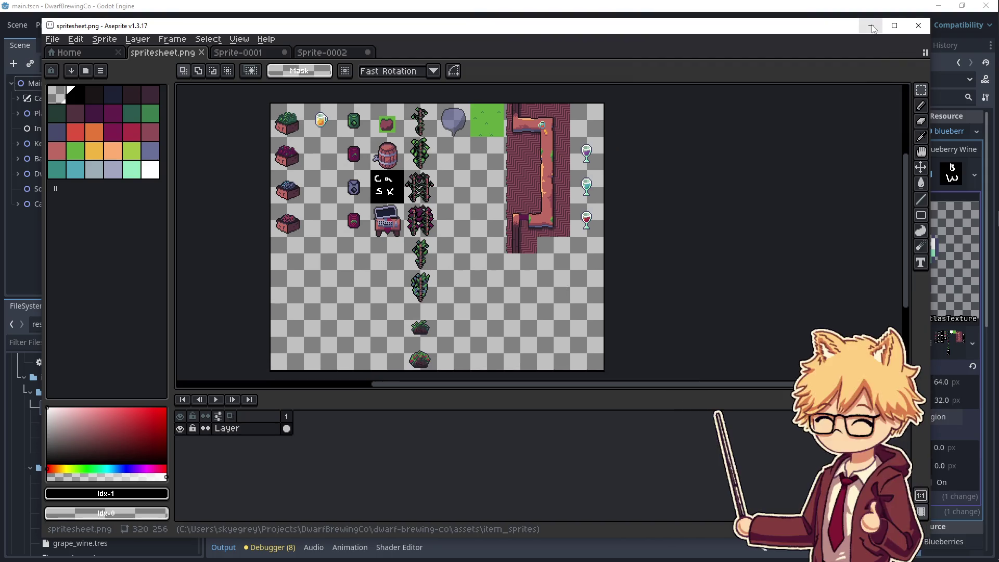
# Minimize Aseprite, test-run the game in Godot to see the new bottle sprites, then stop it.
pyautogui.click(870, 29)
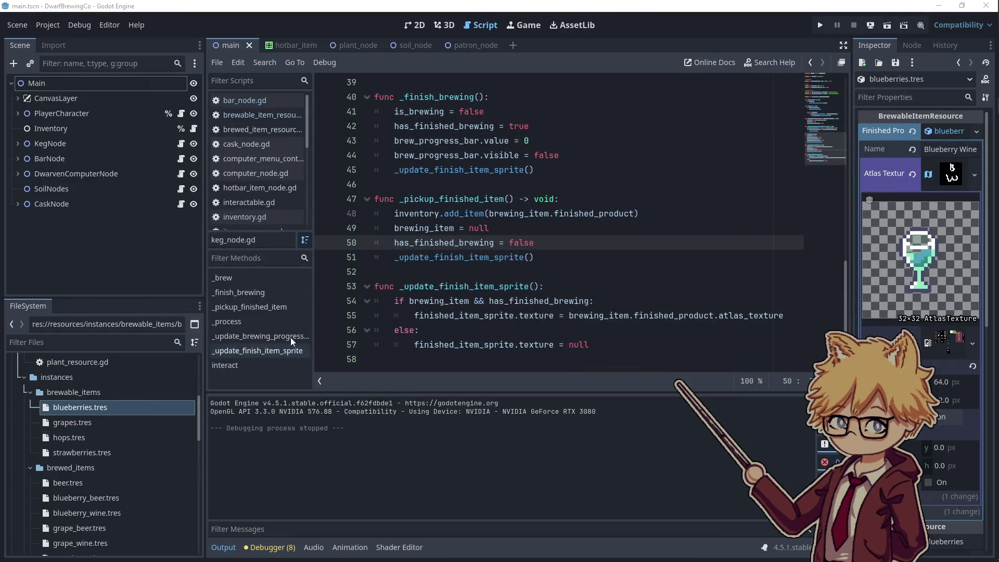
pyautogui.click(821, 25)
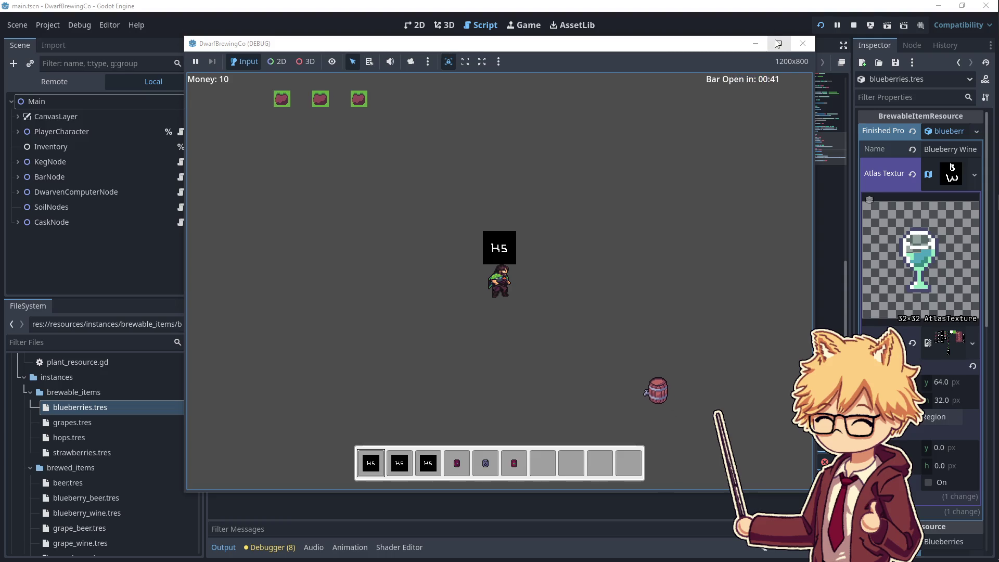
pyautogui.click(803, 43)
pyautogui.scroll(-5, 67, 458)
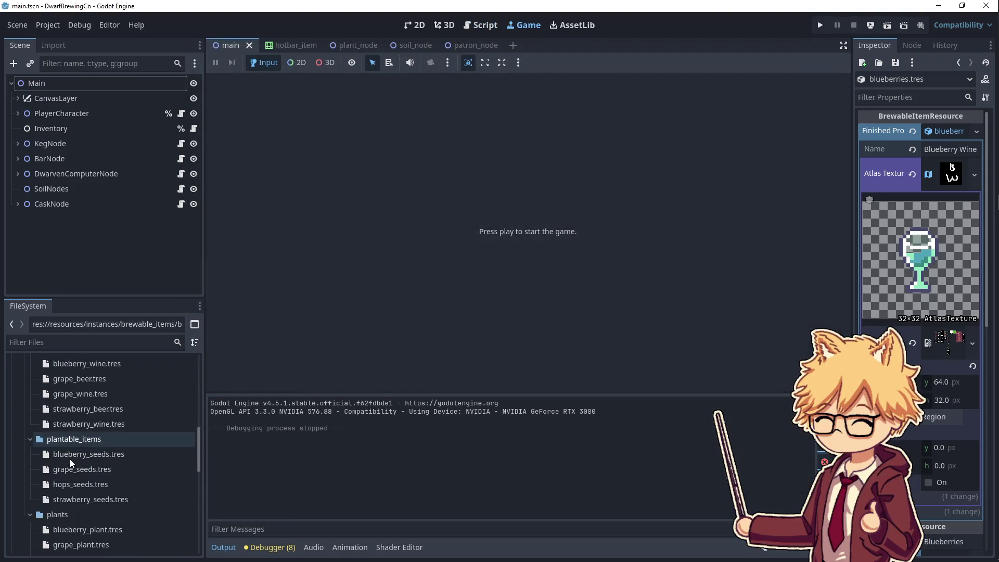
pyautogui.click(83, 435)
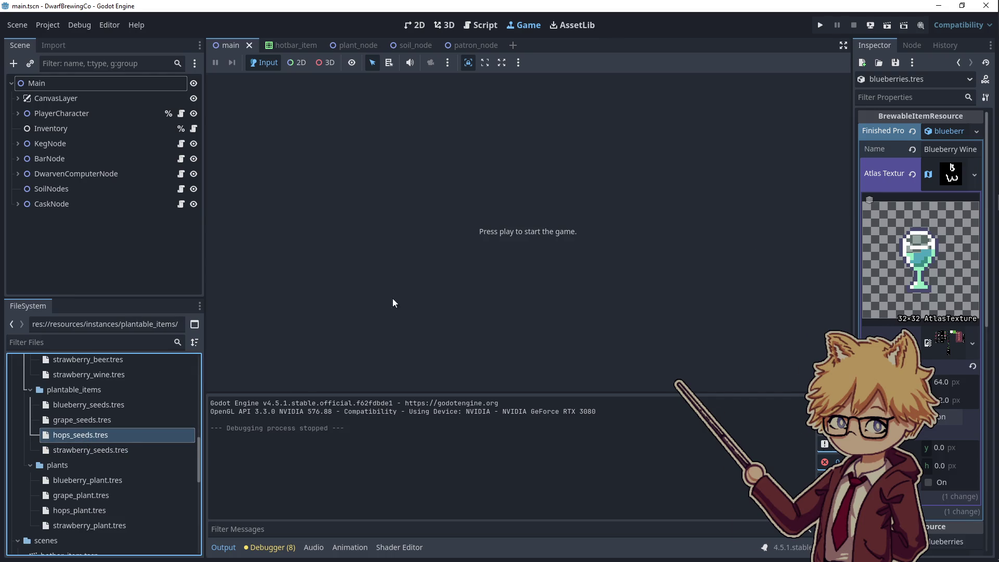
# Replace hops_seeds.tres's atlas with item_sprites/spritesheet.png and run the game to check the icon.
pyautogui.click(94, 437)
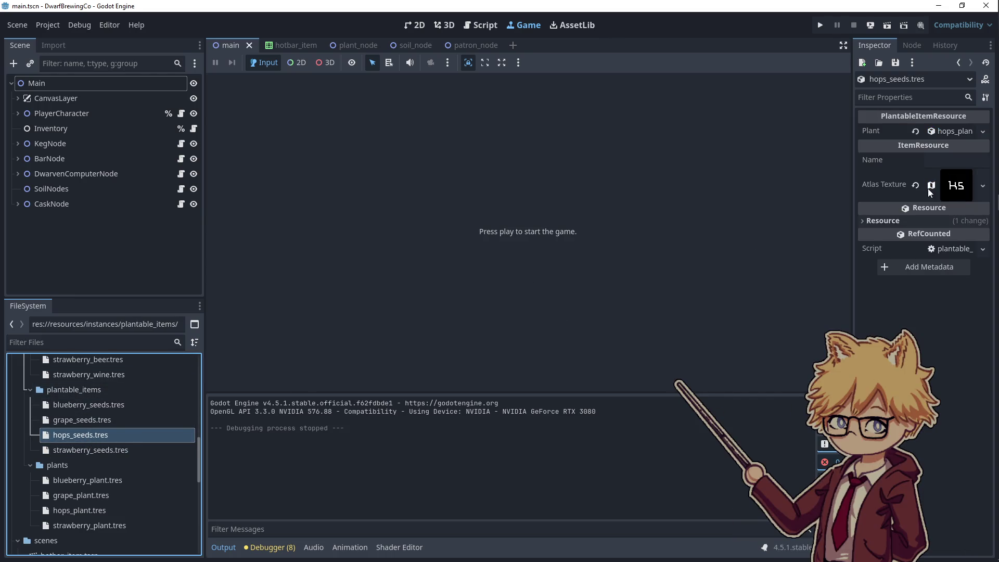
pyautogui.click(953, 188)
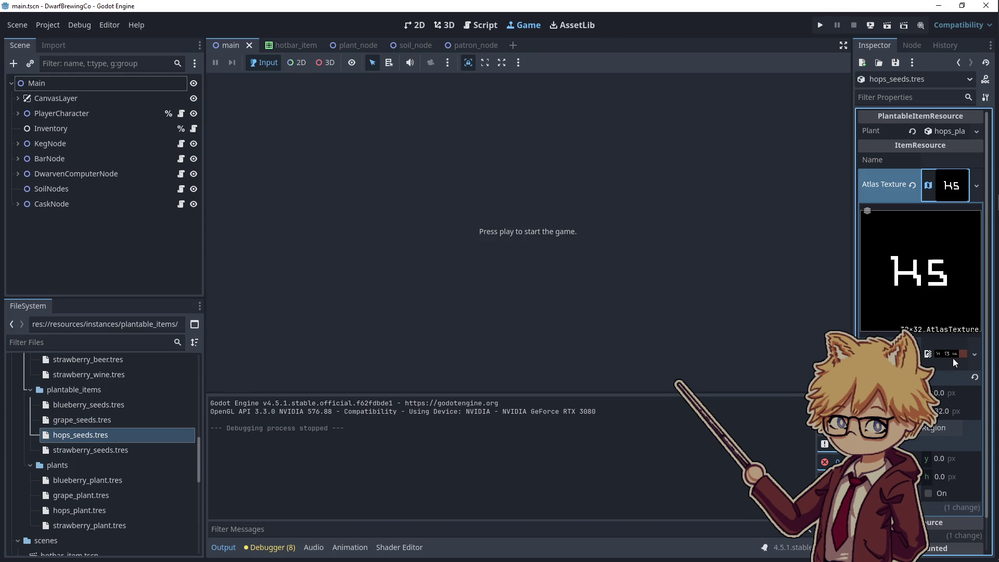
pyautogui.click(912, 354)
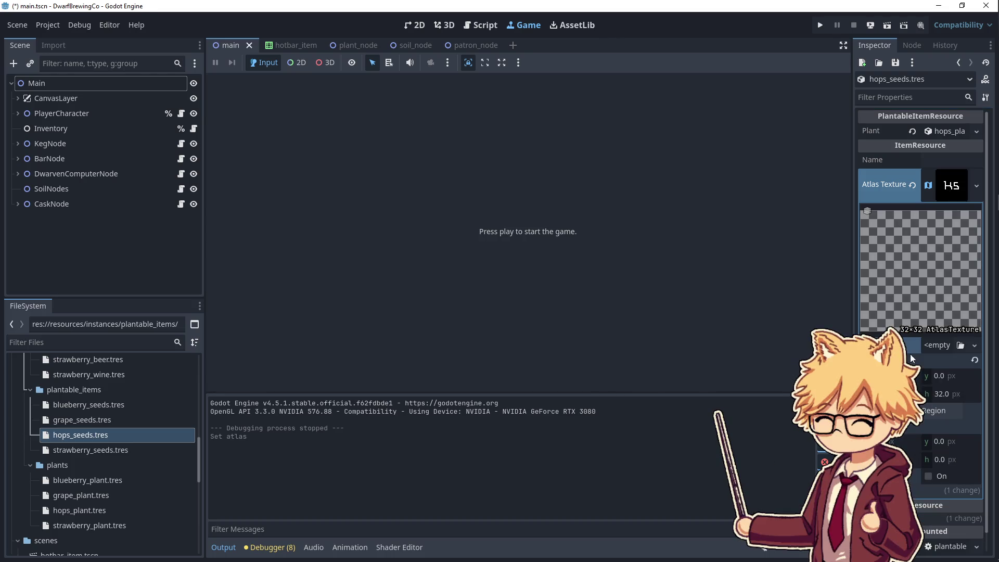
pyautogui.click(943, 354)
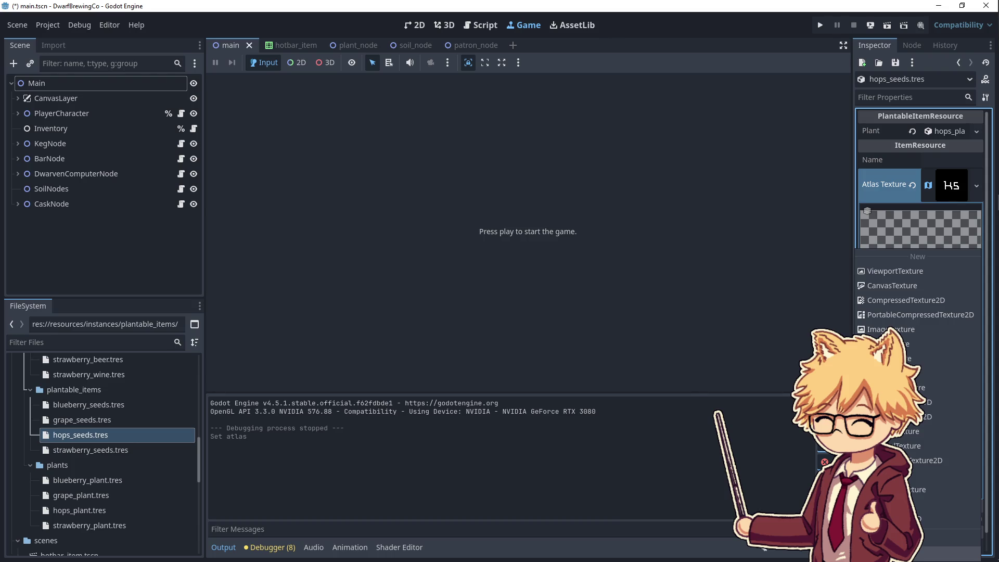
pyautogui.click(896, 533)
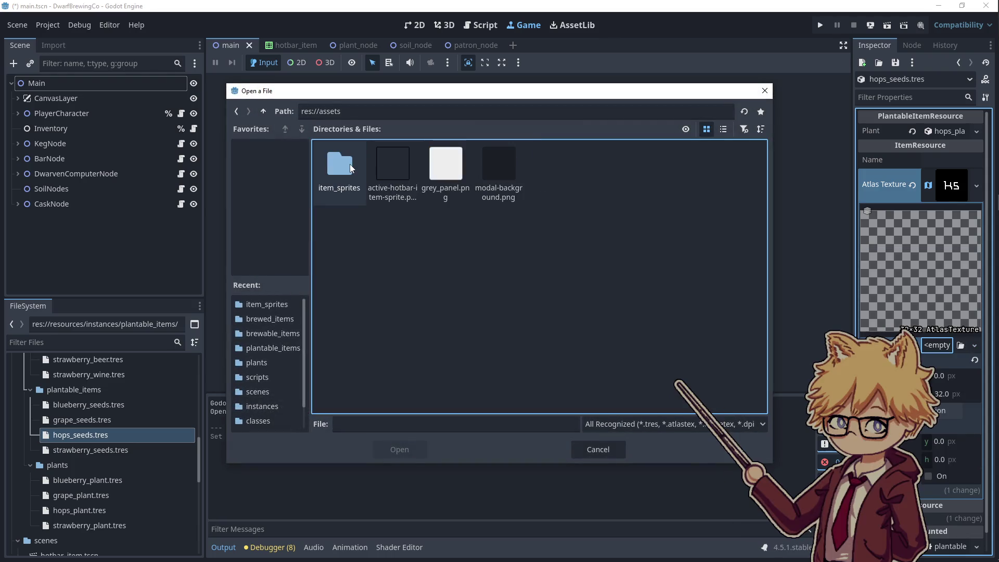
pyautogui.doubleClick(349, 164)
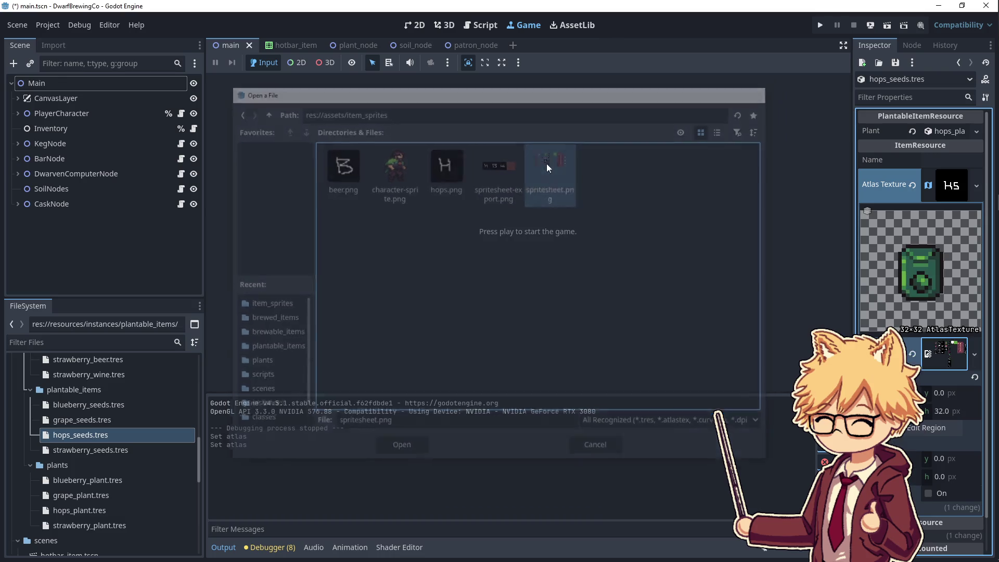
pyautogui.doubleClick(547, 164)
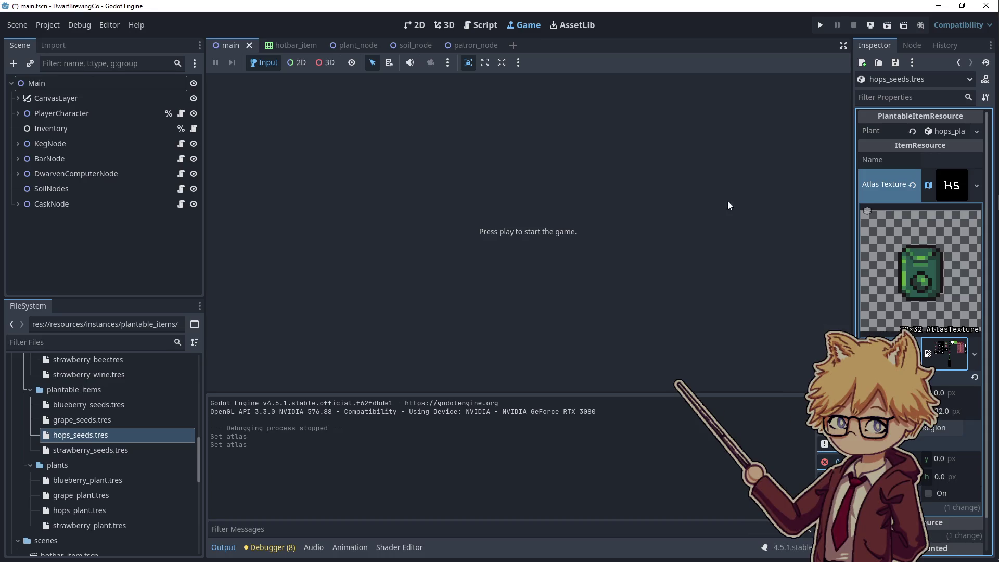
pyautogui.click(819, 25)
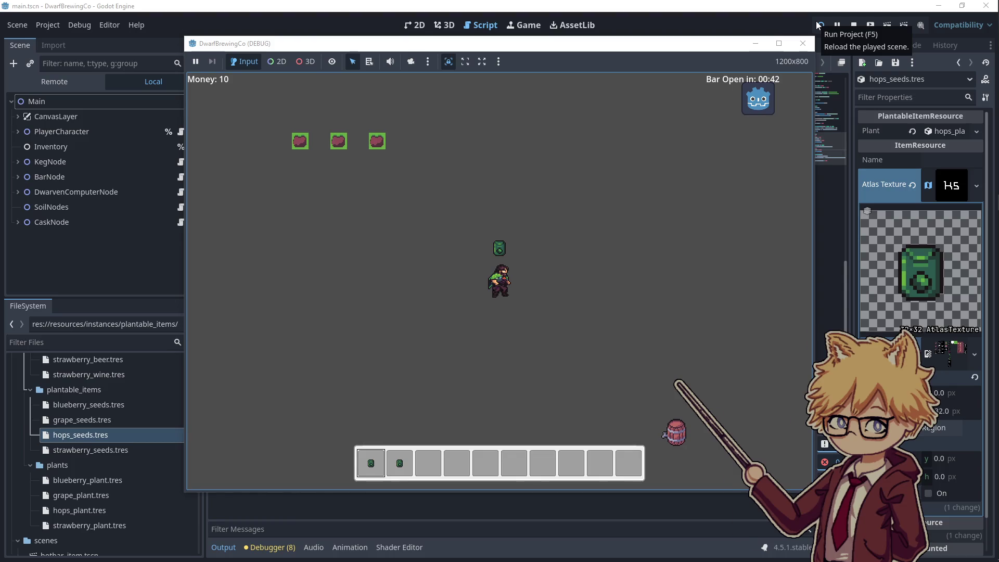
# Cycle through hotbar slots 2–4 and plant hops seeds in a soil plot.
pyautogui.press('2')
pyautogui.press('3')
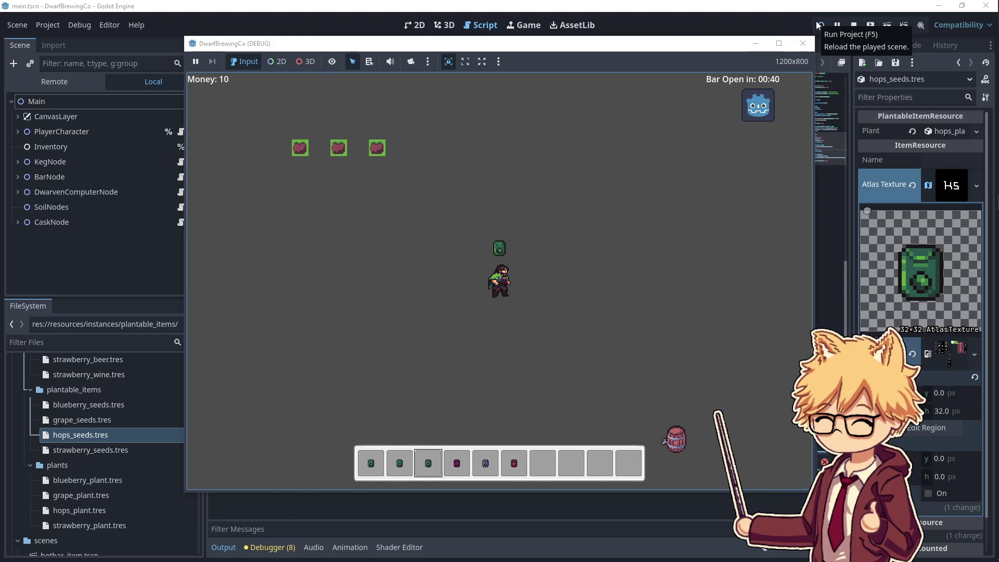
pyautogui.press('4')
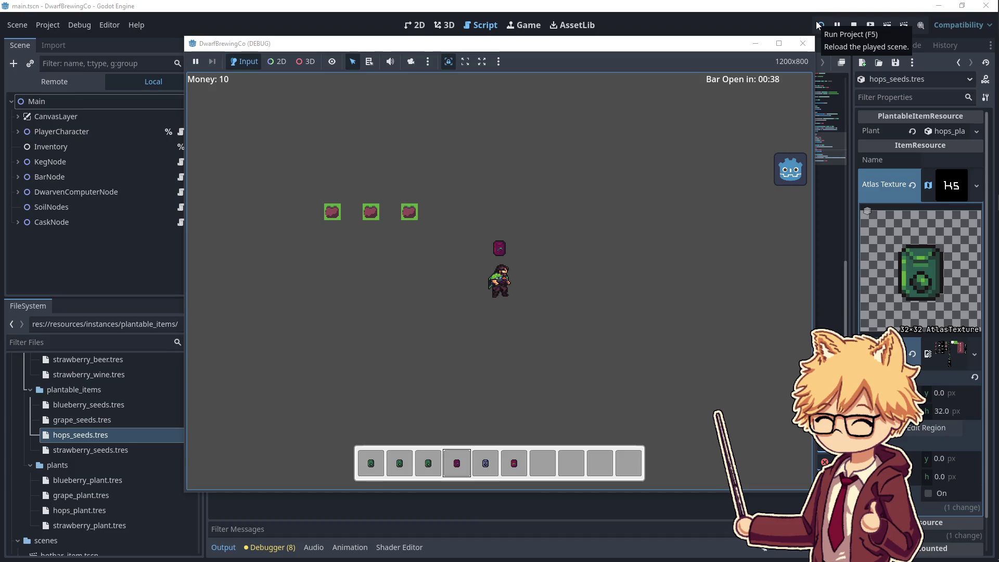
pyautogui.press('2')
pyautogui.press('3')
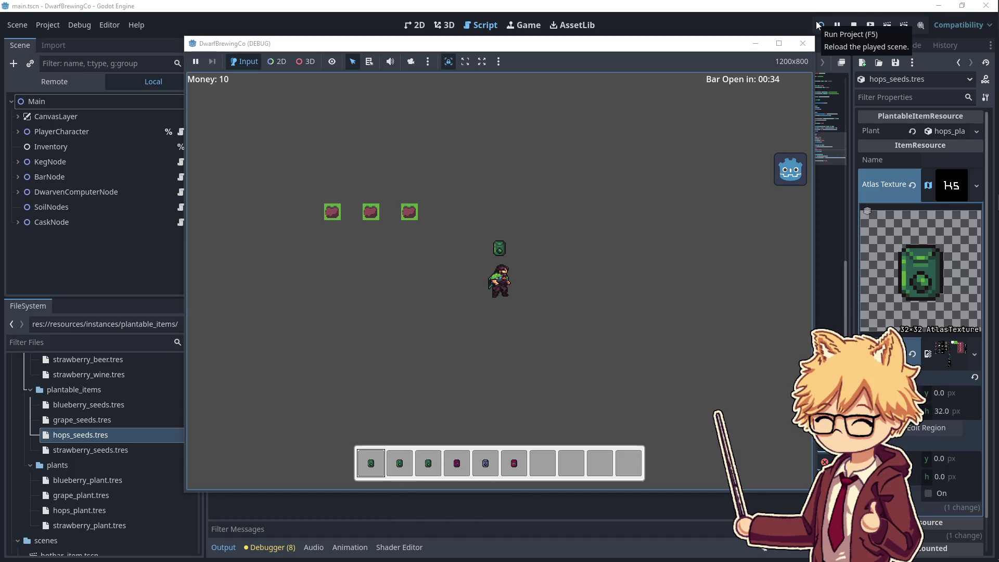
pyautogui.press('2')
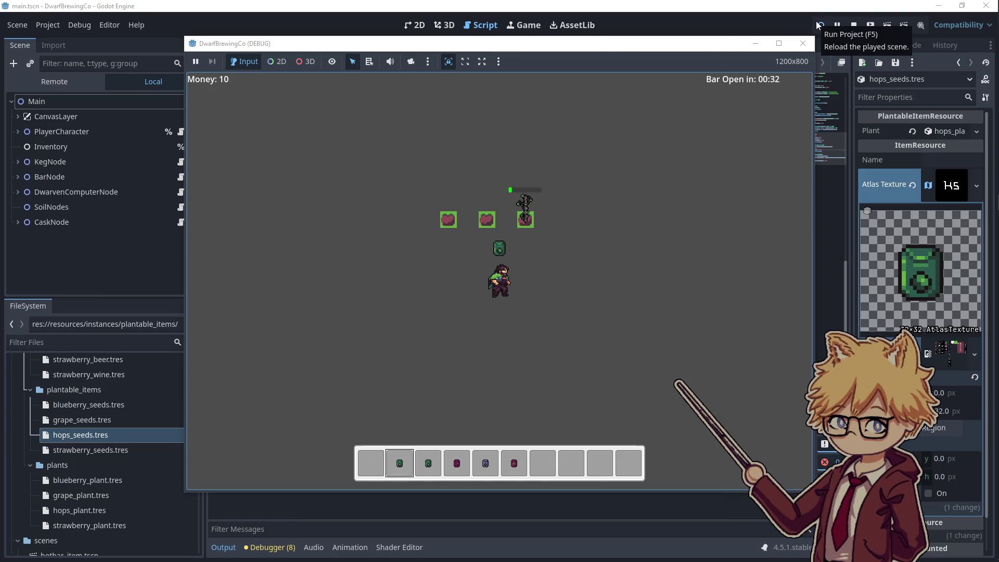
pyautogui.press('space')
pyautogui.press('3')
# Plant the slot 6 seed in the first plot, harvest the two grown hops plants, and hold the crate.
pyautogui.press('w')
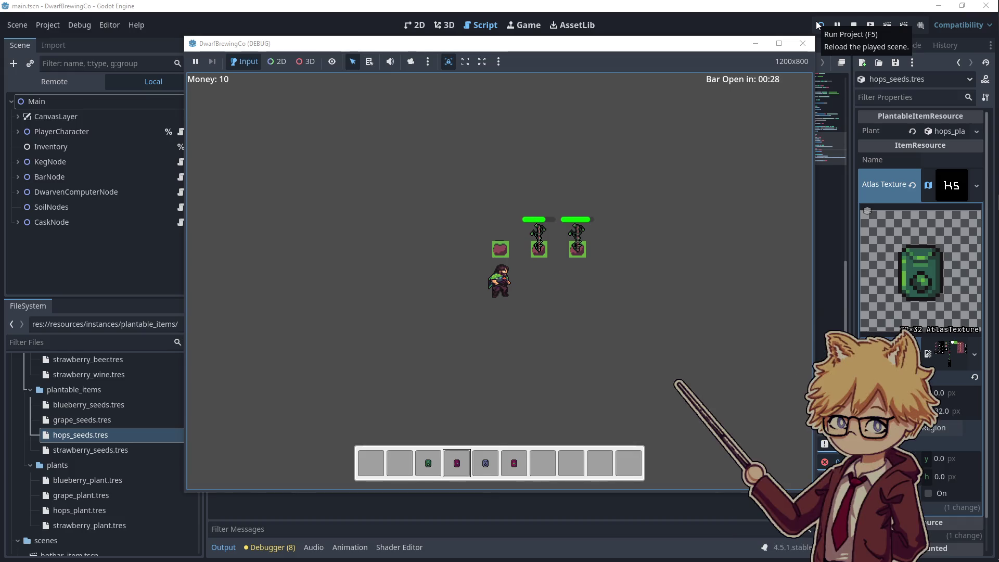
pyautogui.press('6')
pyautogui.press('space')
pyautogui.press('d')
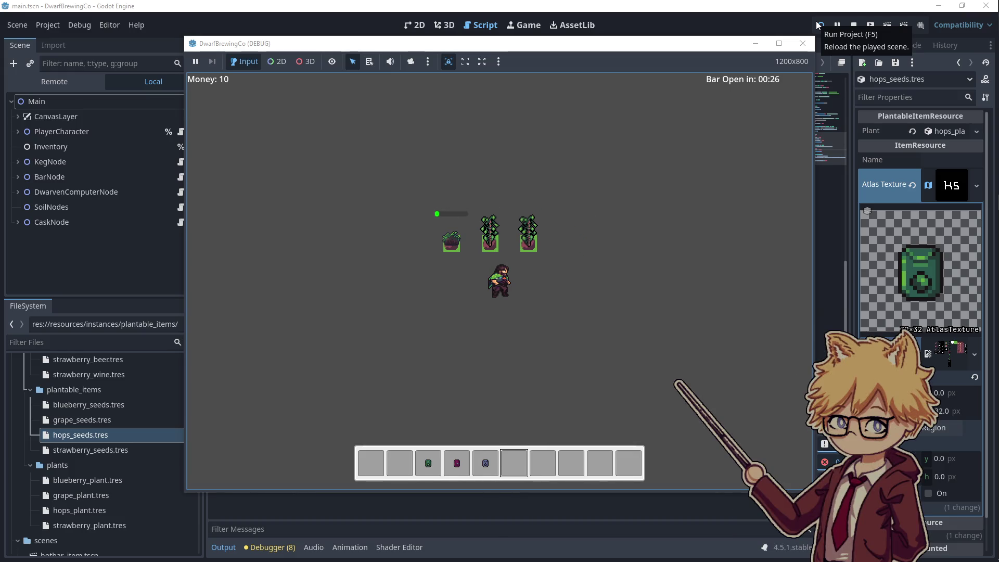
pyautogui.press('space')
pyautogui.press('s')
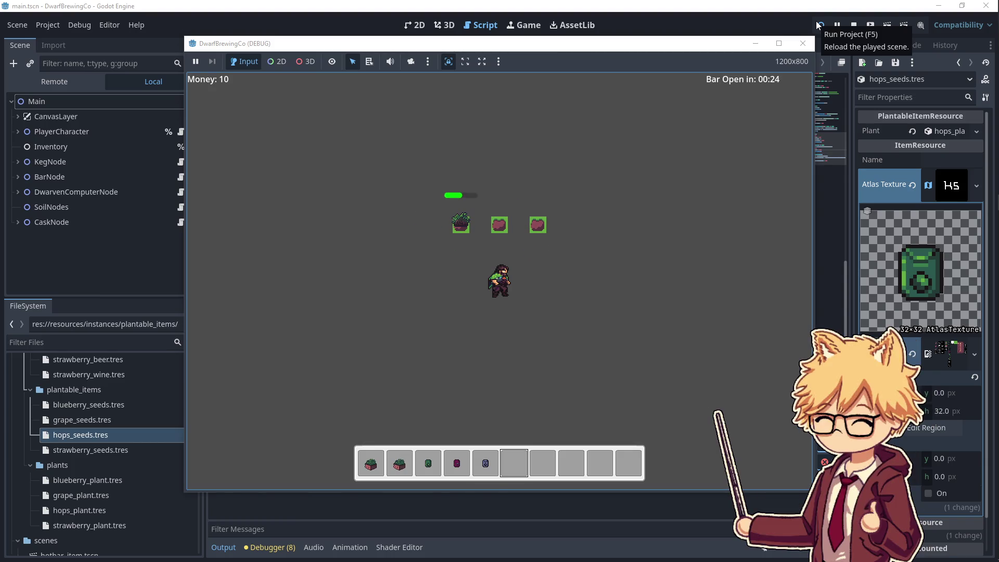
pyautogui.press('4')
pyautogui.press('2')
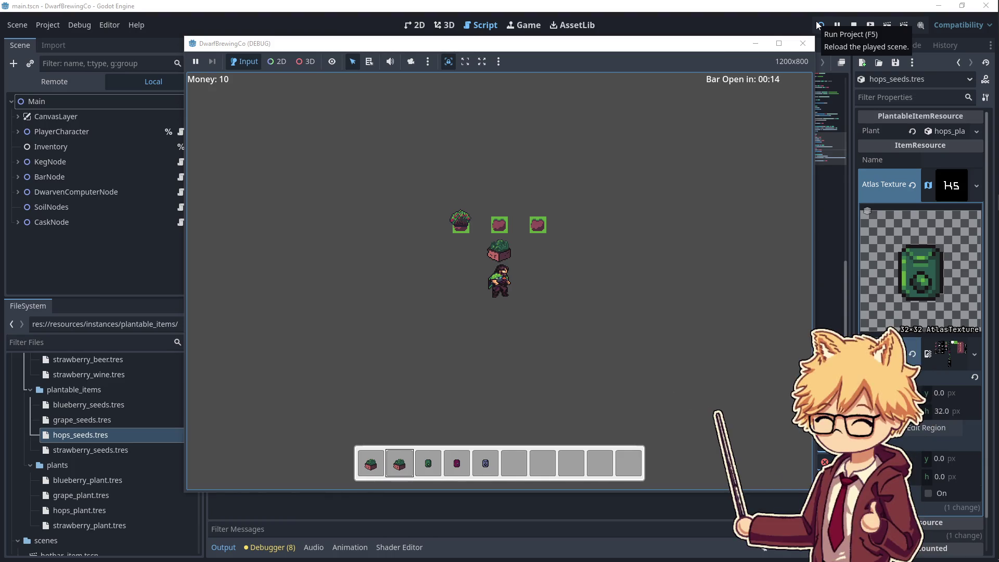
# Harvest the planted hops and replant seeds in three soil plots.
pyautogui.press('1')
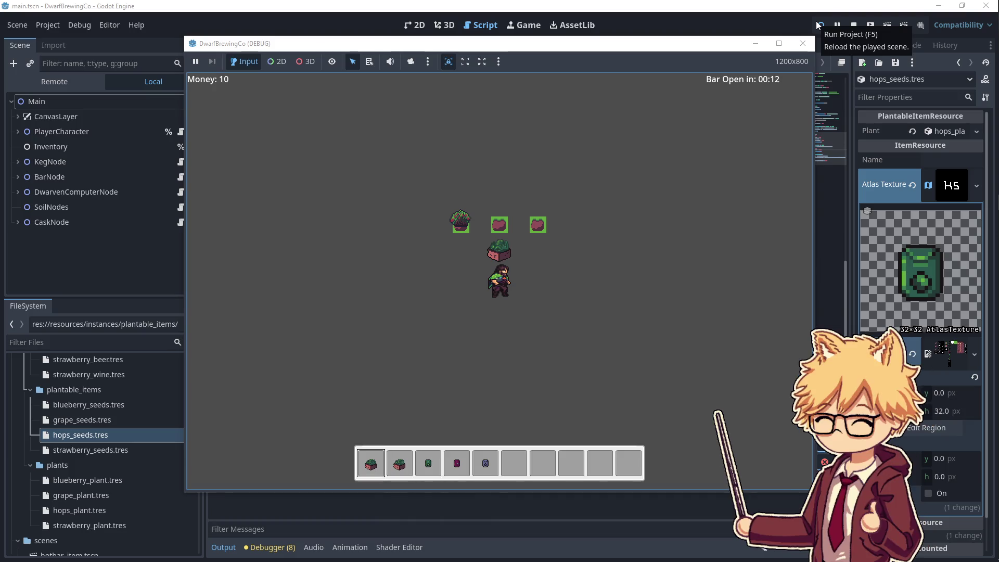
pyautogui.press('3')
pyautogui.press('a')
pyautogui.press('e')
pyautogui.press('5')
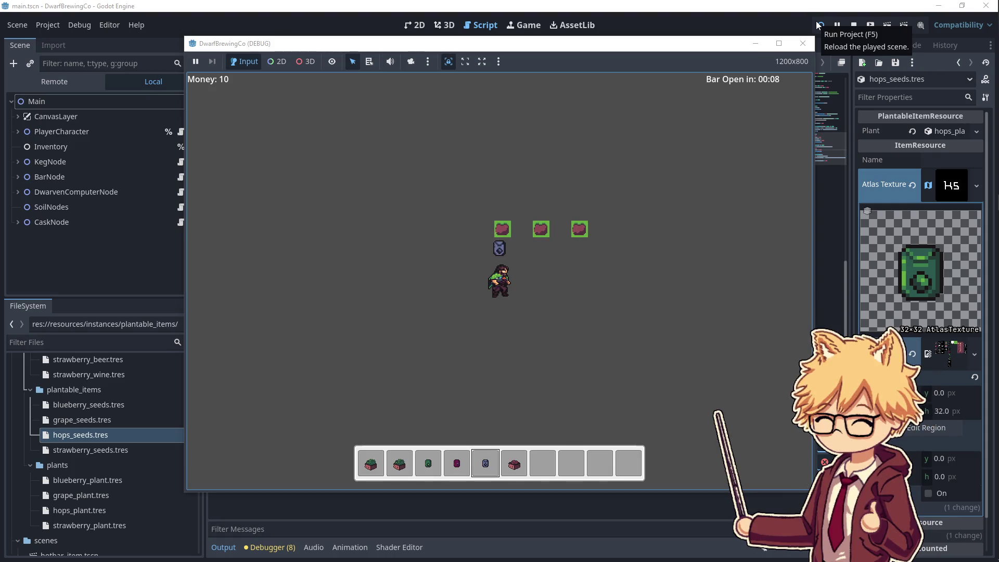
pyautogui.press('e')
pyautogui.press('4')
pyautogui.press('d')
pyautogui.press('w')
pyautogui.press('e')
pyautogui.press('3')
pyautogui.press('e')
pyautogui.press('d')
pyautogui.press('s')
pyautogui.press('2')
# Load the harvested hops into the keg to brew, then walk around and back to the keg.
pyautogui.press('d')
pyautogui.press('s')
pyautogui.press('e')
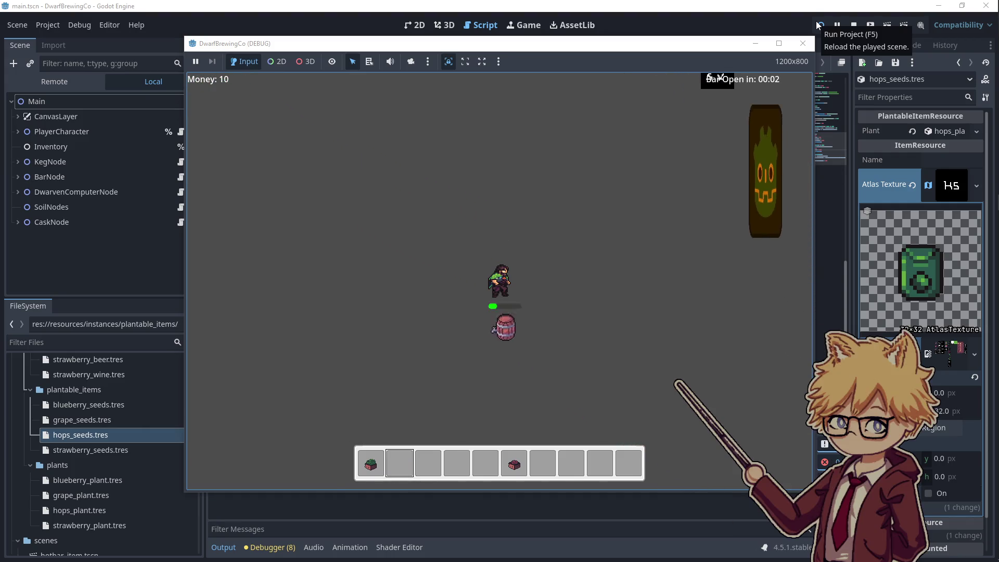
pyautogui.press('d')
pyautogui.press('3')
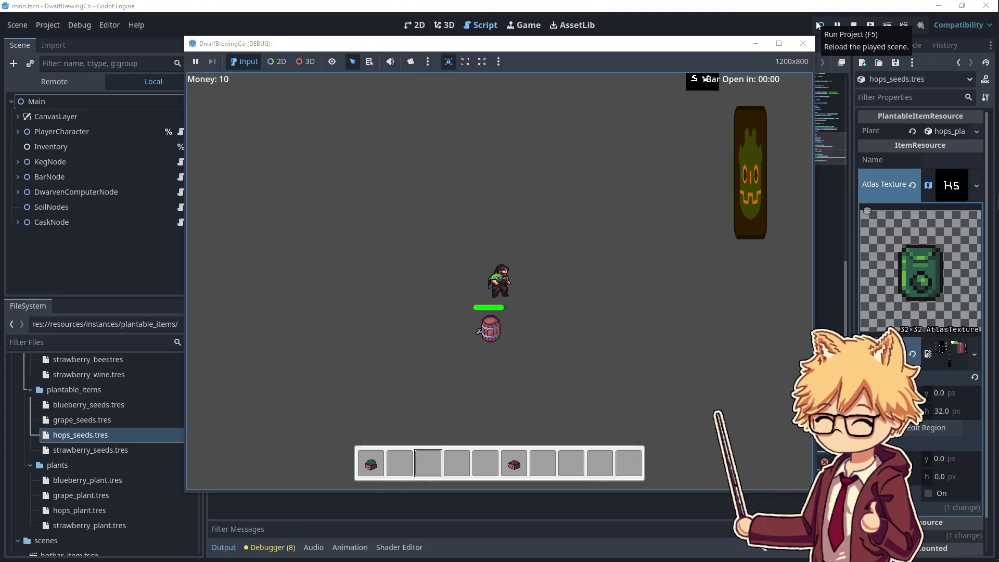
pyautogui.press('s')
pyautogui.press('a')
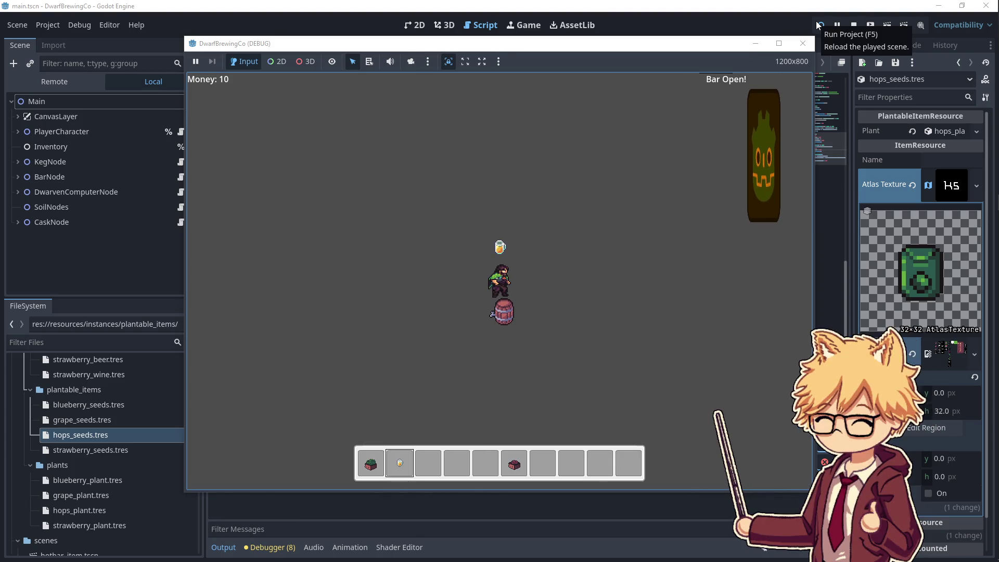
pyautogui.press('s')
pyautogui.press('d')
pyautogui.press('1')
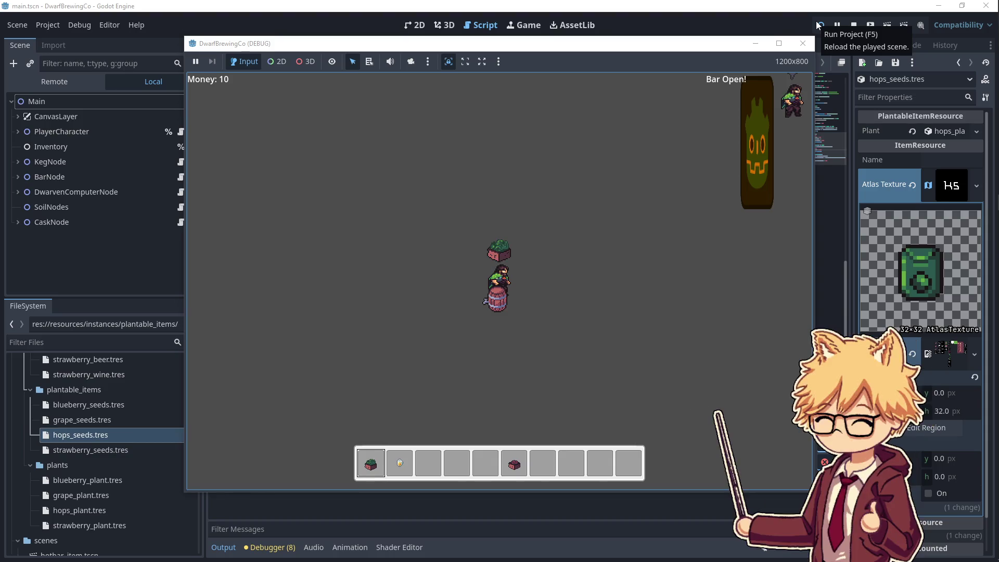
# Hold the brewed beer, pick up the beer lying on the ground, and head toward the bar.
pyautogui.press('2')
pyautogui.press('w')
pyautogui.press('d')
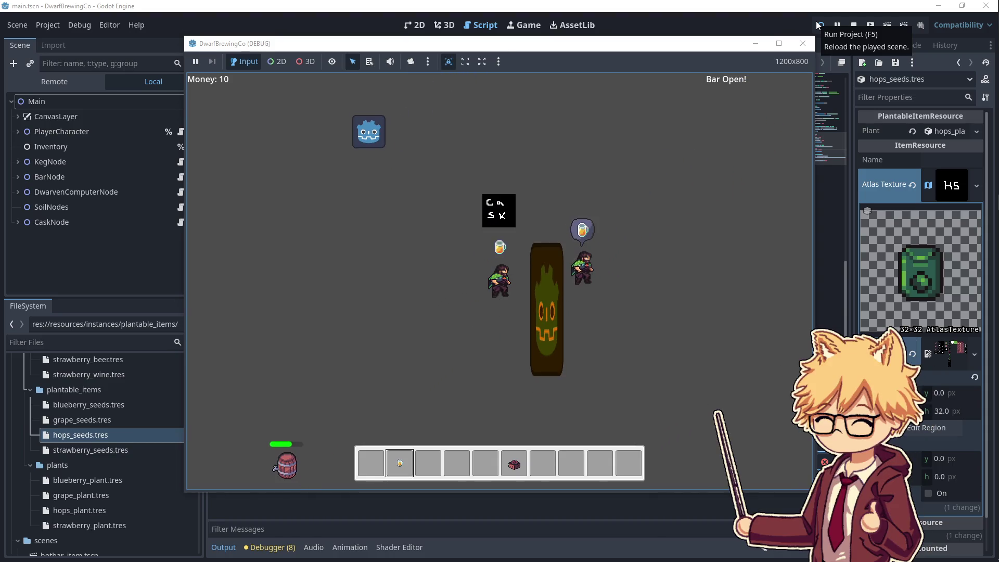
pyautogui.press('w')
pyautogui.press('d')
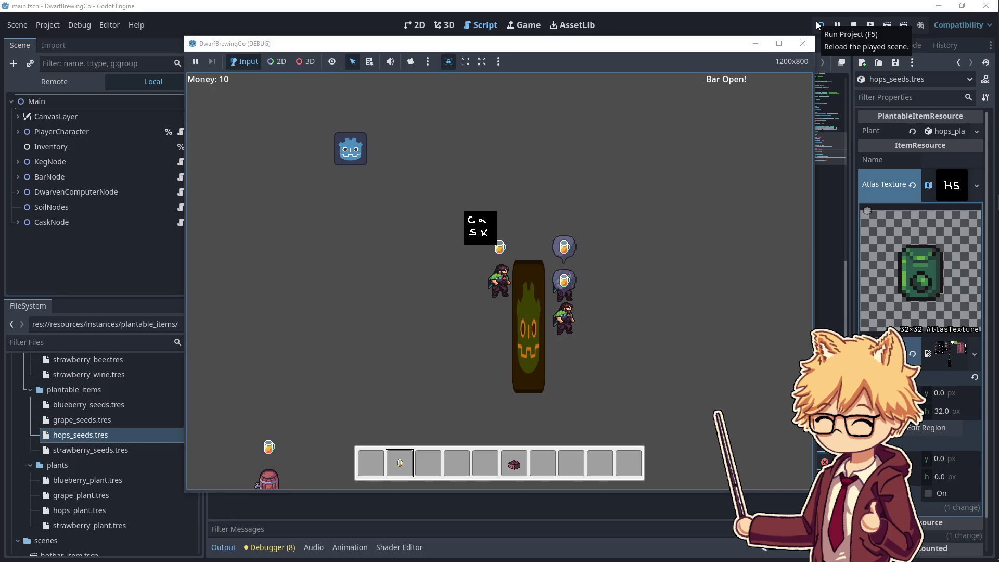
pyautogui.press('s')
pyautogui.press('a')
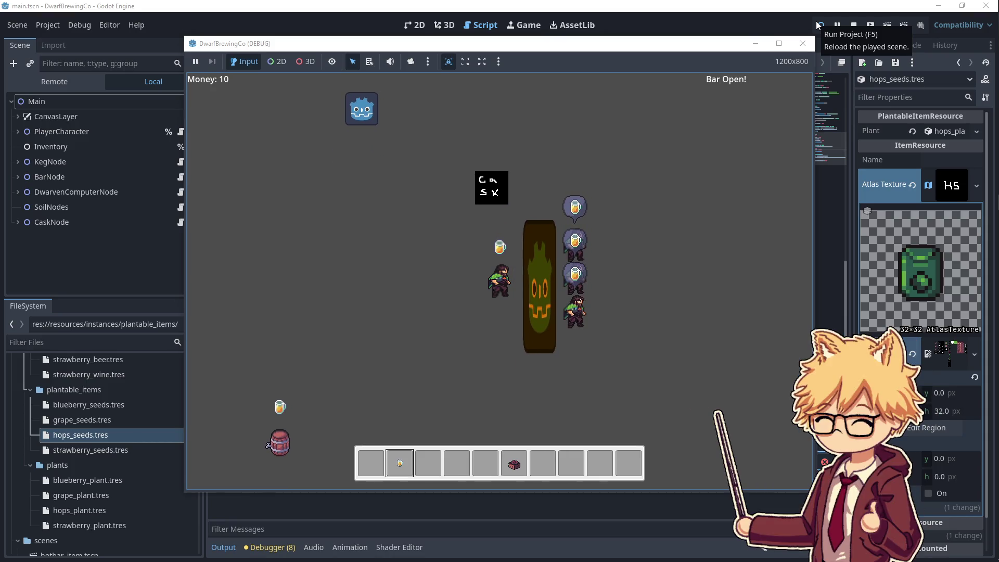
pyautogui.press('a')
pyautogui.press('s')
pyautogui.press('d')
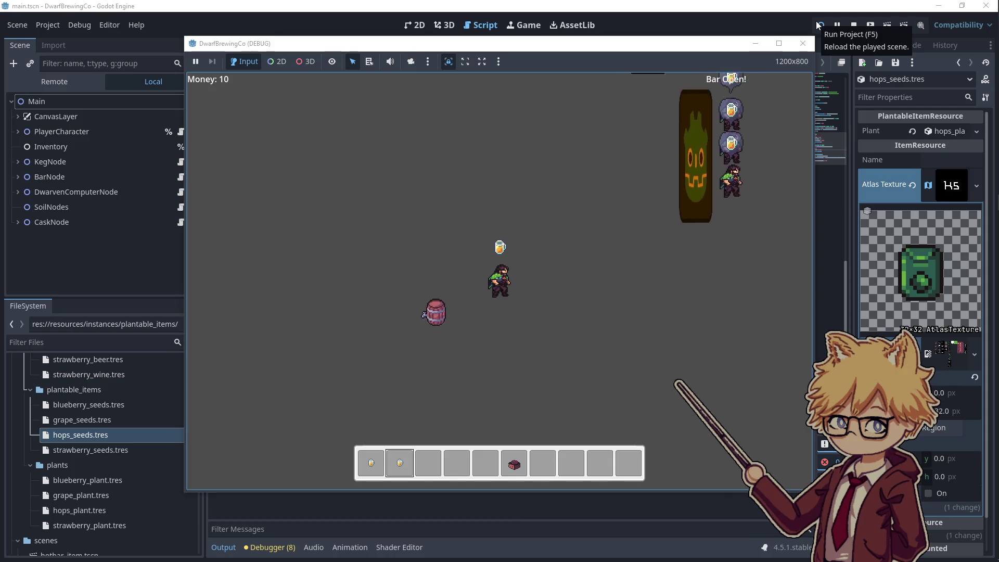
pyautogui.press('d')
pyautogui.press('w')
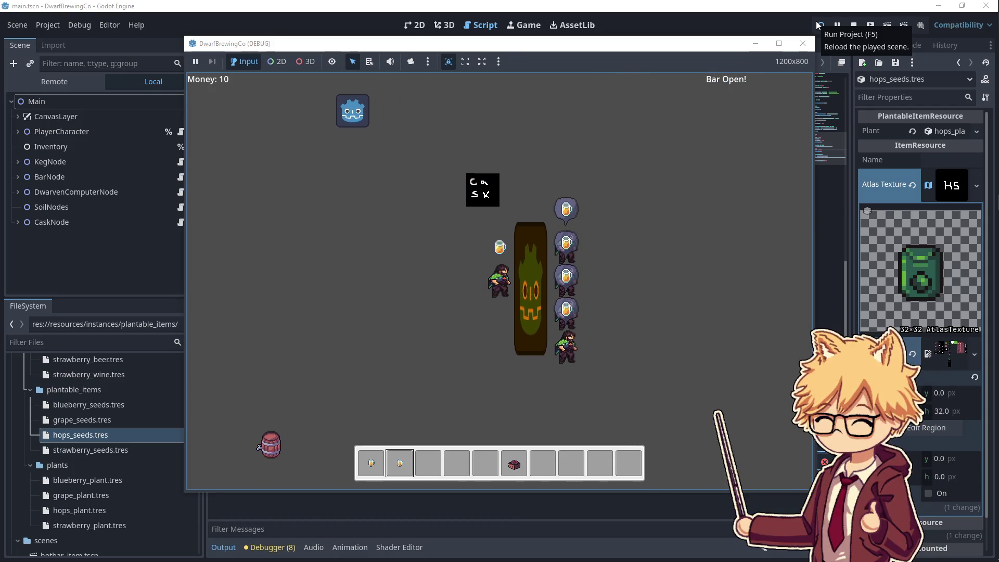
# Walk along the queue of dwarf customers at the bar, then stop the game.
pyautogui.press('d')
pyautogui.press('a')
pyautogui.press('d')
pyautogui.press('w')
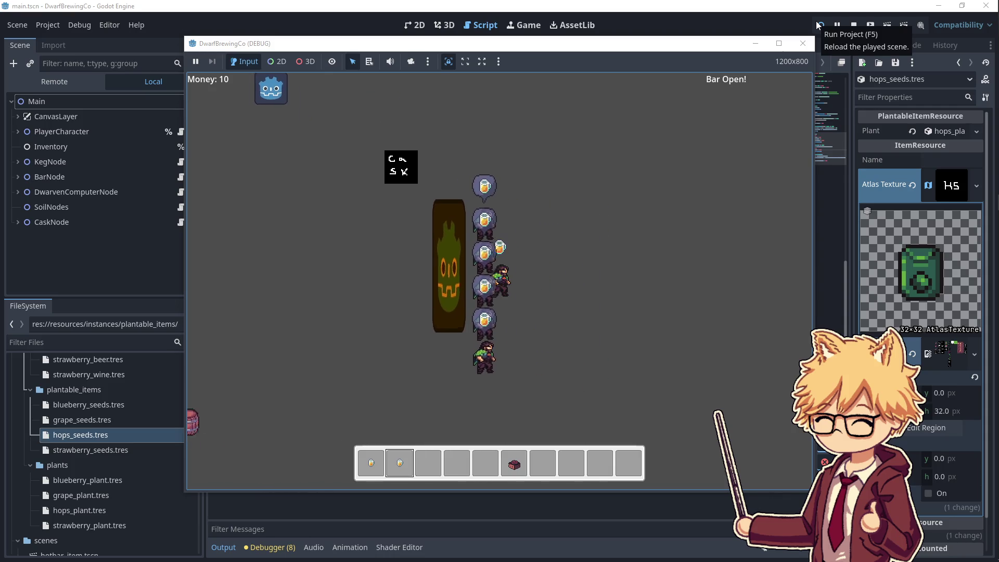
pyautogui.press('a')
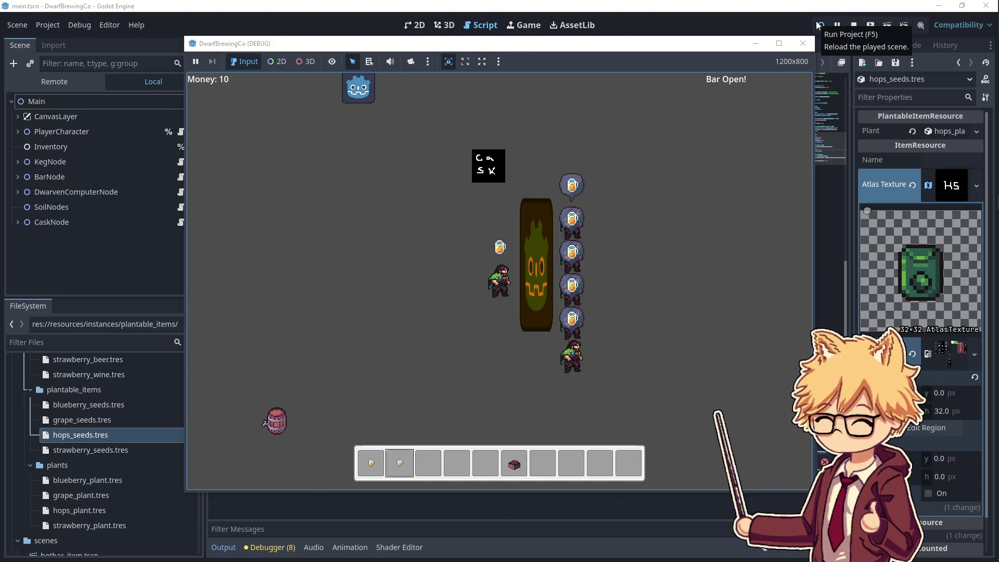
pyautogui.press('s')
pyautogui.press('d')
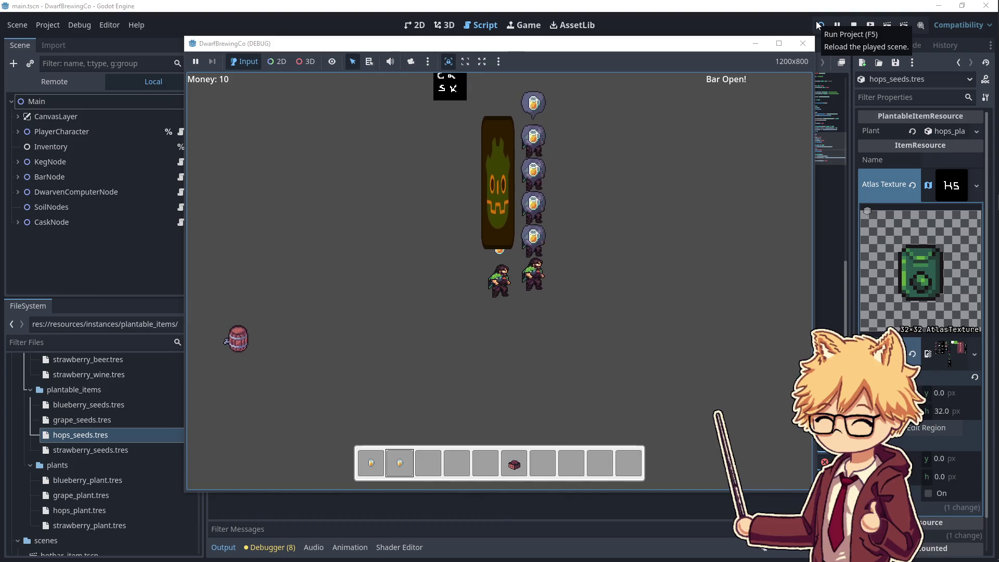
pyautogui.press('w')
pyautogui.press('a')
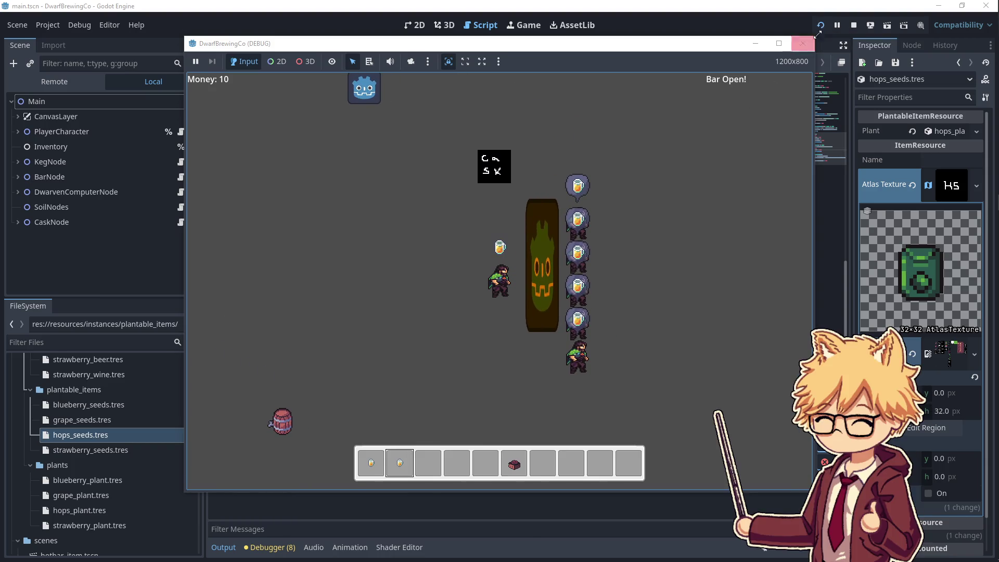
pyautogui.click(803, 43)
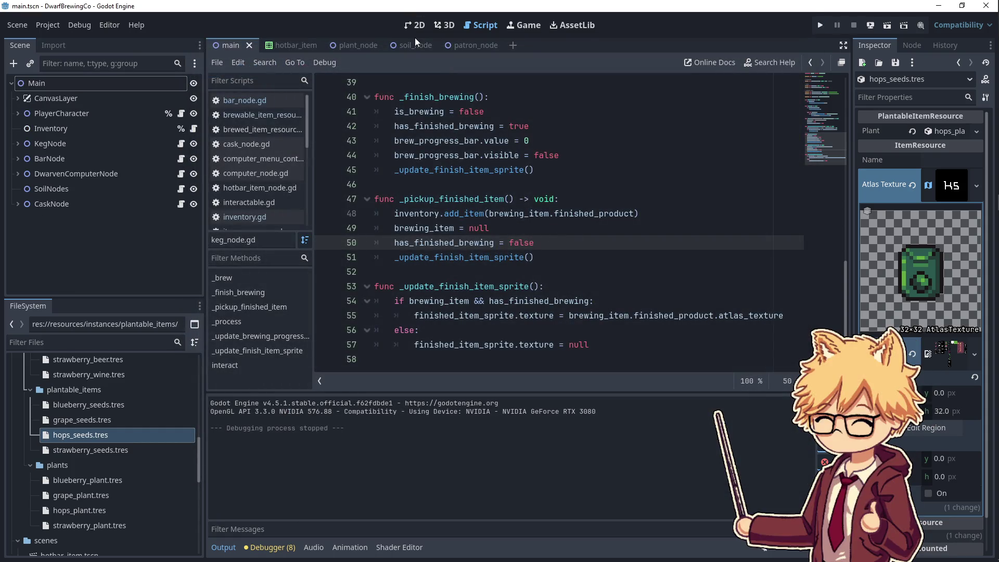
# Locate the computer tile in the 2D scene and select its Sprite2D node.
pyautogui.click(417, 26)
pyautogui.scroll(-3, 352, 241)
pyautogui.moveTo(352, 241)
pyautogui.mouseDown()
pyautogui.moveTo(503, 179)
pyautogui.moveTo(504, 219)
pyautogui.mouseUp()
pyautogui.scroll(-1, 503, 179)
pyautogui.click(485, 188)
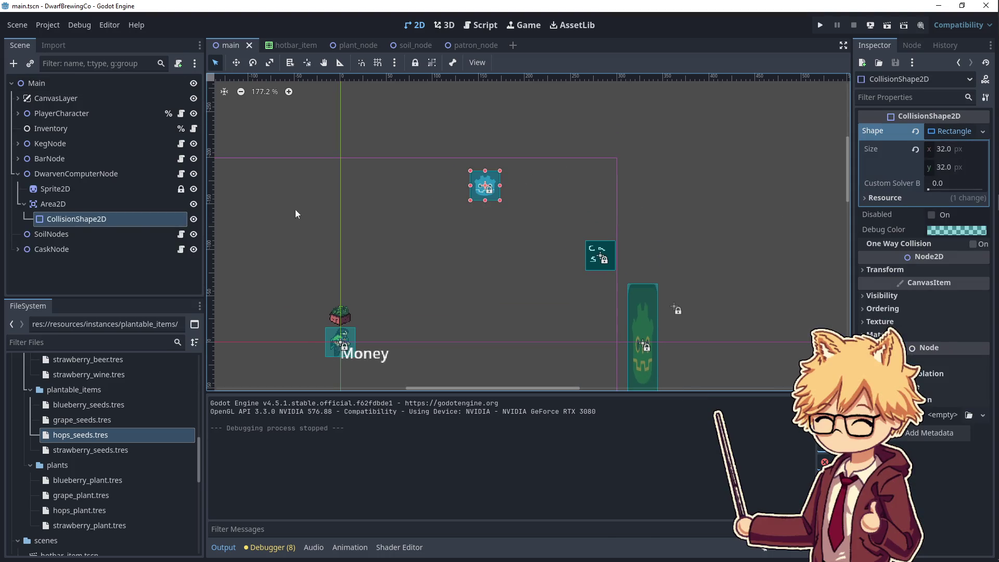
pyautogui.click(55, 189)
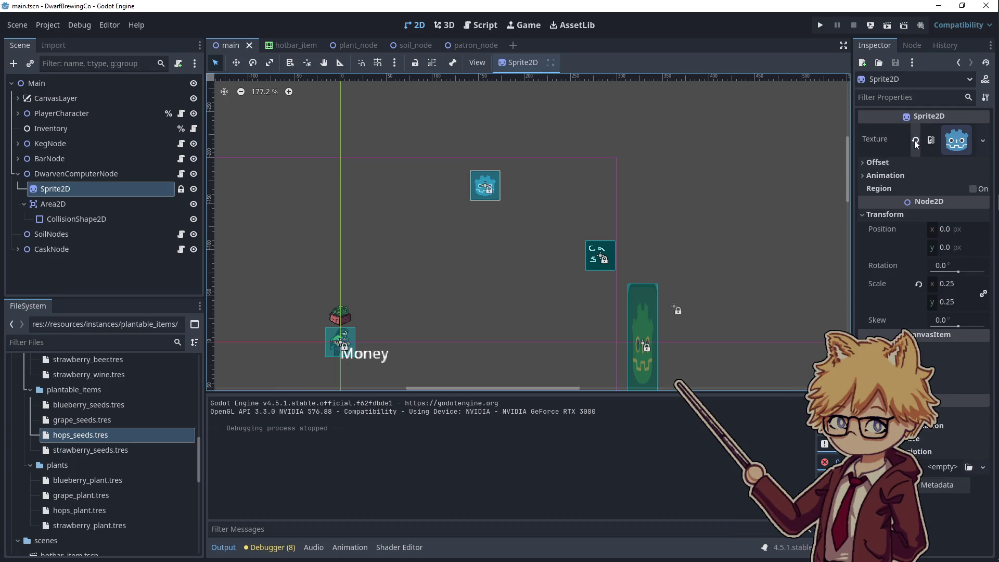
# Replace the computer sprite's texture with a new AtlasTexture using the sprite sheet.
pyautogui.click(916, 140)
pyautogui.click(939, 132)
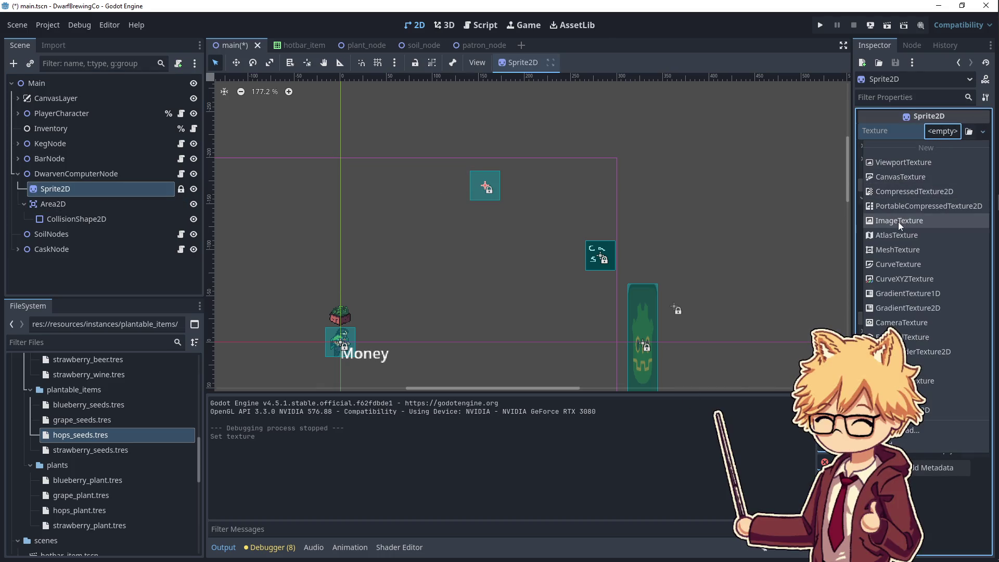
pyautogui.click(897, 235)
pyautogui.click(946, 135)
pyautogui.click(951, 285)
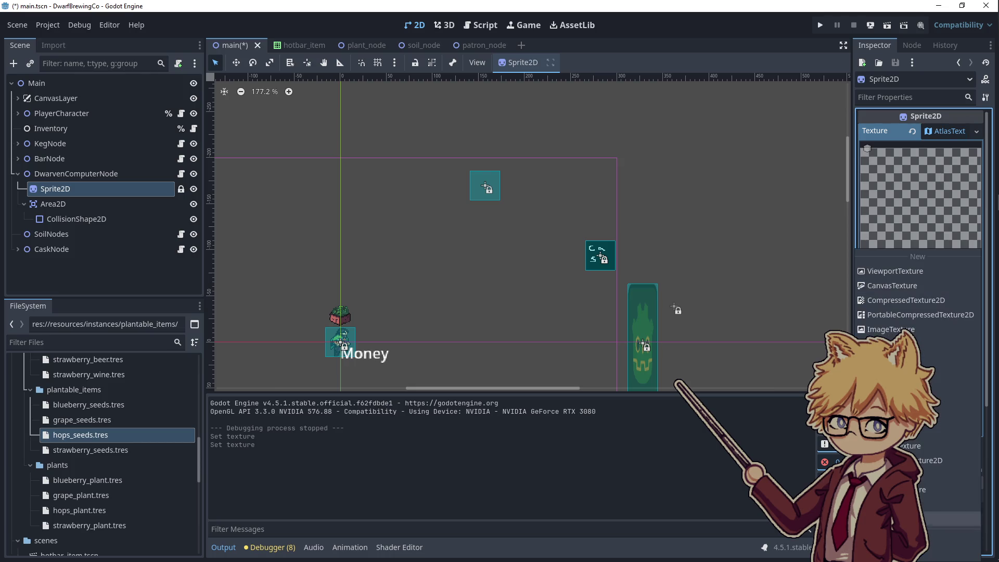
pyautogui.click(937, 504)
pyautogui.doubleClick(335, 162)
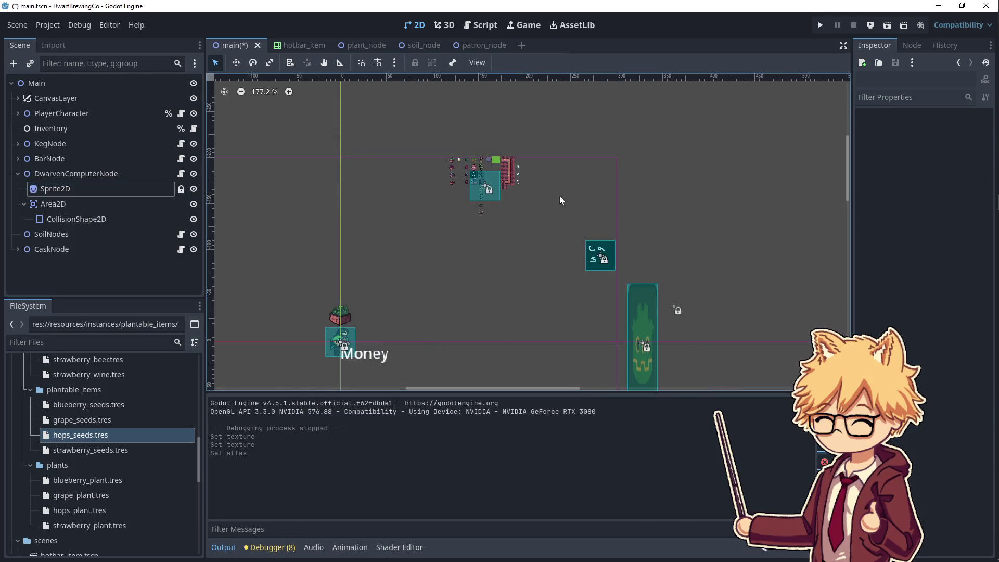
pyautogui.click(504, 180)
pyautogui.click(127, 193)
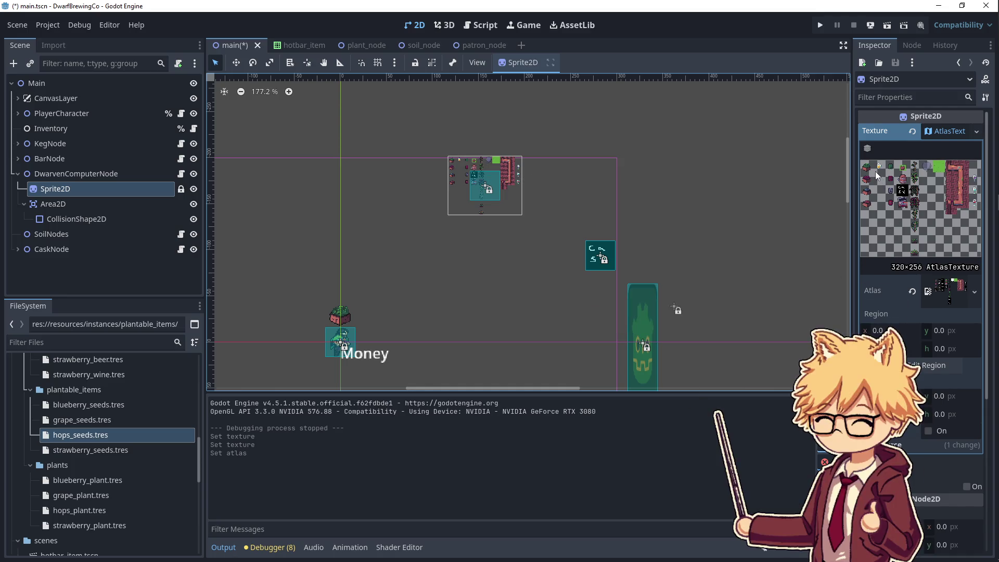
# Set the computer's atlas region to start at 96, 96 and change its width to 64.
pyautogui.click(879, 330)
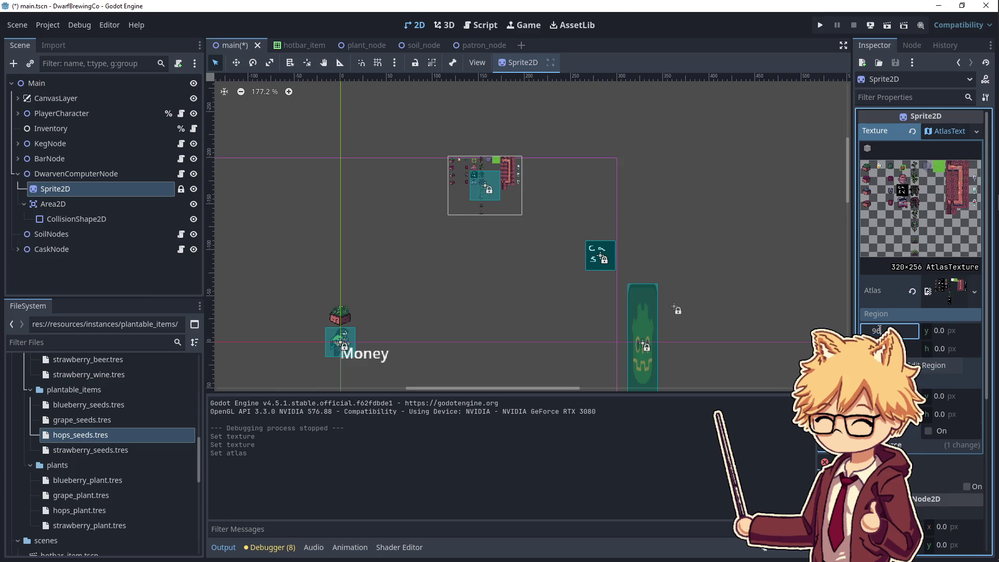
pyautogui.press('Tab')
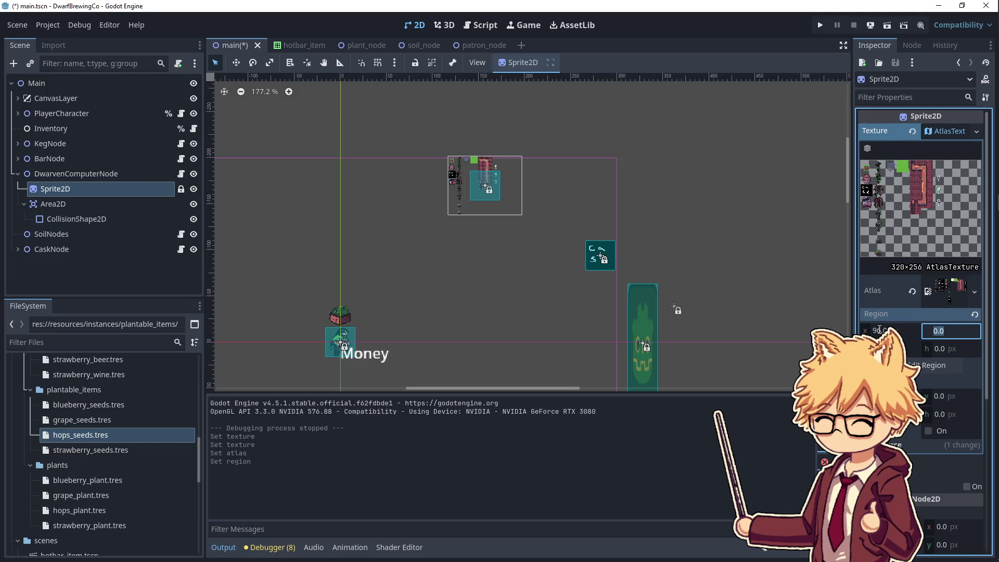
pyautogui.write('96')
pyautogui.press('Tab')
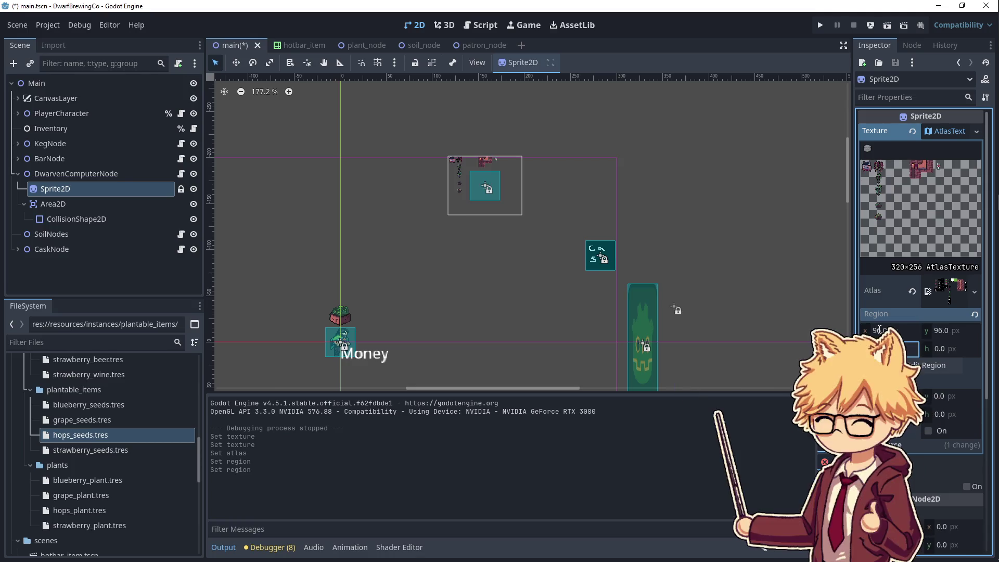
pyautogui.write('64')
pyautogui.press('Return')
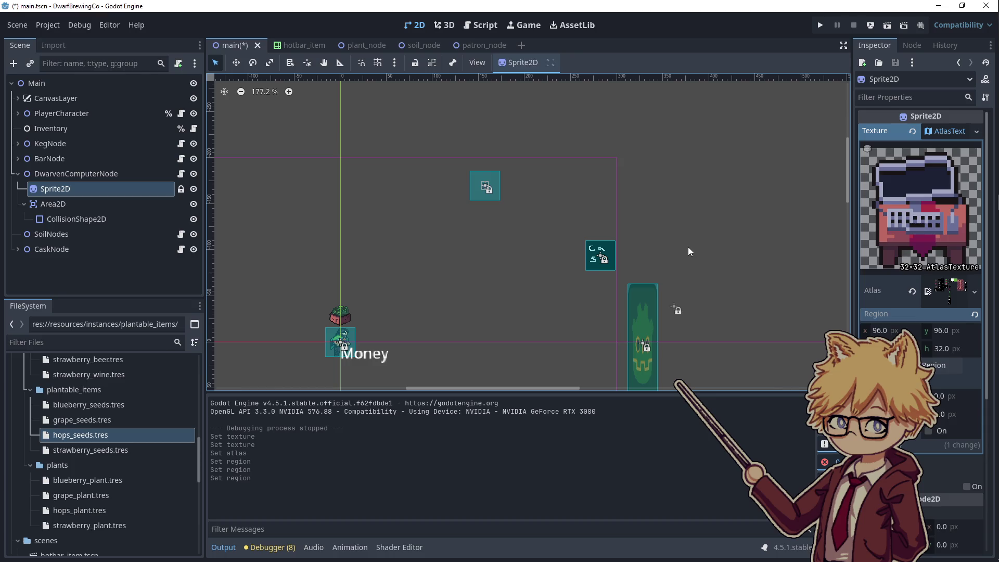
pyautogui.click(295, 214)
pyautogui.press('Down')
pyautogui.press('Up')
# Filter the Inspector by 'sca' and scale the computer sprite to 0.5.
pyautogui.click(909, 98)
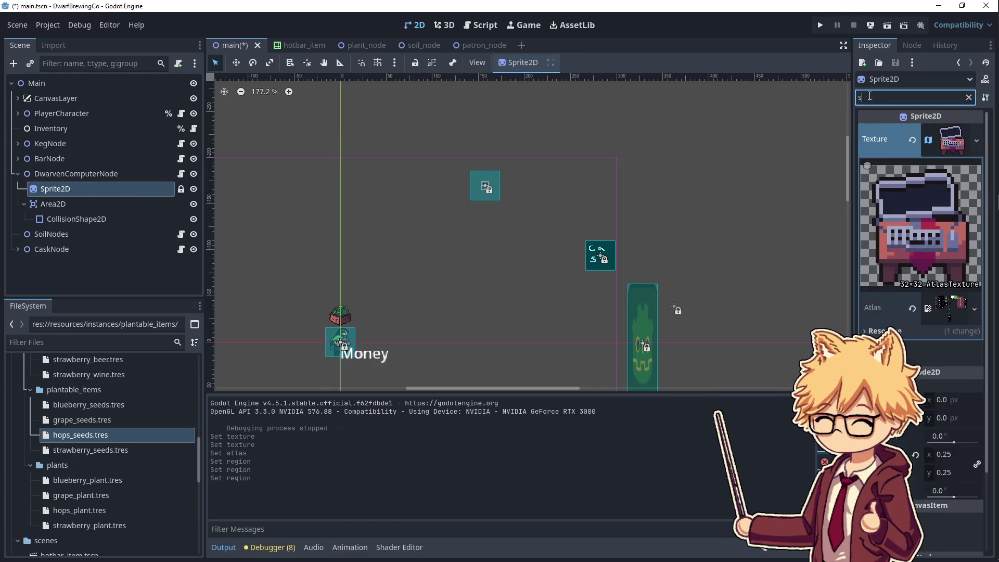
pyautogui.write('sca')
pyautogui.click(952, 156)
pyautogui.write('0.5')
pyautogui.press('Return')
pyautogui.click(508, 189)
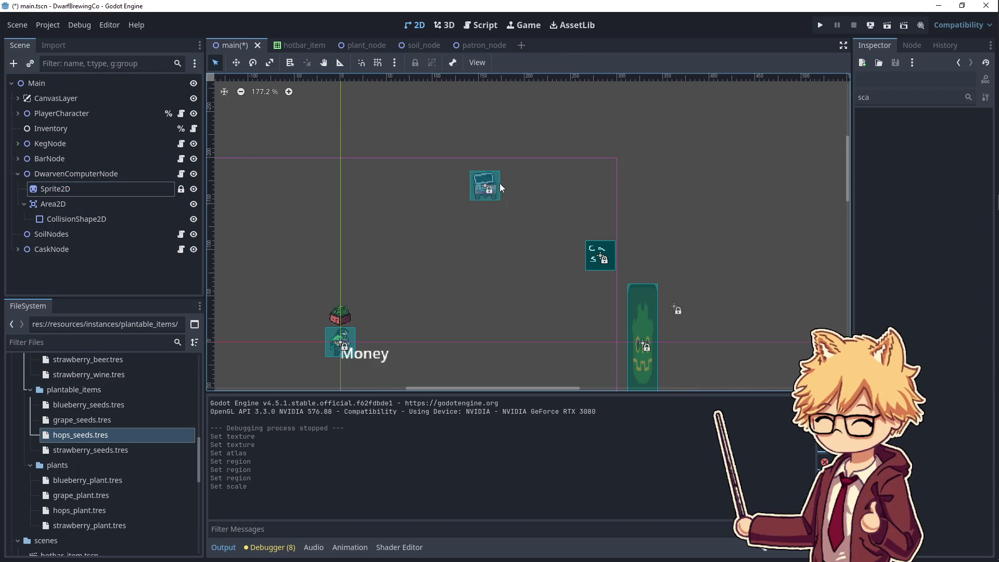
pyautogui.moveTo(524, 225); pyautogui.dragTo(519, 156)
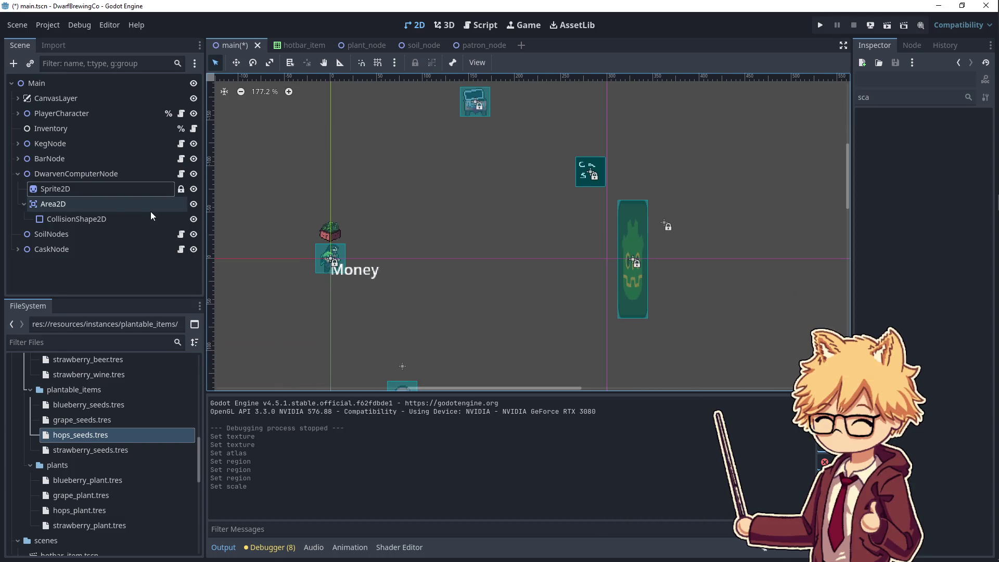
pyautogui.click(68, 159)
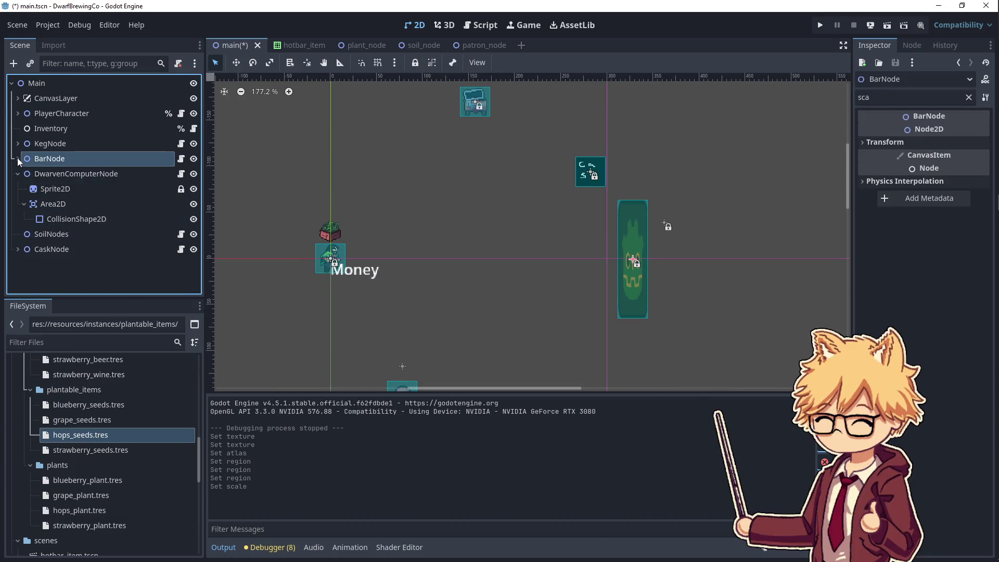
# Reset the scale of BarNode's Sprite2D back to 1.0 and clear the property filter.
pyautogui.click(17, 158)
pyautogui.click(48, 176)
pyautogui.click(918, 159)
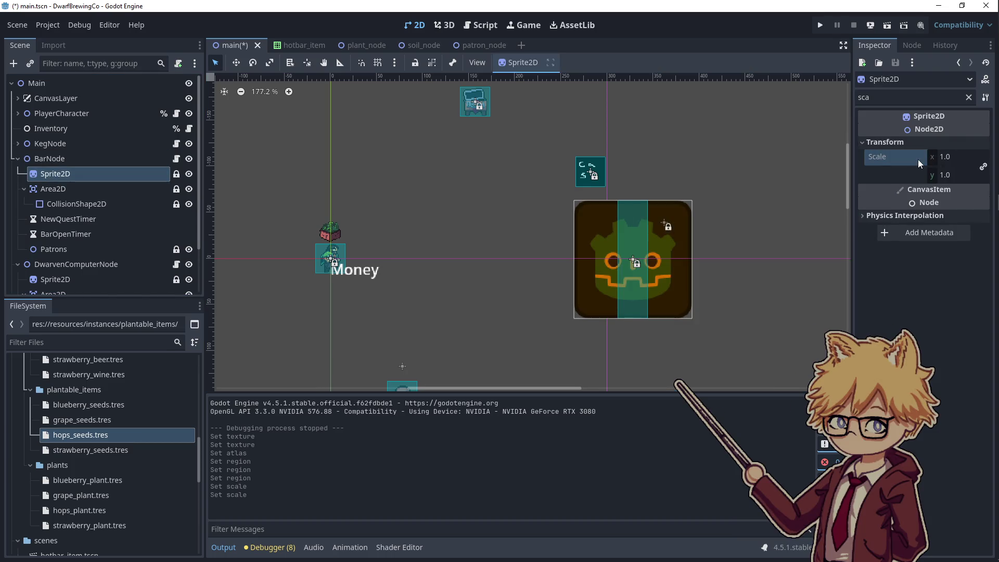
pyautogui.click(969, 97)
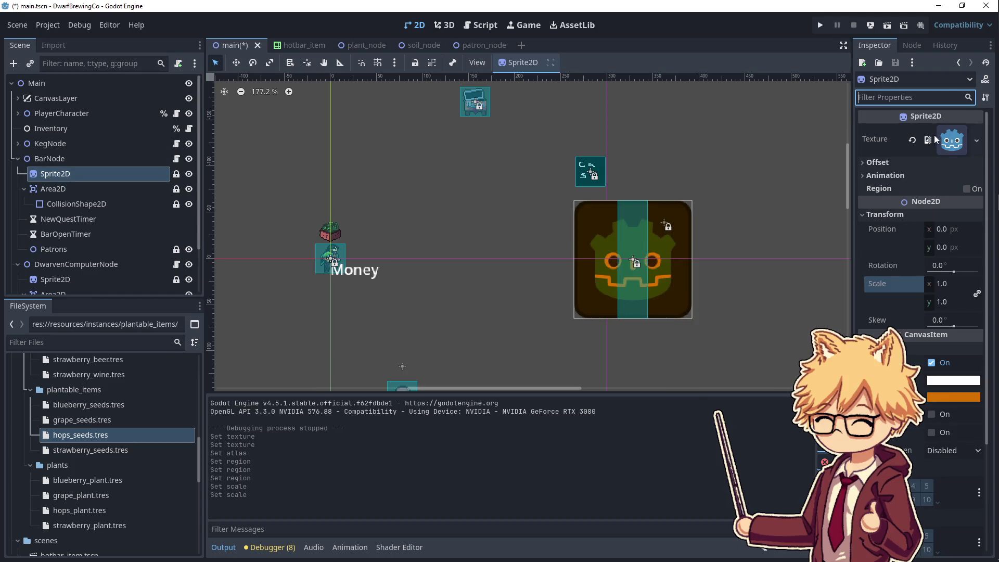
# Replace the bar's Godot icon texture with a new AtlasTexture from the sprite sheet.
pyautogui.click(933, 145)
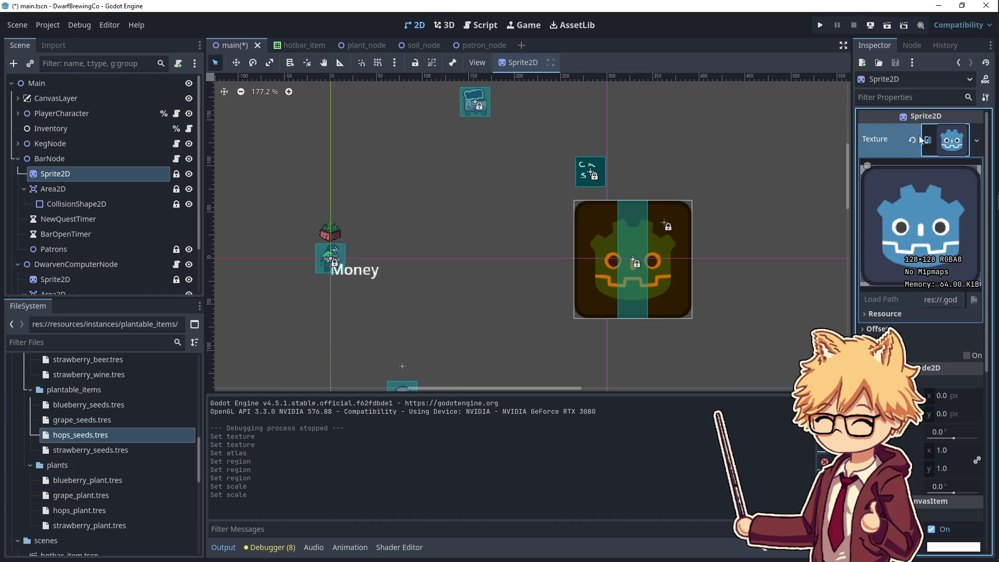
pyautogui.click(914, 138)
pyautogui.click(938, 131)
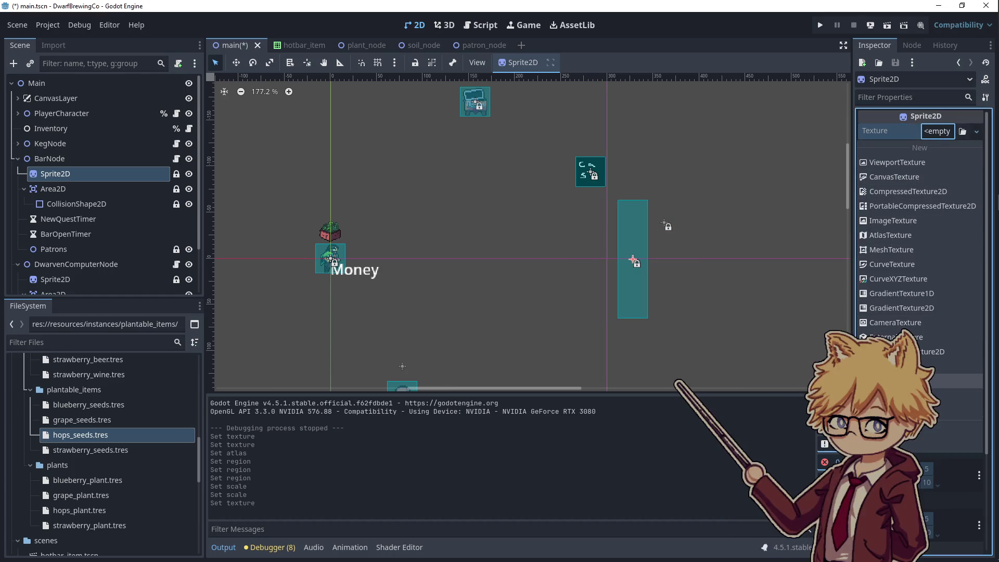
pyautogui.click(883, 237)
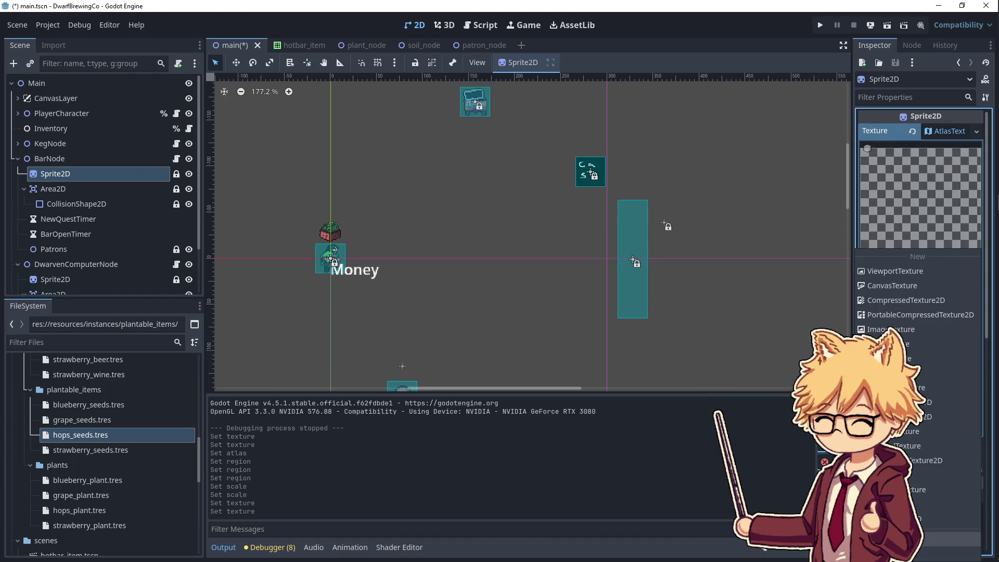
pyautogui.click(938, 283)
pyautogui.click(564, 233)
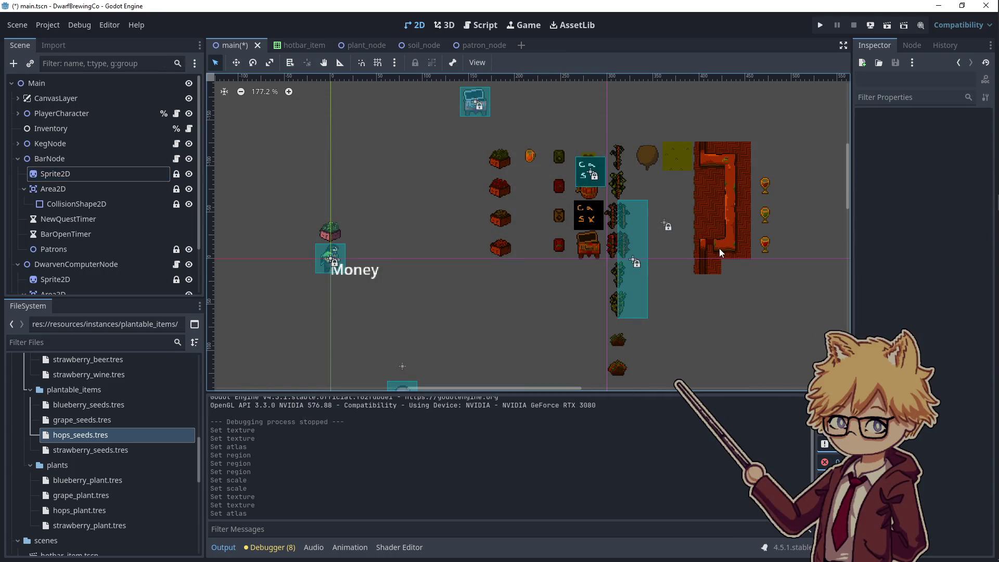
pyautogui.click(82, 175)
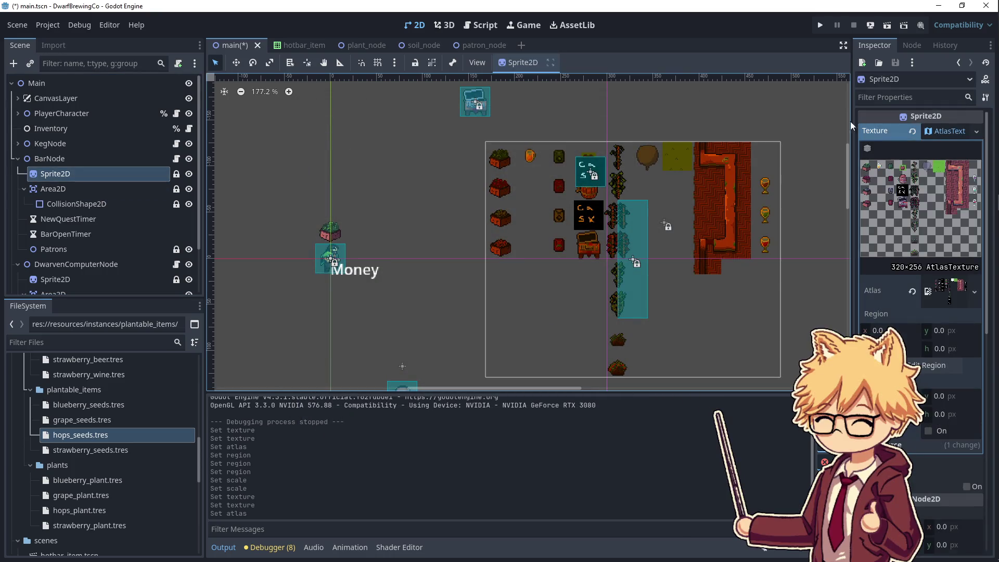
# Filter by 'mod' and reset the bar sprite's orange Self Modulate to white.
pyautogui.write('mod')
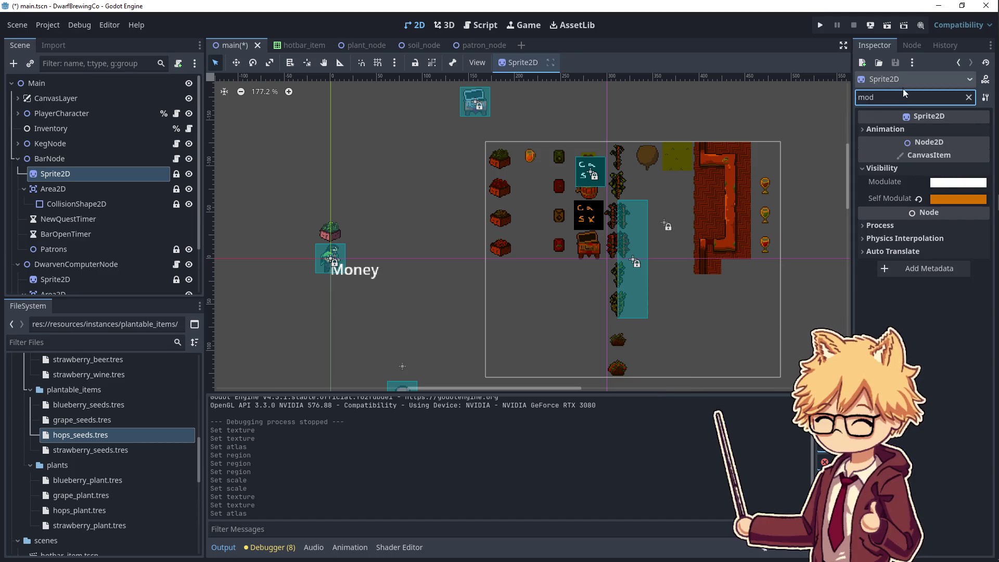
pyautogui.click(918, 199)
pyautogui.hscroll(5, 562, 286)
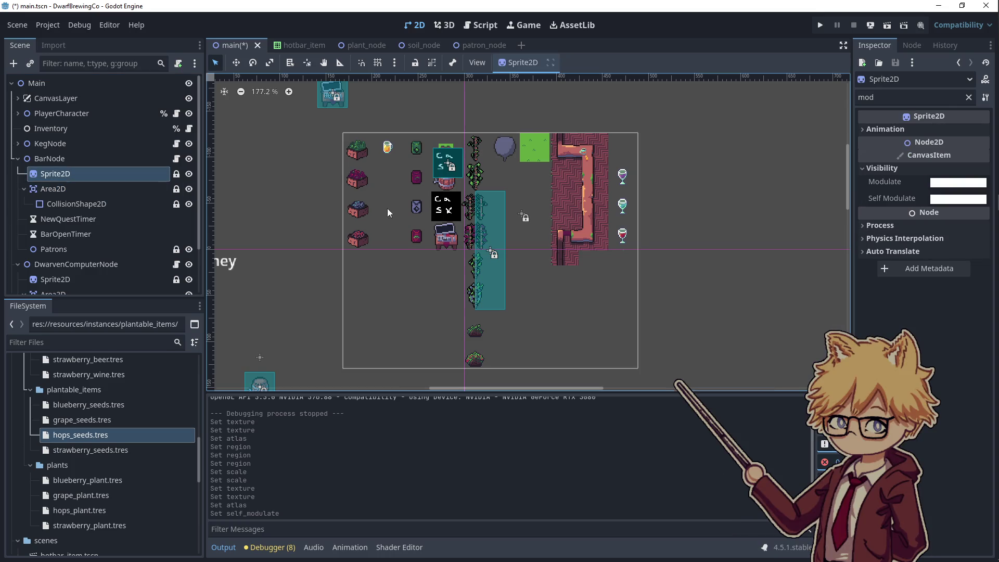
pyautogui.click(969, 97)
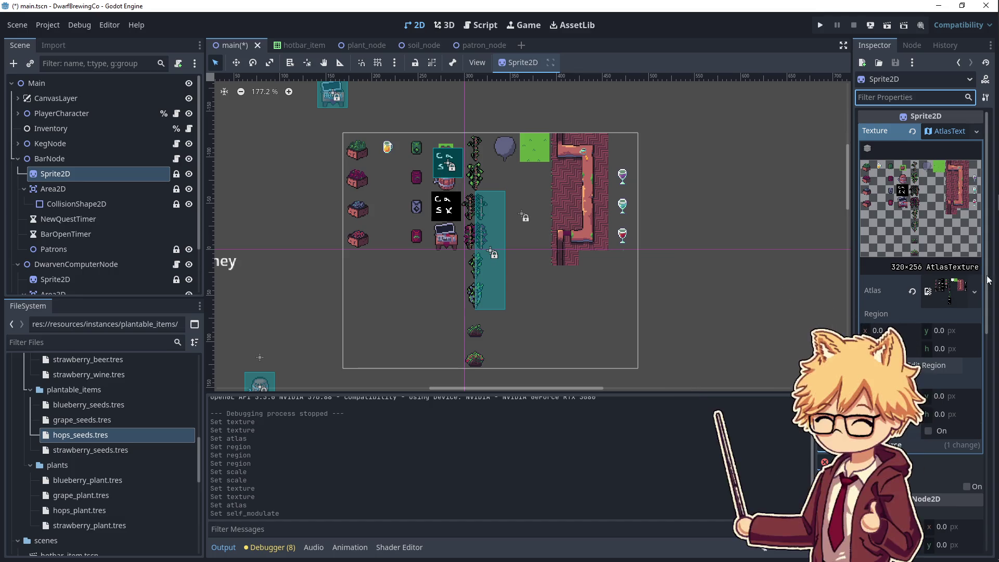
# Set the bar's atlas region to x 224, width 64 and height 128.
pyautogui.click(916, 329)
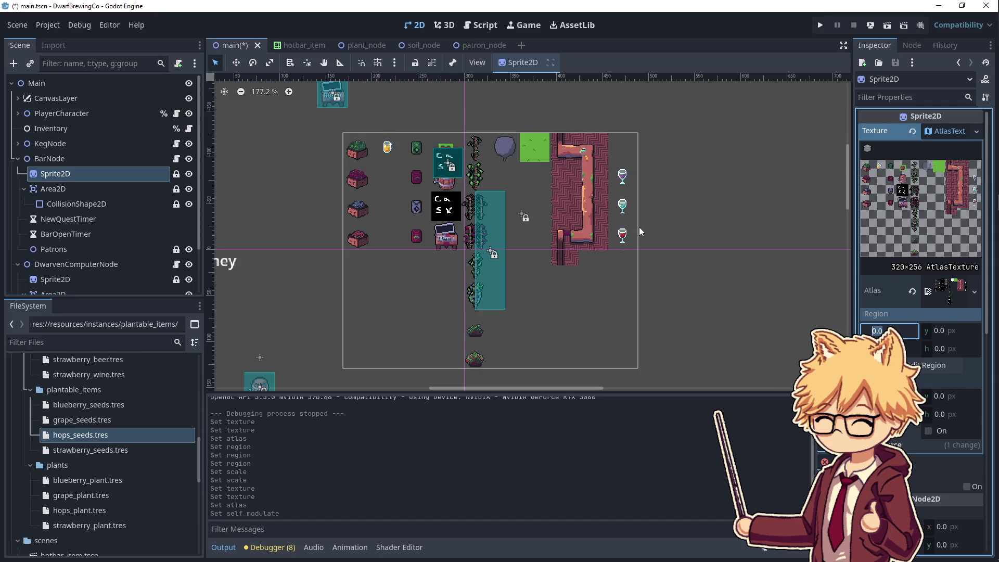
pyautogui.write('448')
pyautogui.press('Tab')
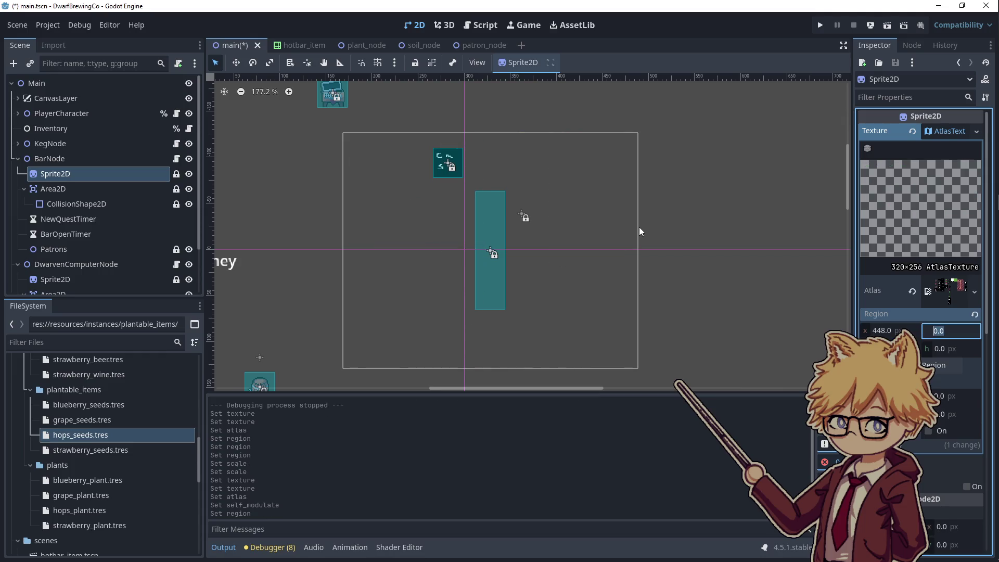
pyautogui.click(901, 331)
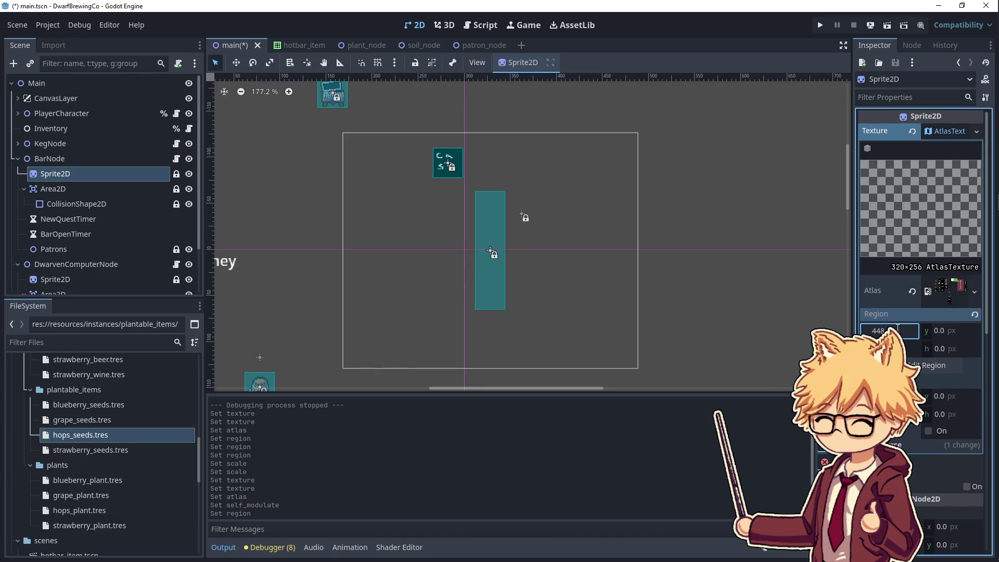
pyautogui.write('224')
pyautogui.press('Tab')
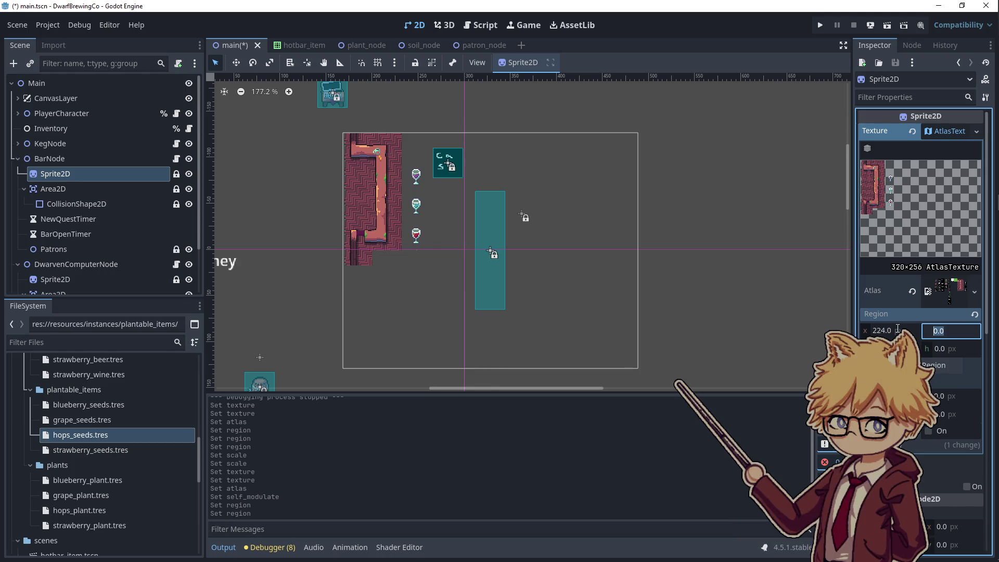
pyautogui.press('Tab')
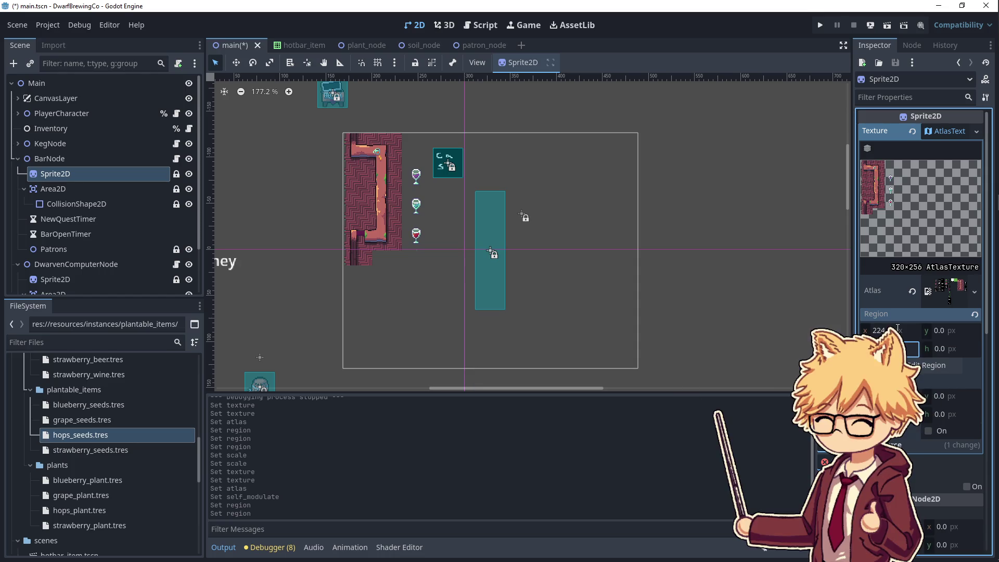
pyautogui.write('64')
pyautogui.press('Tab')
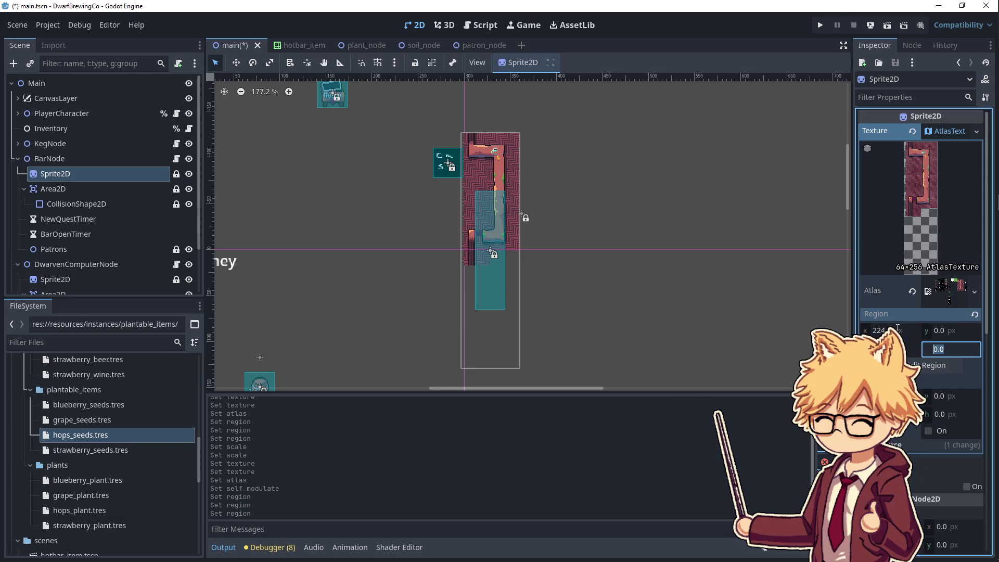
pyautogui.hotkey('alt', 'Tab')
pyautogui.press('Tab')
pyautogui.press('Tab')
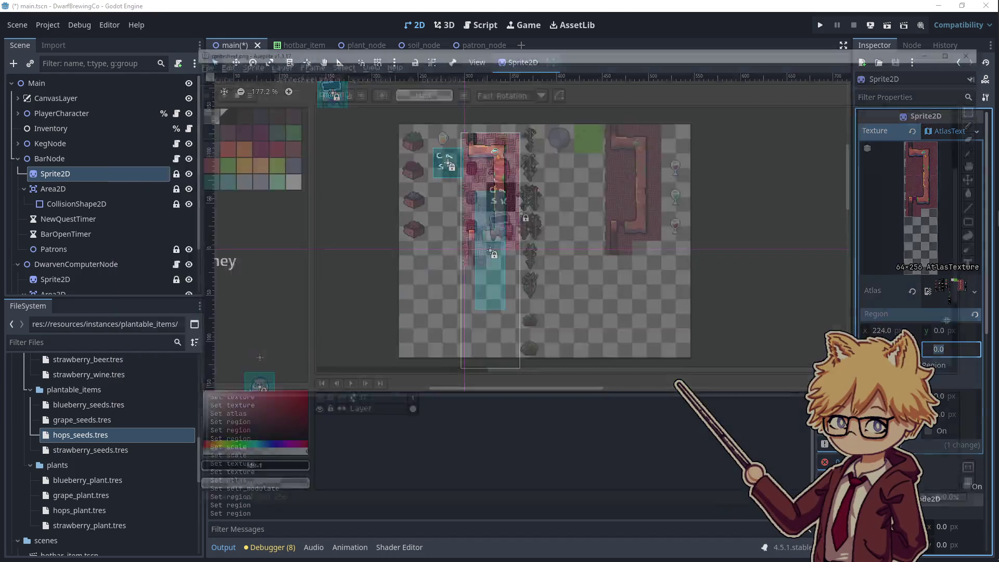
pyautogui.hotkey('alt', 'Tab')
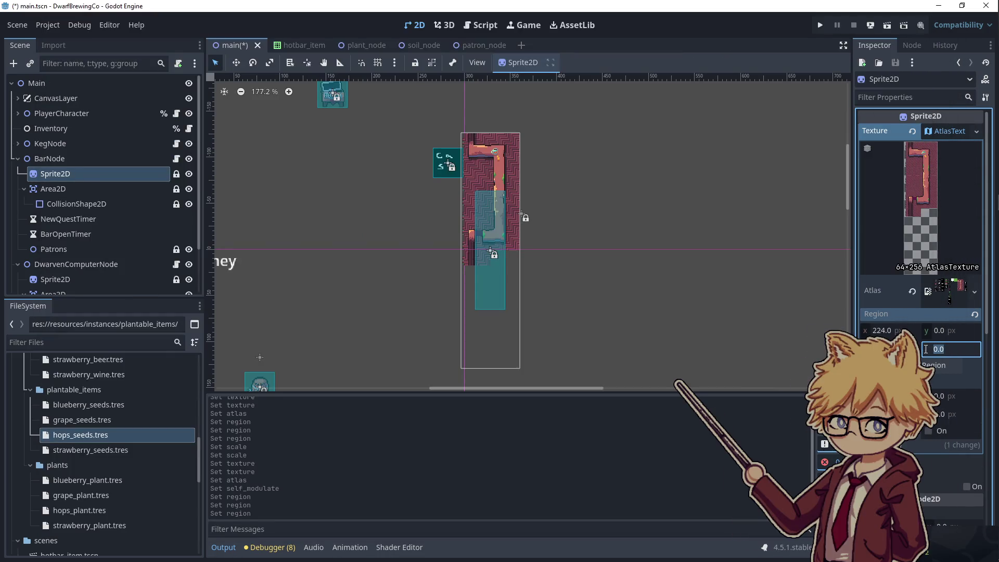
pyautogui.write('416')
pyautogui.press('Return')
# Narrow the bar's collision shape to 44×128 px over the counter.
pyautogui.click(555, 270)
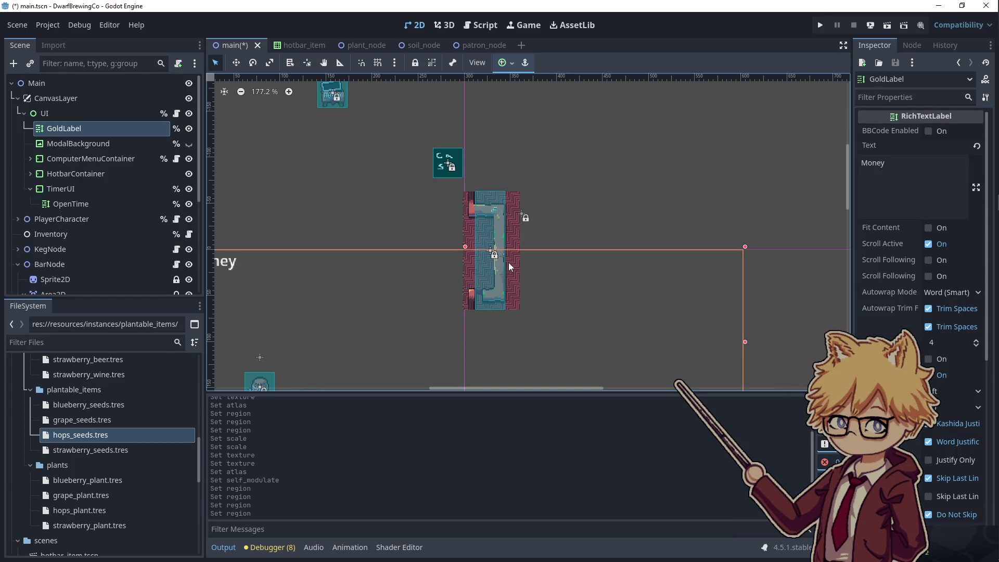
pyautogui.click(492, 240)
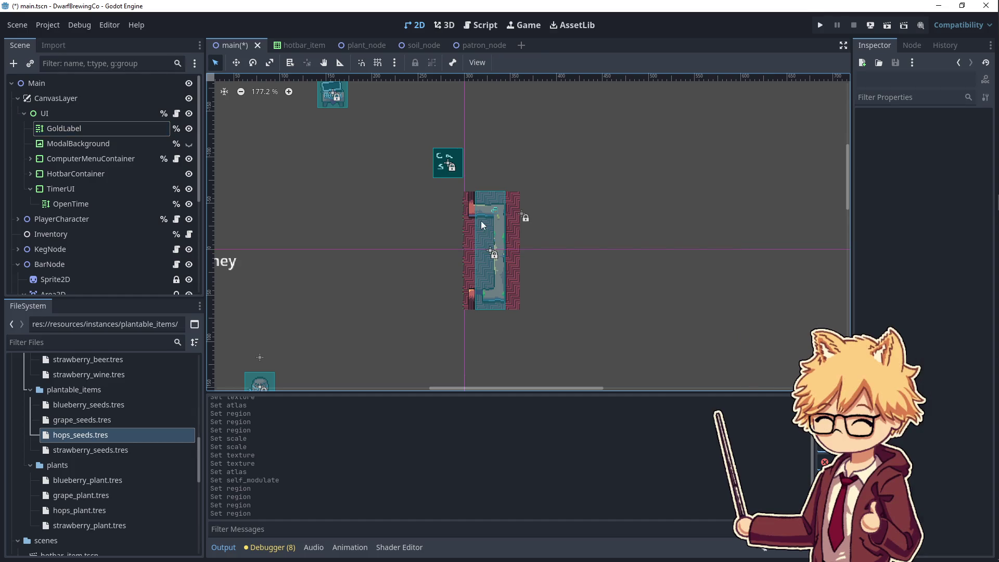
pyautogui.click(491, 244)
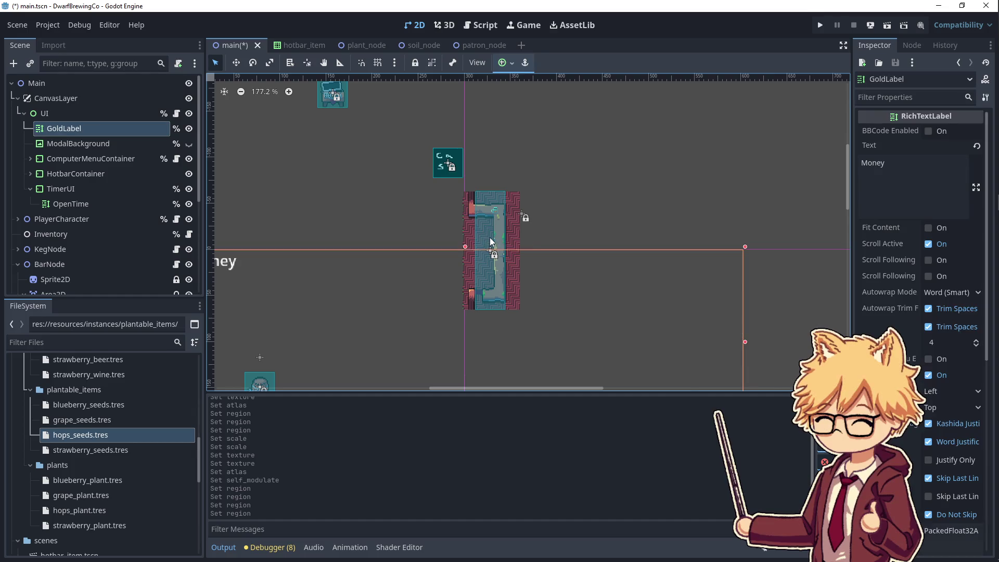
pyautogui.click(489, 237)
pyautogui.scroll(-3, 83, 234)
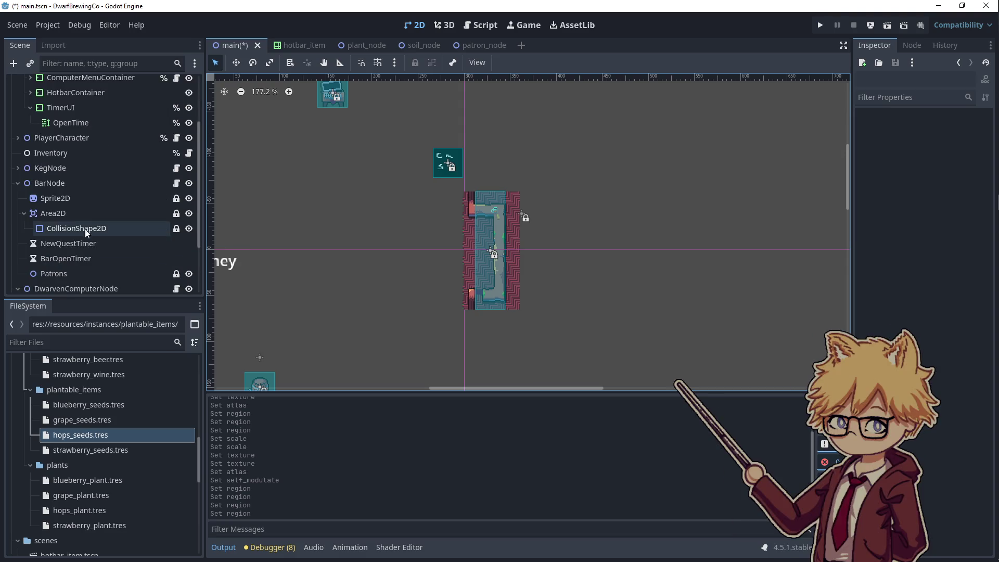
pyautogui.click(130, 214)
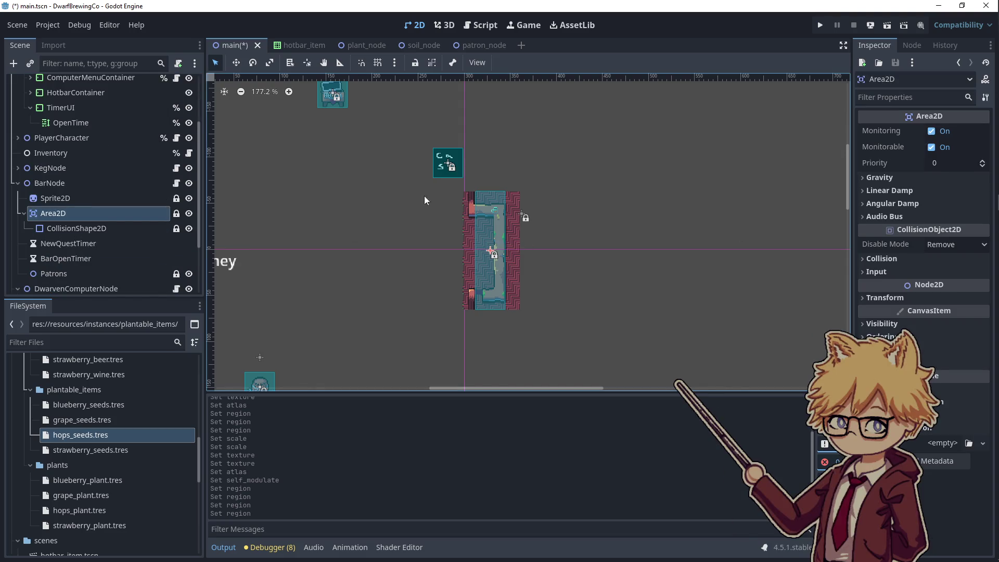
pyautogui.click(79, 228)
pyautogui.scroll(3, 500, 254)
pyautogui.moveTo(520, 253)
pyautogui.mouseDown()
pyautogui.moveTo(530, 253)
pyautogui.moveTo(436, 255)
pyautogui.mouseUp()
pyautogui.scroll(-4, 578, 289)
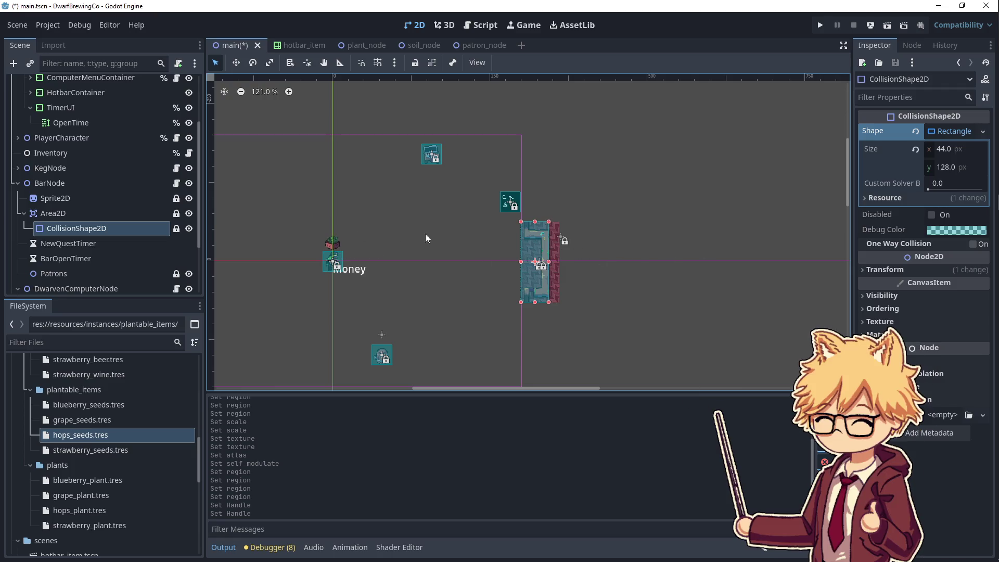
pyautogui.scroll(5, 567, 255)
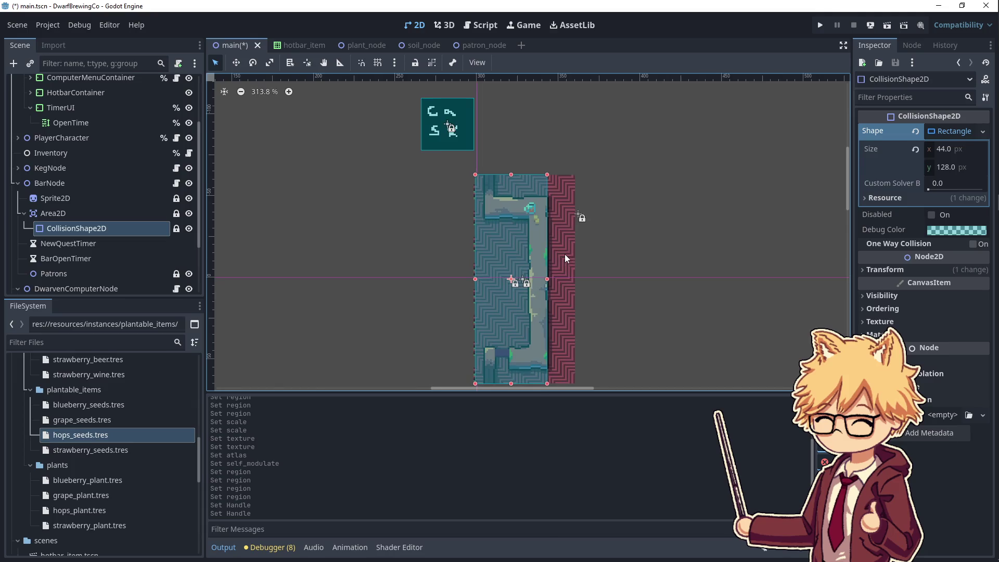
pyautogui.moveTo(435, 277); pyautogui.dragTo(491, 203)
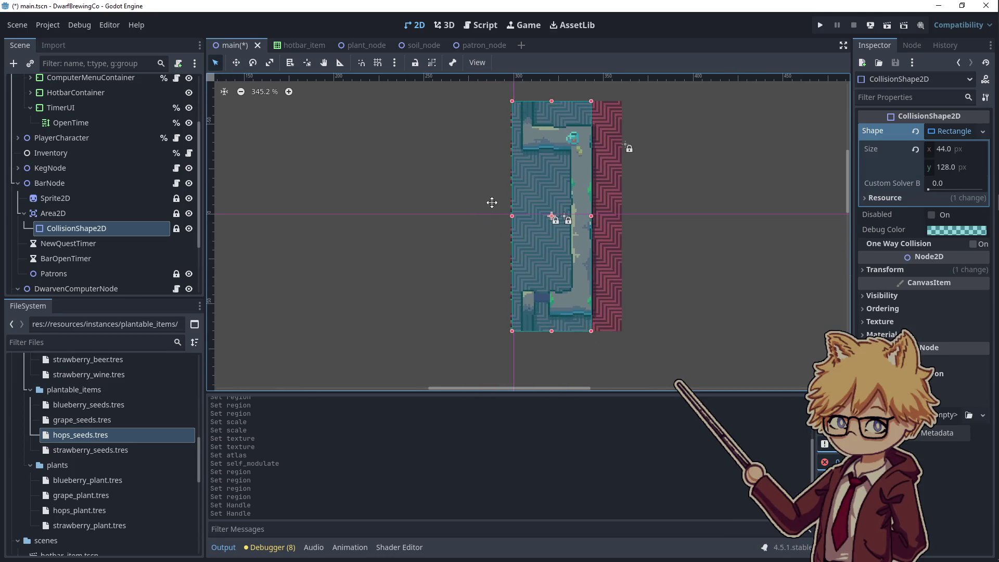
pyautogui.scroll(-2, 490, 203)
# Run the game, walk the player left and right against the bar walls, then stop it.
pyautogui.click(825, 25)
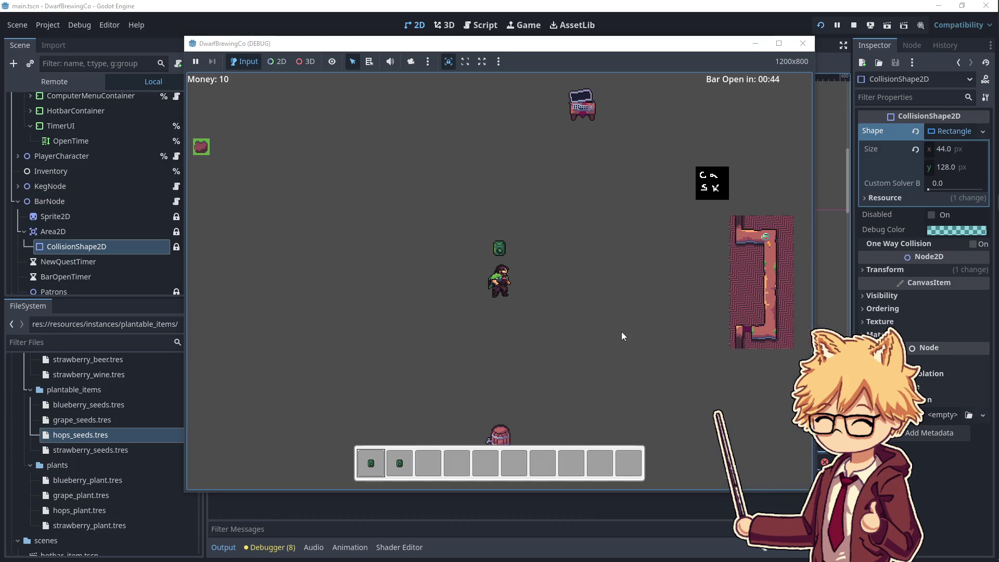
pyautogui.press('d')
pyautogui.press('a')
pyautogui.click(803, 43)
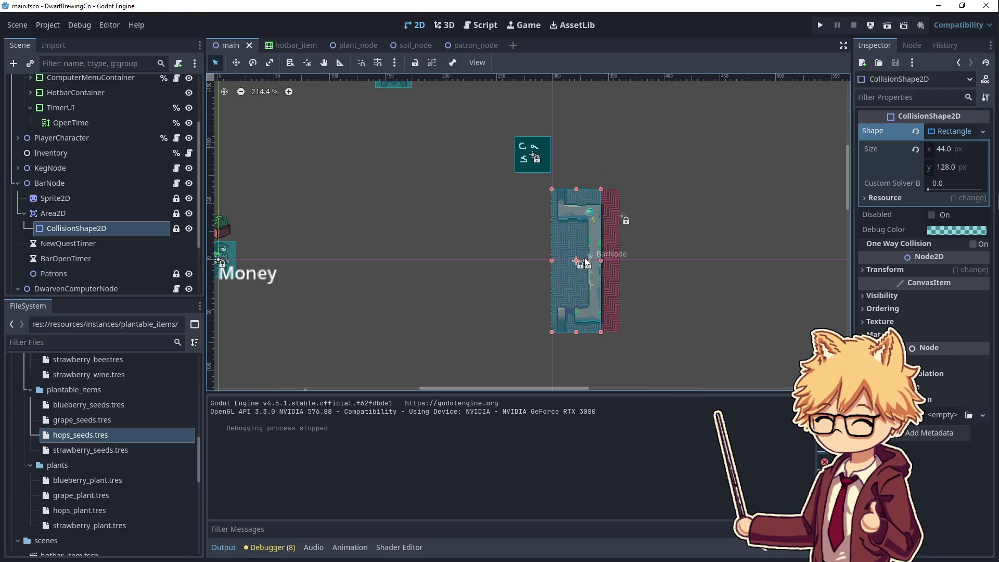
# Move BarNode left and CaskNode to (141, -50), undoing a stray collision-shape move.
pyautogui.moveTo(586, 264); pyautogui.dragTo(469, 264)
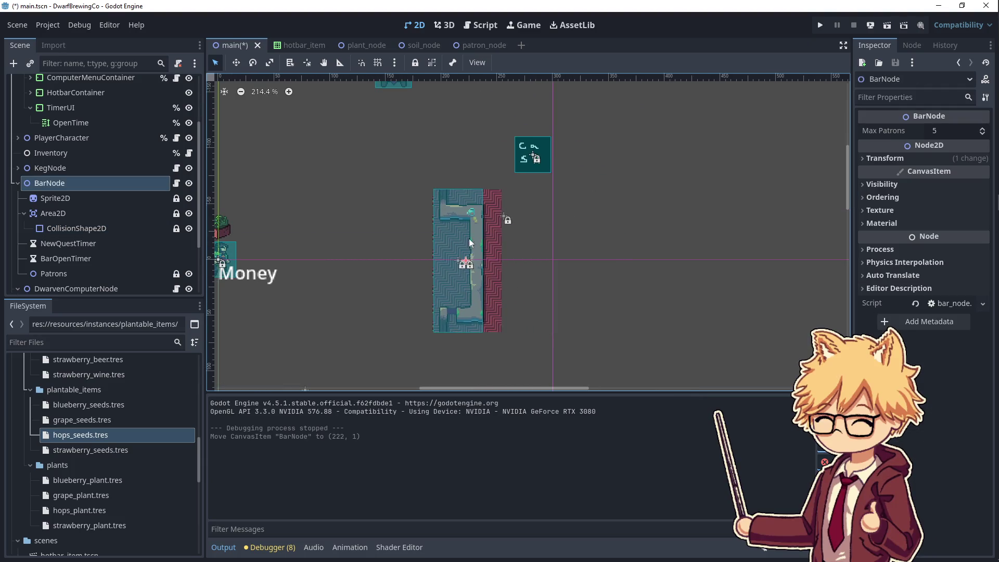
pyautogui.moveTo(628, 218)
pyautogui.mouseDown()
pyautogui.moveTo(475, 249)
pyautogui.moveTo(472, 268)
pyautogui.mouseUp()
pyautogui.moveTo(498, 130)
pyautogui.mouseDown()
pyautogui.moveTo(408, 160)
pyautogui.moveTo(438, 152)
pyautogui.mouseUp()
pyautogui.hotkey('ctrl', 'z')
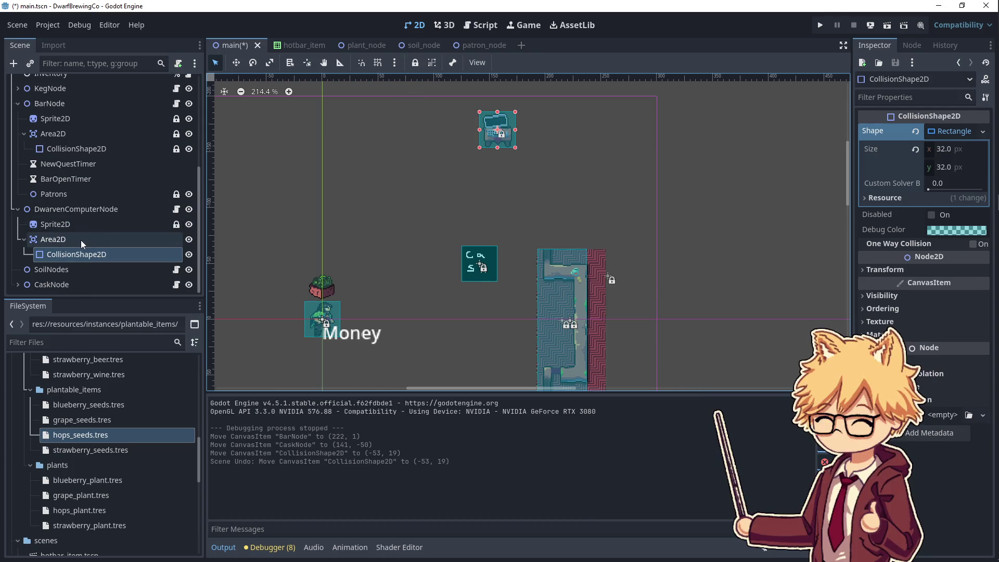
# Lock the computer's Area2D and CollisionShape2D, and move DwarvenComputerNode to (52, -112).
pyautogui.keyDown('ctrl'); pyautogui.click(80, 239); pyautogui.keyUp('ctrl')
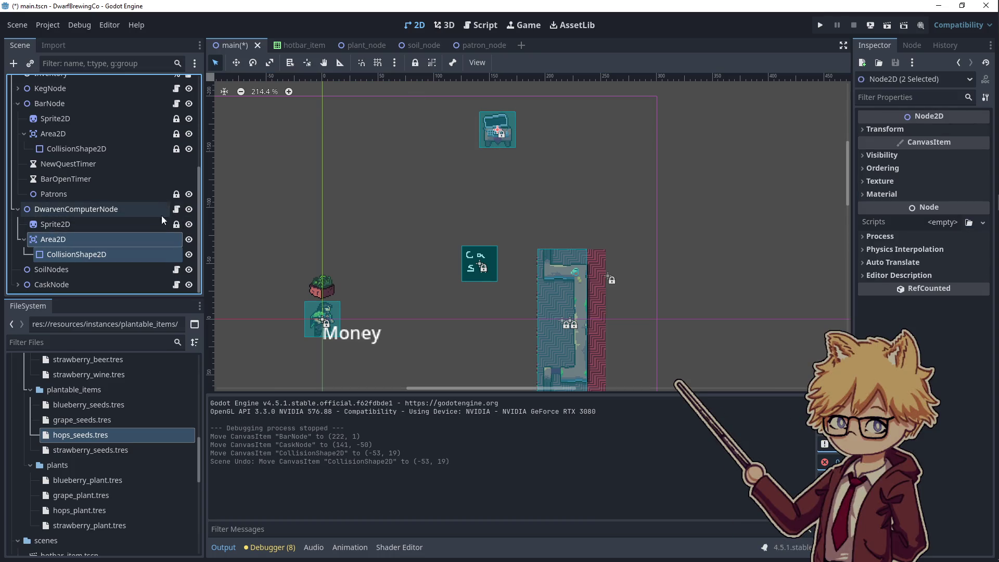
pyautogui.click(415, 63)
pyautogui.click(131, 253)
pyautogui.click(415, 63)
pyautogui.moveTo(492, 134); pyautogui.dragTo(374, 199)
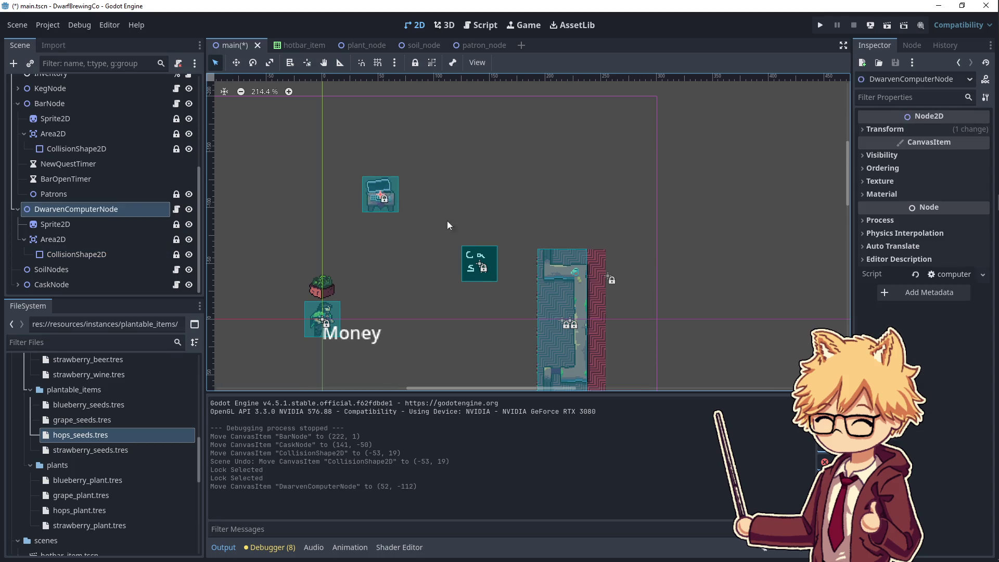
pyautogui.scroll(-4, 428, 218)
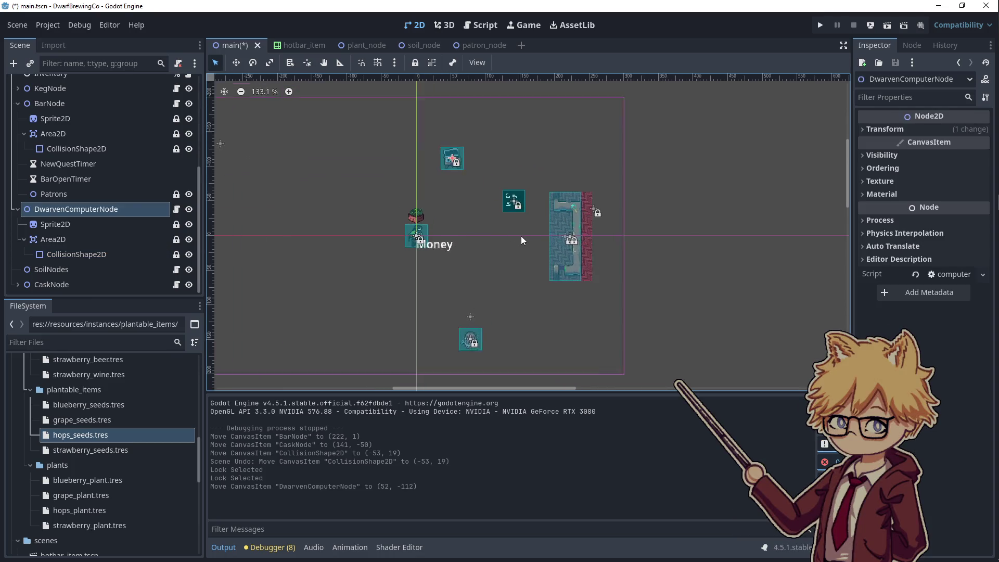
pyautogui.scroll(1, 522, 239)
# Nudge BarNode to (230, 0) and reselect it in the scene tree.
pyautogui.click(569, 235)
pyautogui.moveTo(575, 236); pyautogui.dragTo(582, 235)
pyautogui.scroll(10, 583, 238)
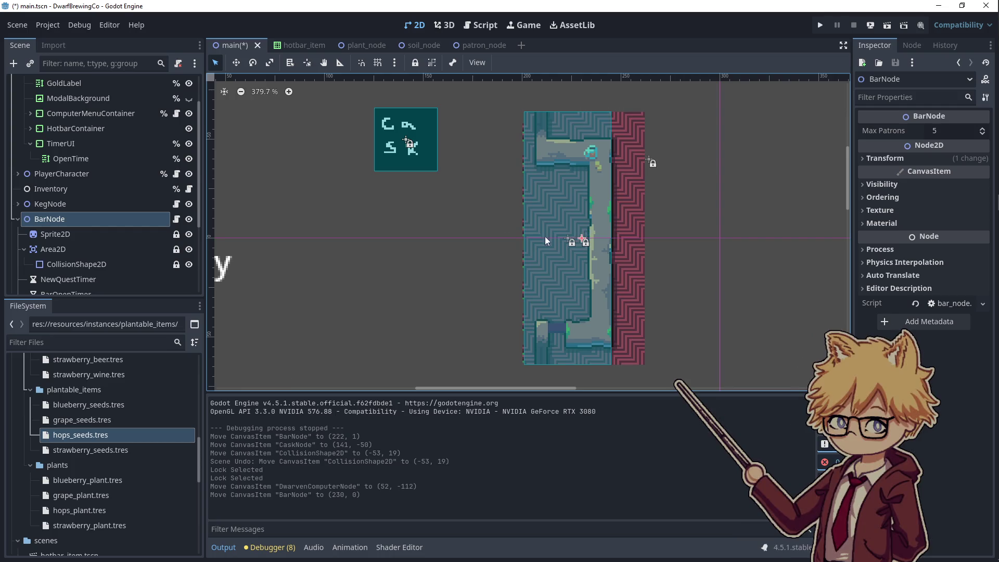
pyautogui.scroll(-11, 486, 232)
pyautogui.click(486, 233)
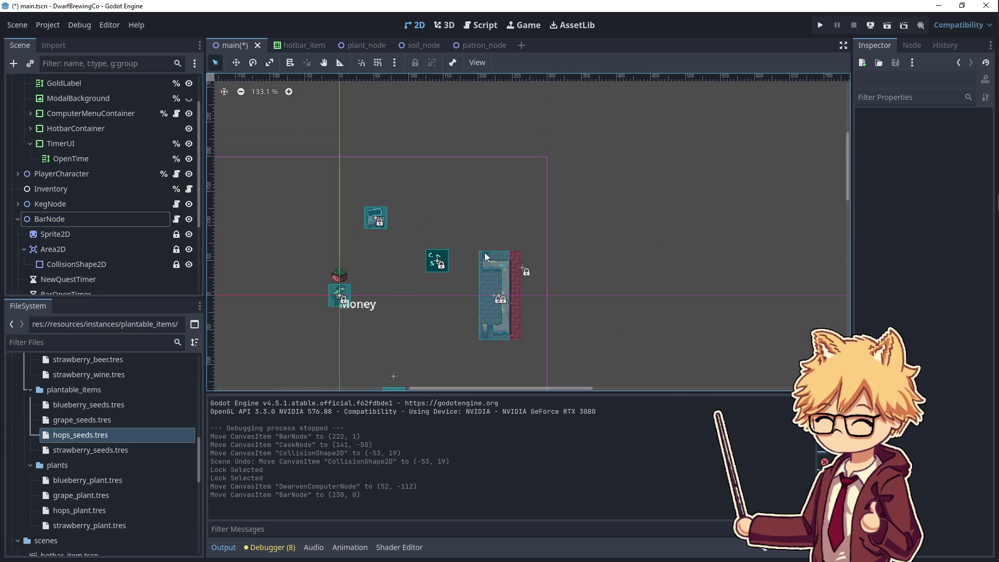
pyautogui.scroll(-5, 493, 257)
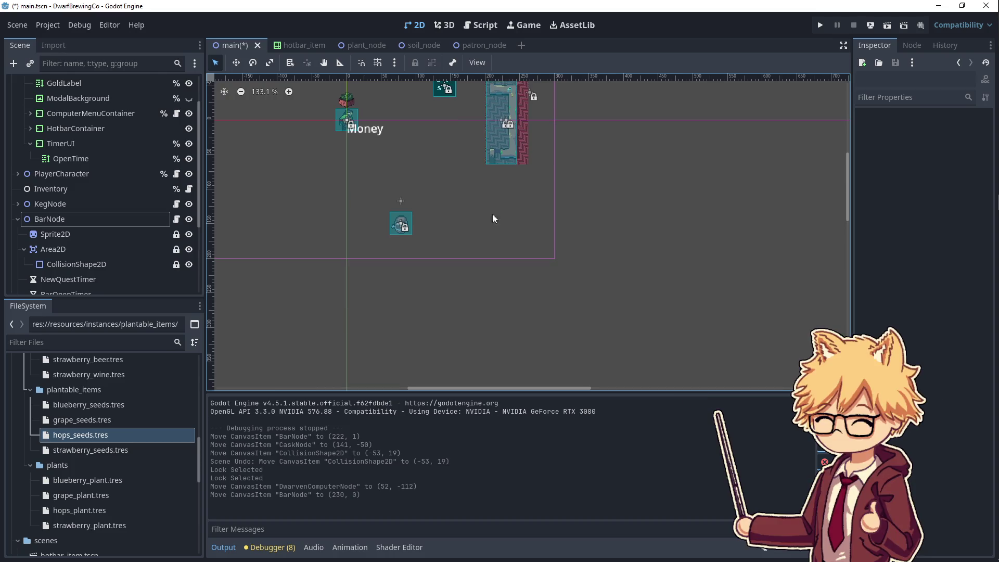
pyautogui.scroll(2, 451, 260)
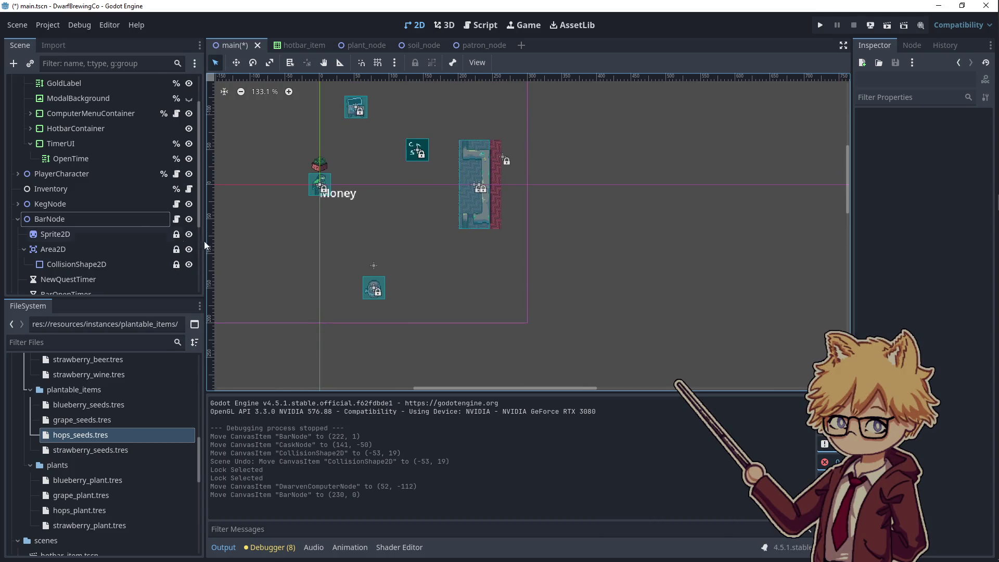
pyautogui.click(94, 219)
pyautogui.scroll(-3, 74, 256)
pyautogui.rightClick(68, 166)
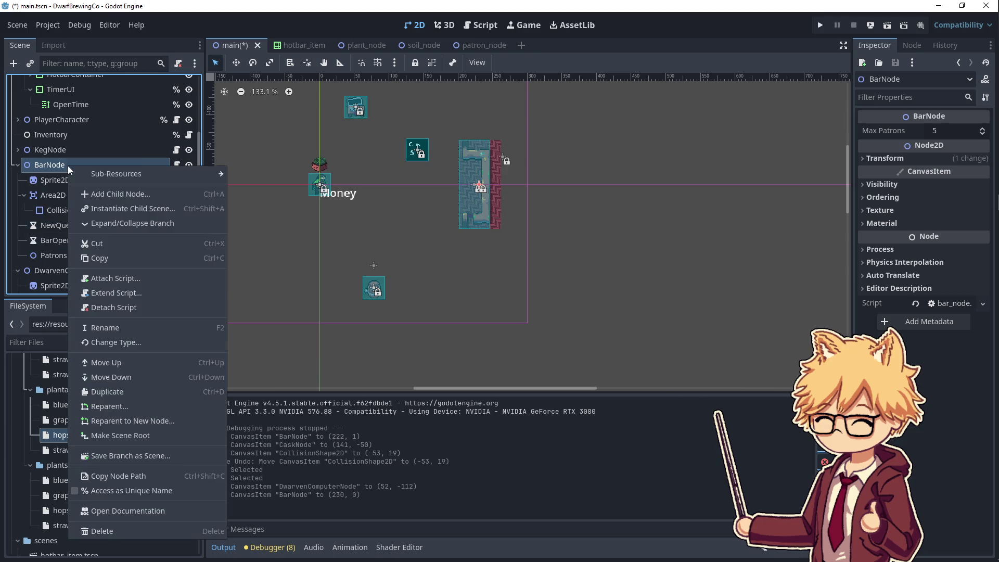
# Add a Node2D child under BarNode and rename it BarWall.
pyautogui.click(103, 196)
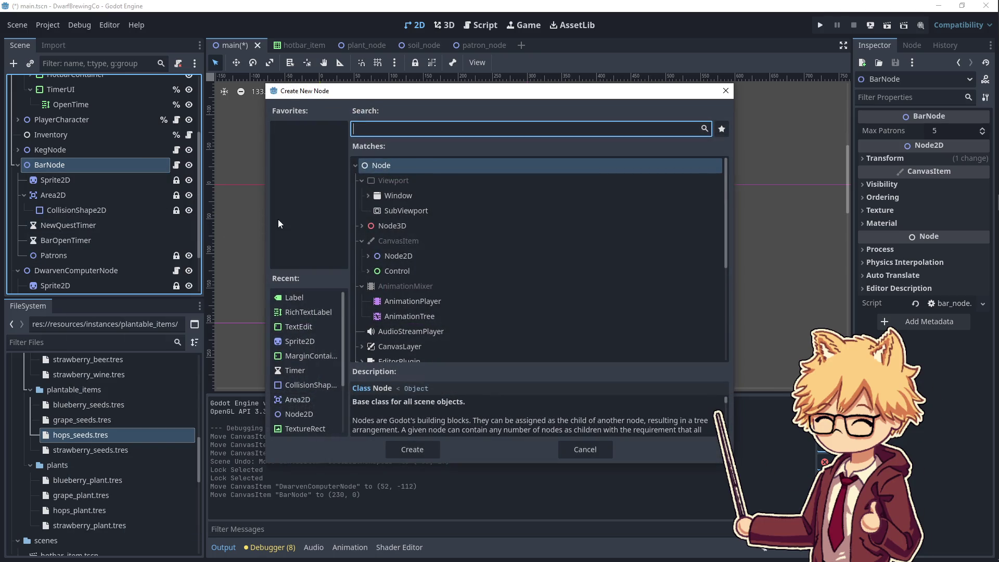
pyautogui.write('bar')
pyautogui.press('BackSpace')
pyautogui.press('BackSpace')
pyautogui.press('BackSpace')
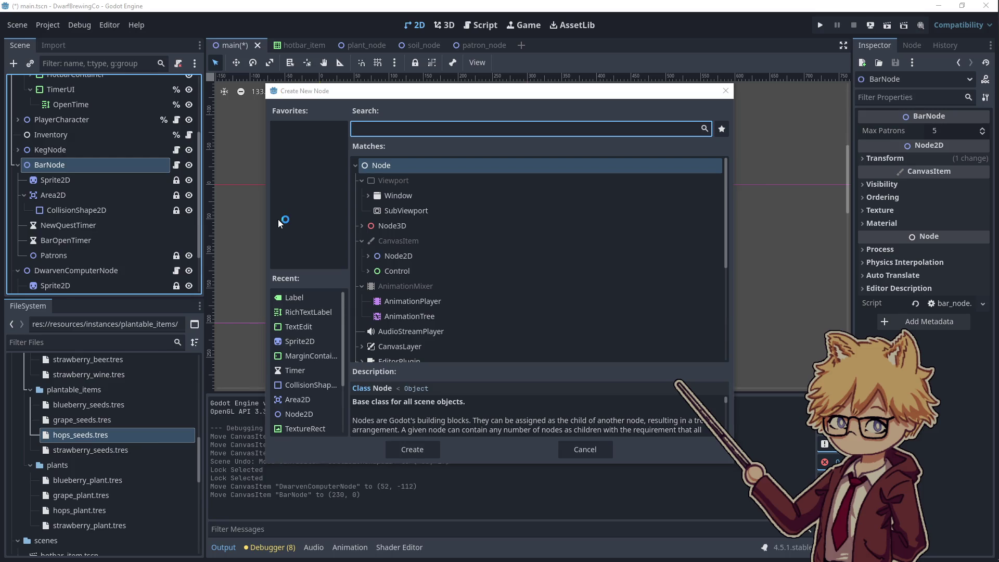
pyautogui.press('super')
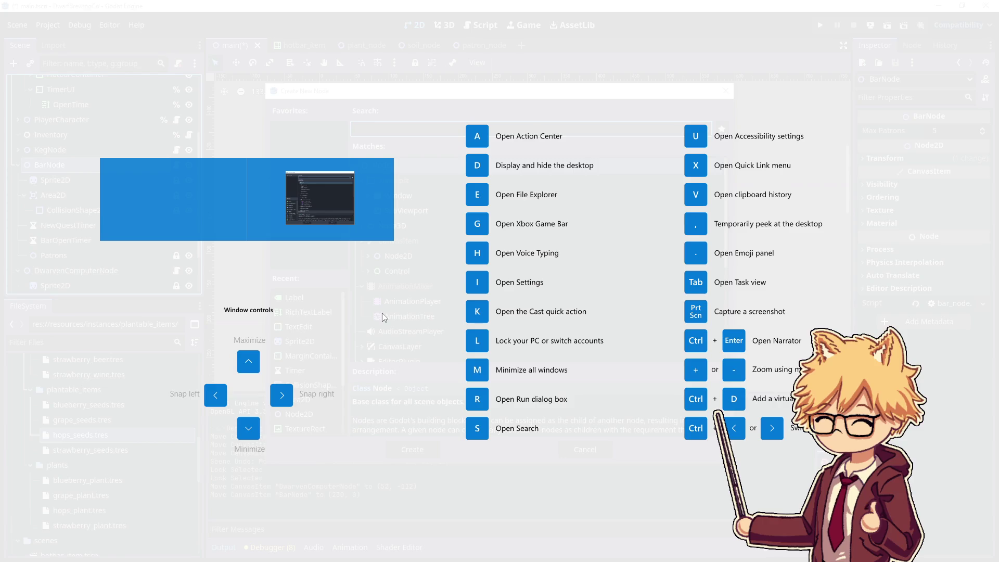
pyautogui.press('Escape')
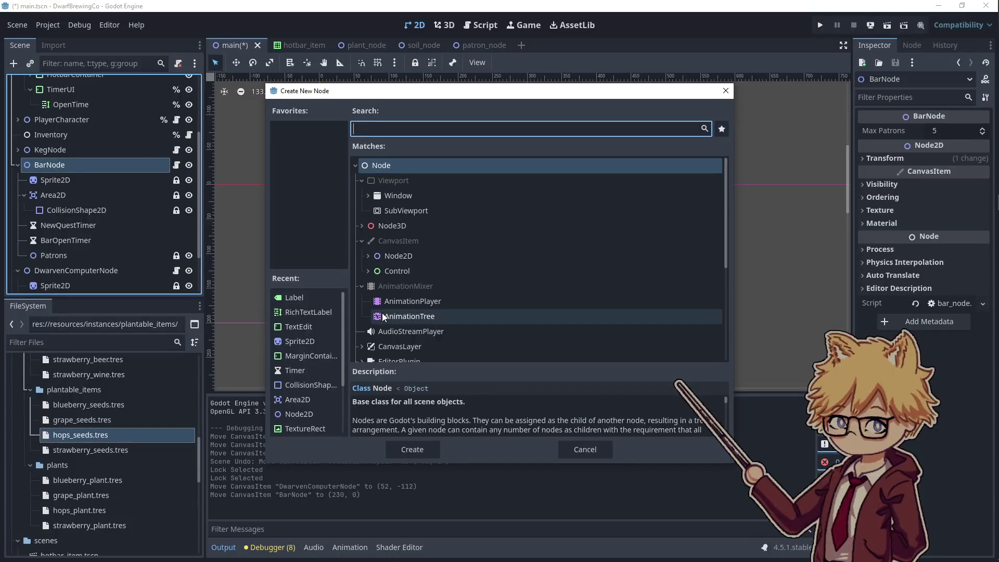
pyautogui.write('Ba')
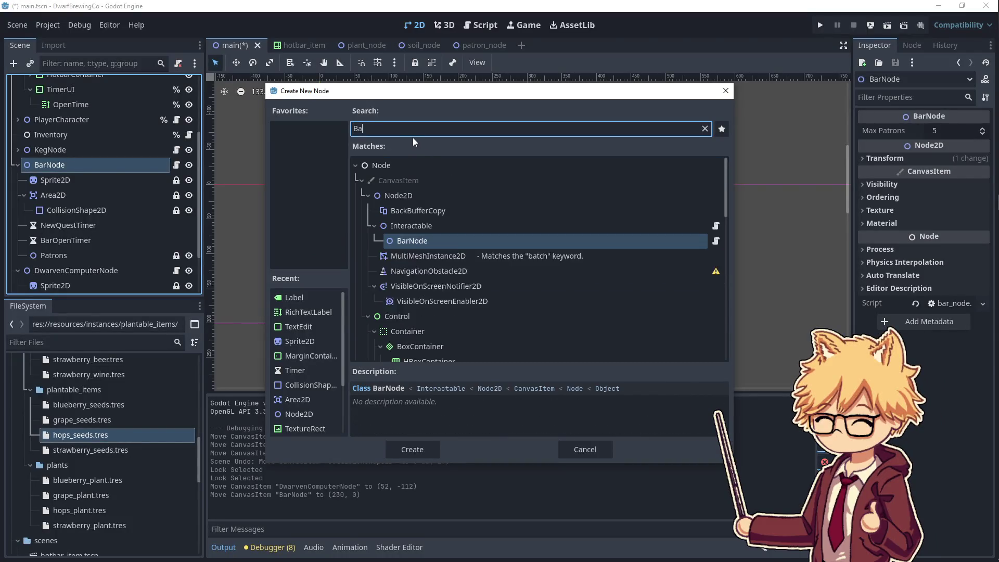
pyautogui.write('r No')
pyautogui.press('BackSpace')
pyautogui.press('BackSpace')
pyautogui.press('BackSpace')
pyautogui.press('BackSpace')
pyautogui.press('BackSpace')
pyautogui.write('Node')
pyautogui.press('Return')
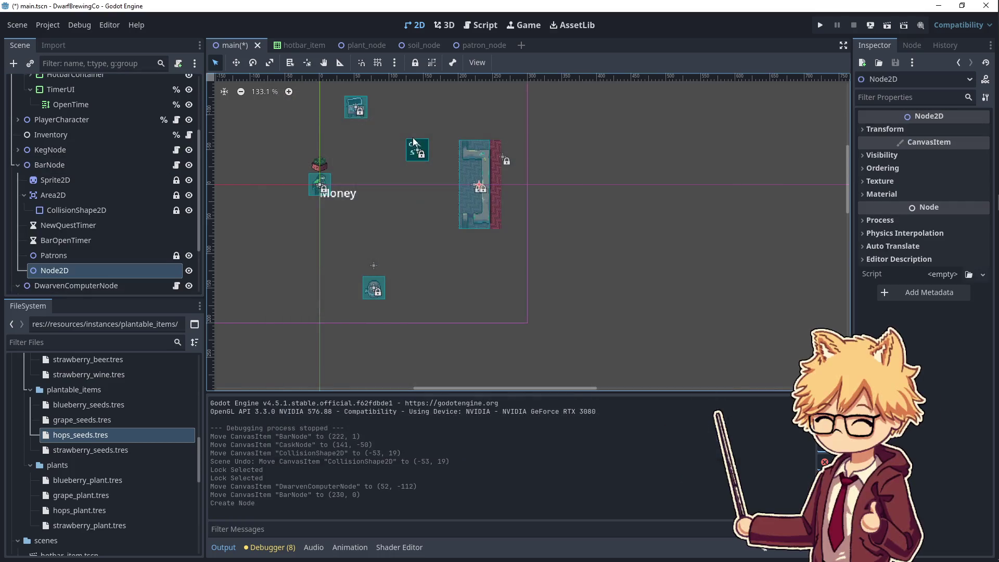
pyautogui.doubleClick(93, 275)
pyautogui.write('BarWall')
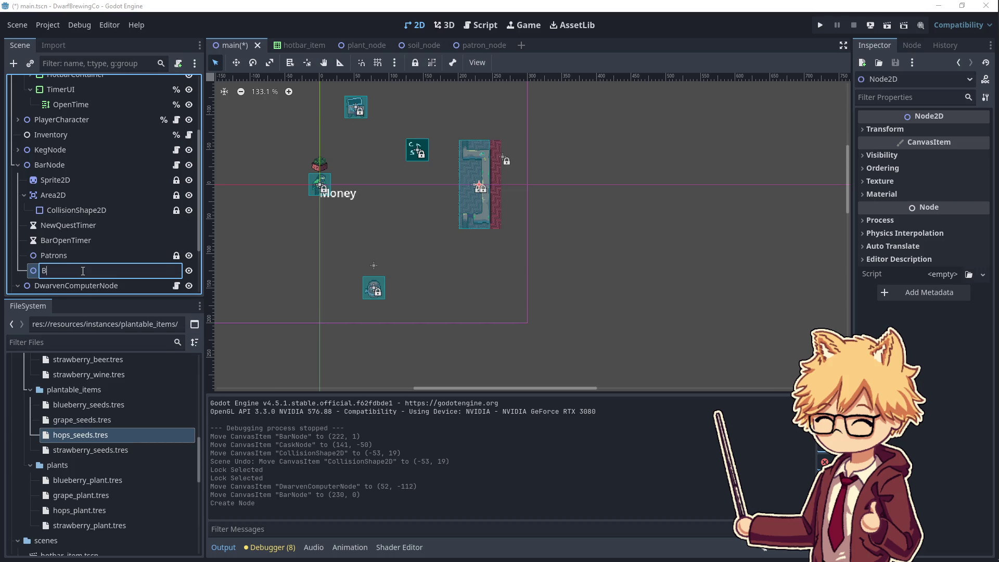
pyautogui.press('Return')
# Add a Sprite2D child under BarWall.
pyautogui.rightClick(76, 270)
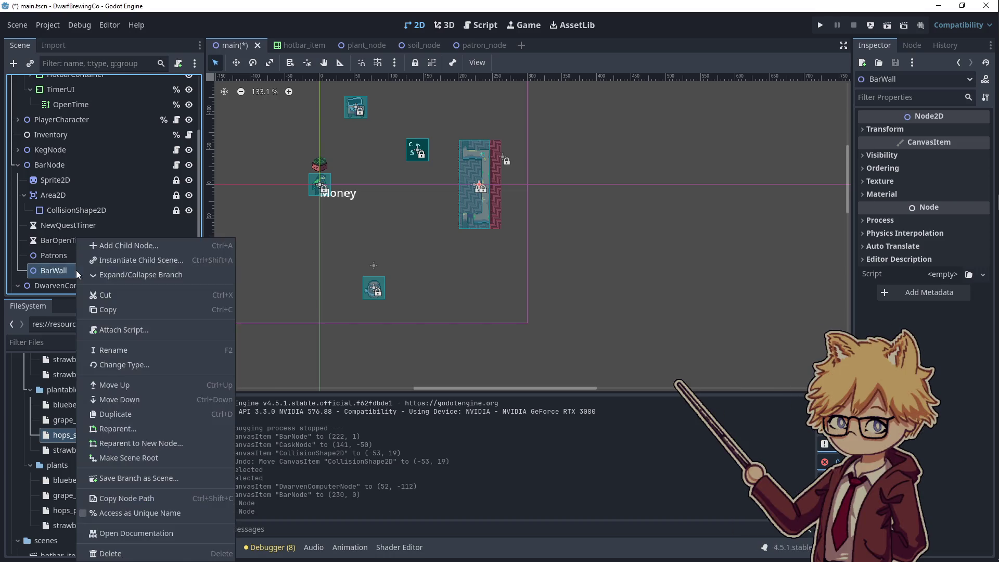
pyautogui.click(146, 250)
pyautogui.write('sprite')
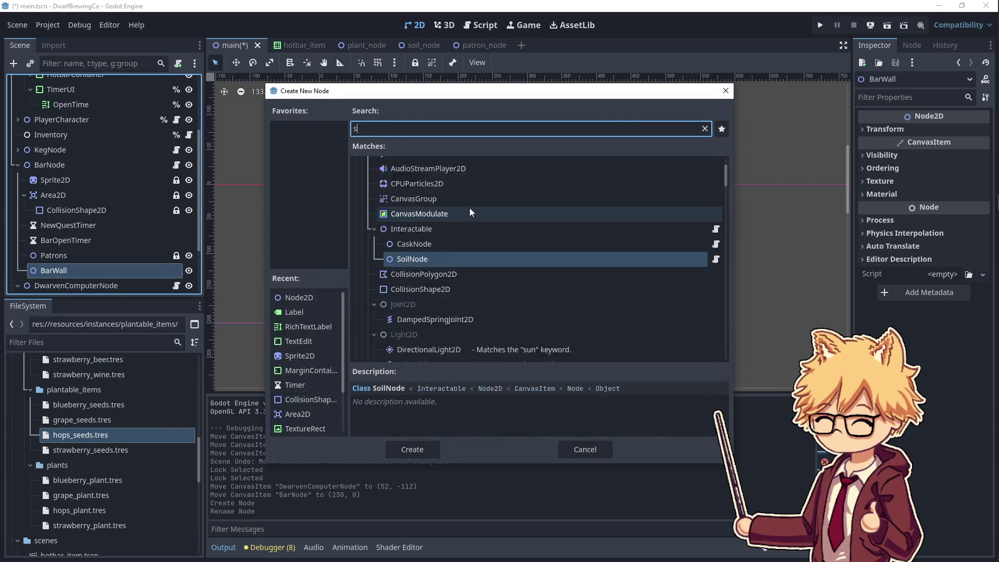
pyautogui.press('Return')
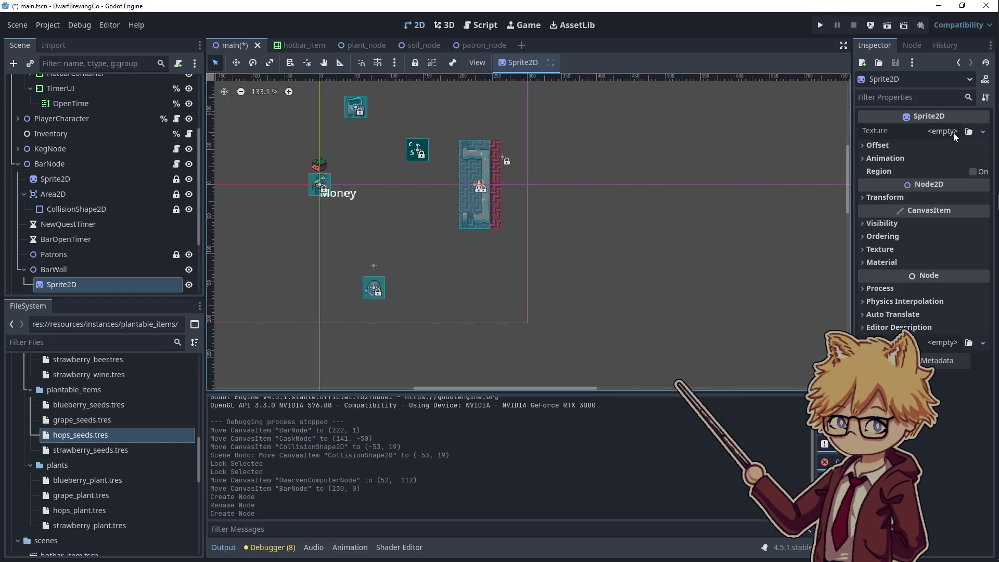
# Give the BarWall sprite a new AtlasTexture from spritesheet.png with region x 224 (32*7).
pyautogui.click(957, 133)
pyautogui.click(903, 238)
pyautogui.click(940, 131)
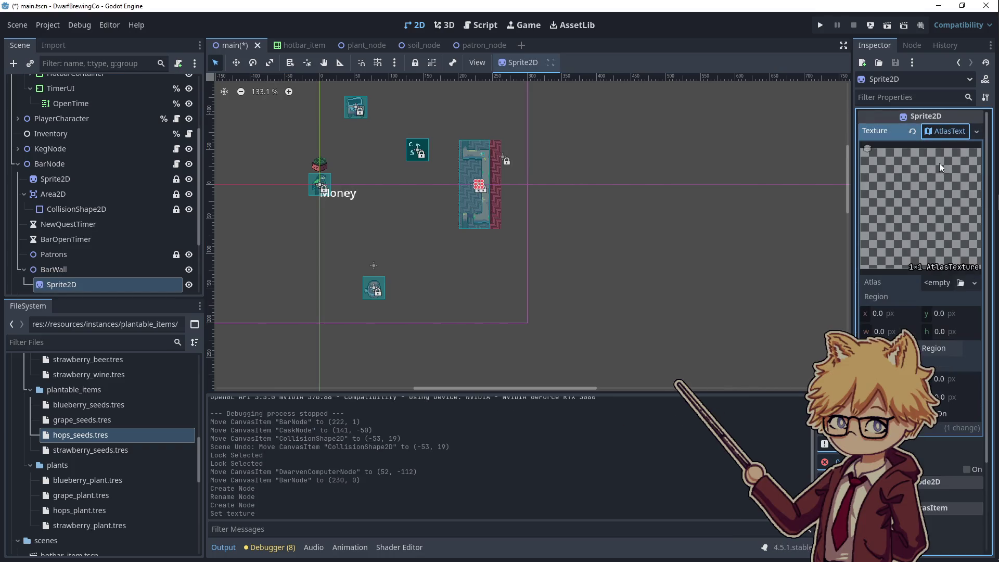
pyautogui.click(894, 314)
pyautogui.write('32*7')
pyautogui.press('Return')
pyautogui.click(937, 283)
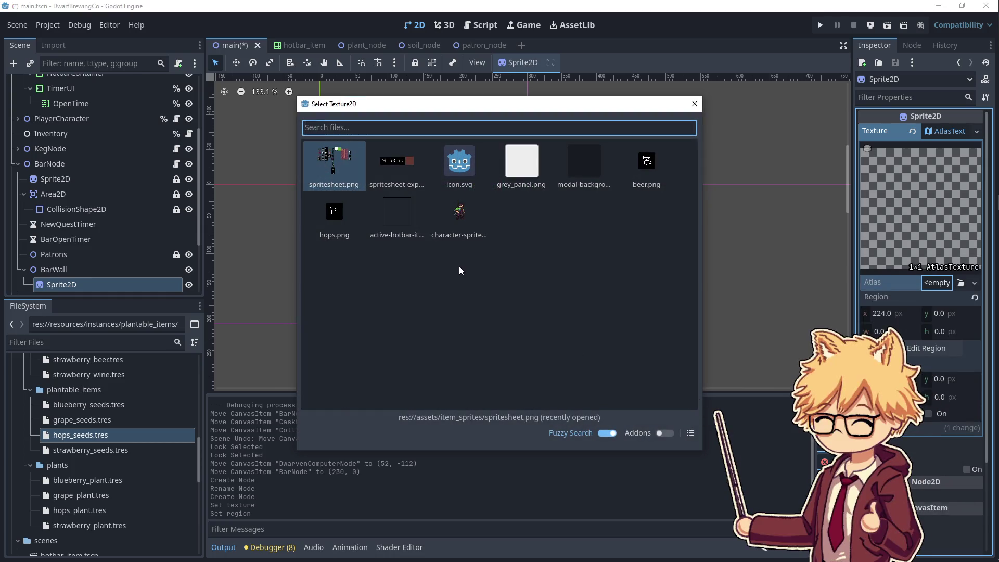
pyautogui.doubleClick(334, 164)
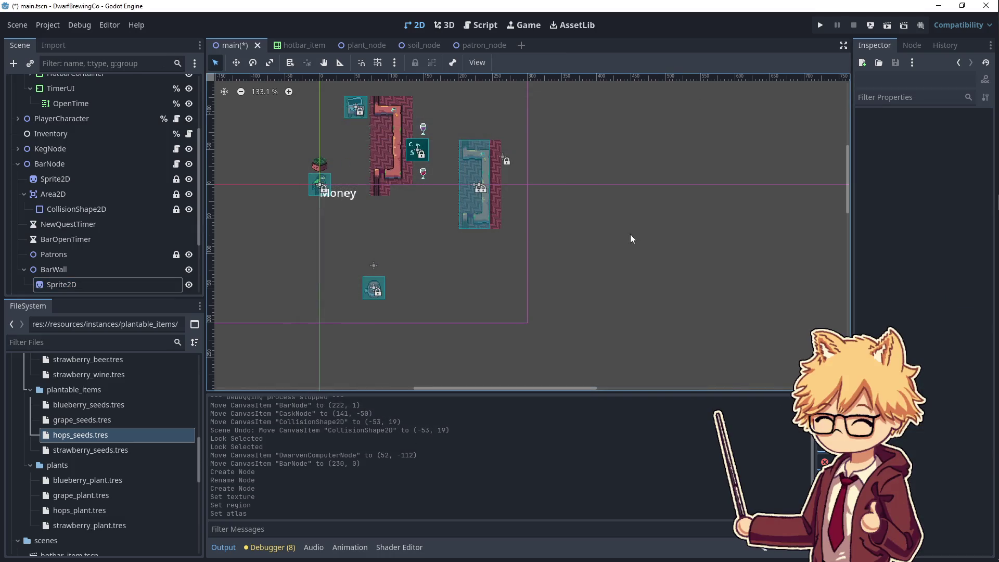
# Set the wall's atlas region y to 128 (32*4) and height to 16.
pyautogui.click(942, 330)
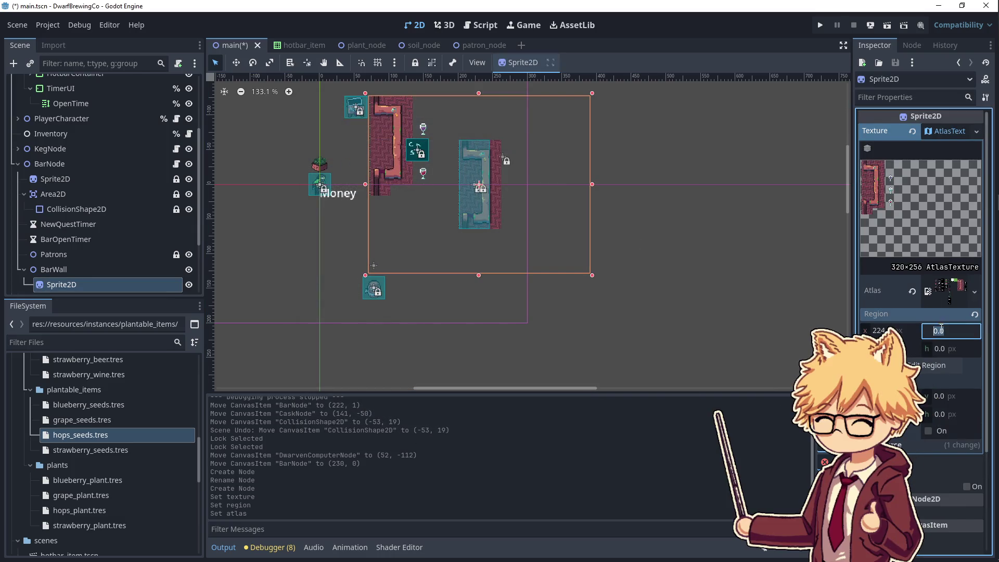
pyautogui.write('32*4')
pyautogui.press('Return')
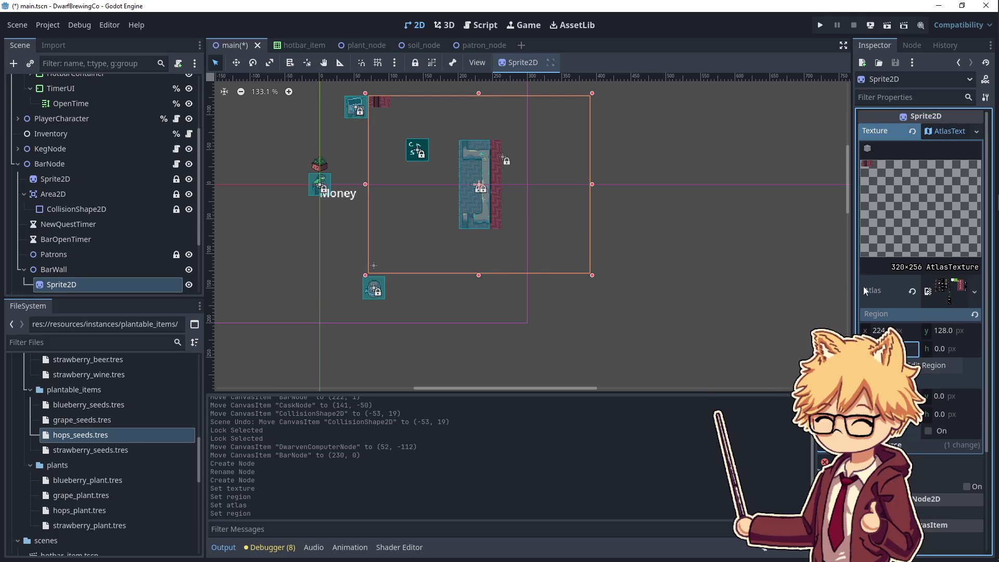
pyautogui.click(972, 349)
pyautogui.write('16')
pyautogui.press('Tab')
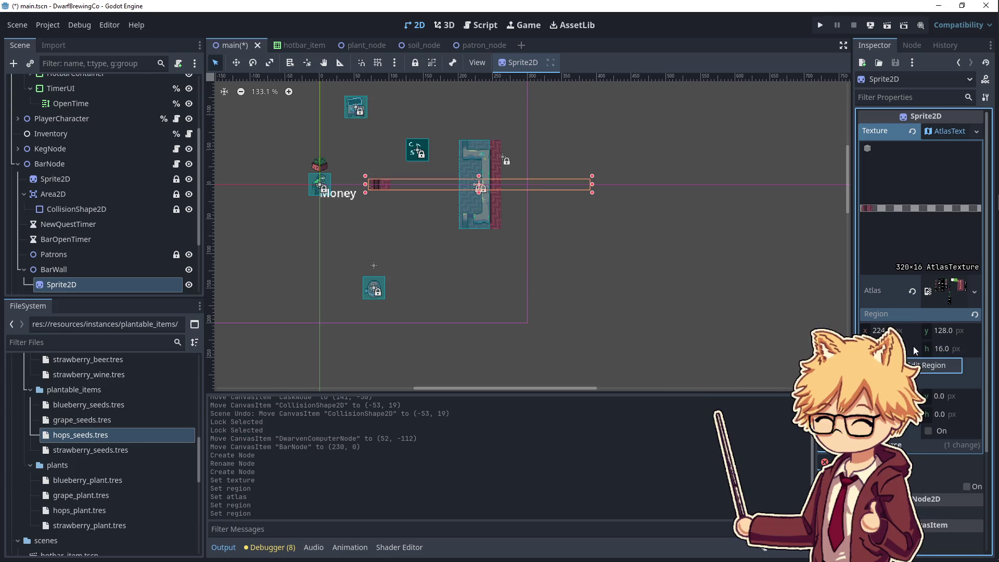
# Widen the region to a 32×16 wall piece in the region editor.
pyautogui.press('Return')
pyautogui.press('Escape')
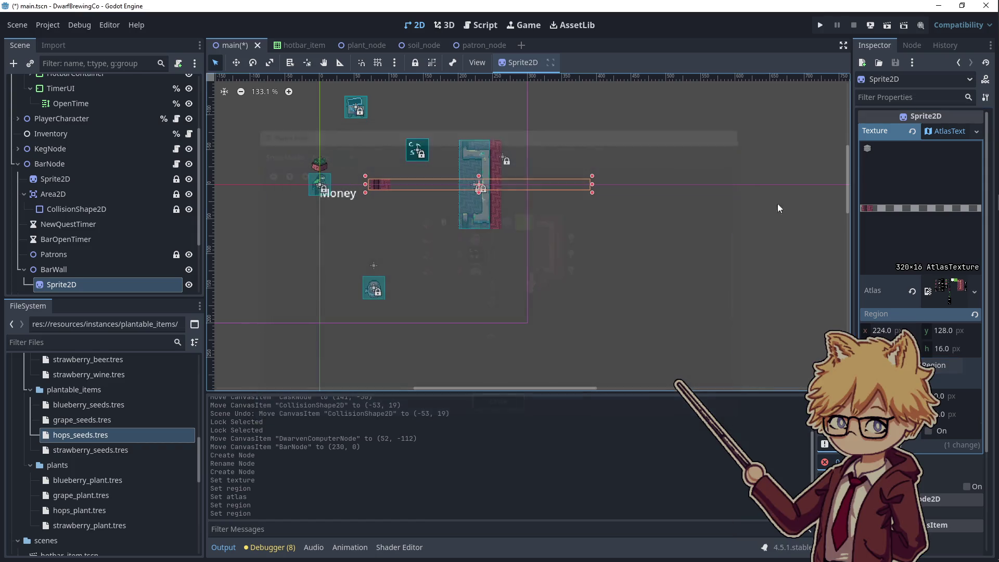
pyautogui.press('Return')
pyautogui.scroll(5, 542, 271)
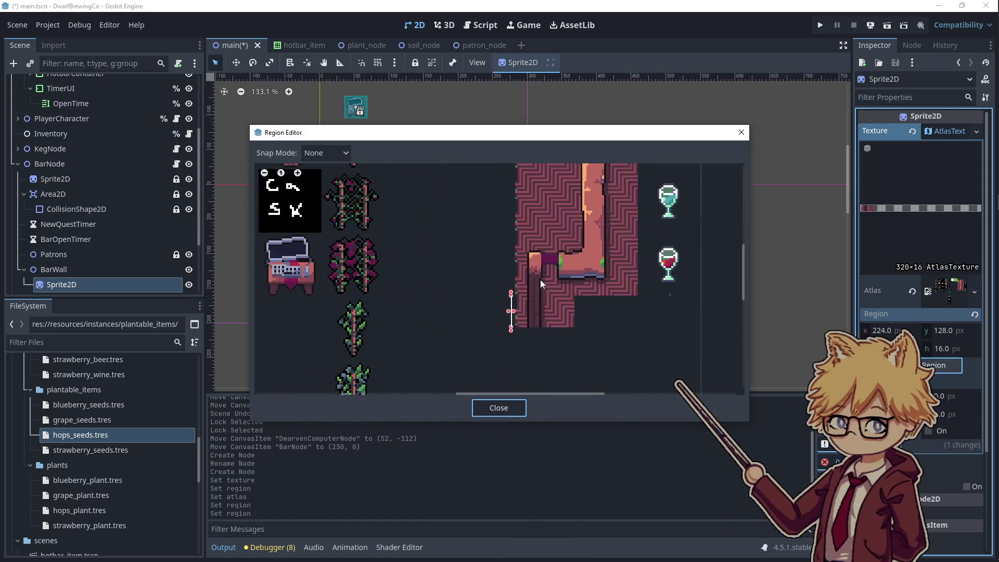
pyautogui.moveTo(494, 331); pyautogui.dragTo(599, 335)
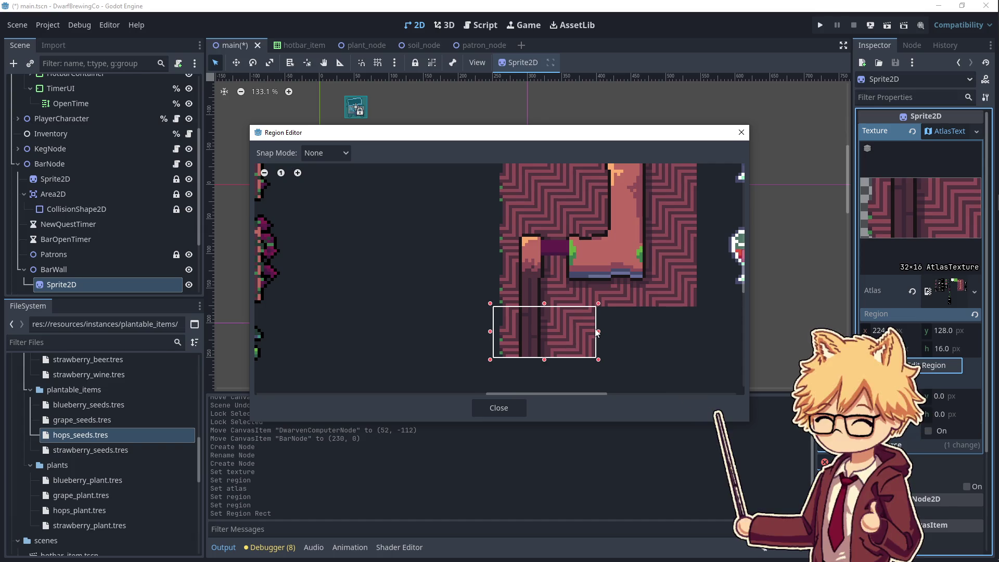
pyautogui.click(511, 407)
# Move the wall sprite to (-16, 71) just below the bar.
pyautogui.scroll(5, 499, 224)
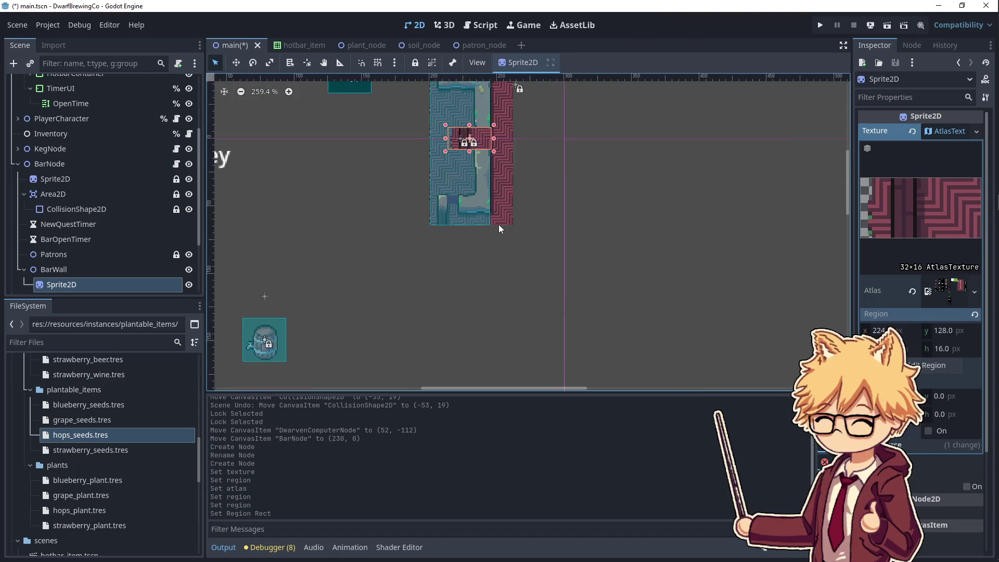
pyautogui.moveTo(501, 193); pyautogui.dragTo(469, 308)
pyautogui.click(523, 313)
pyautogui.scroll(1, 524, 313)
pyautogui.scroll(-4, 524, 283)
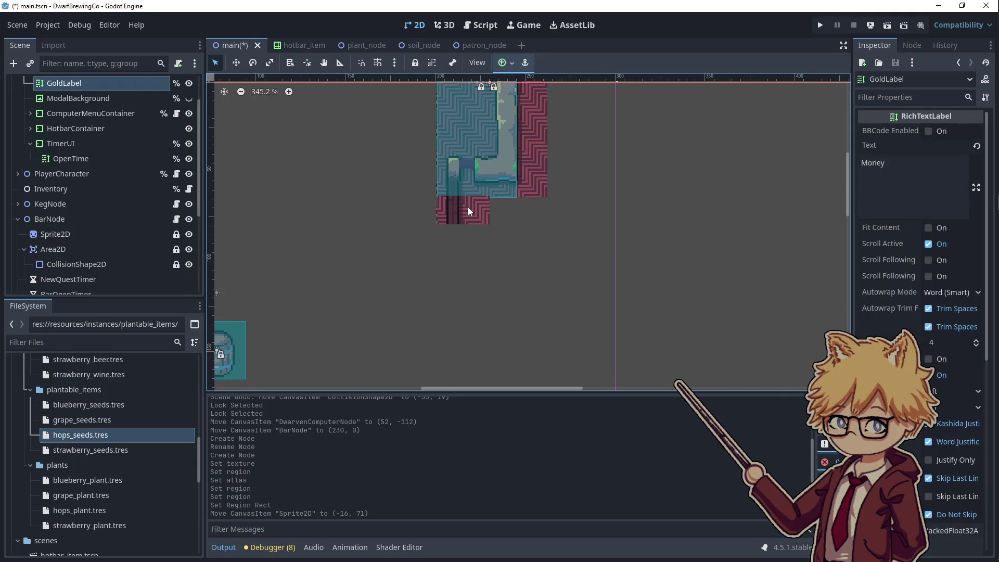
# Add a Node2D child under BarNode.
pyautogui.click(471, 214)
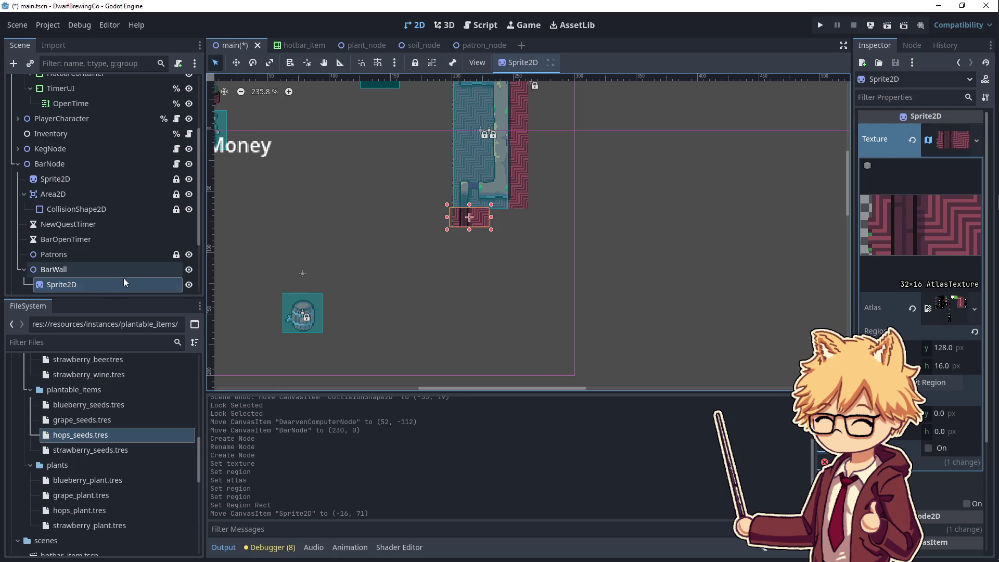
pyautogui.click(83, 270)
pyautogui.click(23, 273)
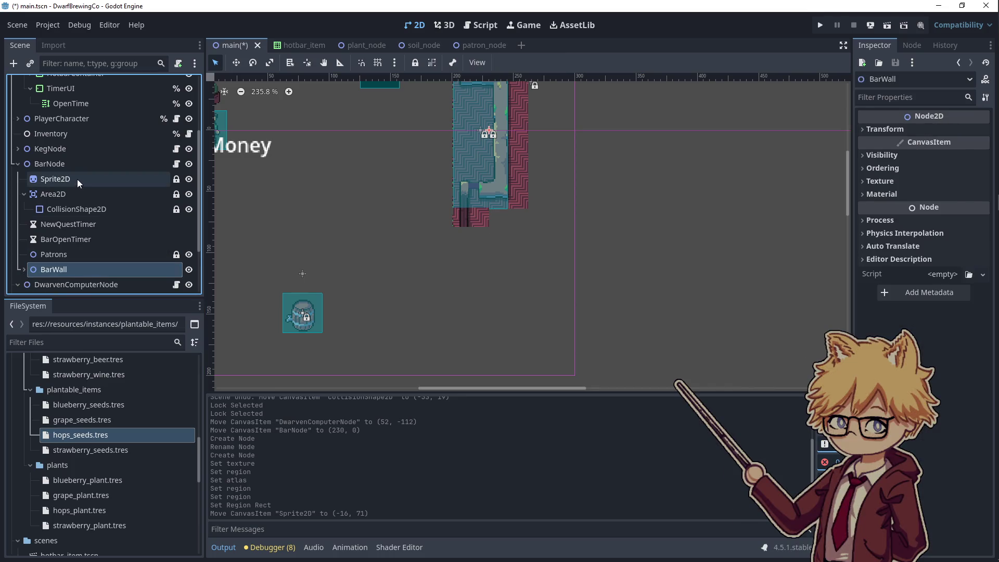
pyautogui.rightClick(78, 169)
pyautogui.click(98, 174)
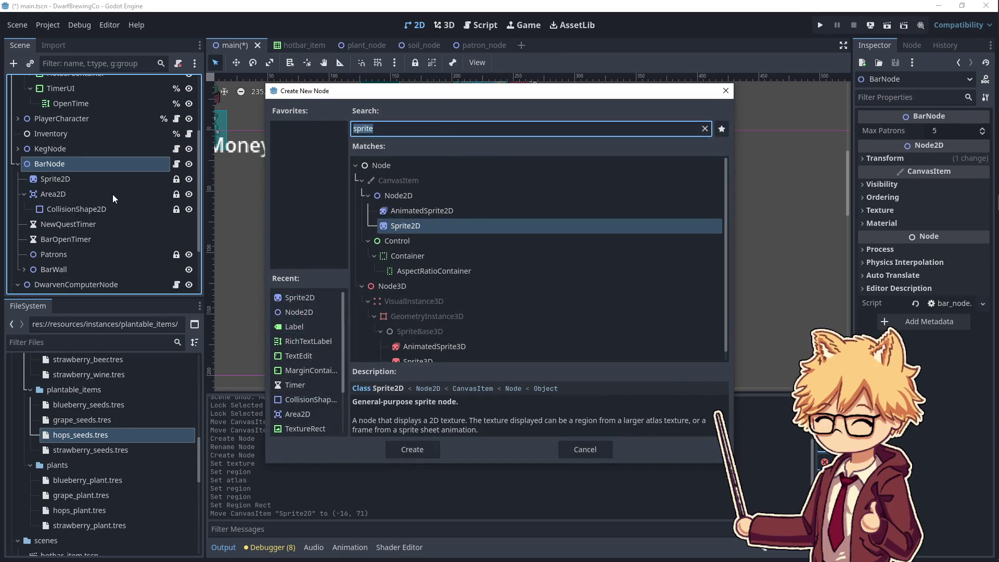
pyautogui.press('Up')
pyautogui.press('Up')
pyautogui.press('Return')
# Rename the new node to 'BarWalls' and move BarWall under it.
pyautogui.scroll(-2, 88, 213)
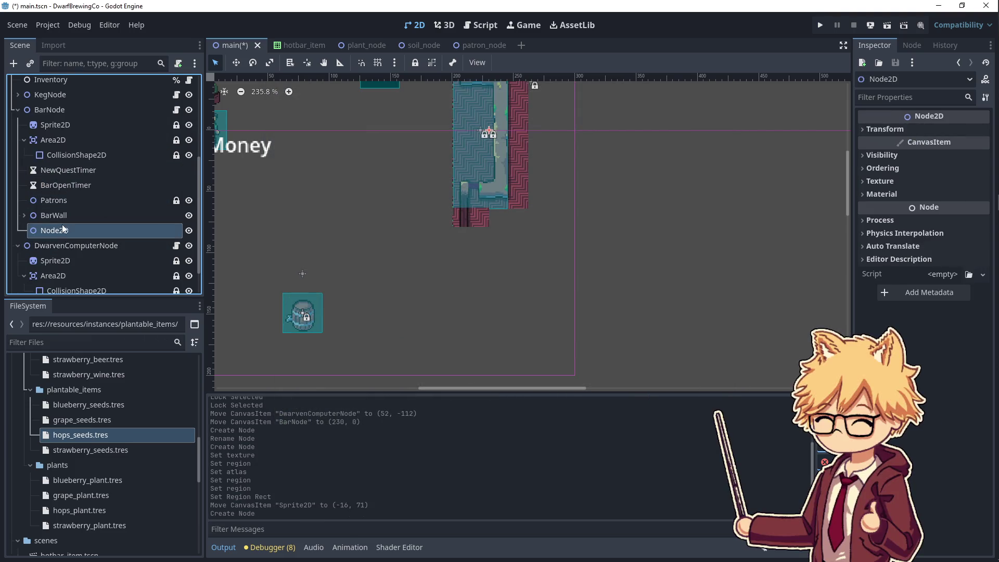
pyautogui.doubleClick(61, 230)
pyautogui.write('BarWalls')
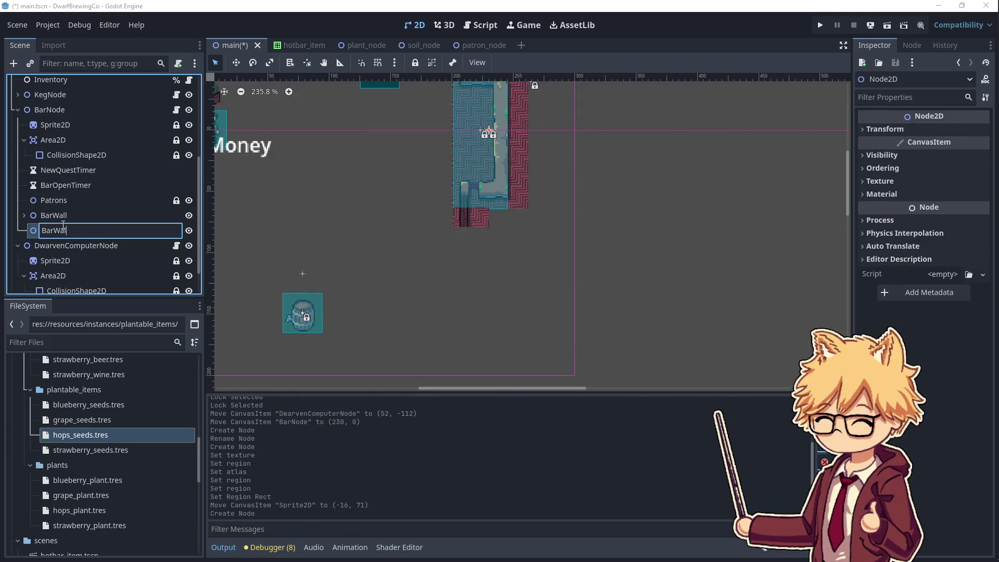
pyautogui.press('Return')
pyautogui.moveTo(60, 217); pyautogui.dragTo(76, 230)
# Paste a BarWall copy (BarWall2) into BarWalls and check each wall's Sprite2D child.
pyautogui.click(74, 218)
pyautogui.hotkey('ctrl', 'v')
pyautogui.scroll(-1, 467, 213)
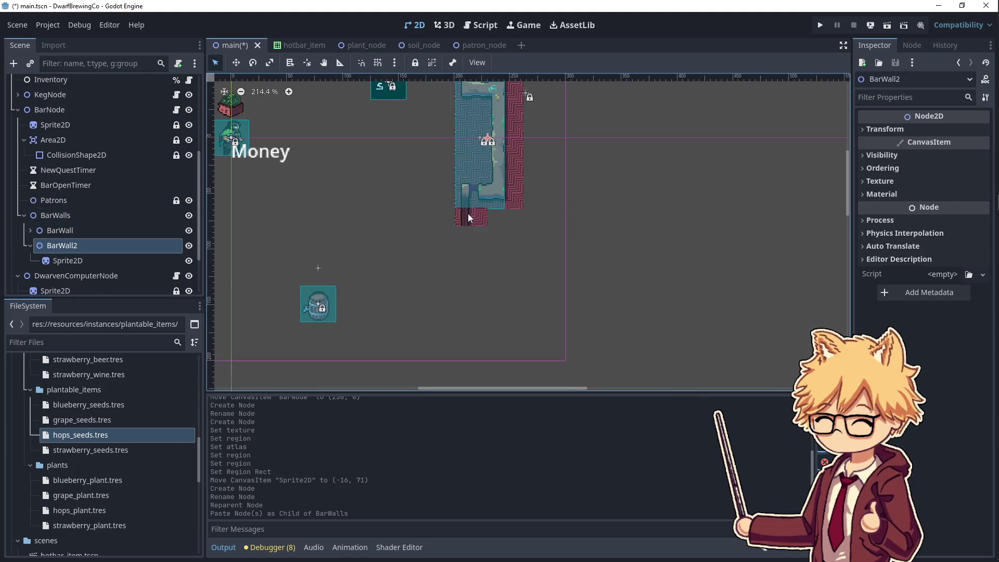
pyautogui.click(81, 258)
pyautogui.click(76, 247)
pyautogui.click(80, 259)
pyautogui.click(80, 245)
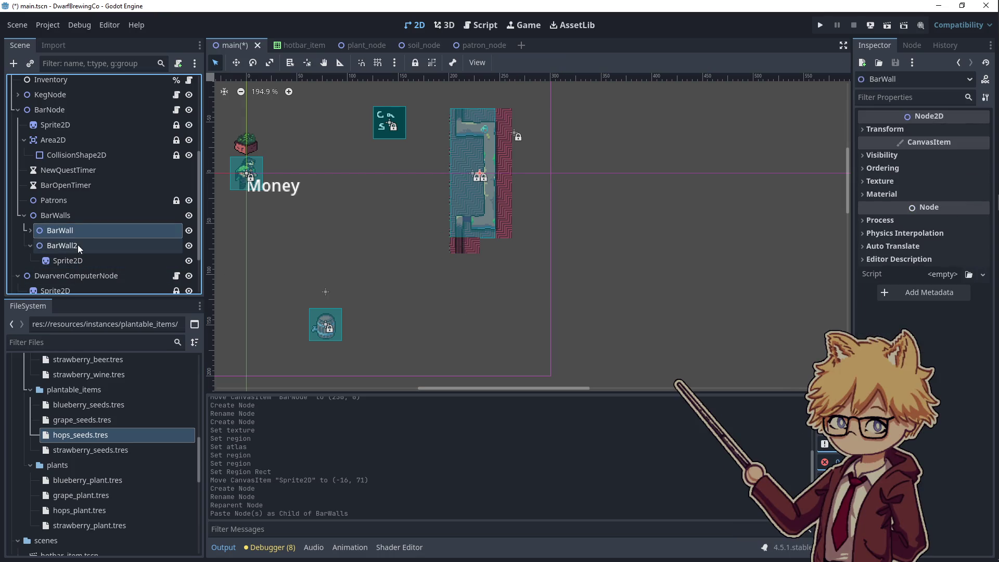
pyautogui.click(30, 230)
pyautogui.click(57, 245)
pyautogui.click(61, 232)
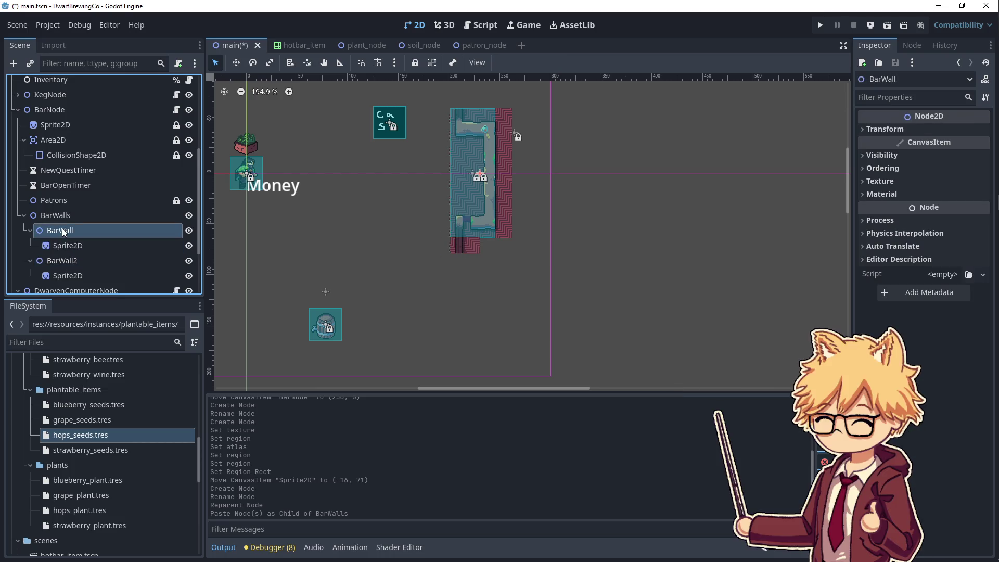
pyautogui.click(72, 243)
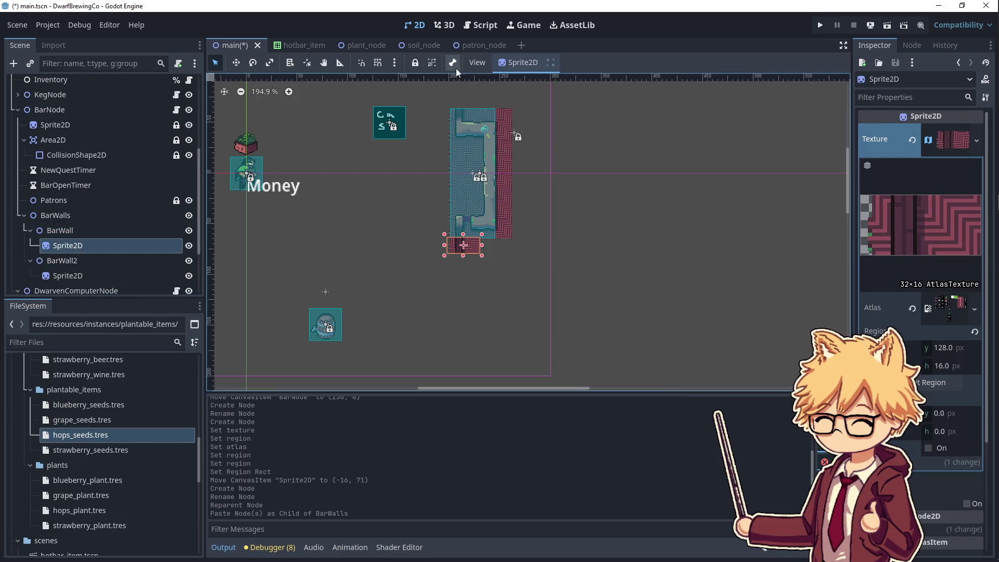
# Reset the Position of the BarWall and BarWall2 sprites to 0 via the transform filter.
pyautogui.click(911, 97)
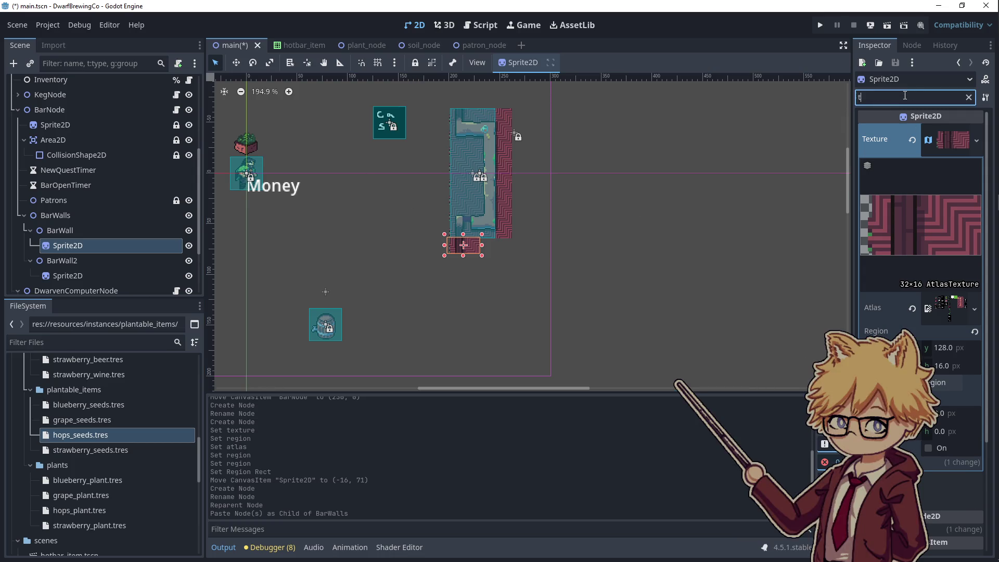
pyautogui.write('tras')
pyautogui.click(920, 156)
pyautogui.click(71, 276)
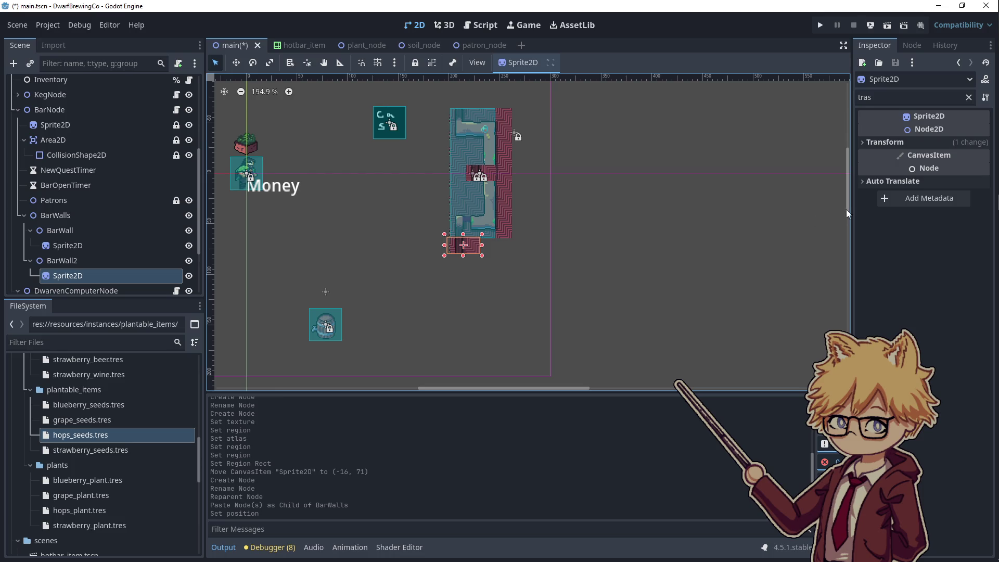
pyautogui.click(891, 144)
pyautogui.click(922, 158)
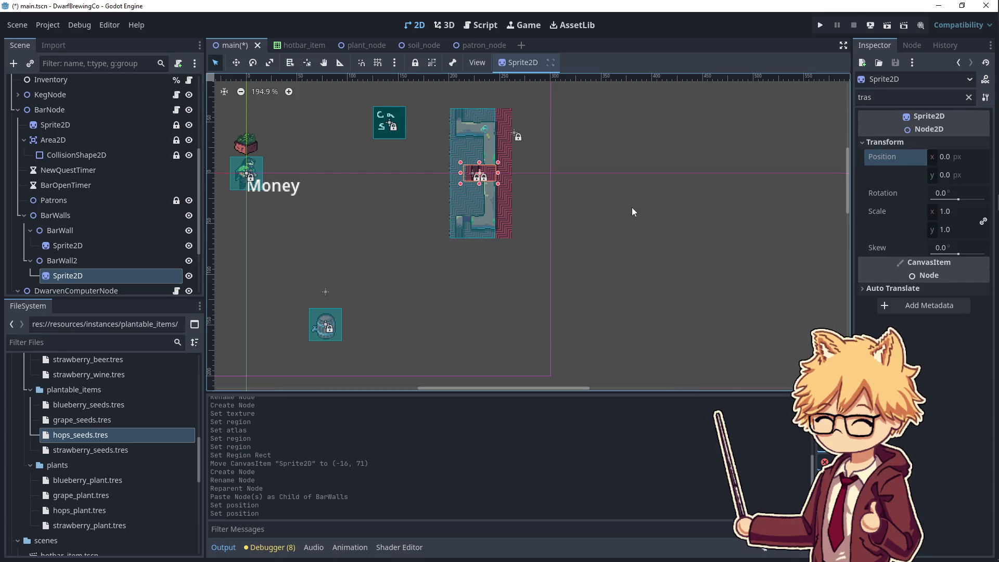
pyautogui.click(104, 262)
pyautogui.click(102, 272)
# Lock the BarWall2 and BarWall sprites against canvas edits.
pyautogui.hotkey('ctrl', 'l')
pyautogui.click(111, 242)
pyautogui.click(416, 62)
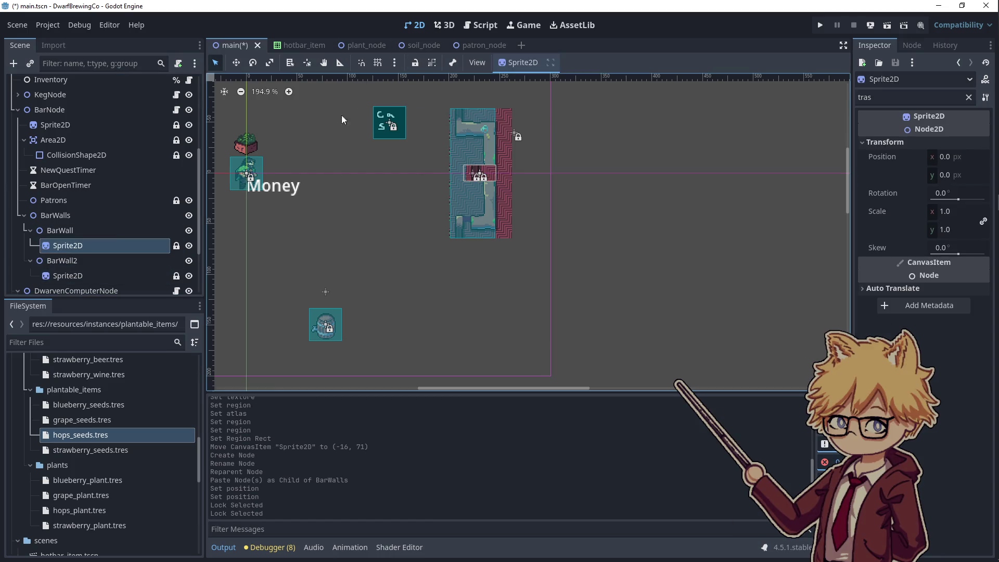
# Stack BarWall2 and BarWall below the bar counter, then paste a BarWall3 copy into BarWalls.
pyautogui.click(83, 230)
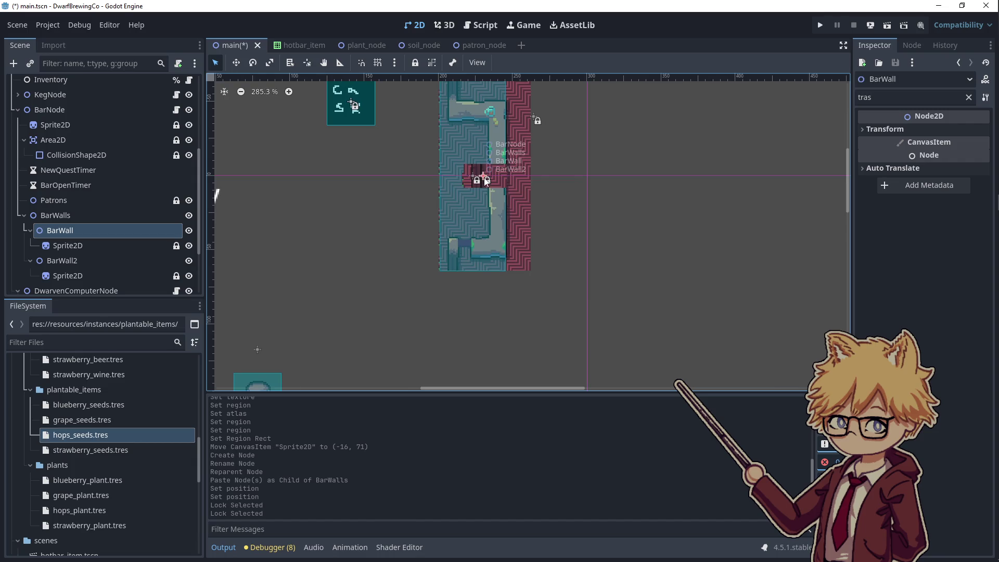
pyautogui.moveTo(477, 174)
pyautogui.mouseDown()
pyautogui.moveTo(489, 227)
pyautogui.moveTo(459, 284)
pyautogui.mouseUp()
pyautogui.click(496, 294)
pyautogui.moveTo(484, 172)
pyautogui.mouseDown()
pyautogui.moveTo(541, 204)
pyautogui.moveTo(457, 306)
pyautogui.mouseUp()
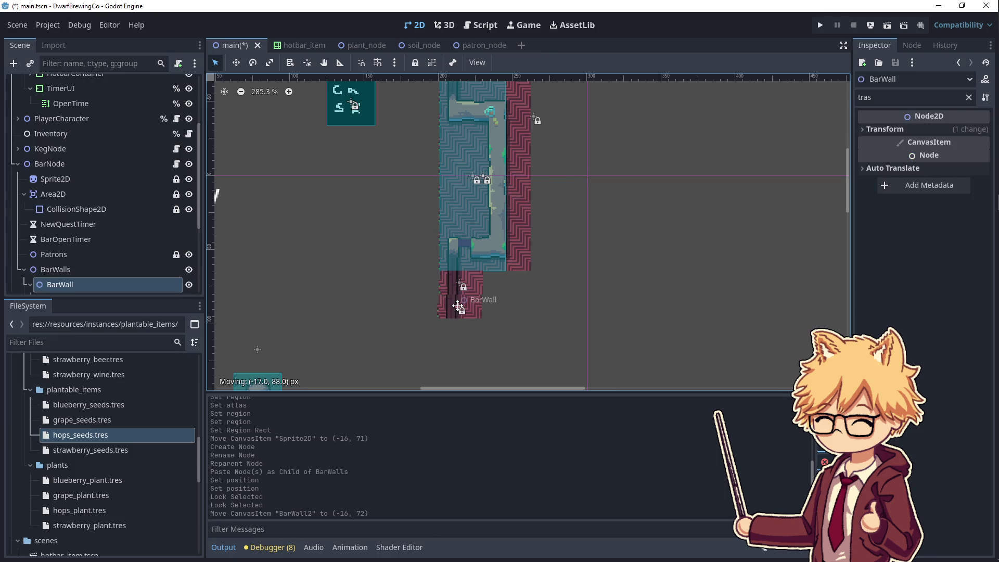
pyautogui.scroll(1, 532, 305)
pyautogui.click(479, 222)
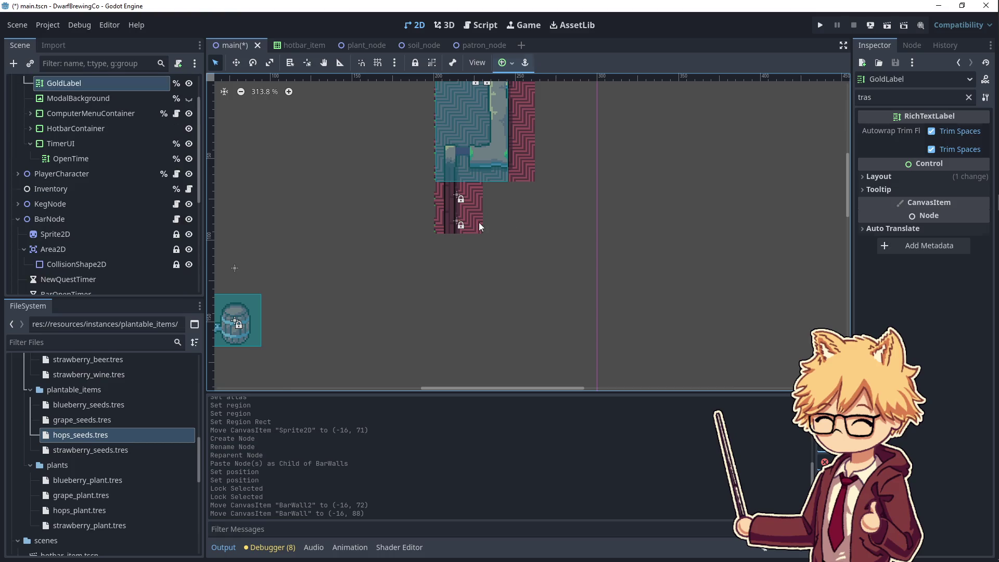
pyautogui.scroll(-3, 92, 237)
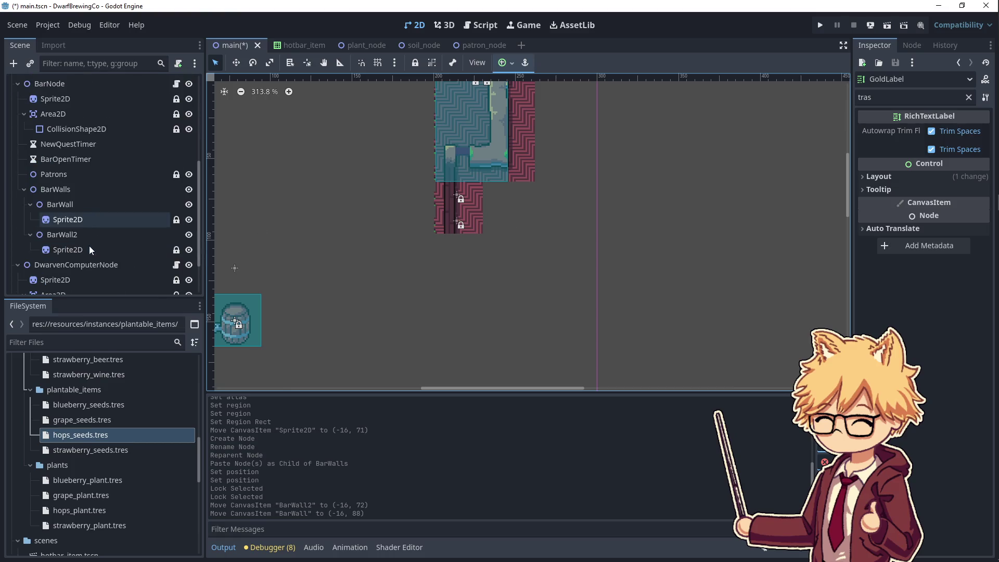
pyautogui.click(82, 208)
pyautogui.click(132, 190)
pyautogui.hotkey('ctrl', 'v')
# Place BarWall3 below the other walls, then copy and paste BarWall through BarWall3 together.
pyautogui.moveTo(457, 223); pyautogui.dragTo(457, 247)
pyautogui.click(85, 193)
pyautogui.click(30, 204)
pyautogui.click(30, 219)
pyautogui.click(30, 234)
pyautogui.click(55, 207)
pyautogui.keyDown('shift'); pyautogui.click(63, 236); pyautogui.keyUp('shift')
pyautogui.hotkey('ctrl', 'c')
pyautogui.click(74, 192)
pyautogui.hotkey('ctrl', 'v')
# Drag the pasted wall sets down to extend the column below the counter.
pyautogui.moveTo(461, 226); pyautogui.dragTo(461, 305)
pyautogui.scroll(-5, 522, 231)
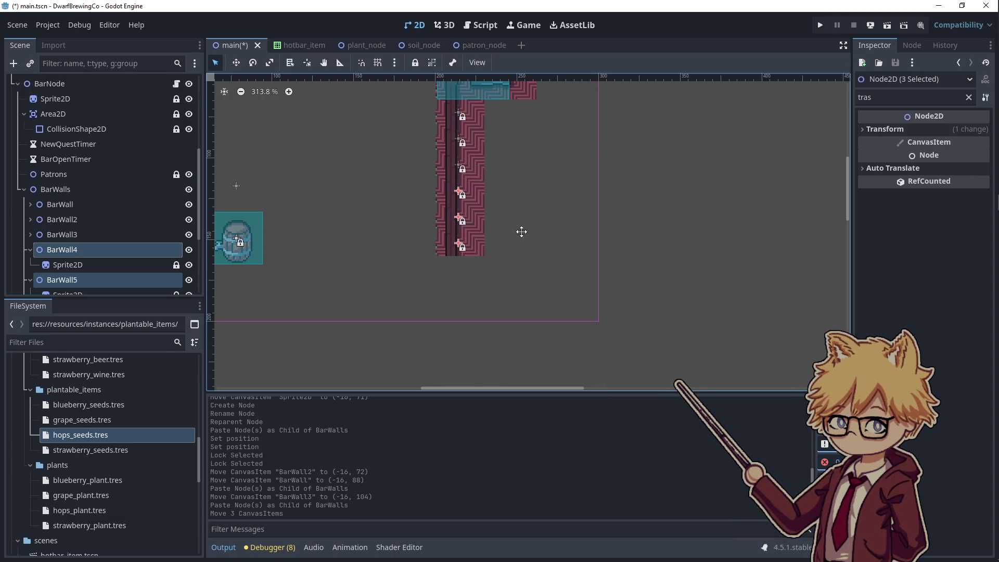
pyautogui.hotkey('ctrl', 'v')
pyautogui.scroll(-1, 467, 272)
pyautogui.moveTo(438, 364); pyautogui.dragTo(464, 272)
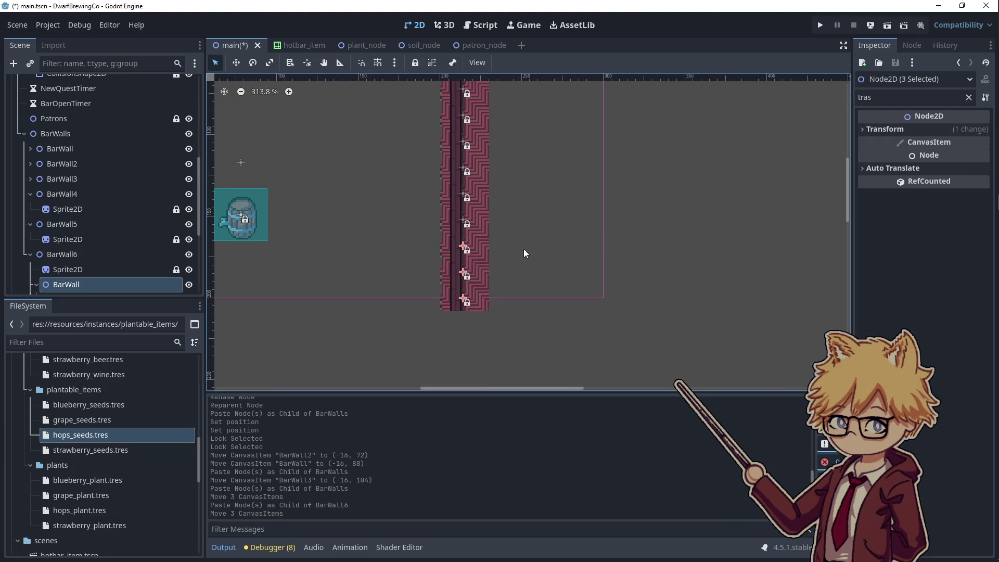
pyautogui.scroll(-3, 523, 250)
pyautogui.scroll(-3, 537, 184)
pyautogui.click(536, 175)
pyautogui.scroll(5, 536, 219)
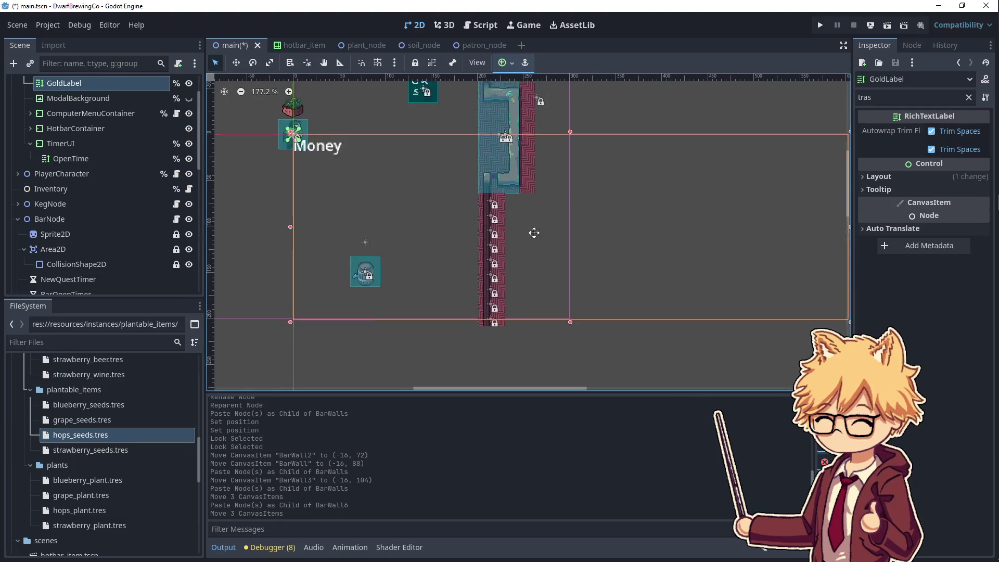
# Paste three more wall pieces and position them above the bar counter.
pyautogui.click(486, 266)
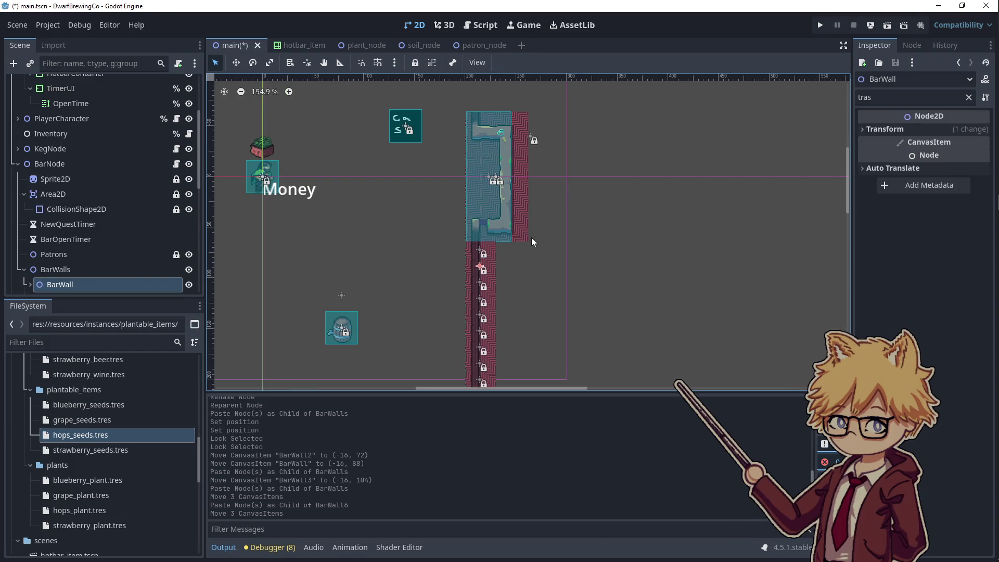
pyautogui.scroll(-3, 532, 237)
pyautogui.scroll(1, 535, 219)
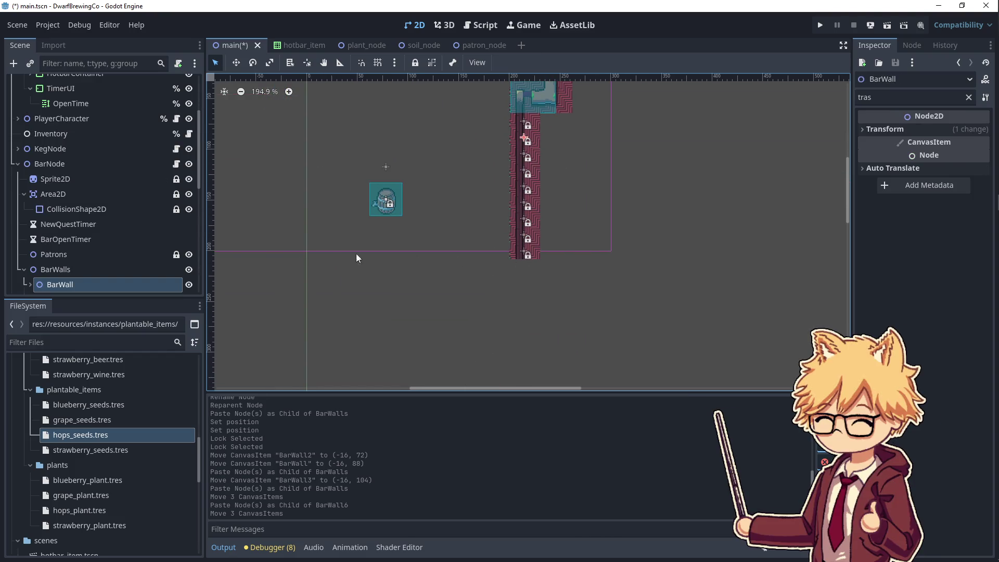
pyautogui.hscroll(2, 517, 229)
pyautogui.scroll(8, 521, 245)
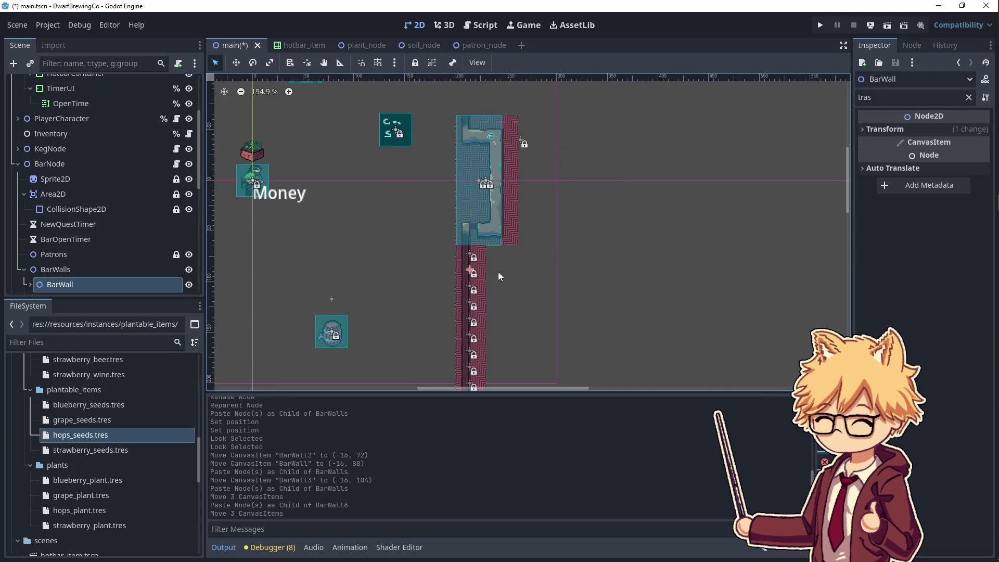
pyautogui.hotkey('ctrl', 'v')
pyautogui.scroll(-3, 522, 154)
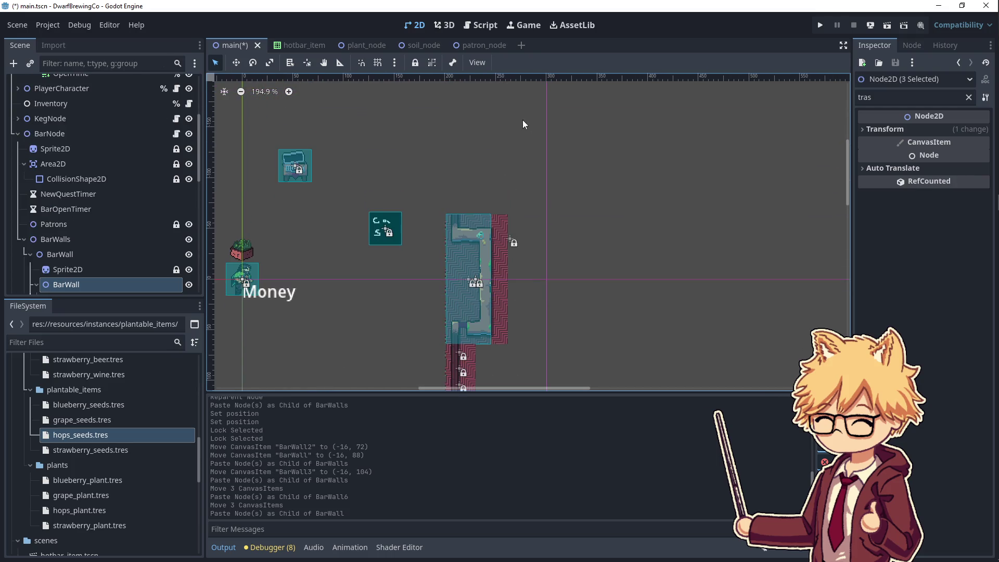
pyautogui.scroll(-3, 528, 181)
pyautogui.moveTo(452, 321); pyautogui.dragTo(484, 89)
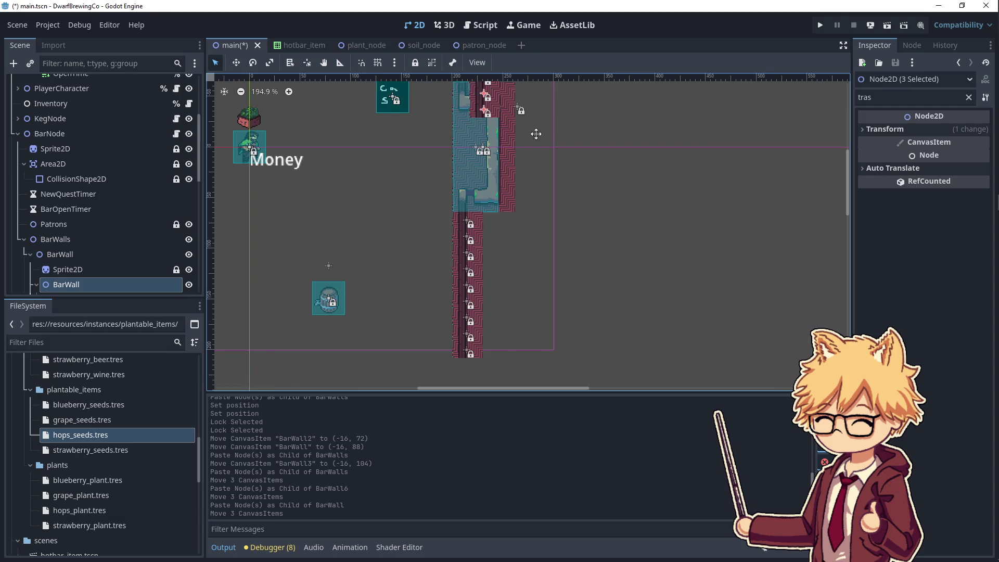
pyautogui.scroll(10, 536, 135)
pyautogui.moveTo(490, 295); pyautogui.dragTo(476, 259)
pyautogui.scroll(6, 471, 263)
pyautogui.click(536, 243)
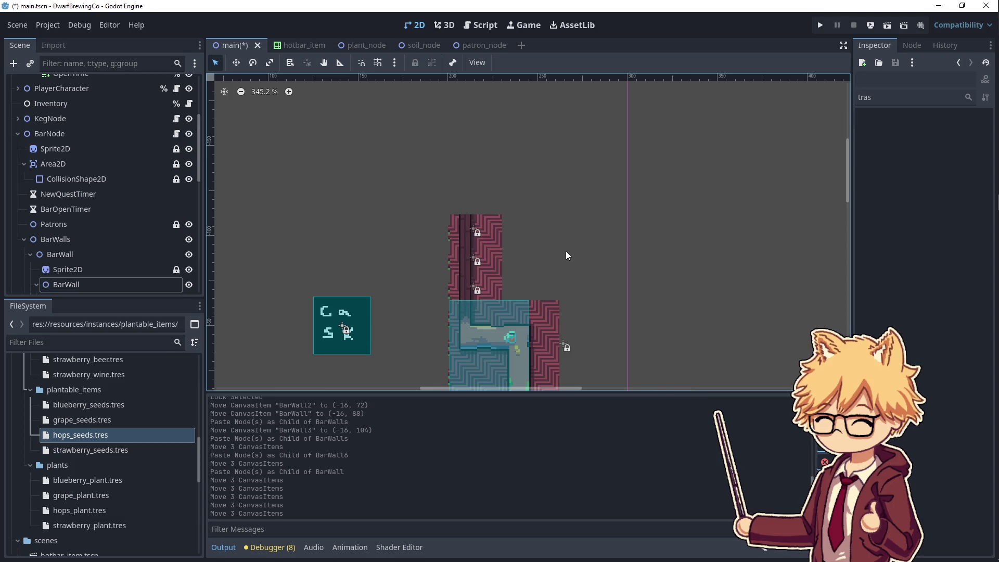
# Paste further wall sets and move them onto the column to close its gaps.
pyautogui.scroll(6, 569, 251)
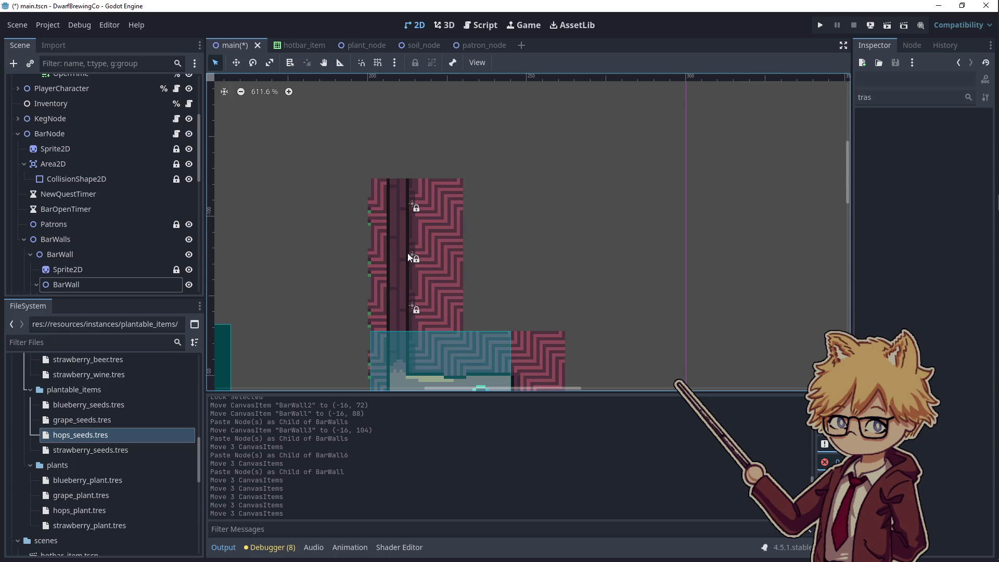
pyautogui.scroll(-14, 484, 281)
pyautogui.scroll(-5, 495, 297)
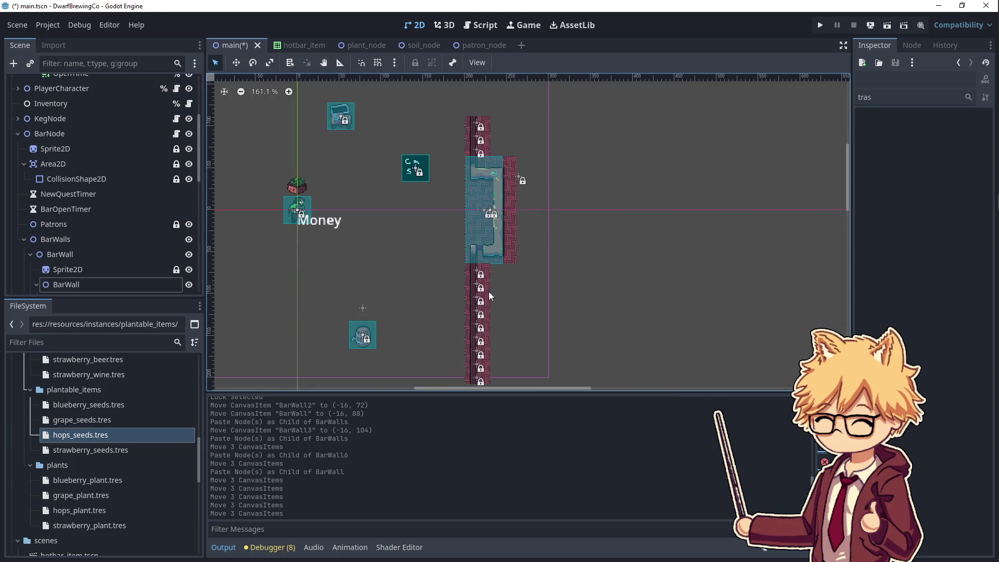
pyautogui.hotkey('ctrl', 'v')
pyautogui.scroll(3, 364, 292)
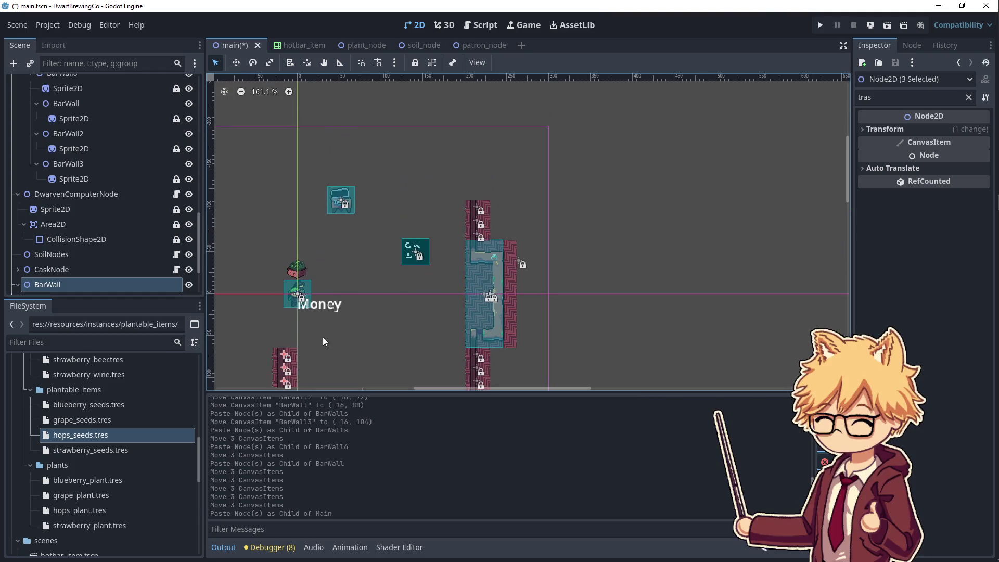
pyautogui.moveTo(285, 371)
pyautogui.mouseDown()
pyautogui.moveTo(478, 174)
pyautogui.moveTo(478, 193)
pyautogui.mouseUp()
pyautogui.scroll(14, 477, 177)
pyautogui.hotkey('ctrl', 'v')
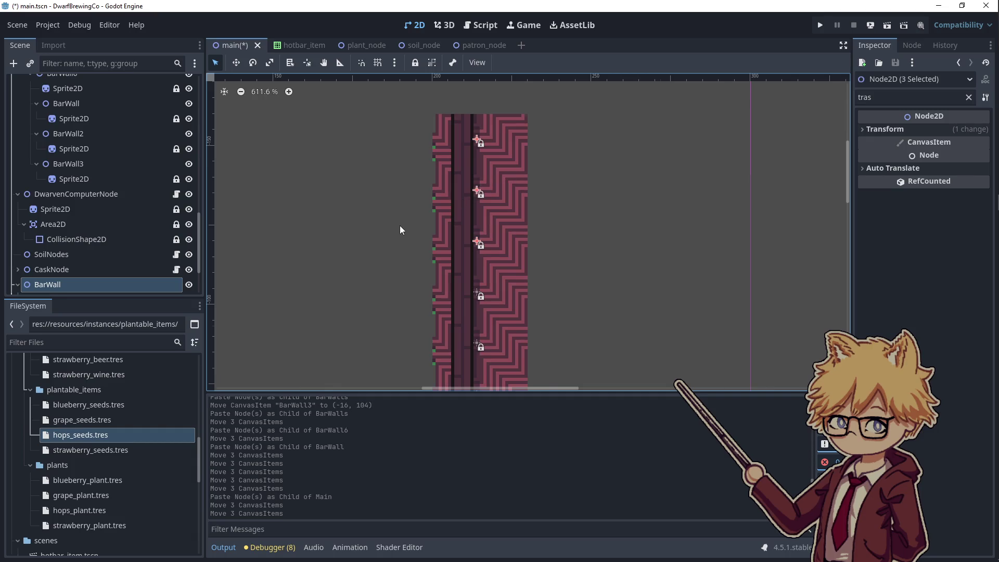
pyautogui.scroll(-2, 399, 226)
pyautogui.scroll(-14, 398, 229)
pyautogui.moveTo(289, 313)
pyautogui.mouseDown()
pyautogui.moveTo(448, 178)
pyautogui.moveTo(424, 315)
pyautogui.mouseUp()
pyautogui.moveTo(523, 301)
pyautogui.mouseDown()
pyautogui.moveTo(536, 179)
pyautogui.moveTo(537, 192)
pyautogui.moveTo(511, 189)
pyautogui.mouseUp()
pyautogui.scroll(13, 537, 193)
# Deselect the wall pieces, run the game and walk the player along the bar walls.
pyautogui.click(797, 99)
pyautogui.click(818, 29)
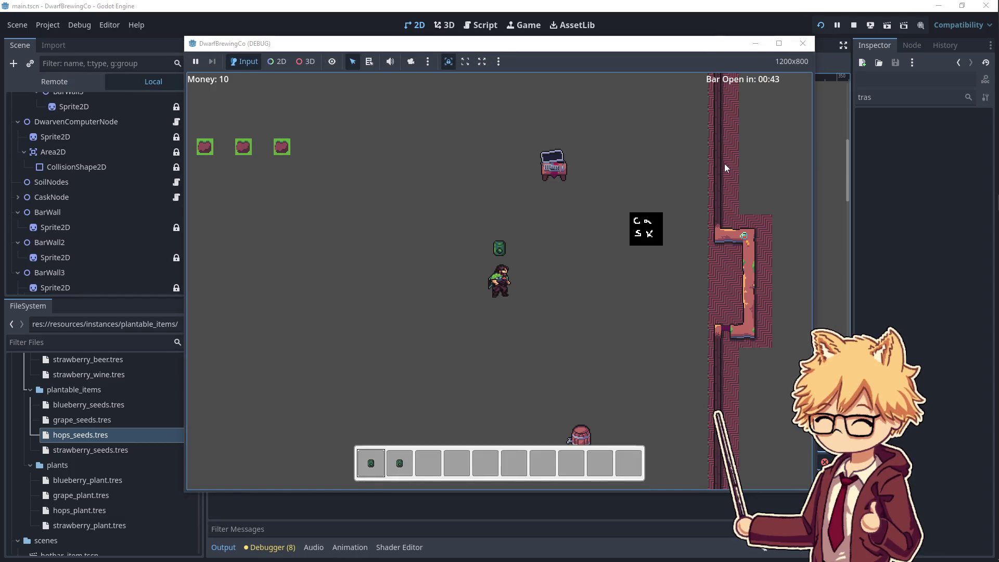
pyautogui.press('d')
pyautogui.press('d')
pyautogui.press('a')
pyautogui.press('d')
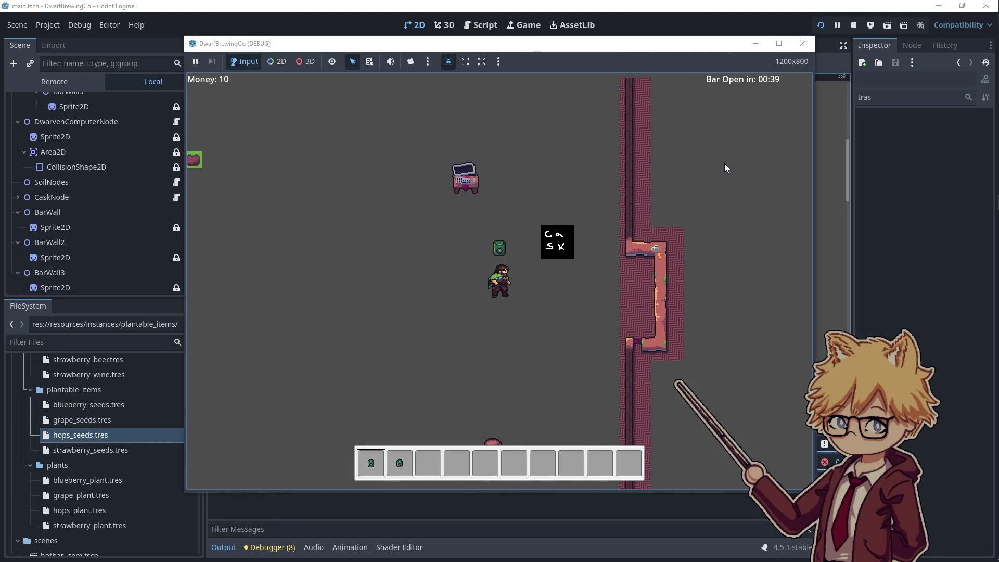
pyautogui.press('d')
pyautogui.press('s')
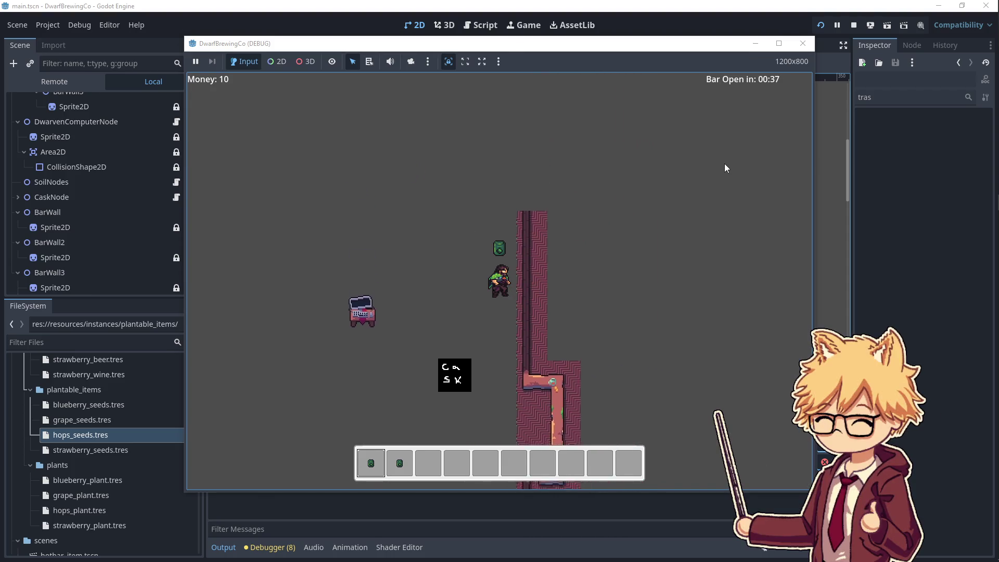
pyautogui.press('a')
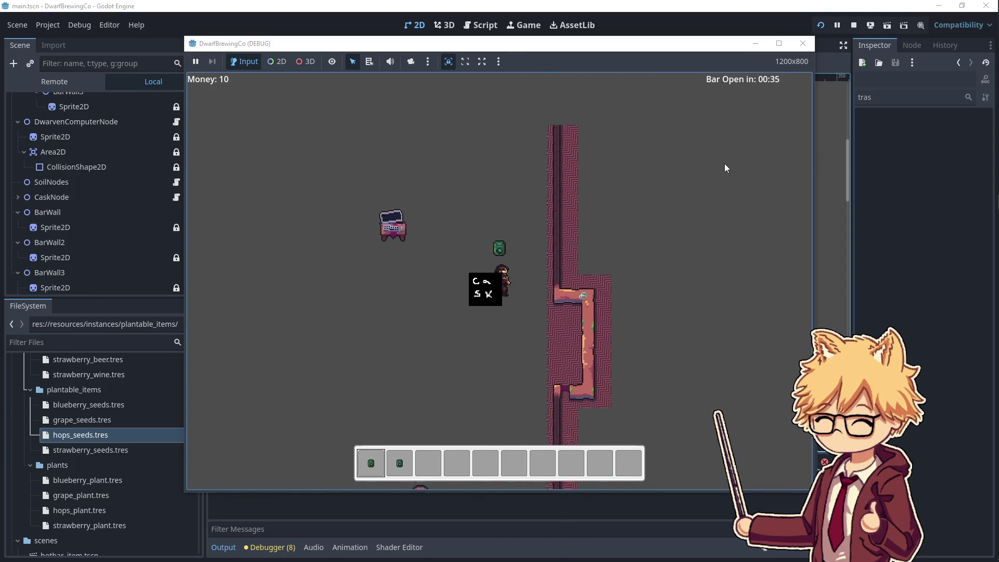
pyautogui.press('d')
pyautogui.press('w')
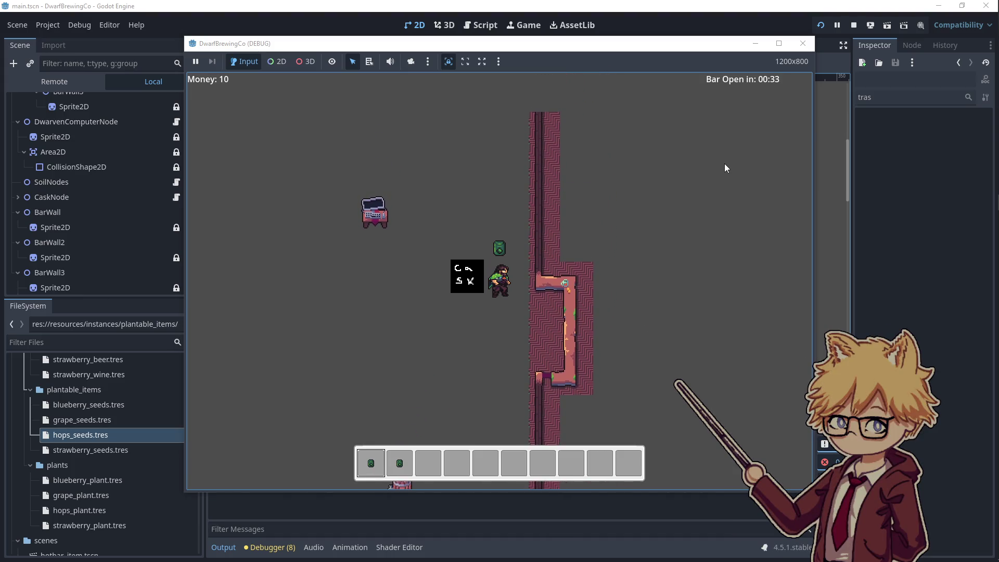
pyautogui.press('w')
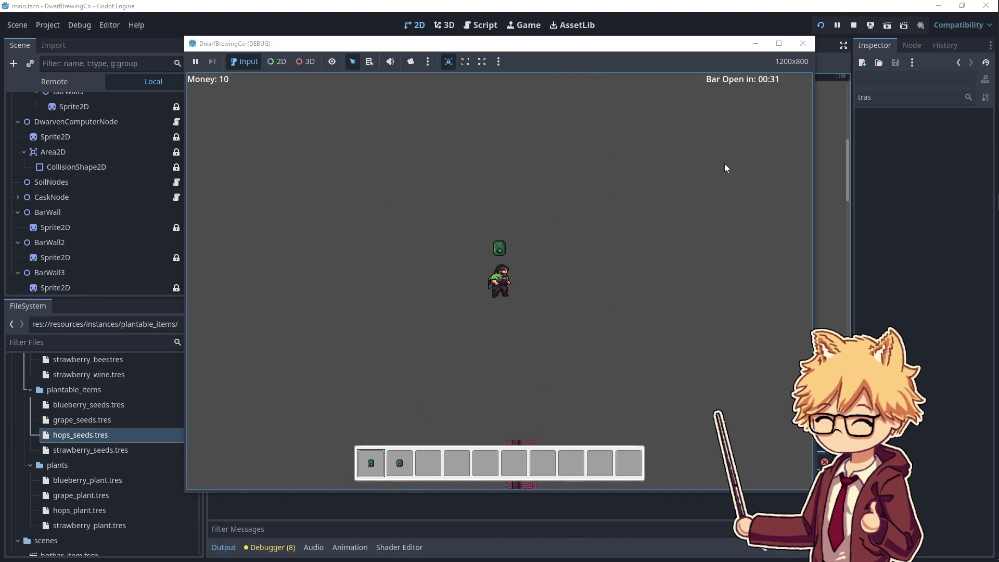
pyautogui.press('s')
pyautogui.press('a')
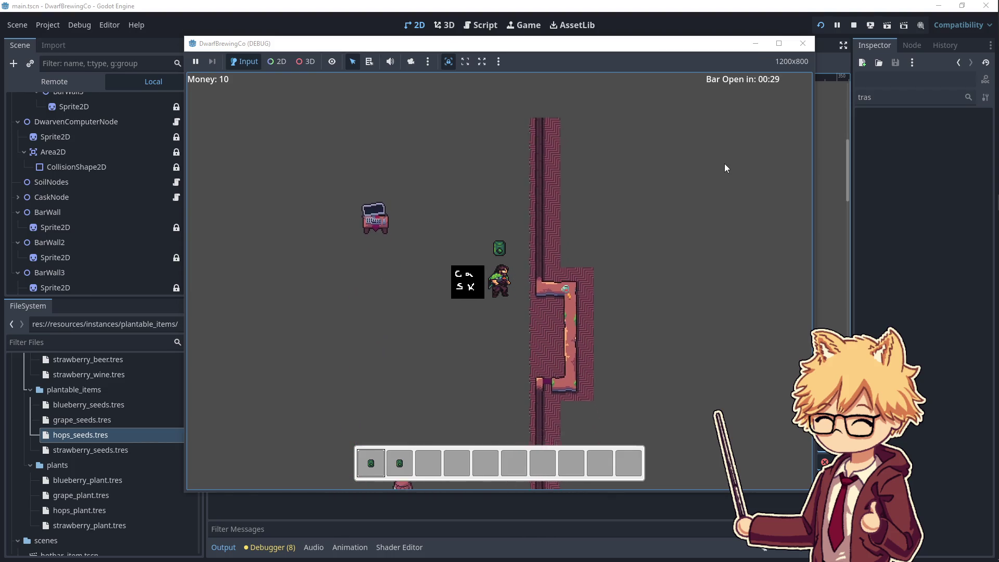
pyautogui.press('s')
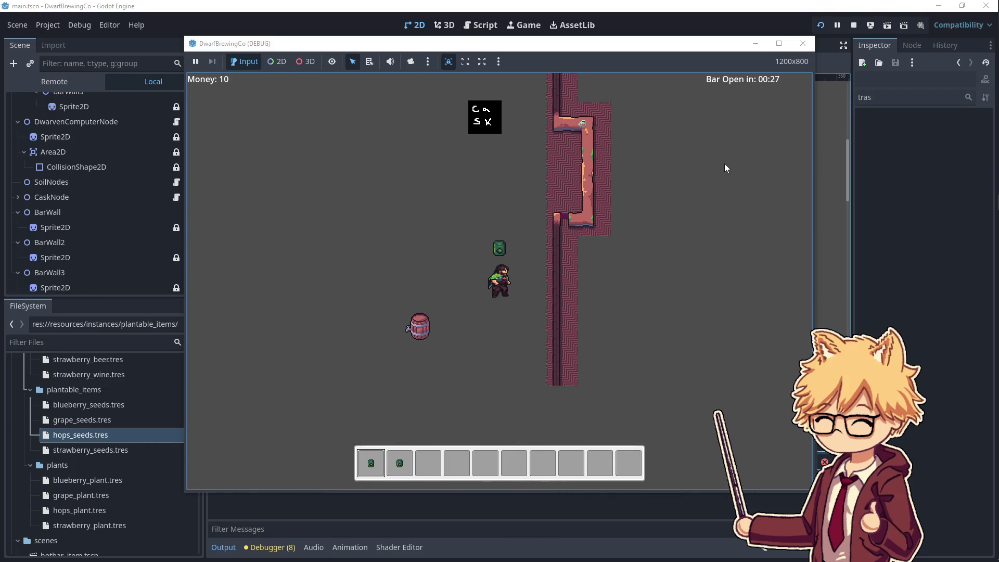
pyautogui.press('s')
pyautogui.press('s')
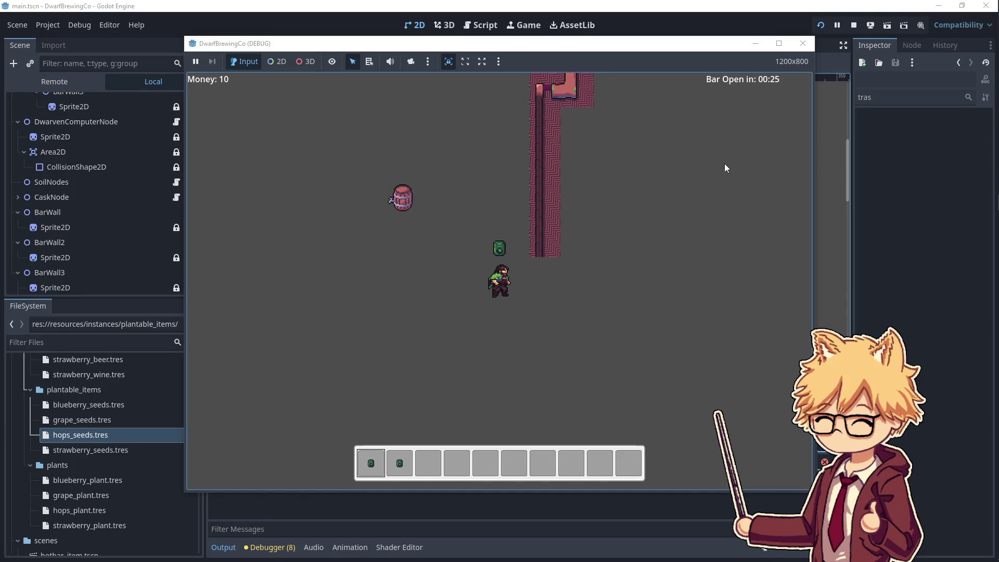
# Keep walking the player around the bar walls while customers queue outside.
pyautogui.press('w')
pyautogui.press('a')
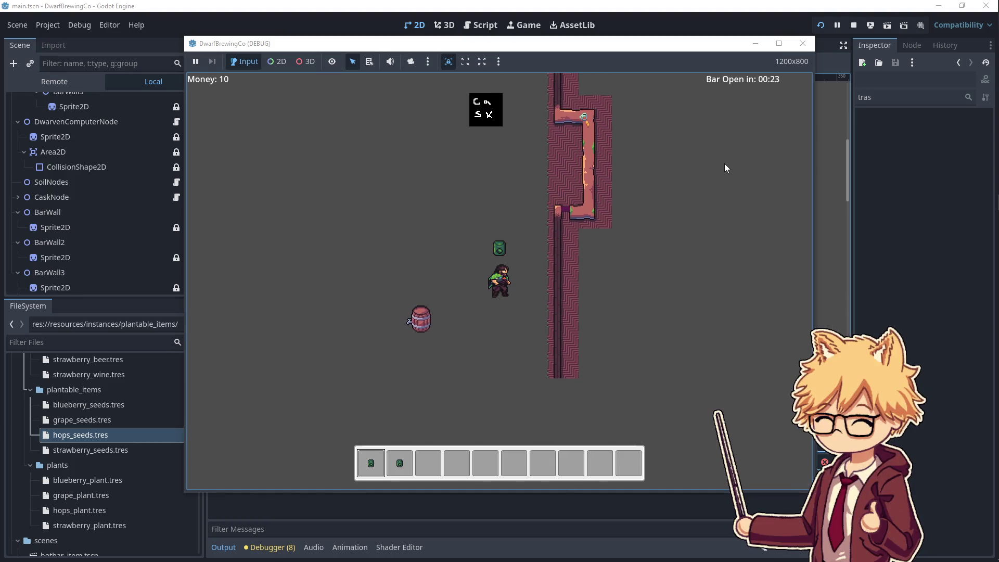
pyautogui.press('w')
pyautogui.press('a')
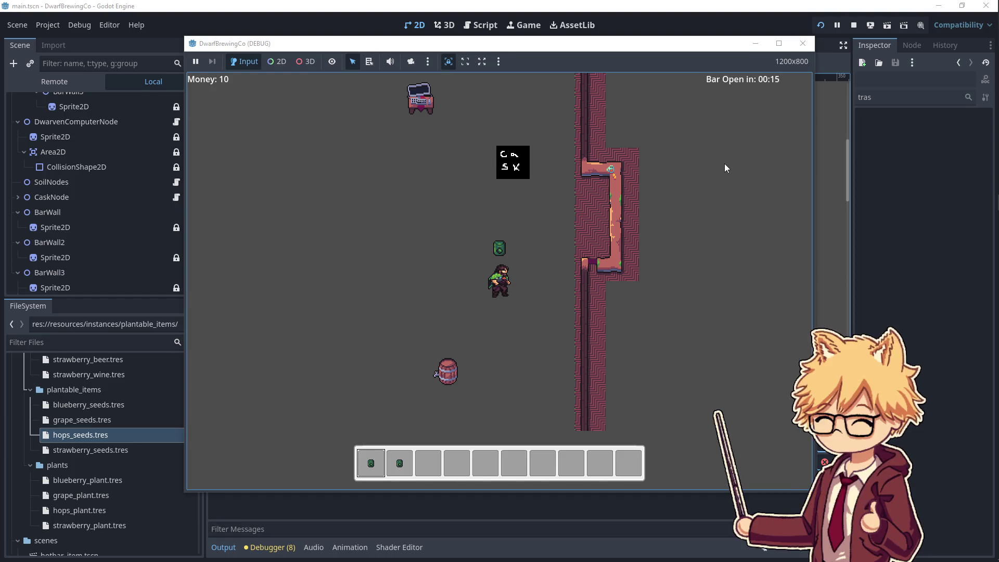
pyautogui.press('s')
pyautogui.press('a')
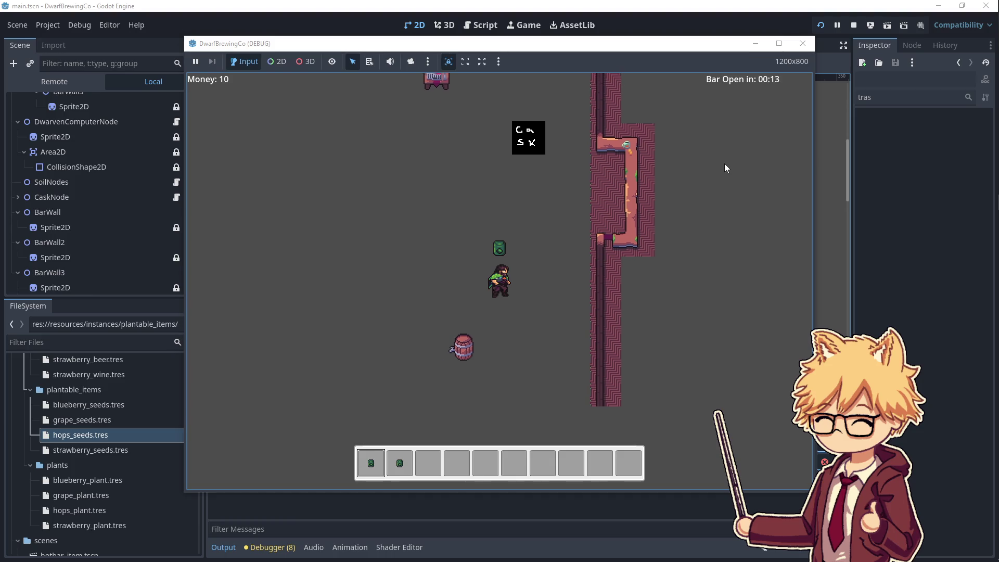
pyautogui.press('w')
pyautogui.press('d')
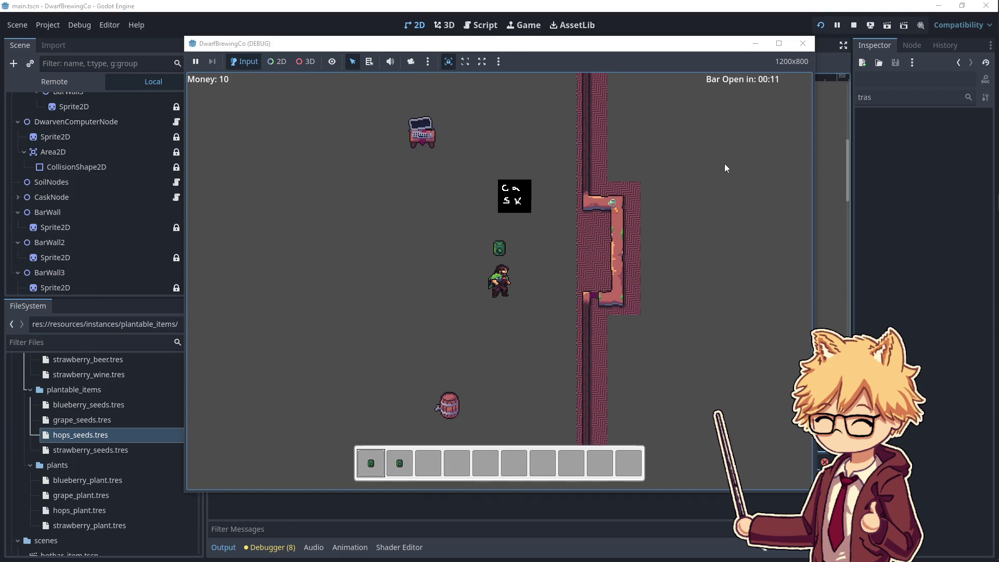
pyautogui.press('s')
pyautogui.press('a')
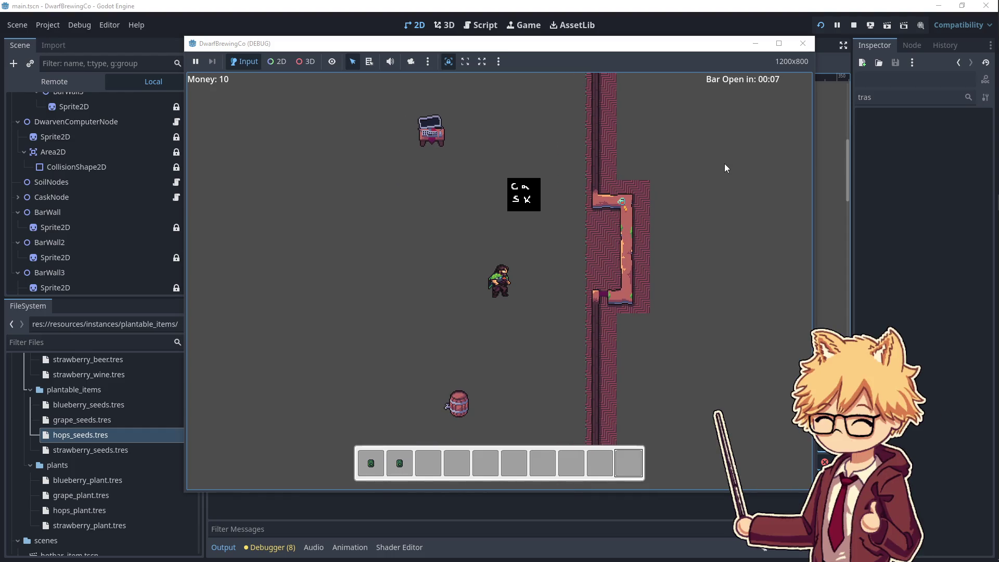
pyautogui.scroll(1, 727, 167)
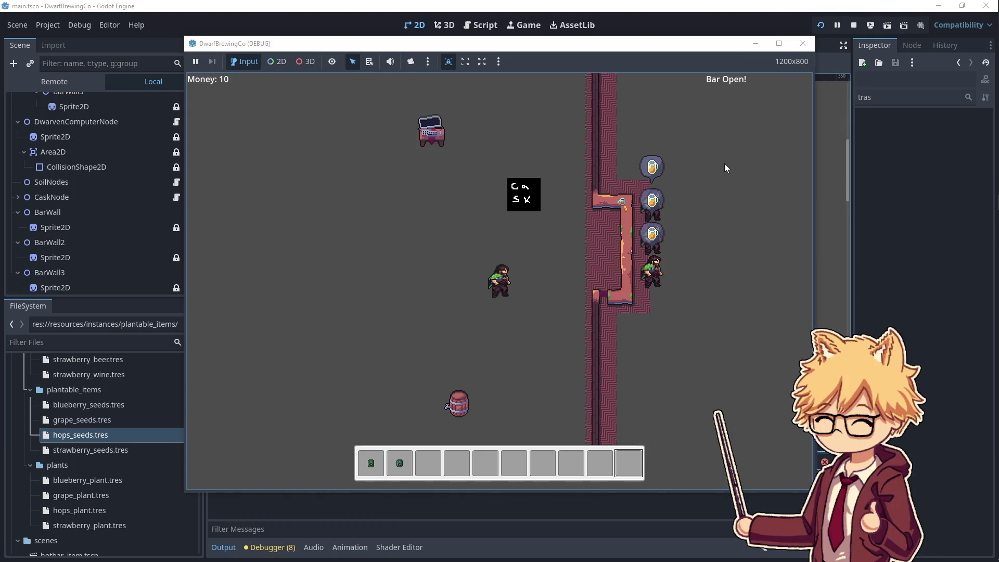
pyautogui.scroll(-1, 724, 164)
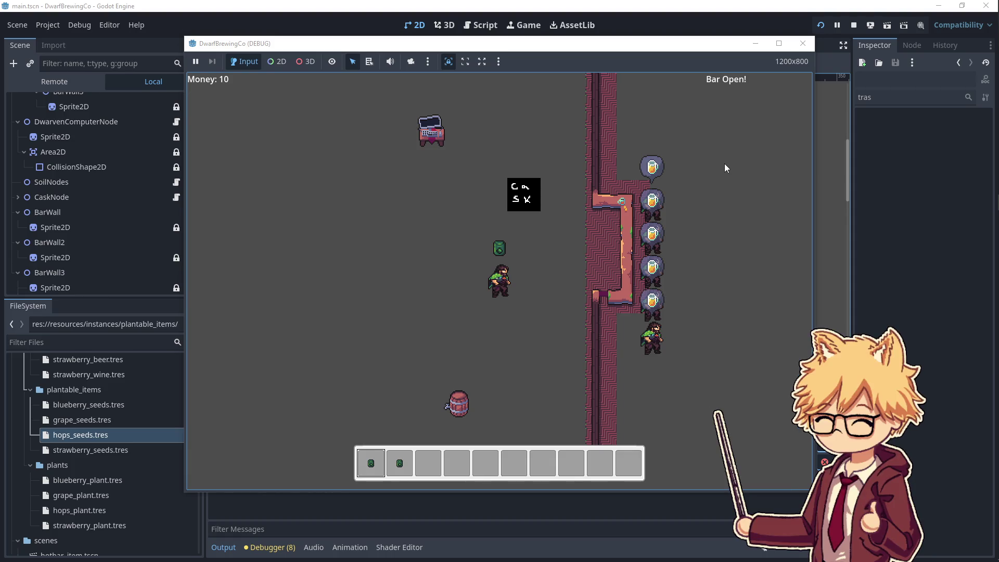
pyautogui.press('a')
pyautogui.press('s')
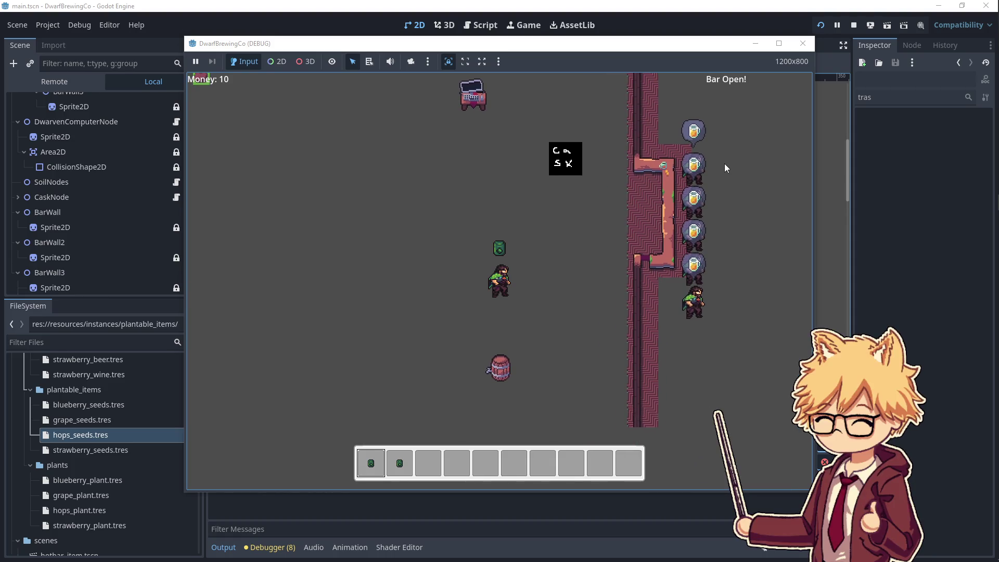
pyautogui.press('w')
pyautogui.press('d')
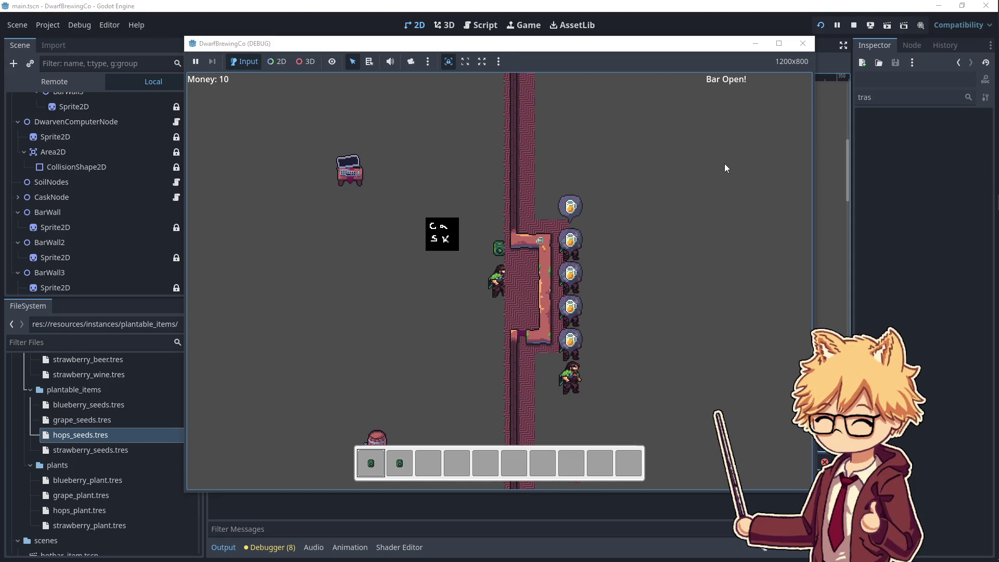
pyautogui.press('d')
pyautogui.press('a')
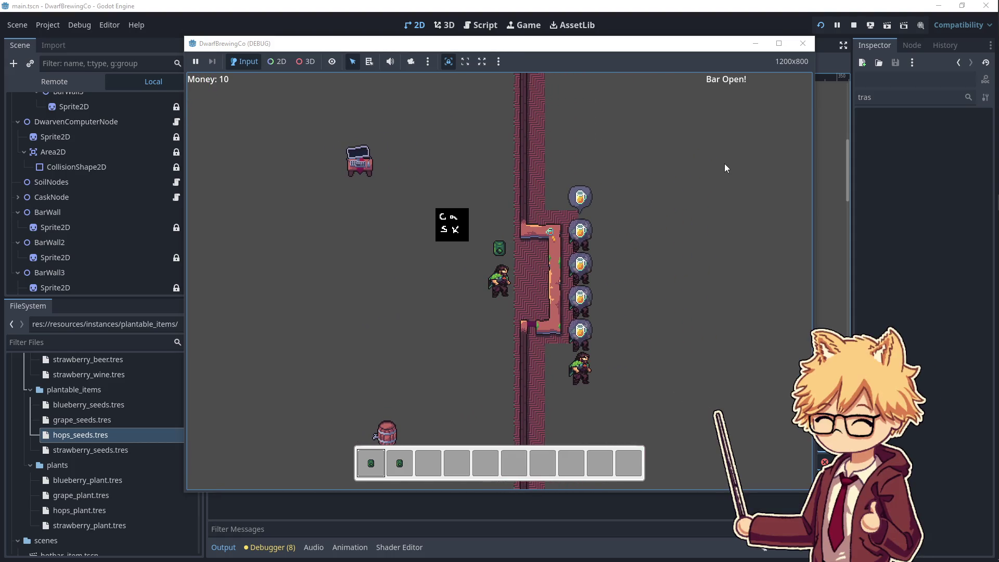
pyautogui.press('d')
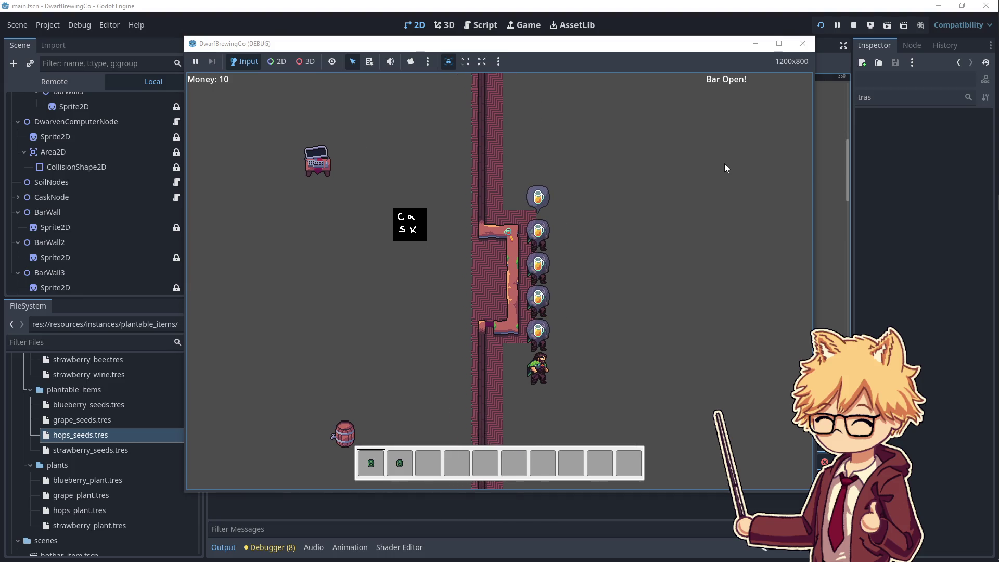
pyautogui.press('a')
pyautogui.press('s')
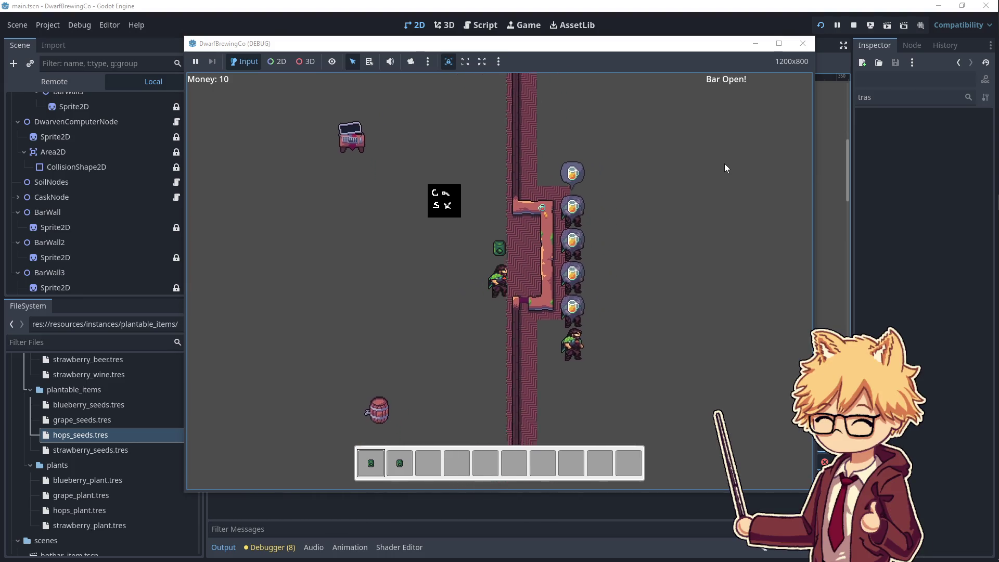
pyautogui.press('a')
pyautogui.press('d')
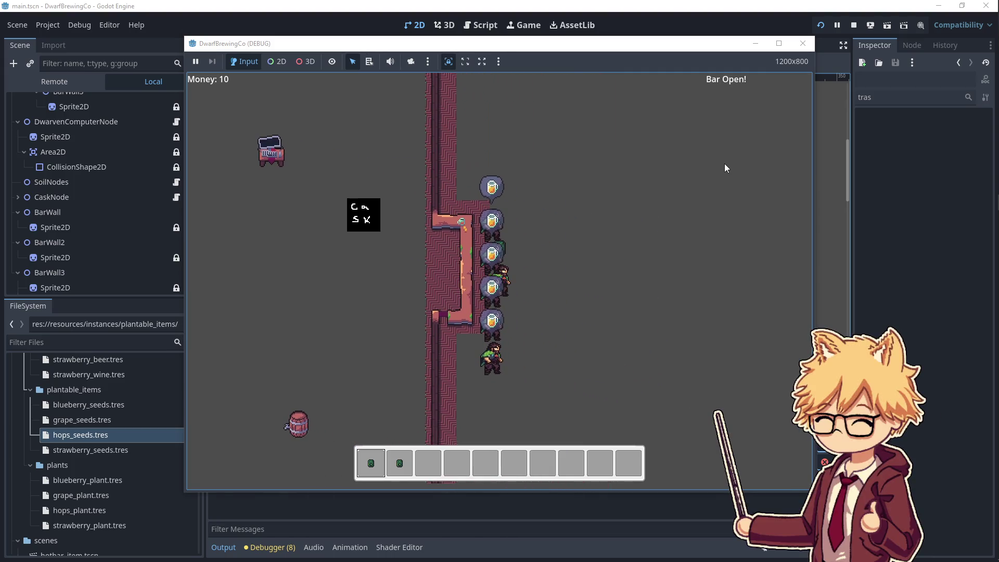
pyautogui.press('a')
pyautogui.press('w')
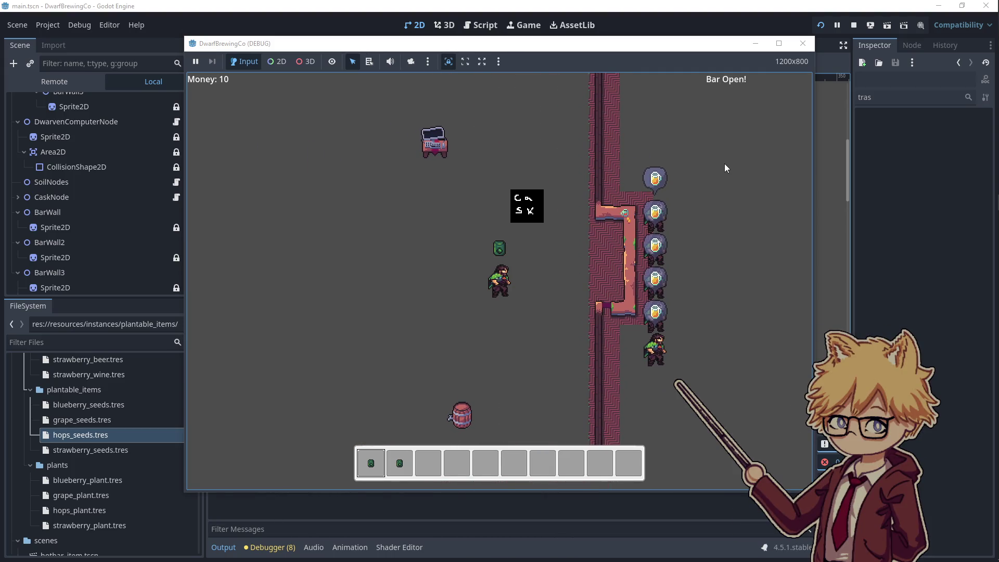
pyautogui.press('d')
pyautogui.press('s')
pyautogui.press('a')
pyautogui.press('w')
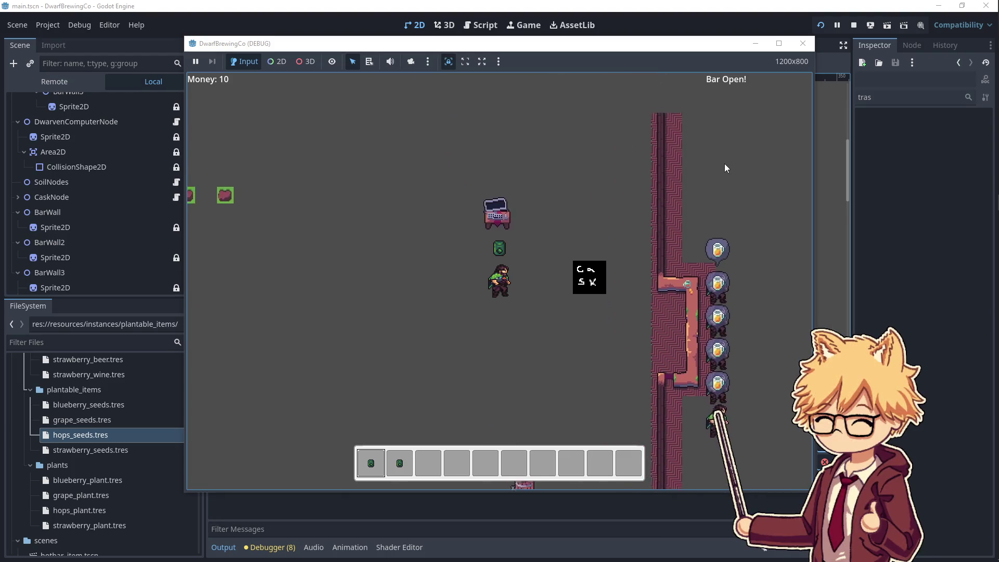
pyautogui.press('e')
# Toggle the in-game panel and hotbar slots 2 and 1, then stop the running game.
pyautogui.press('Escape')
pyautogui.press('a')
pyautogui.press('2')
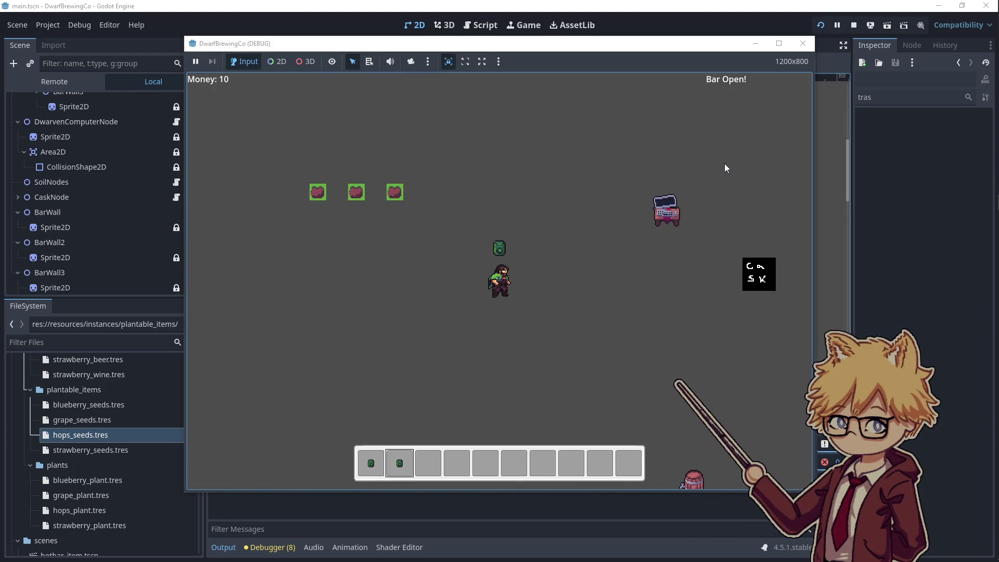
pyautogui.press('d')
pyautogui.press('s')
pyautogui.press('1')
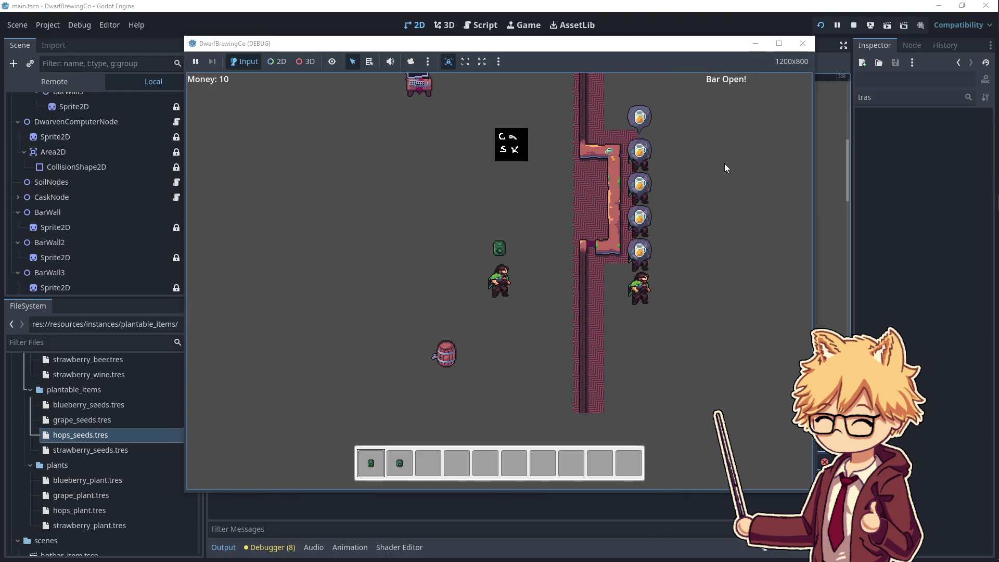
pyautogui.press('a')
pyautogui.press('w')
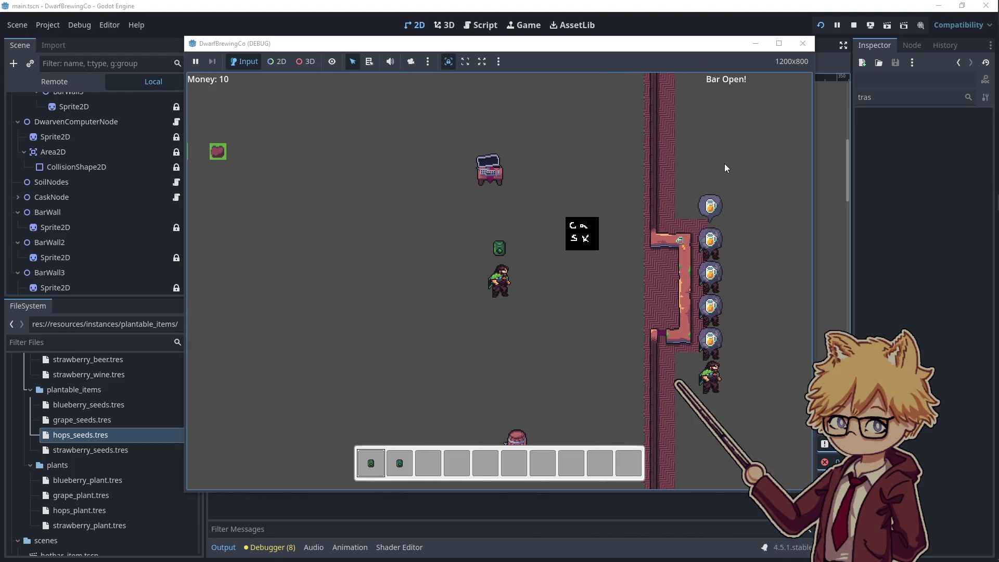
pyautogui.click(804, 43)
# Collapse the CanvasLayer, BarNode, DwarvenComputerNode, CaskNode and BarWall branches in the scene tree.
pyautogui.scroll(-6, 621, 224)
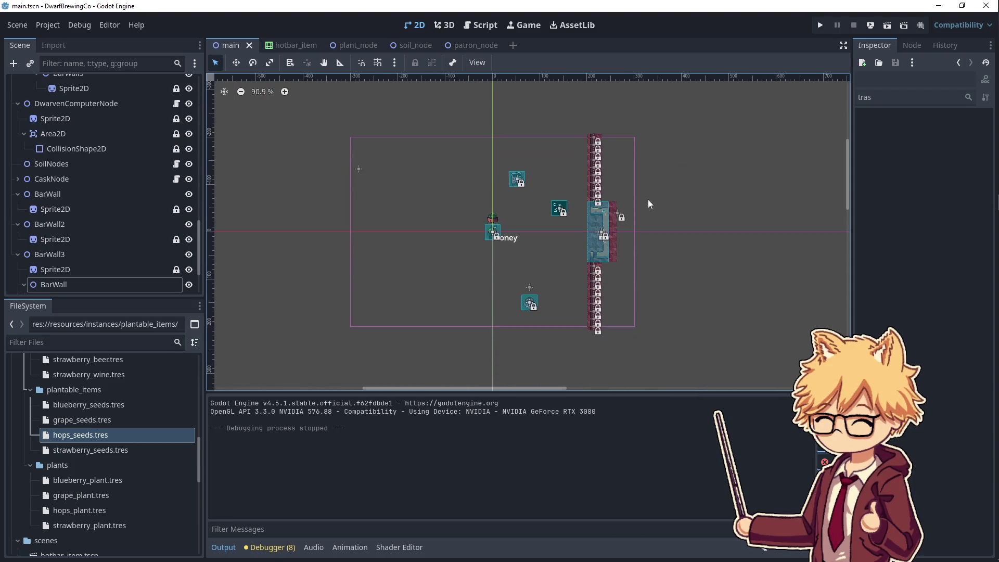
pyautogui.scroll(10, 101, 204)
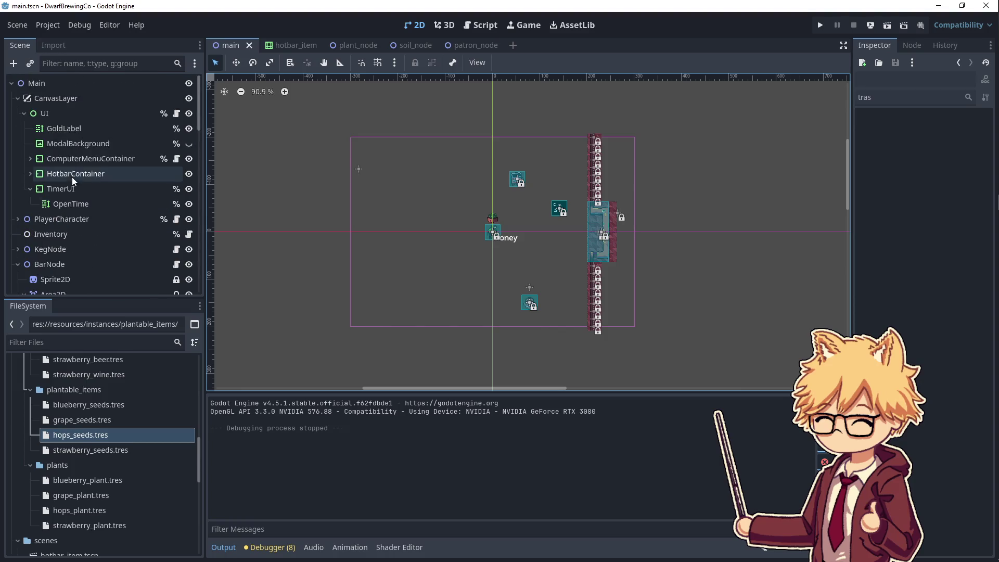
pyautogui.click(18, 98)
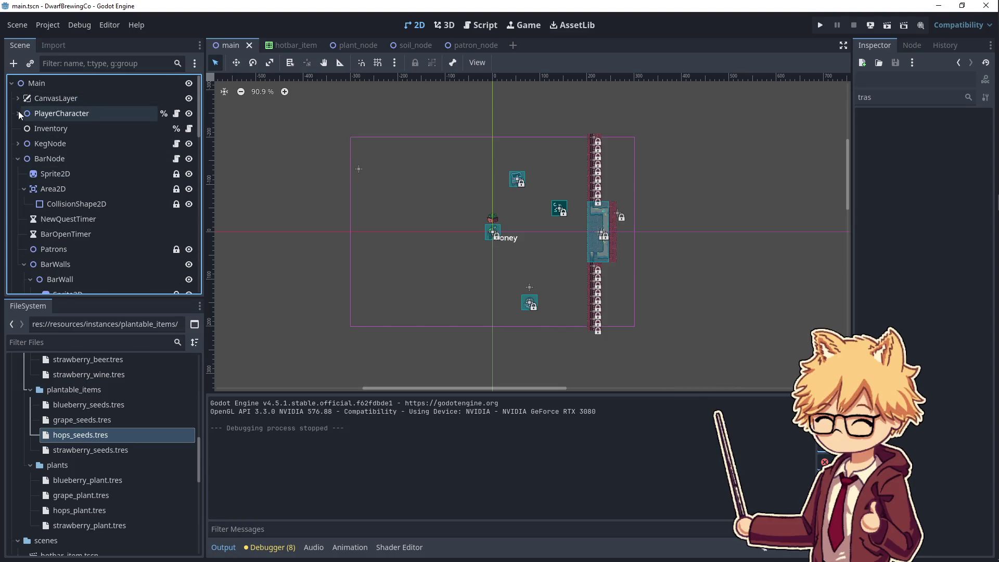
pyautogui.click(17, 159)
pyautogui.click(17, 174)
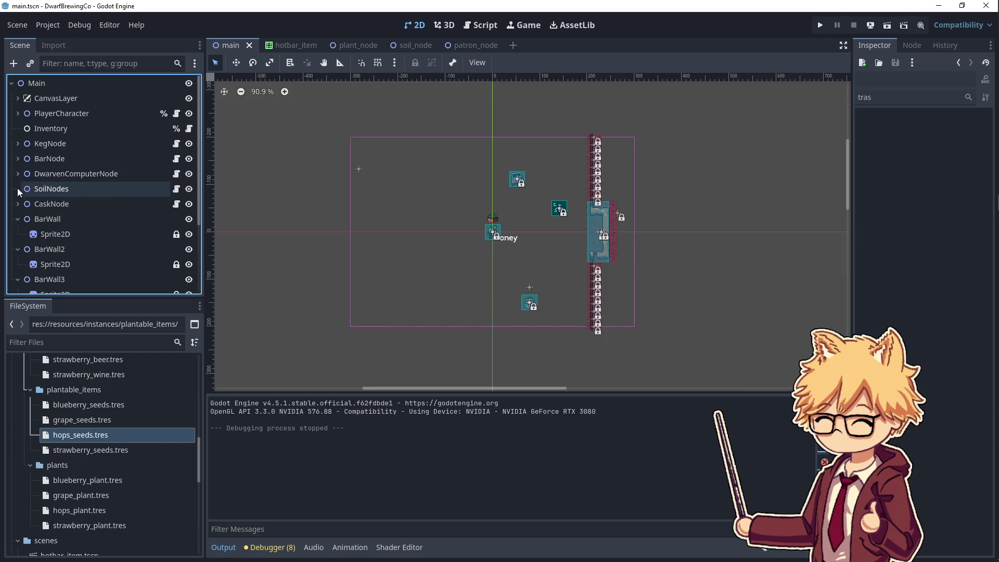
pyautogui.click(17, 204)
pyautogui.click(18, 219)
pyautogui.click(17, 234)
pyautogui.click(17, 249)
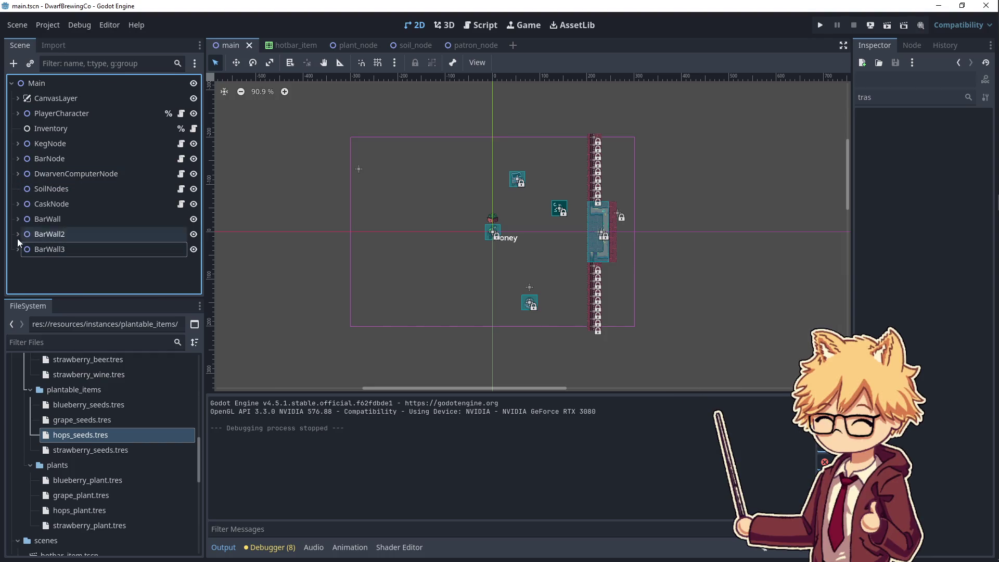
# Add a TileMapLayer child under Main, move it below CanvasLayer, and clear the property filter.
pyautogui.click(34, 84)
pyautogui.rightClick(36, 83)
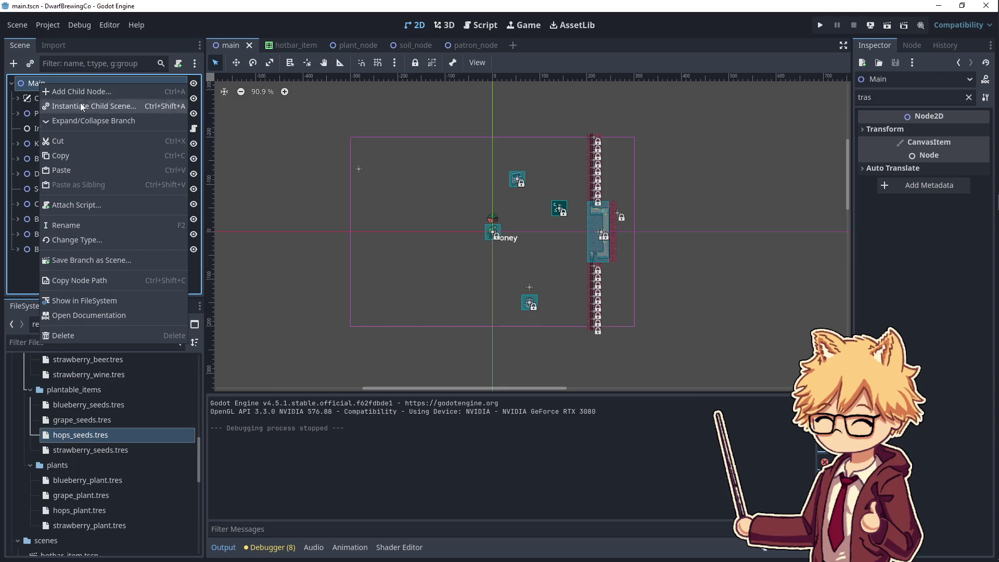
pyautogui.click(80, 93)
pyautogui.write('tile')
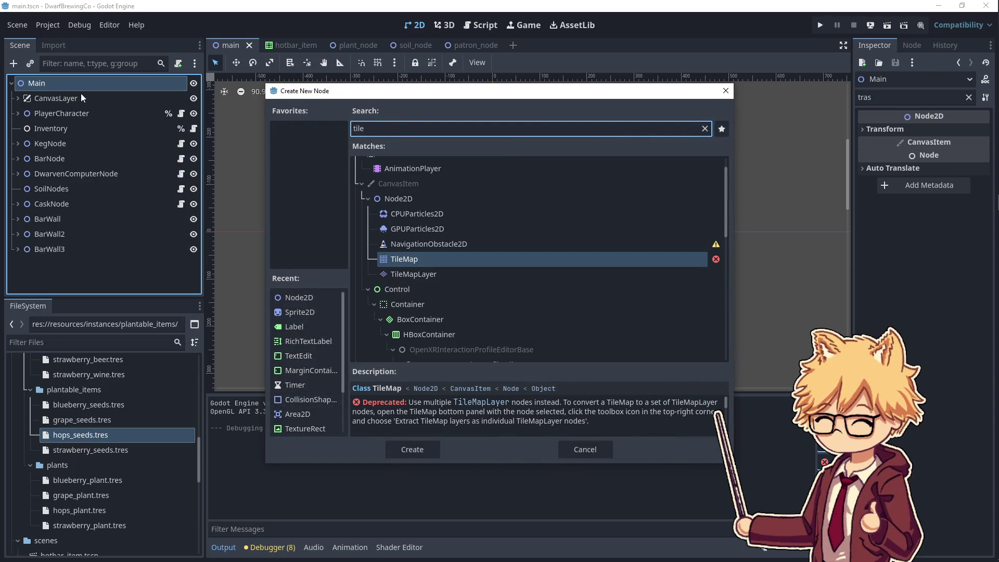
pyautogui.press('Down')
pyautogui.press('Up')
pyautogui.press('Down')
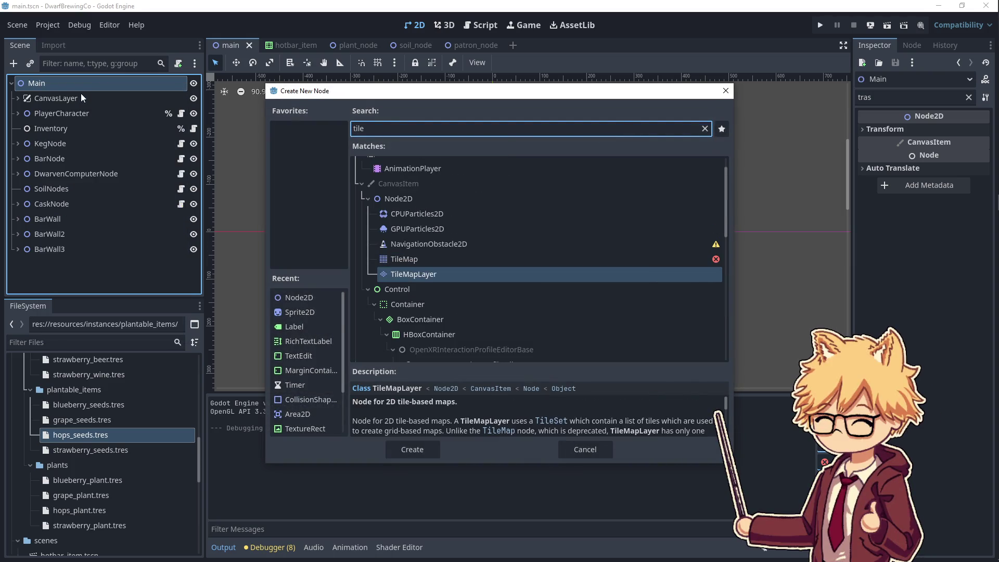
pyautogui.press('Return')
pyautogui.moveTo(62, 267)
pyautogui.mouseDown()
pyautogui.moveTo(45, 92)
pyautogui.moveTo(44, 106)
pyautogui.mouseUp()
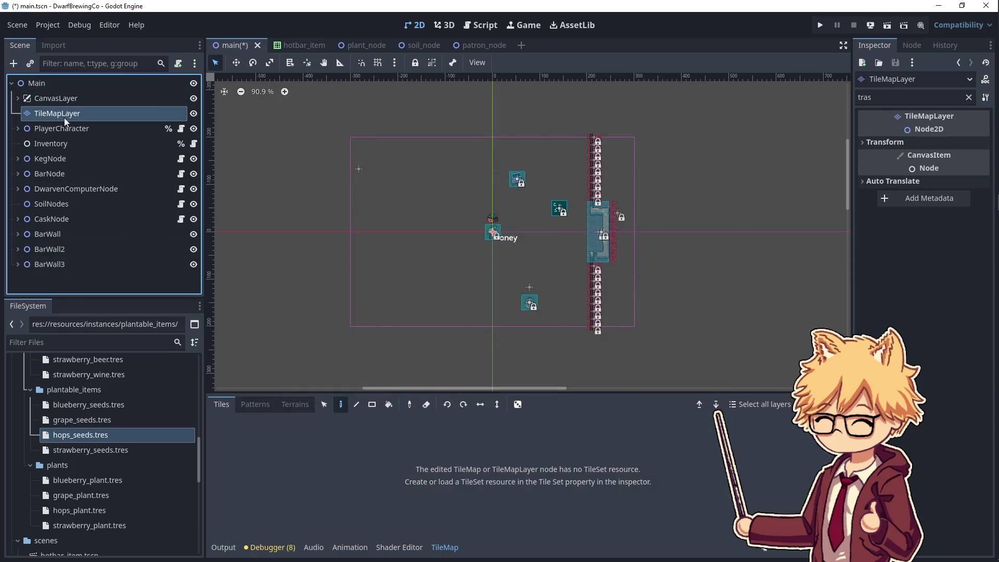
pyautogui.click(969, 97)
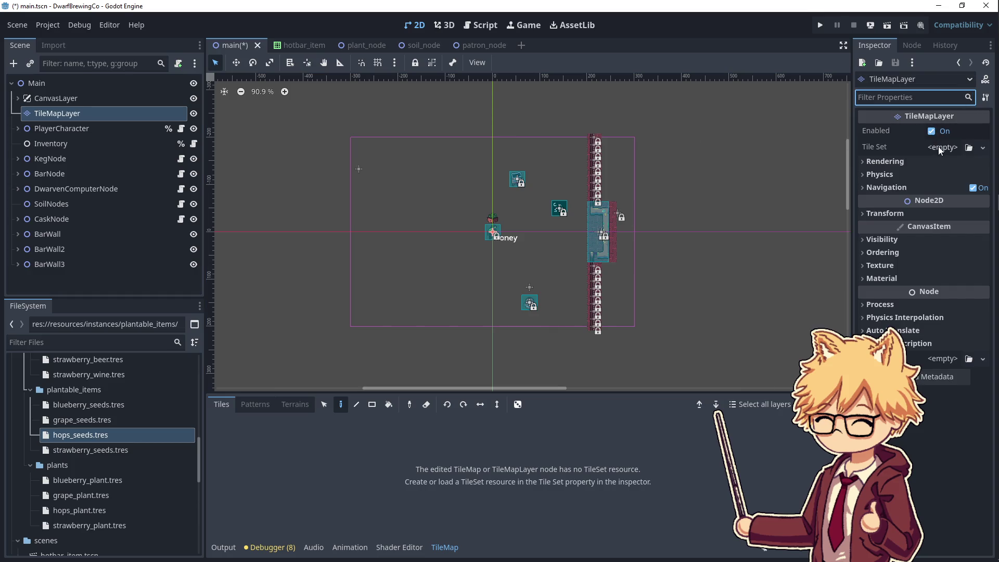
# Assign a new TileSet to the layer with a 32 × 32 px tile size.
pyautogui.click(940, 150)
pyautogui.click(939, 157)
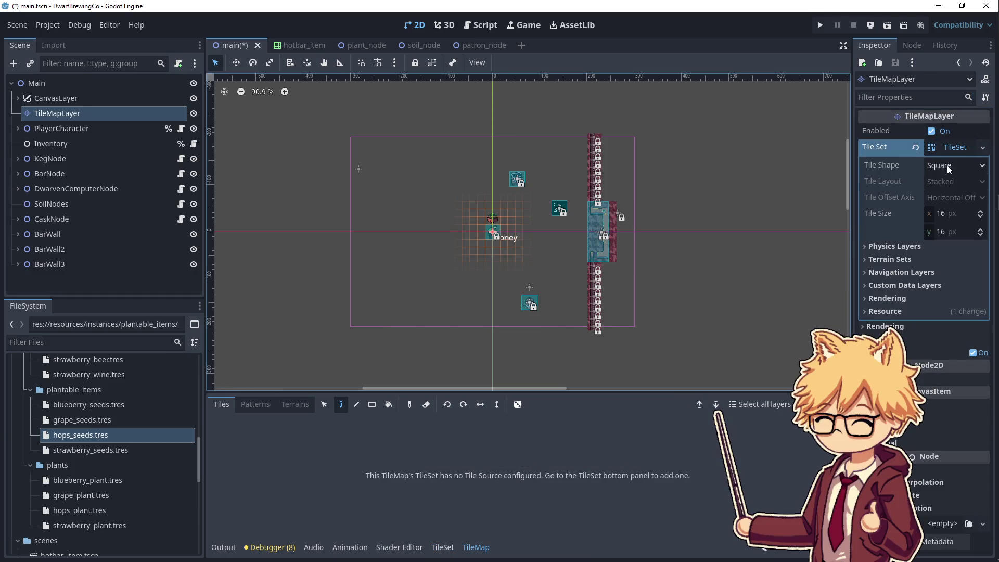
pyautogui.click(948, 215)
pyautogui.write('32')
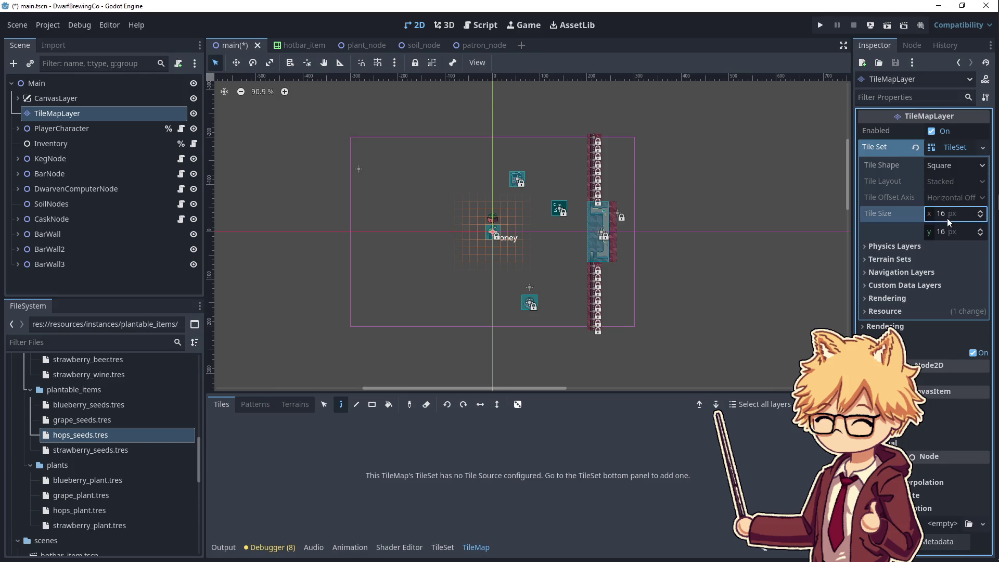
pyautogui.press('Tab')
pyautogui.write('32')
pyautogui.press('Return')
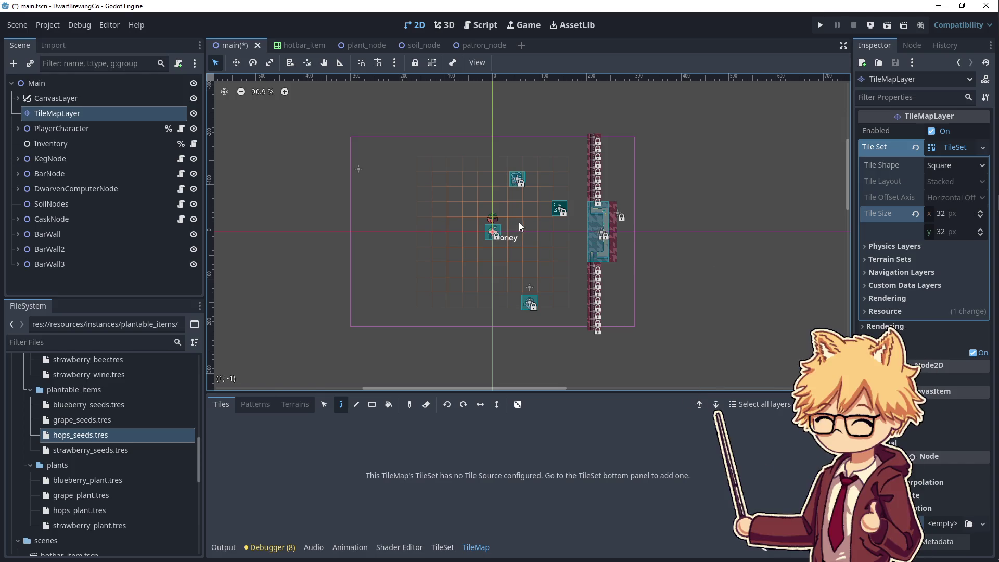
# Inspect the new tile grid on the canvas and reopen the TileSet's shape and size settings.
pyautogui.scroll(4, 552, 222)
pyautogui.scroll(2, 553, 220)
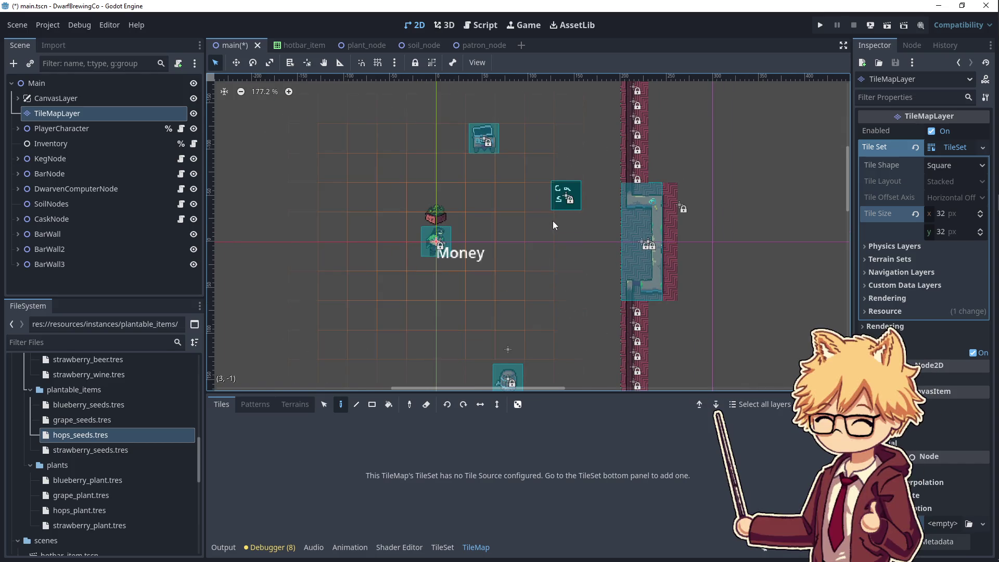
pyautogui.scroll(-2, 552, 221)
pyautogui.moveTo(563, 259); pyautogui.dragTo(542, 255)
pyautogui.scroll(5, 599, 226)
pyautogui.scroll(-8, 551, 233)
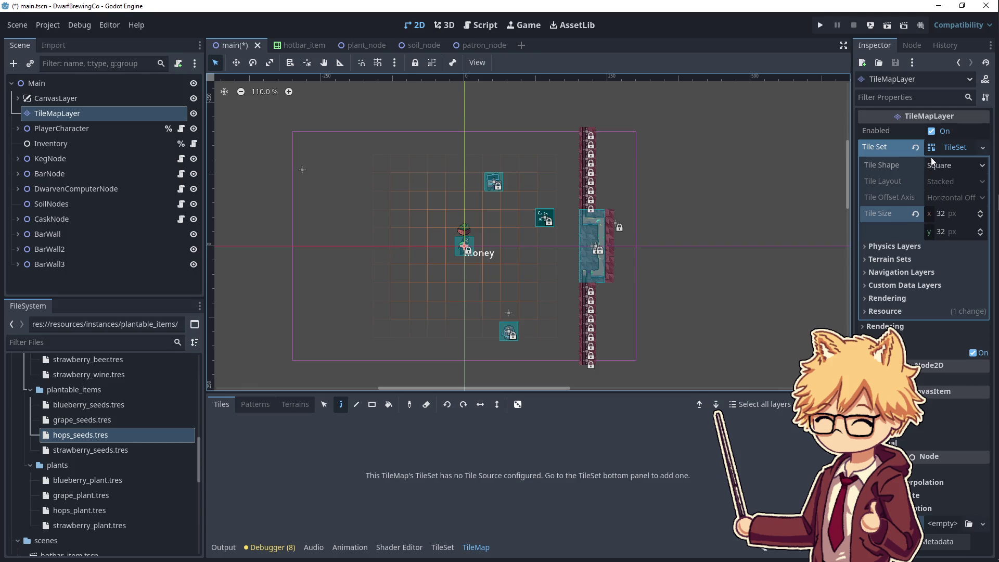
pyautogui.click(948, 148)
pyautogui.click(948, 148)
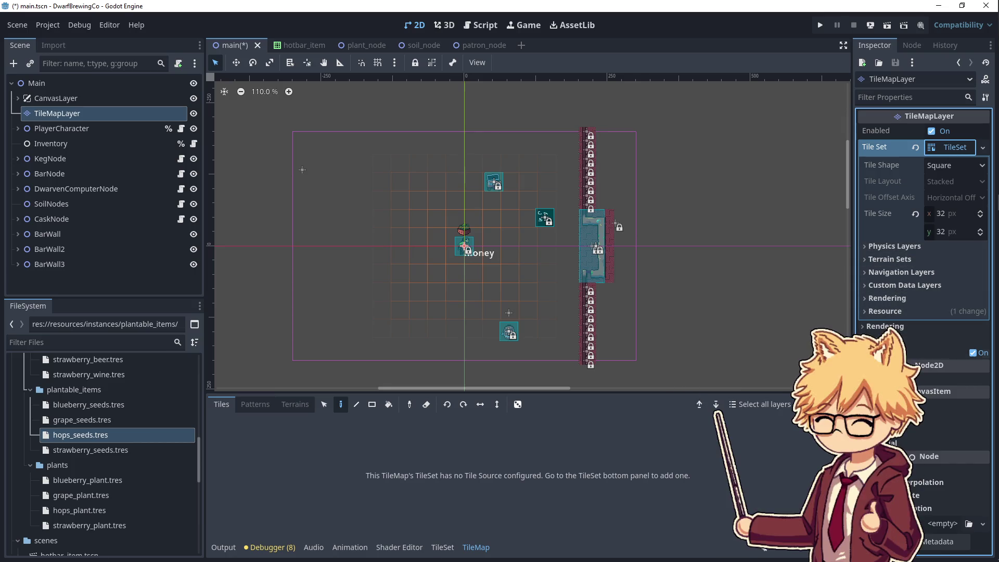
pyautogui.click(947, 148)
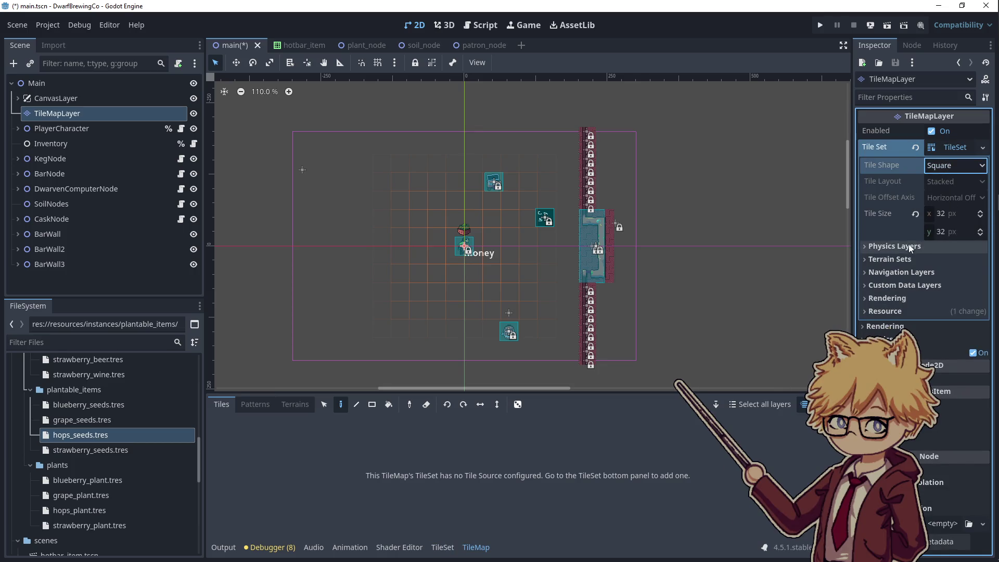
# Expand Terrain Sets, Navigation Layers and Custom Data Layers, adding then removing a terrain set.
pyautogui.click(902, 259)
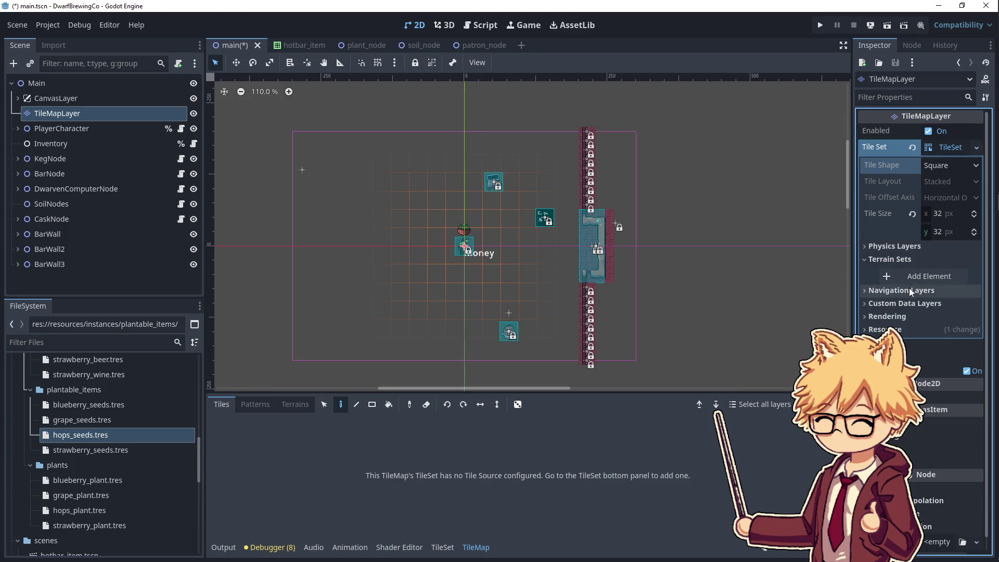
pyautogui.click(910, 290)
pyautogui.click(908, 322)
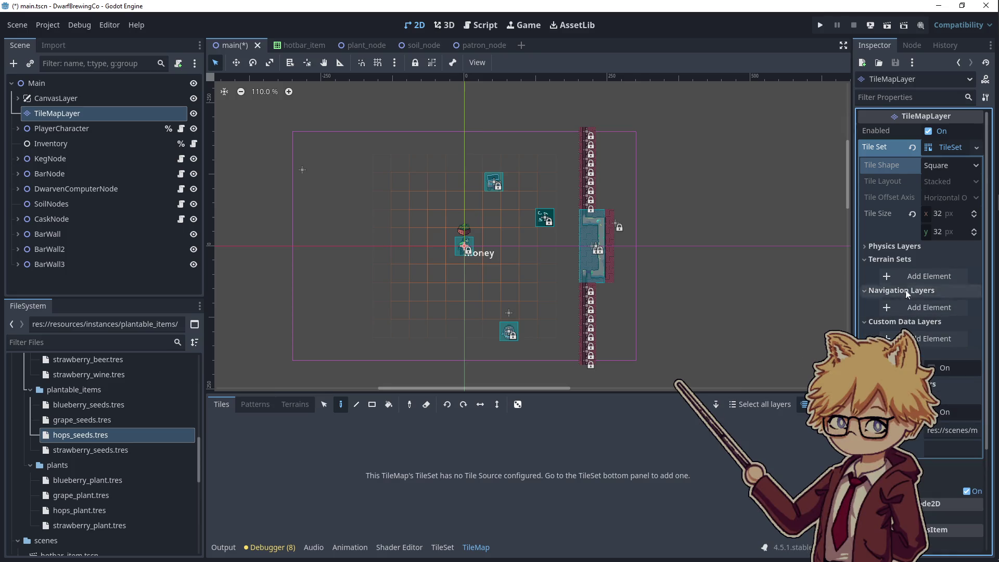
pyautogui.click(912, 276)
pyautogui.click(972, 285)
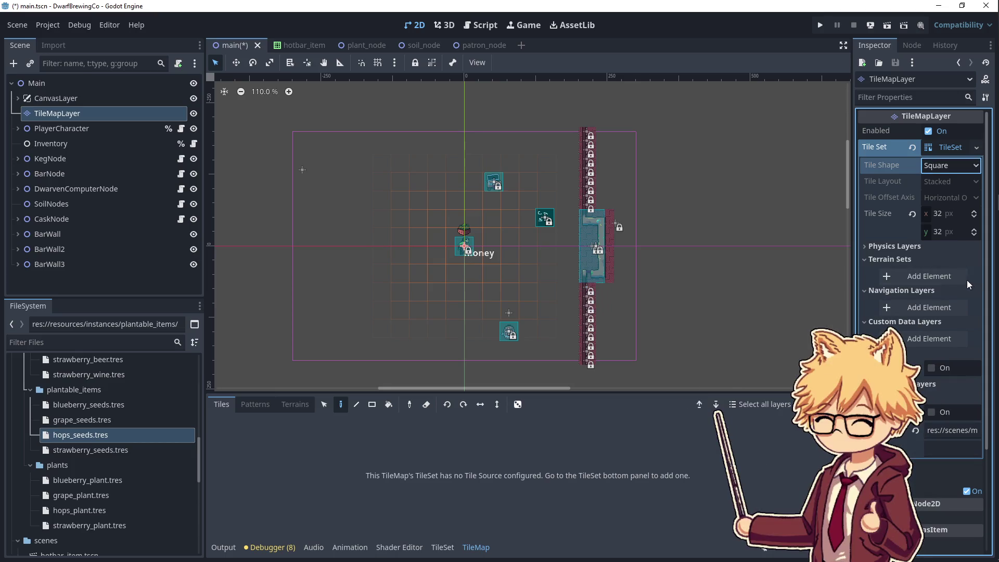
pyautogui.scroll(-3, 937, 239)
pyautogui.scroll(-1, 936, 239)
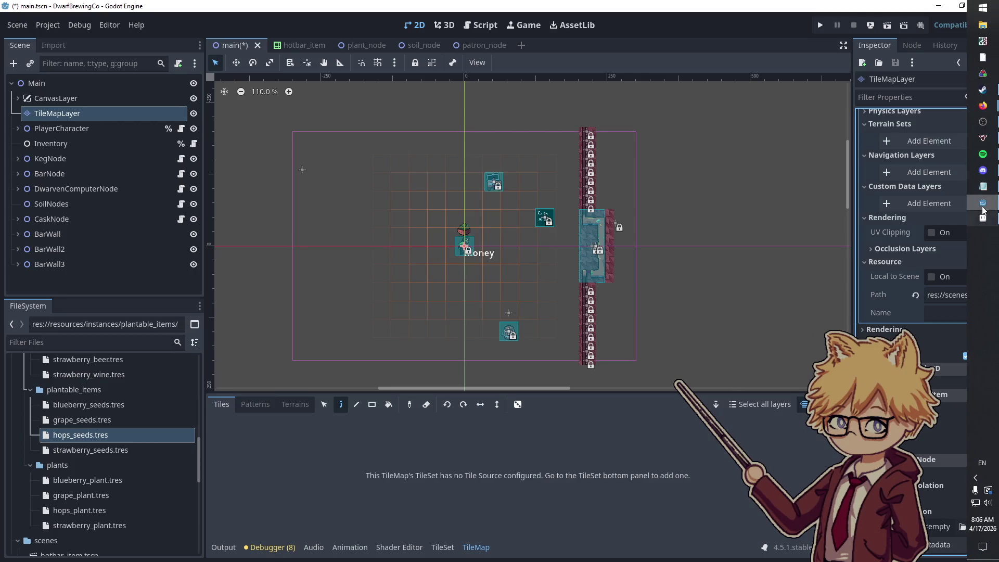
pyautogui.hotkey('alt', 'Tab')
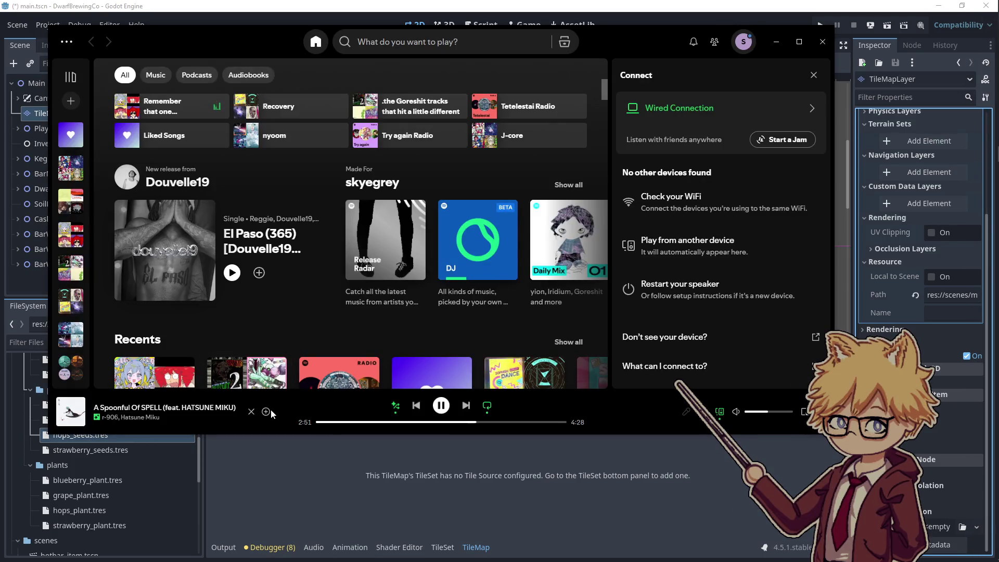
pyautogui.click(314, 446)
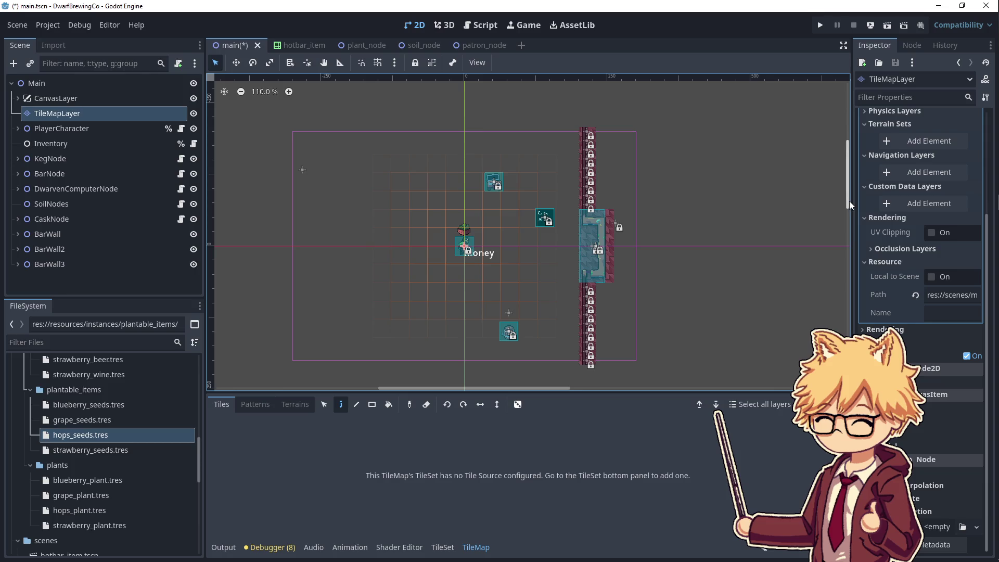
# Expand the layer's Rendering section and start renaming the TileMapLayer, leaving its name unchanged.
pyautogui.click(885, 329)
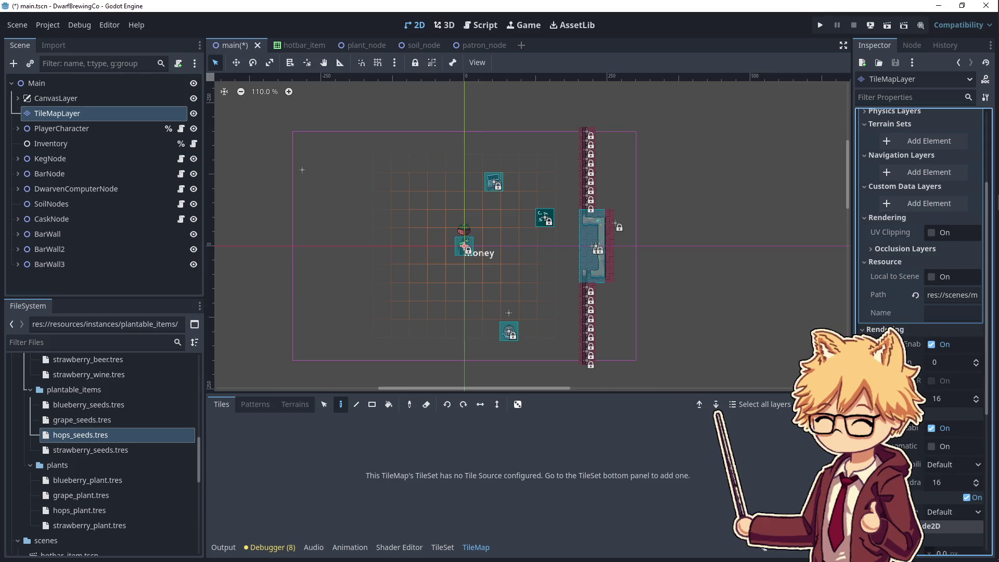
pyautogui.scroll(3, 909, 172)
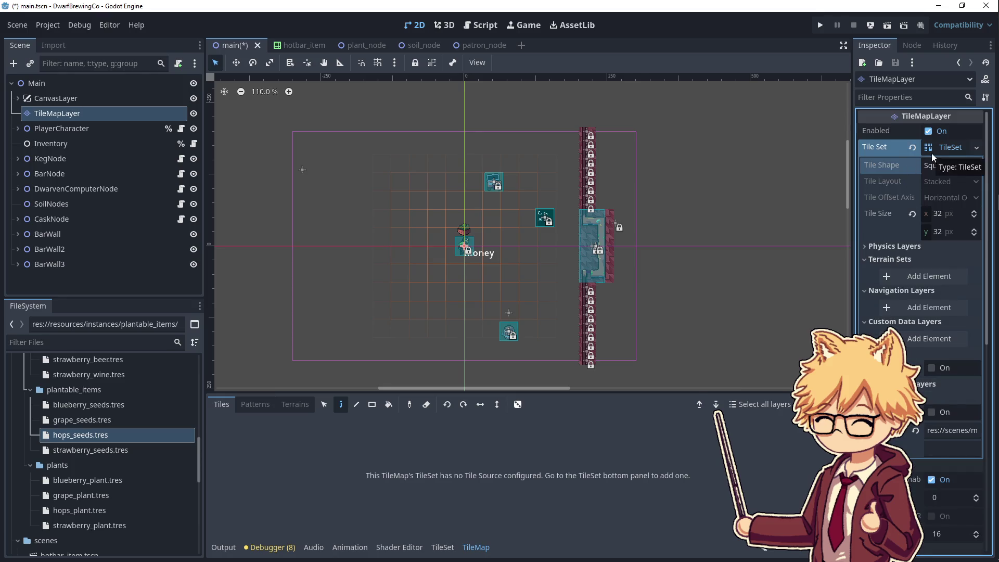
pyautogui.click(106, 118)
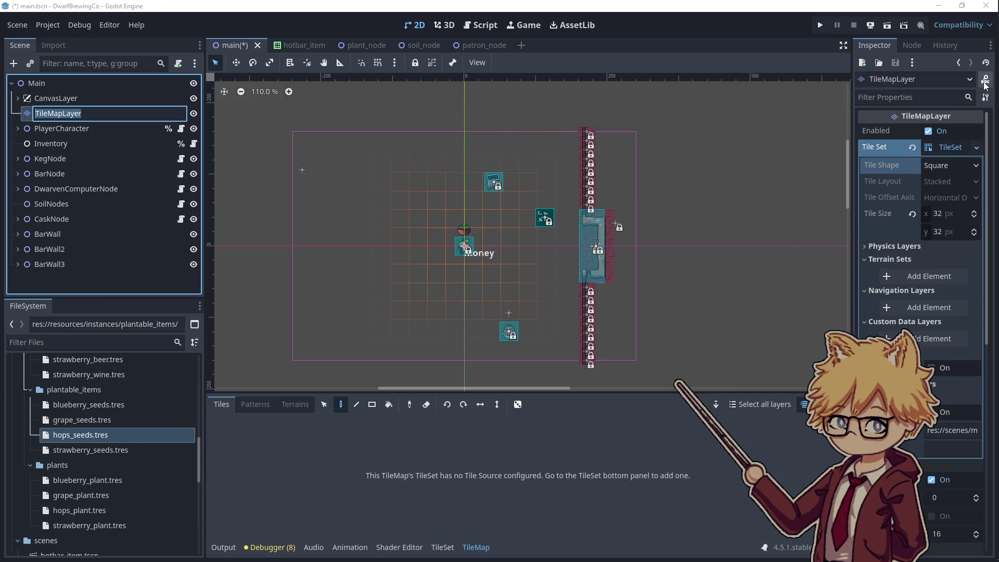
pyautogui.click(726, 176)
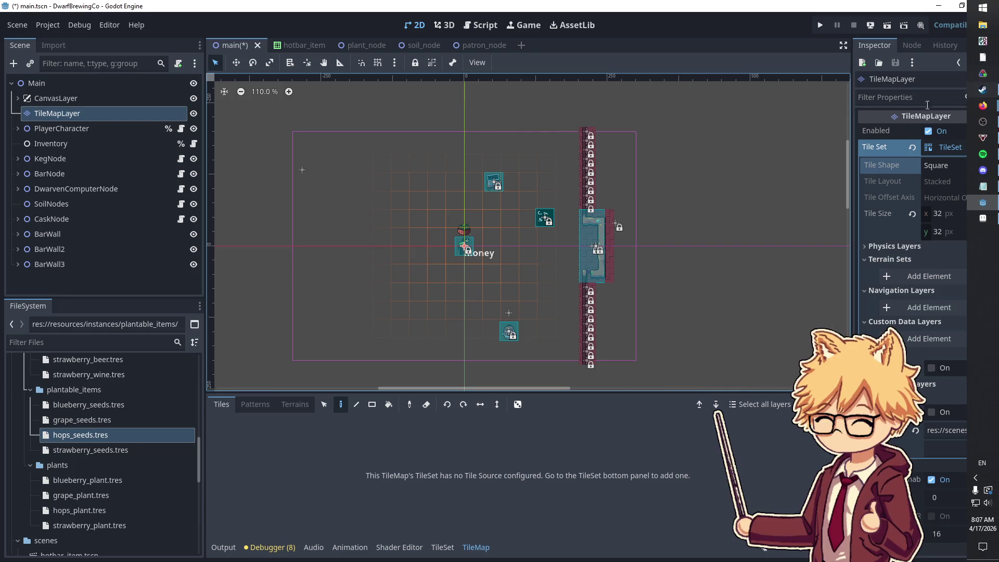
# Open the TileMapLayer class reference and read through its description and tutorials.
pyautogui.click(986, 79)
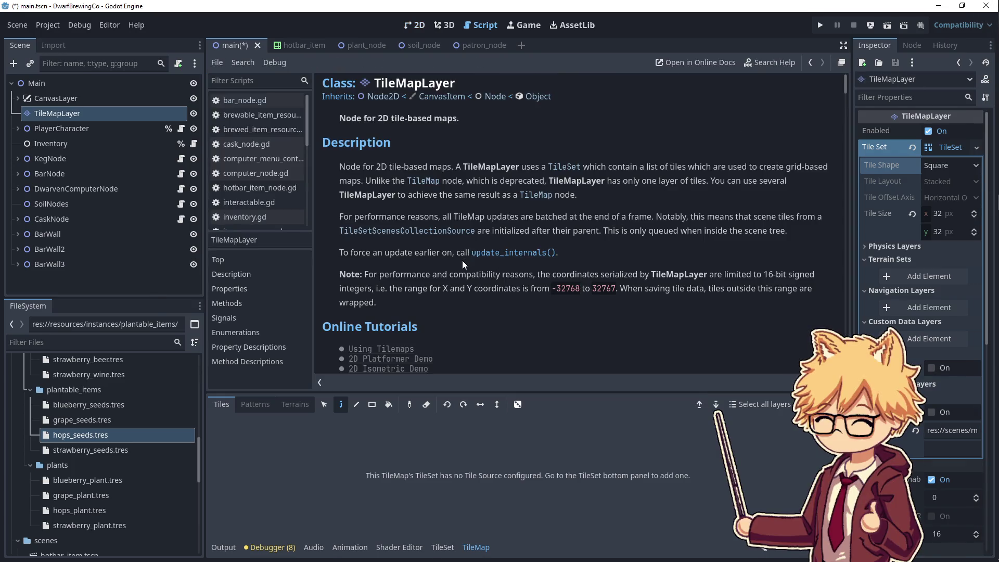
pyautogui.scroll(-3, 459, 261)
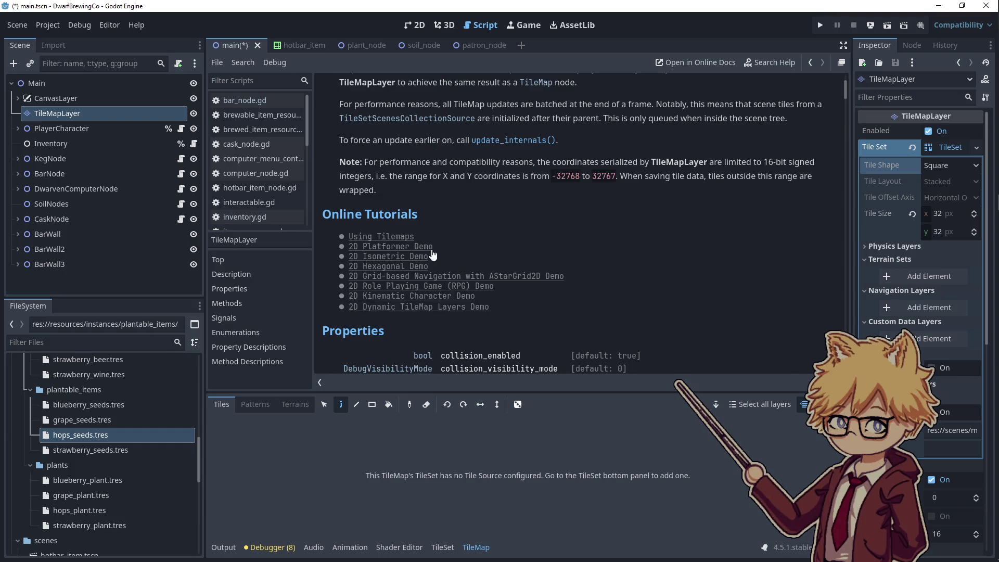
pyautogui.scroll(-20, 396, 256)
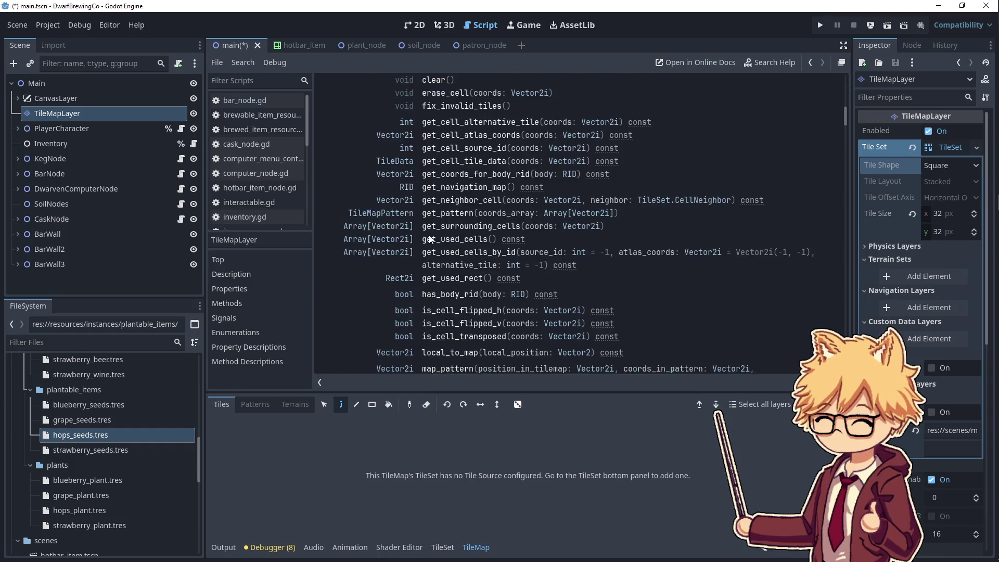
pyautogui.scroll(-15, 427, 251)
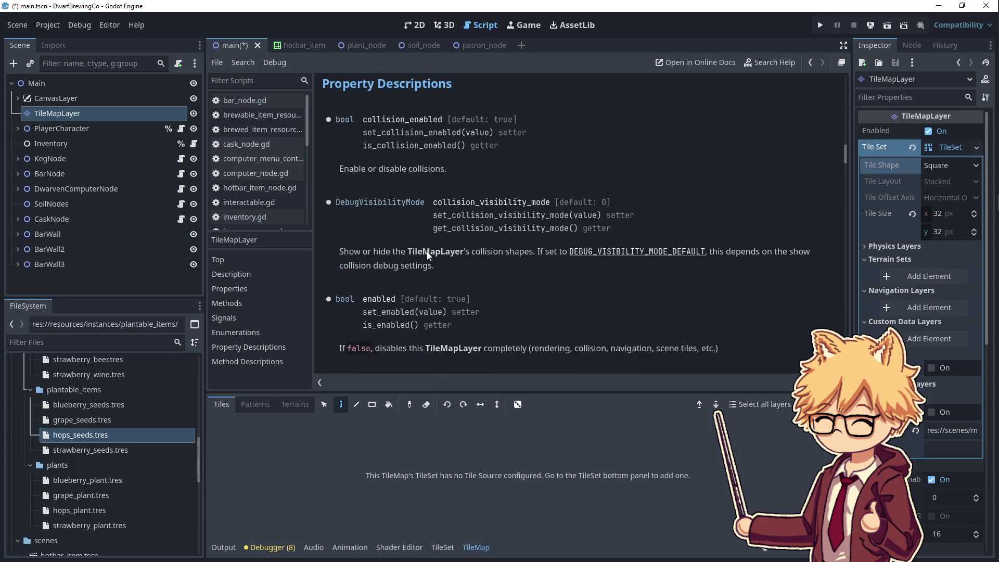
pyautogui.scroll(-12, 508, 263)
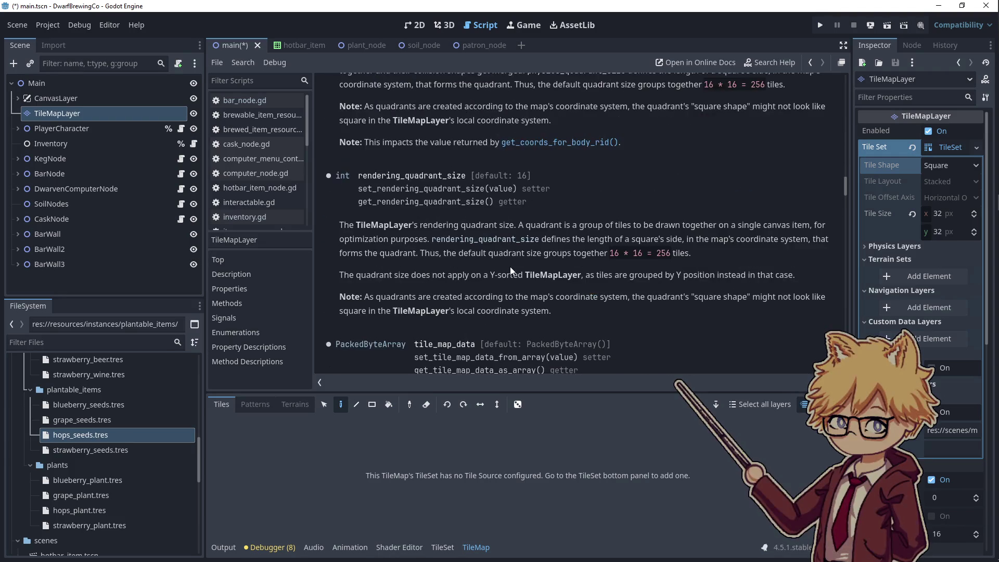
pyautogui.scroll(-5, 505, 263)
pyautogui.scroll(20, 489, 281)
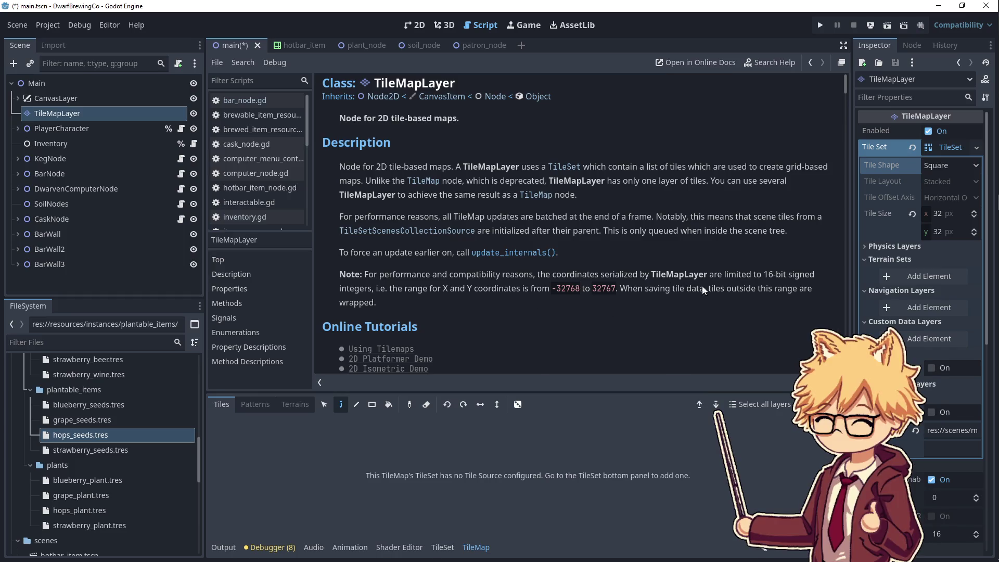
pyautogui.scroll(-3, 517, 317)
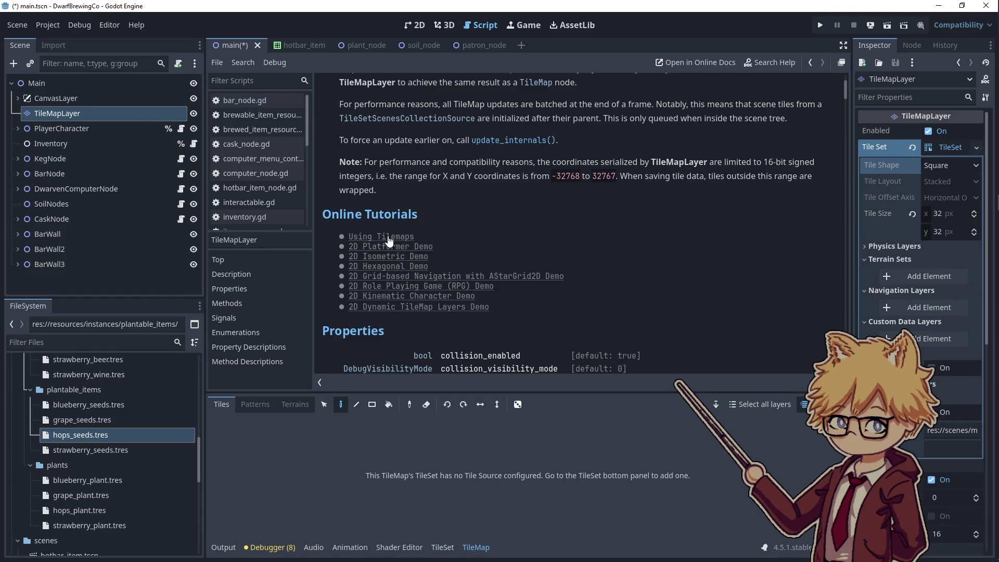
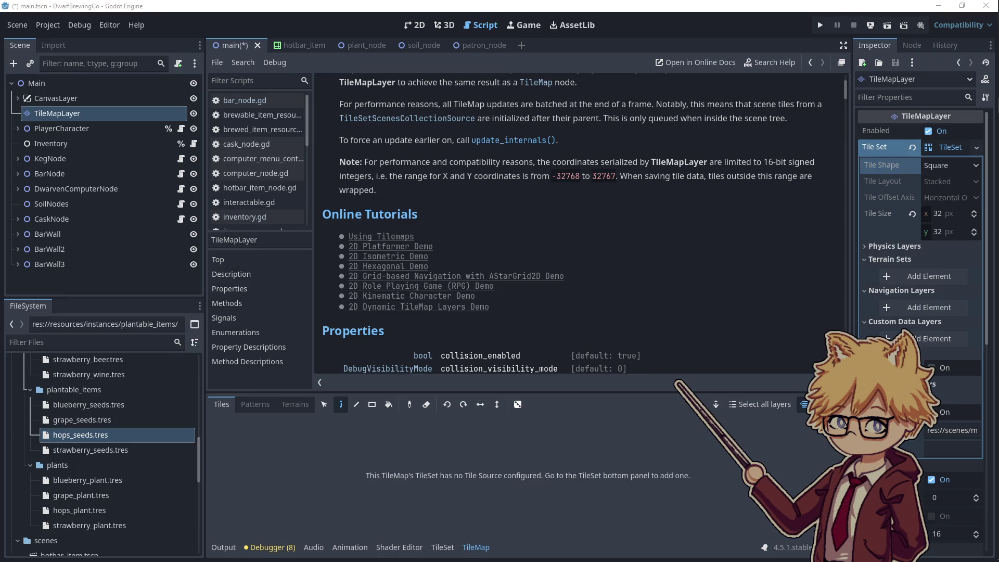
# Save the TileMapLayer's tile set resource and the scene from the Inspector's Tile Set options.
pyautogui.click(977, 147)
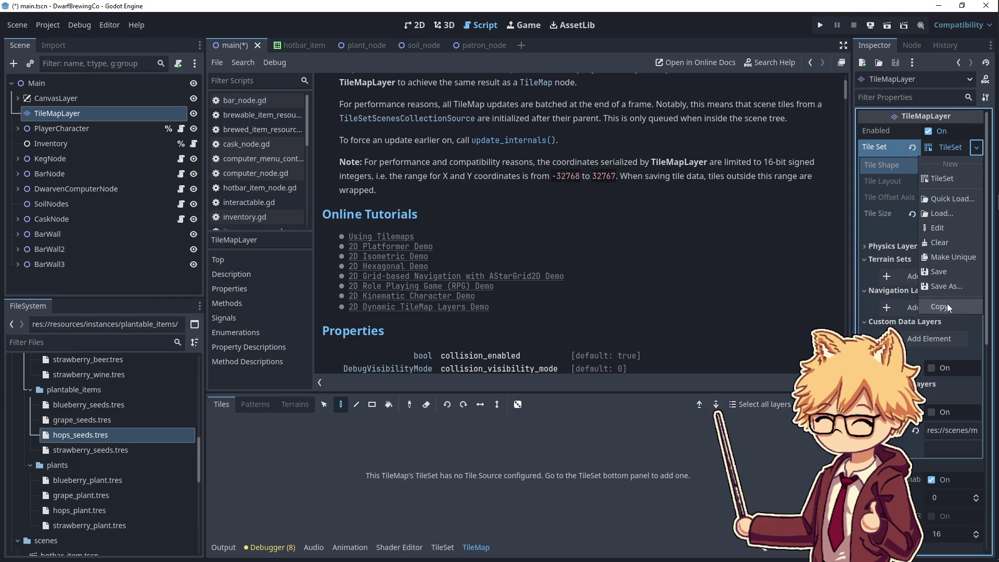
pyautogui.click(941, 274)
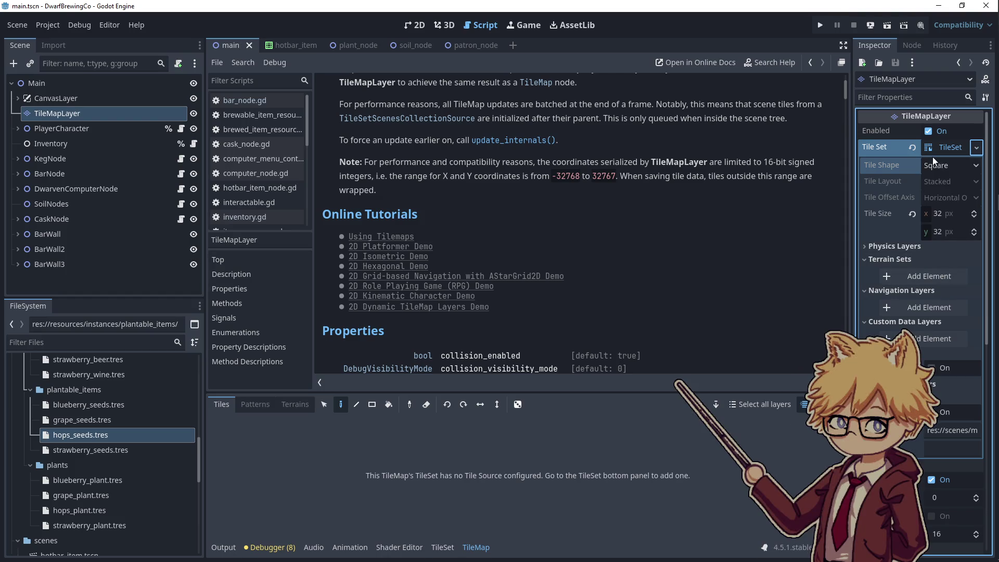
pyautogui.click(960, 150)
pyautogui.click(960, 150)
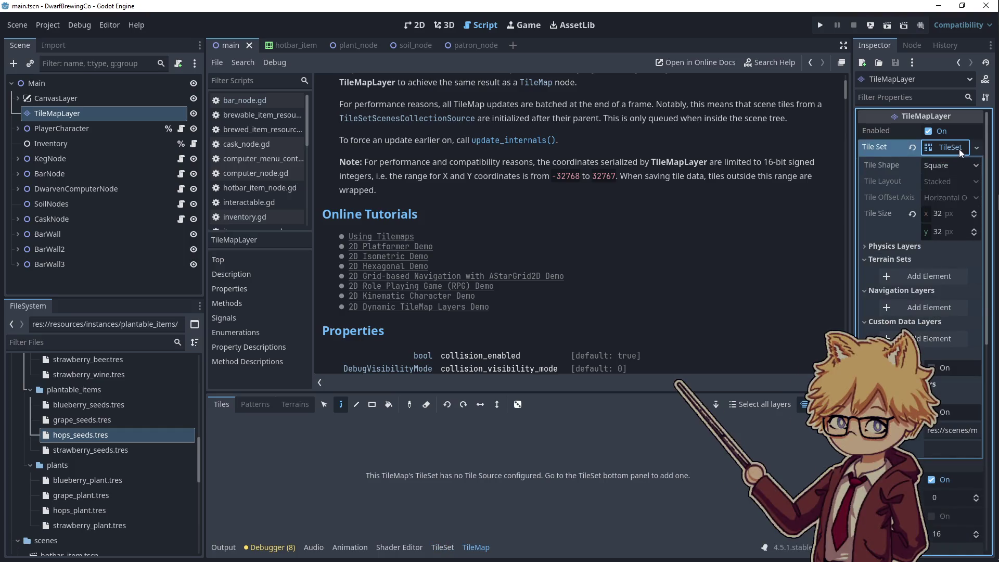
pyautogui.rightClick(960, 150)
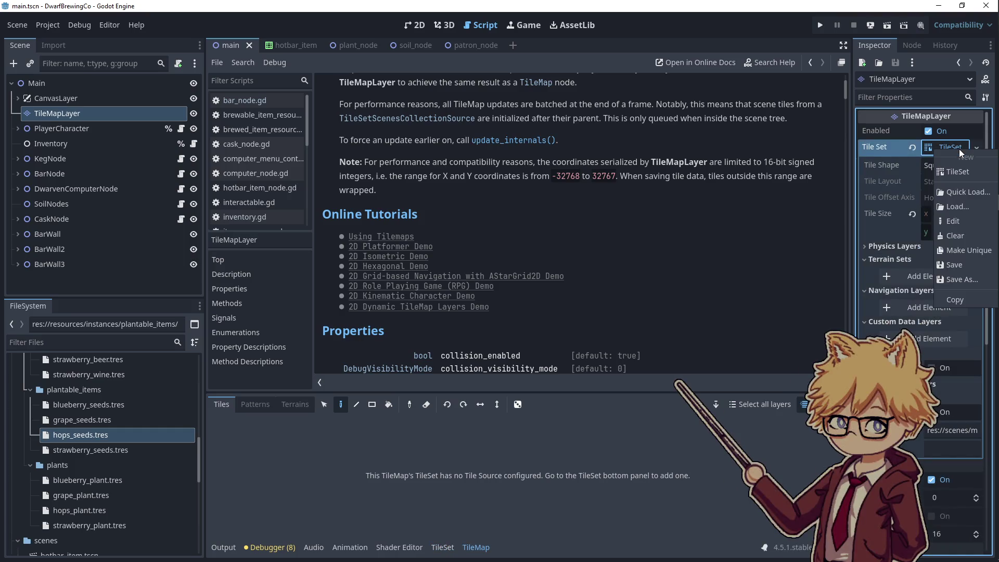
pyautogui.click(933, 146)
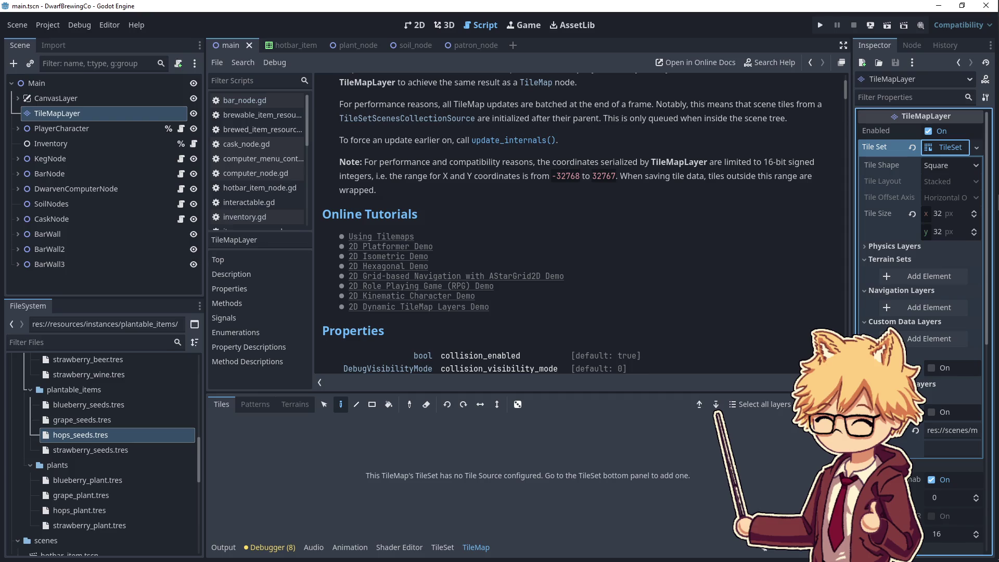
# Show the TileSet editor in the bottom panel.
pyautogui.click(473, 547)
pyautogui.click(471, 549)
pyautogui.click(442, 548)
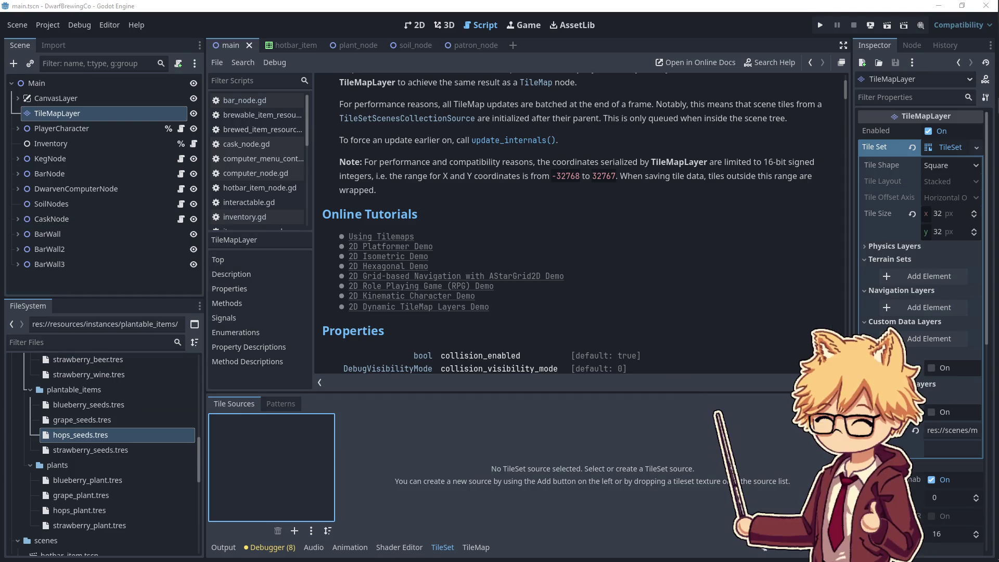
# Add res://assets/item_sprites/spritesheet.png as an Atlas tile source and auto-create its tiles.
pyautogui.click(295, 531)
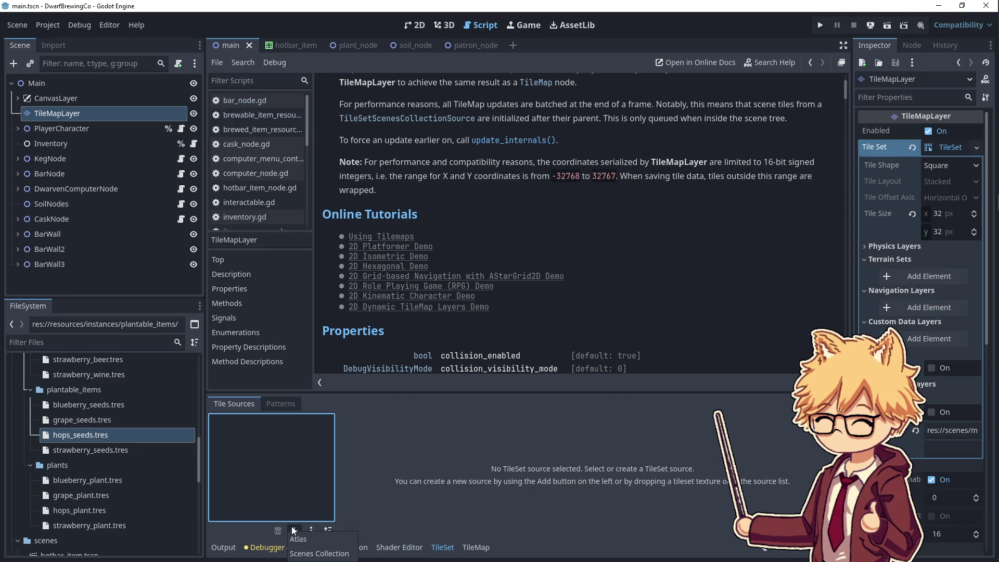
pyautogui.click(300, 540)
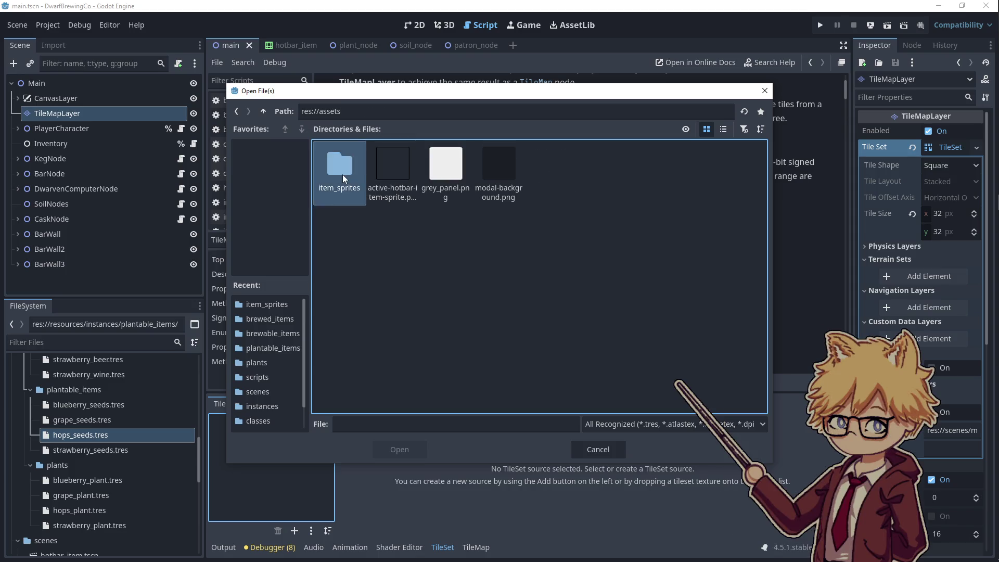
pyautogui.doubleClick(343, 174)
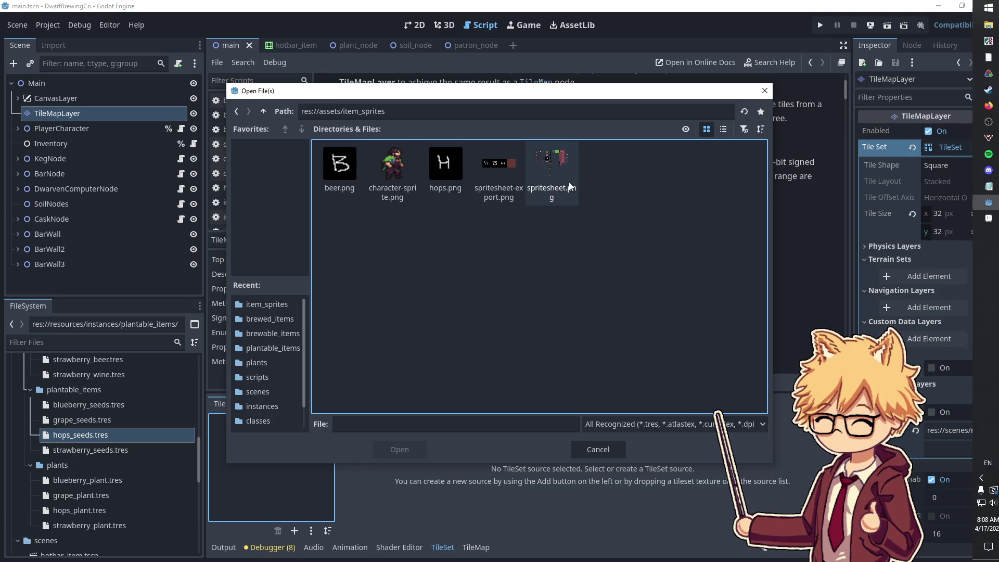
pyautogui.doubleClick(570, 182)
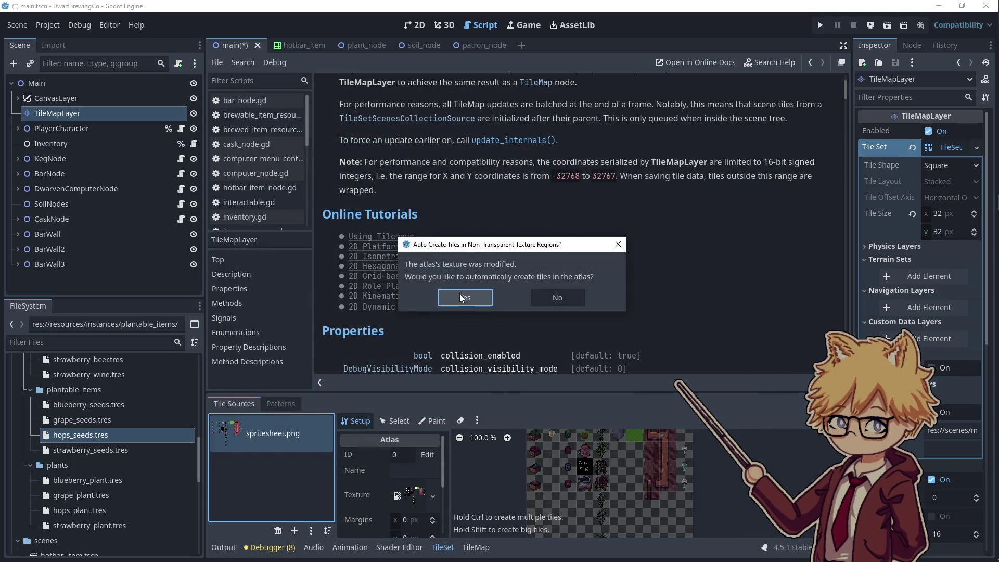
pyautogui.click(462, 298)
pyautogui.scroll(1, 631, 448)
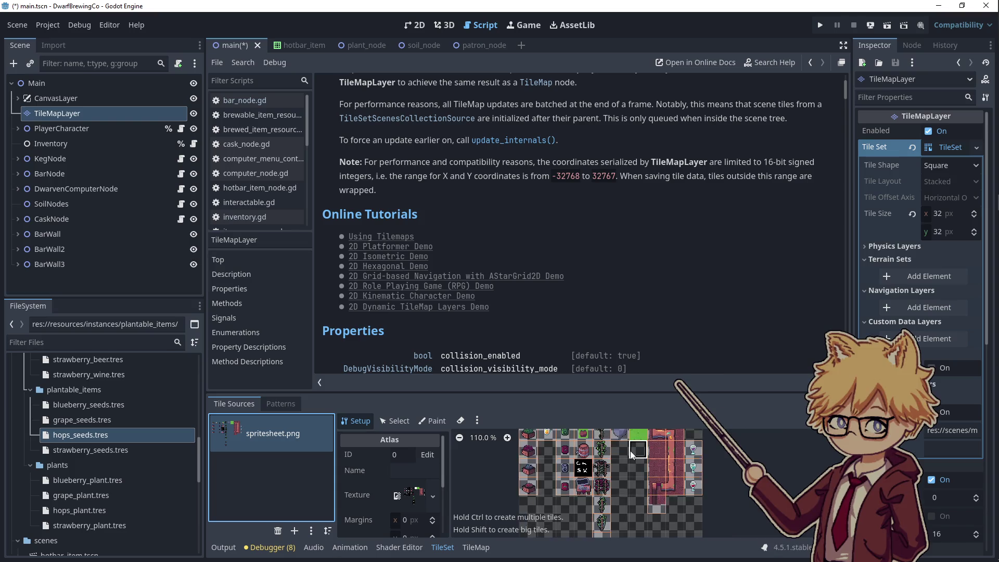
pyautogui.scroll(1, 630, 438)
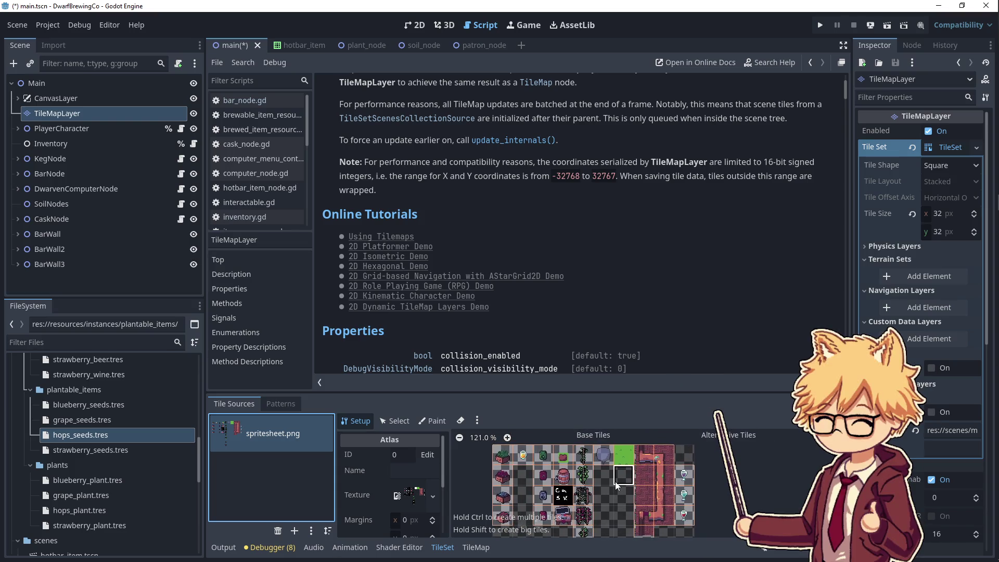
pyautogui.scroll(-2, 629, 464)
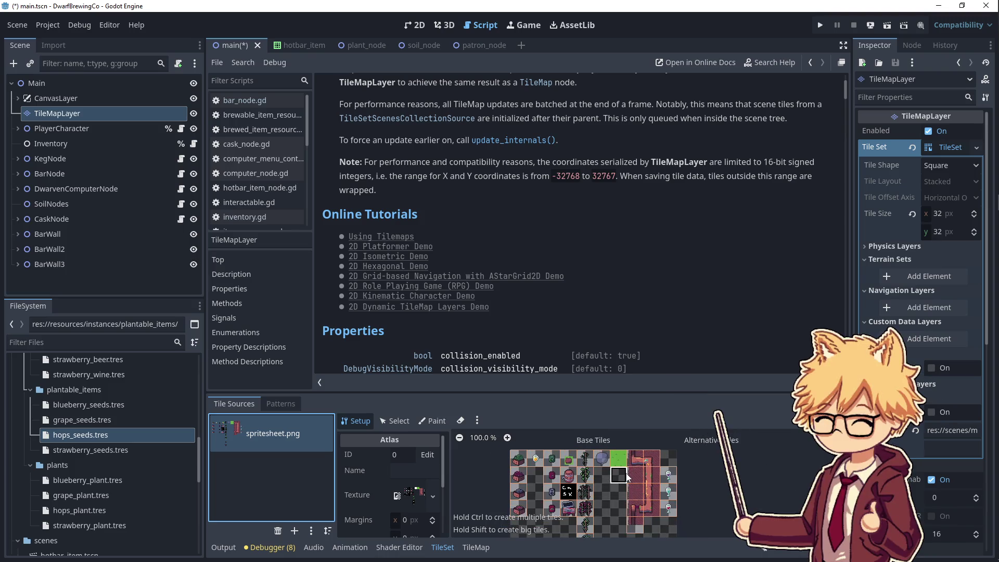
pyautogui.scroll(1, 624, 473)
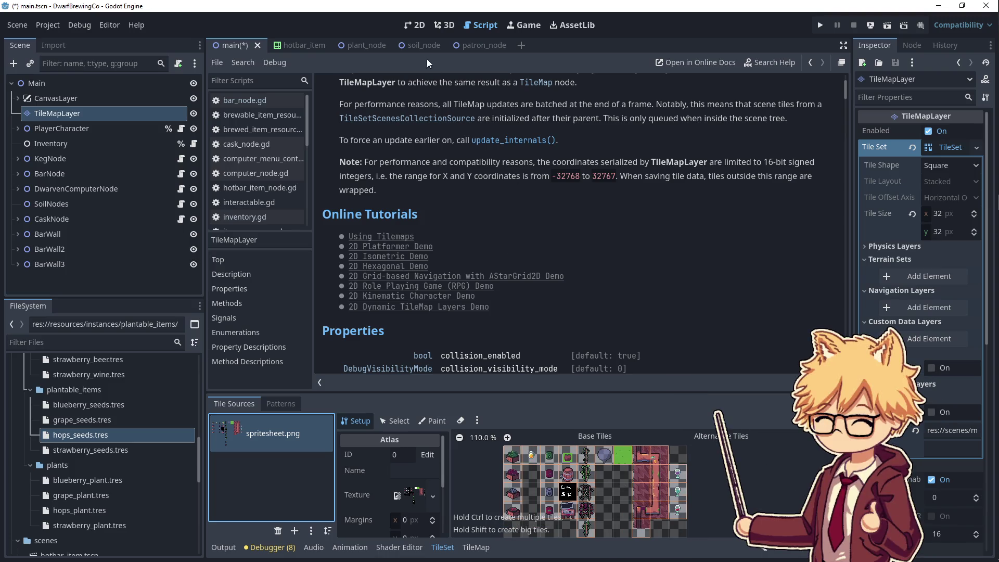
# In the 2D view, select the TileMapLayer and pick the green grass atlas tile.
pyautogui.click(415, 25)
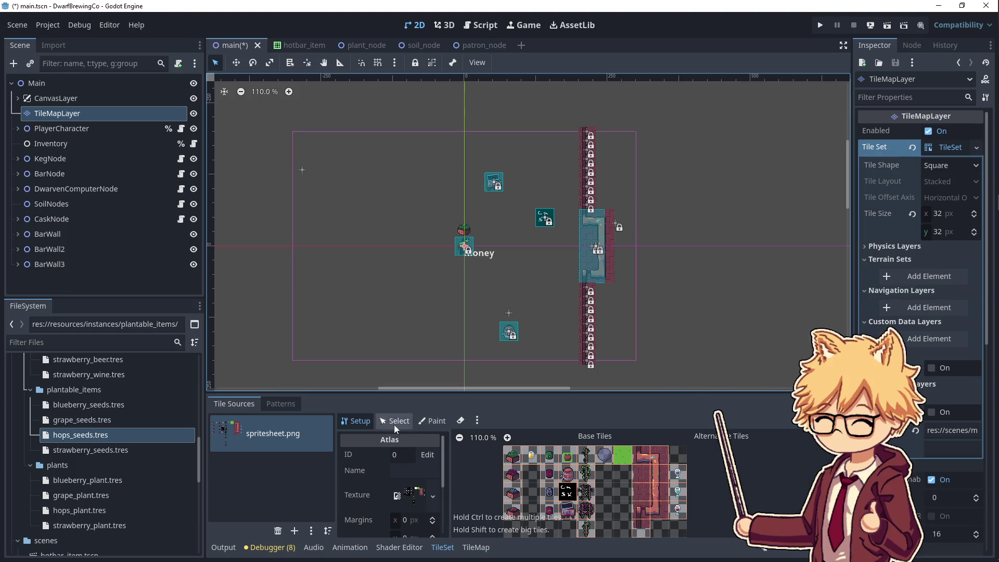
pyautogui.click(434, 422)
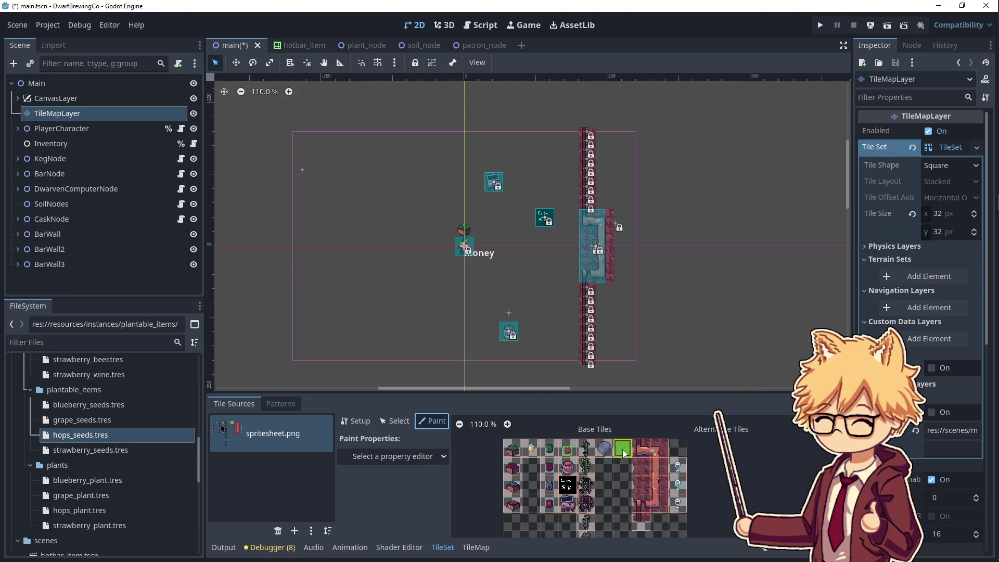
pyautogui.click(391, 422)
pyautogui.click(544, 448)
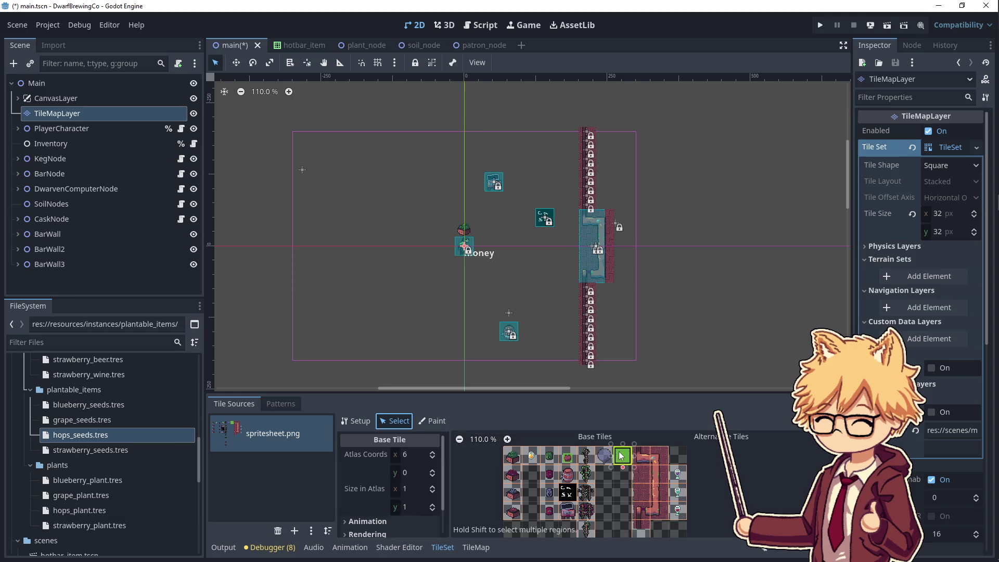
pyautogui.click(433, 423)
pyautogui.moveTo(430, 299); pyautogui.dragTo(374, 320)
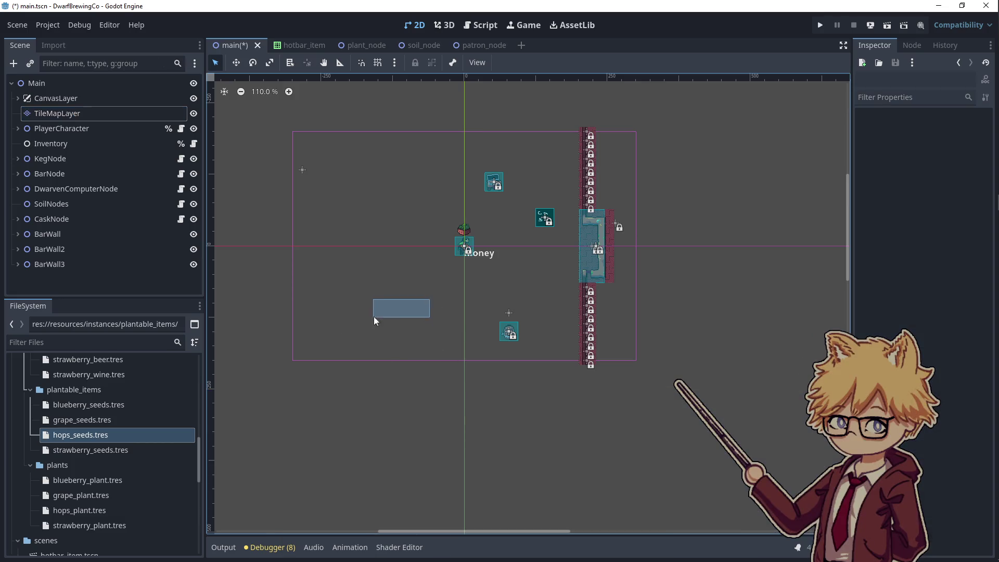
pyautogui.click(92, 117)
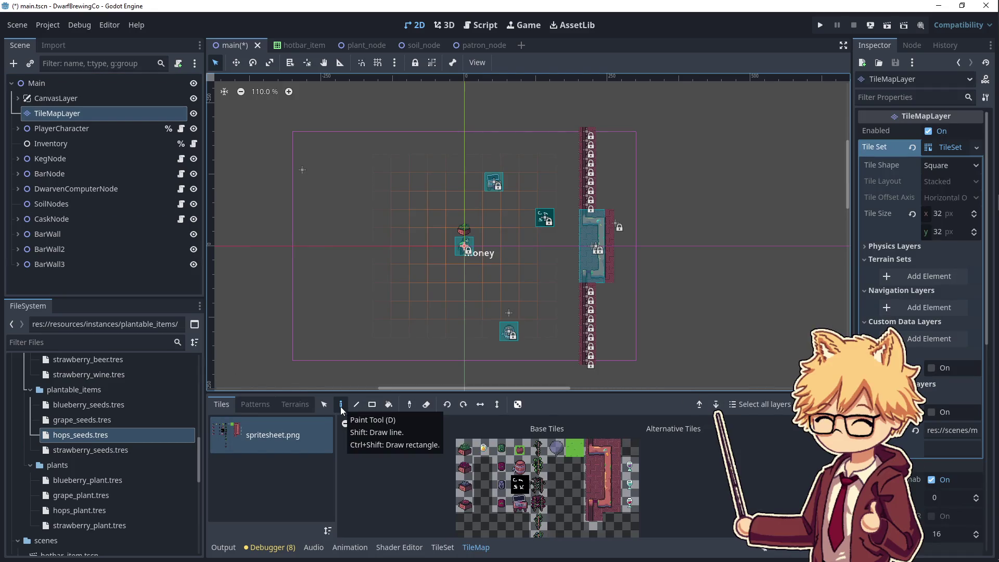
pyautogui.click(392, 406)
pyautogui.click(574, 447)
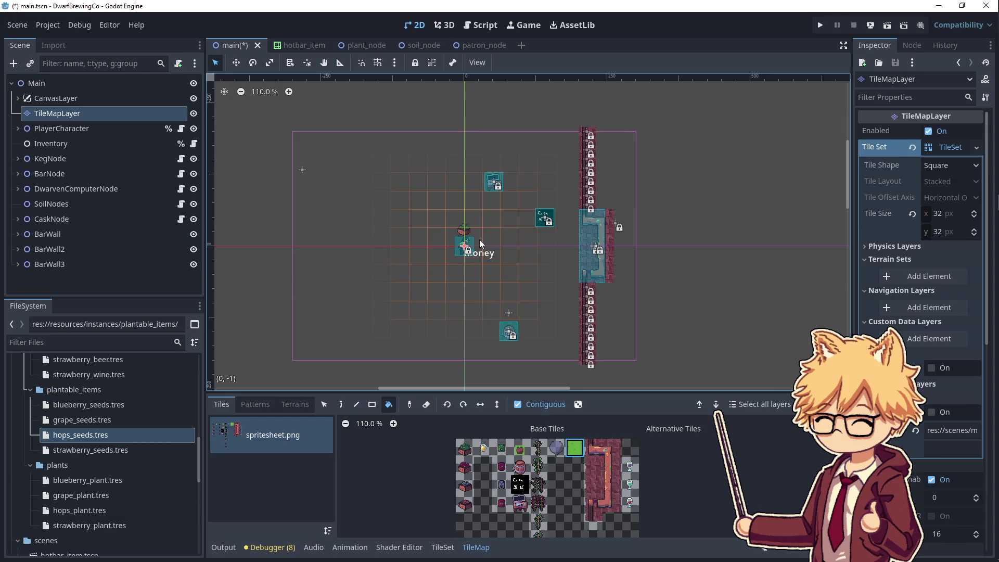
# Paint and bucket-fill grass over the floor until the grey cells are covered.
pyautogui.click(340, 405)
pyautogui.moveTo(404, 274)
pyautogui.mouseDown()
pyautogui.moveTo(440, 273)
pyautogui.moveTo(382, 295)
pyautogui.moveTo(578, 280)
pyautogui.moveTo(577, 136)
pyautogui.mouseUp()
pyautogui.click(388, 405)
pyautogui.click(402, 251)
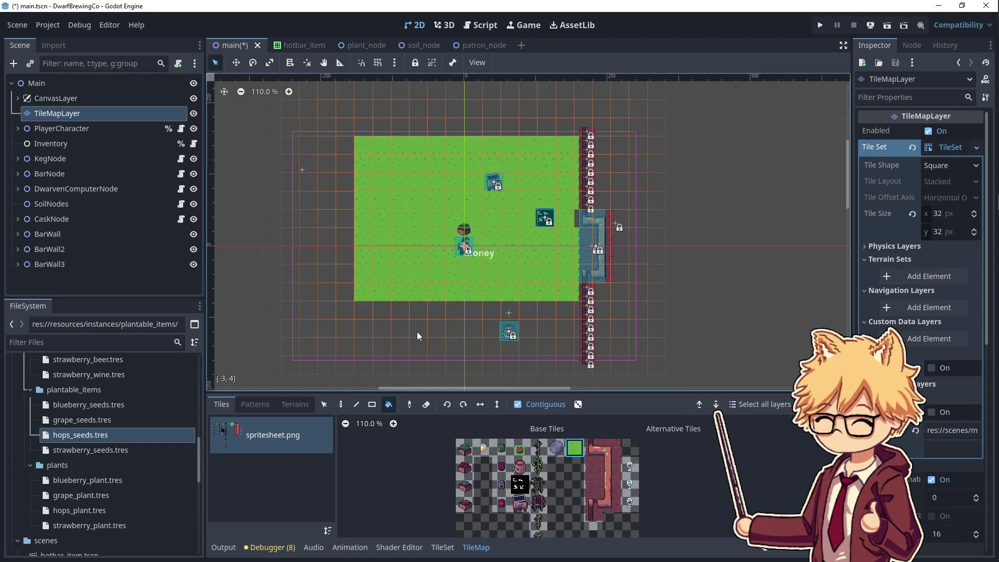
pyautogui.click(341, 404)
pyautogui.moveTo(567, 314)
pyautogui.mouseDown()
pyautogui.moveTo(566, 366)
pyautogui.moveTo(354, 364)
pyautogui.moveTo(308, 341)
pyautogui.moveTo(321, 158)
pyautogui.moveTo(308, 228)
pyautogui.mouseUp()
pyautogui.moveTo(348, 270)
pyautogui.mouseDown()
pyautogui.moveTo(326, 291)
pyautogui.moveTo(547, 343)
pyautogui.mouseUp()
pyautogui.moveTo(513, 311); pyautogui.dragTo(329, 302)
# Recentre the map in the view, then save and run the game.
pyautogui.scroll(4, 407, 279)
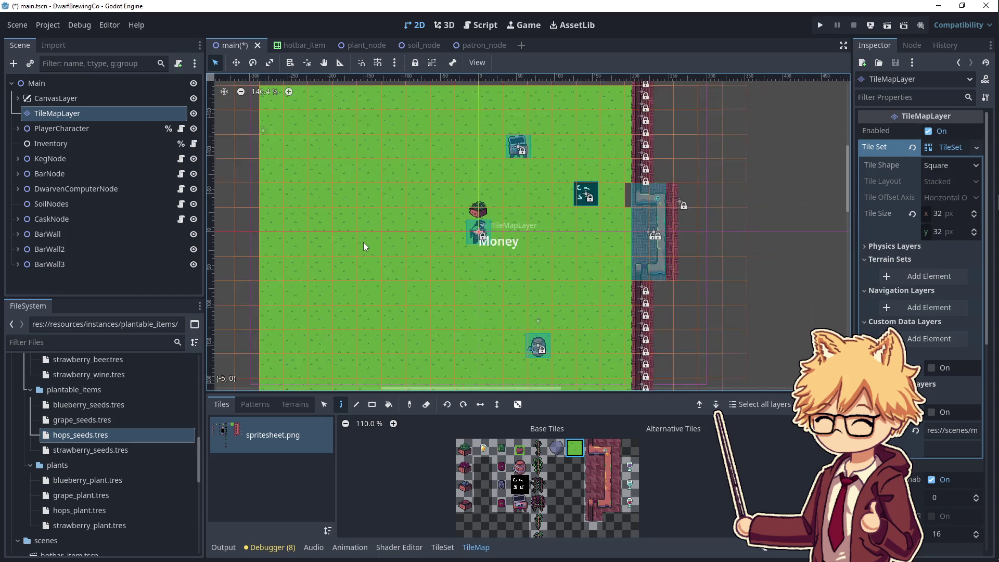
pyautogui.scroll(-1, 364, 243)
pyautogui.moveTo(363, 243); pyautogui.dragTo(473, 297)
pyautogui.scroll(-1, 472, 298)
pyautogui.click(821, 25)
# Walk the player around the grass map with WASD, then stop the game and reselect the TileMapLayer.
pyautogui.press('a')
pyautogui.press('d')
pyautogui.press('s')
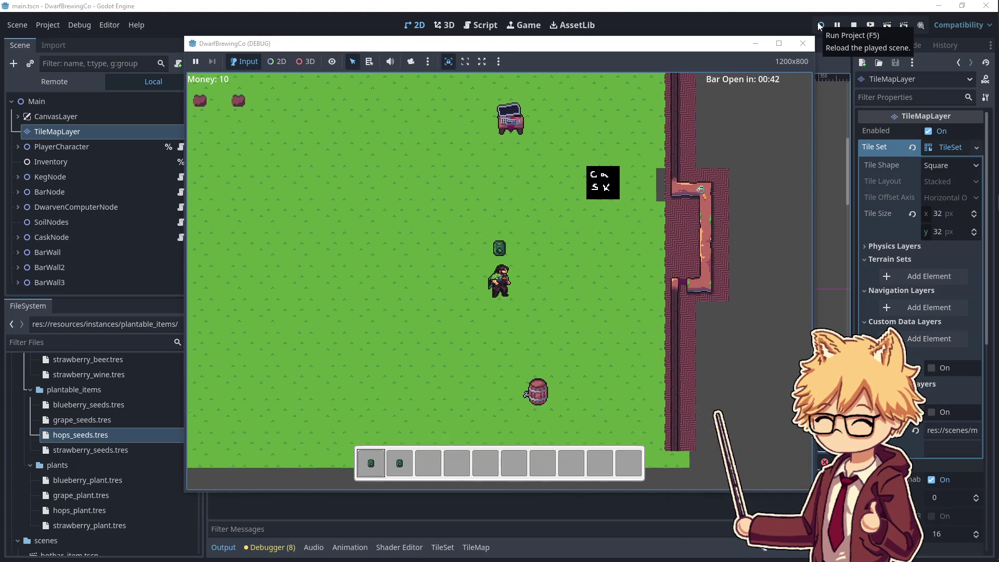
pyautogui.press('s')
pyautogui.press('w')
pyautogui.press('a')
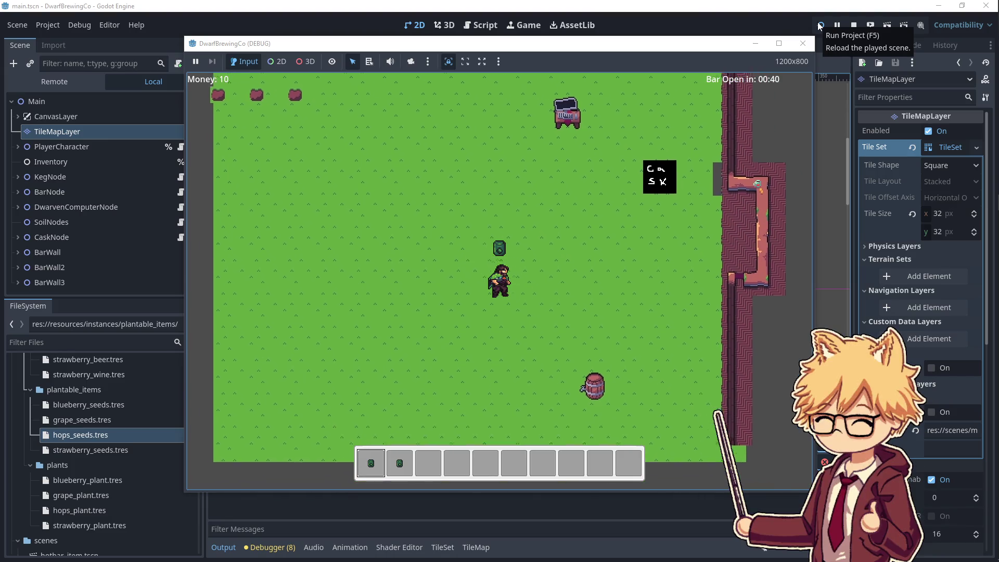
pyautogui.click(806, 43)
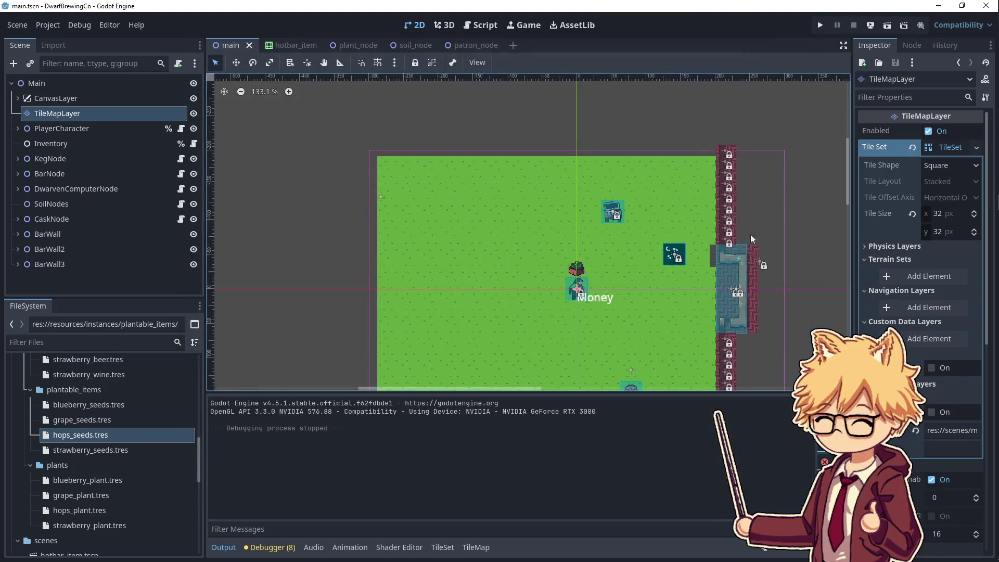
pyautogui.click(74, 113)
# Paint grass tiles beside the wall and along the map's left, bottom and right edges.
pyautogui.click(714, 255)
pyautogui.scroll(-5, 621, 262)
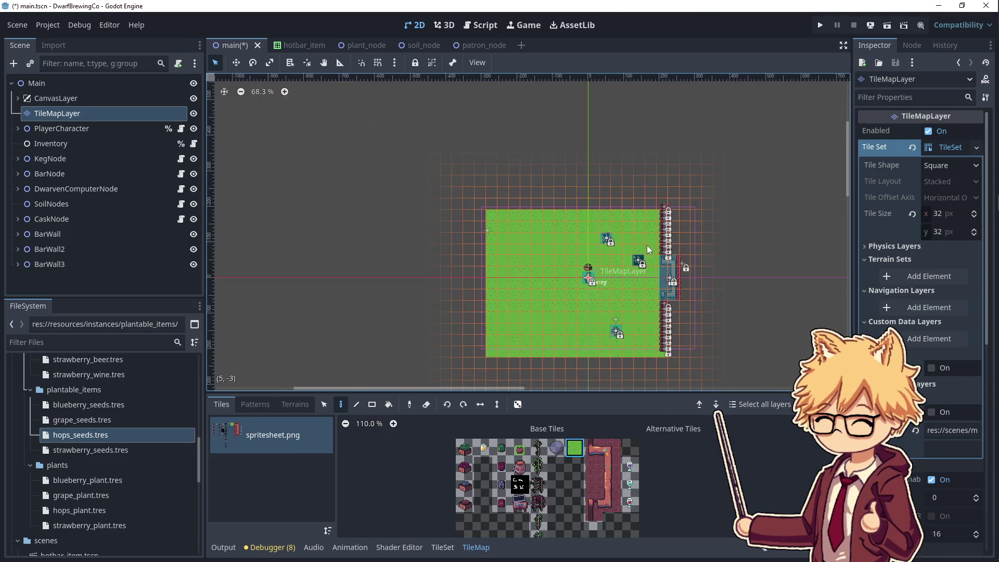
pyautogui.moveTo(665, 207)
pyautogui.mouseDown()
pyautogui.moveTo(662, 169)
pyautogui.moveTo(613, 146)
pyautogui.moveTo(420, 145)
pyautogui.moveTo(423, 374)
pyautogui.mouseUp()
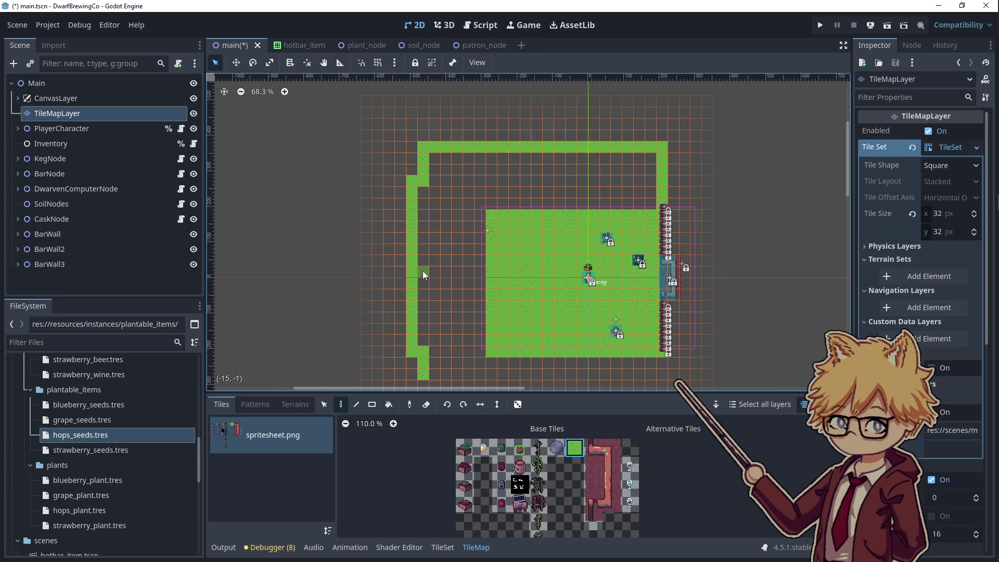
pyautogui.scroll(-3, 413, 159)
pyautogui.moveTo(407, 254)
pyautogui.mouseDown()
pyautogui.moveTo(405, 295)
pyautogui.moveTo(602, 307)
pyautogui.moveTo(648, 280)
pyautogui.moveTo(655, 305)
pyautogui.mouseUp()
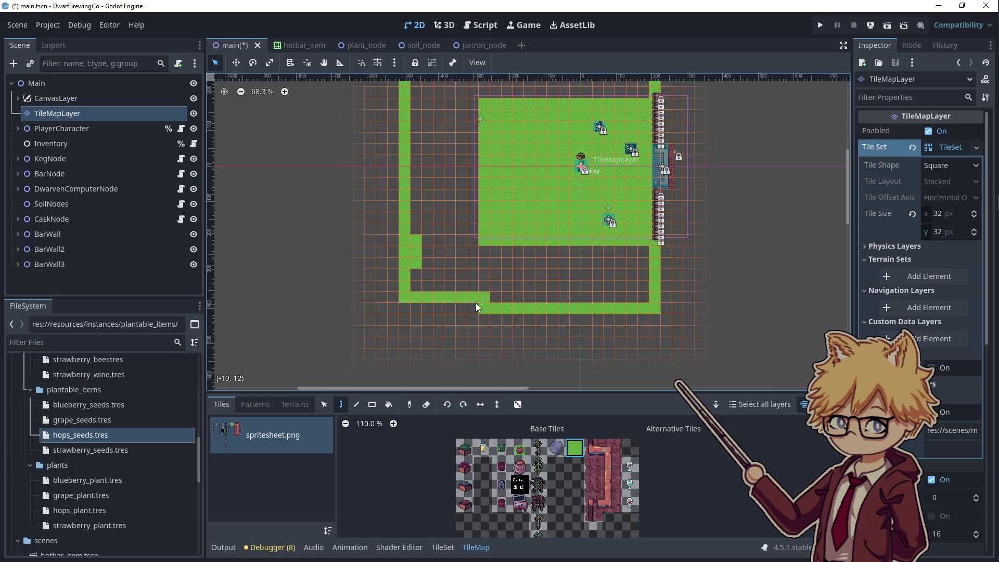
# Bucket-fill the remaining dark interior with grass and run the game.
pyautogui.press('g')
pyautogui.press('b')
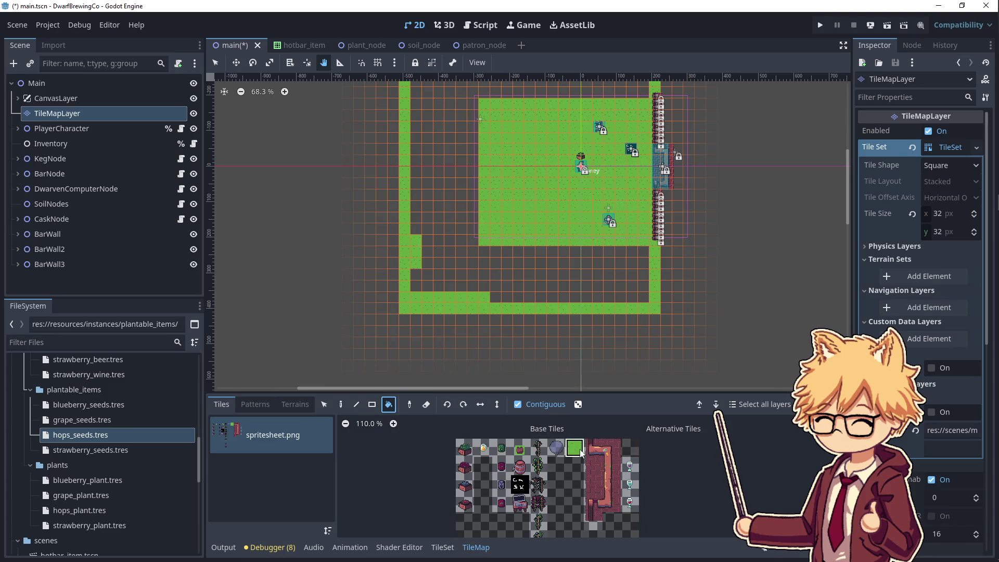
pyautogui.scroll(4, 488, 274)
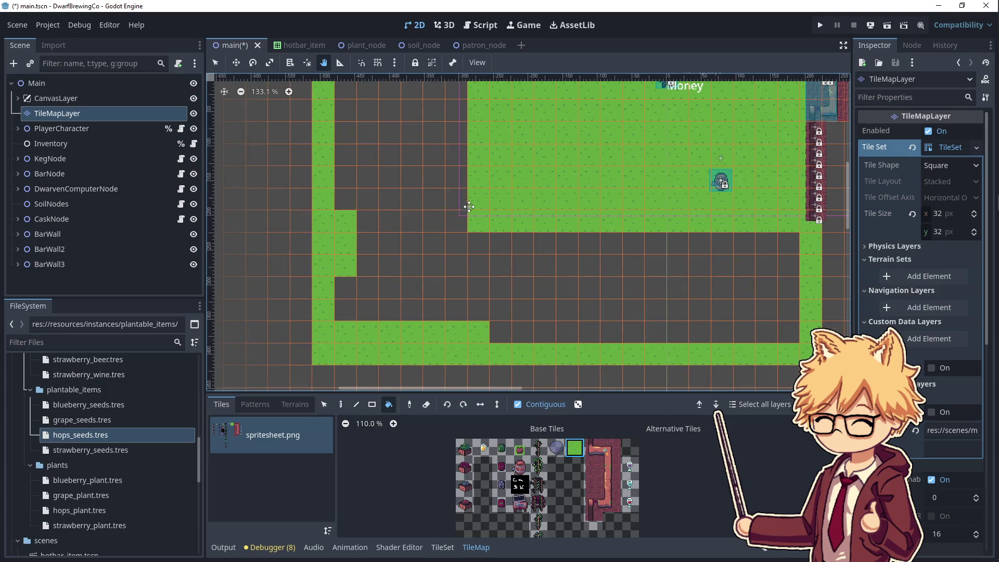
pyautogui.click(341, 405)
pyautogui.moveTo(360, 311)
pyautogui.mouseDown()
pyautogui.moveTo(368, 279)
pyautogui.moveTo(357, 271)
pyautogui.mouseUp()
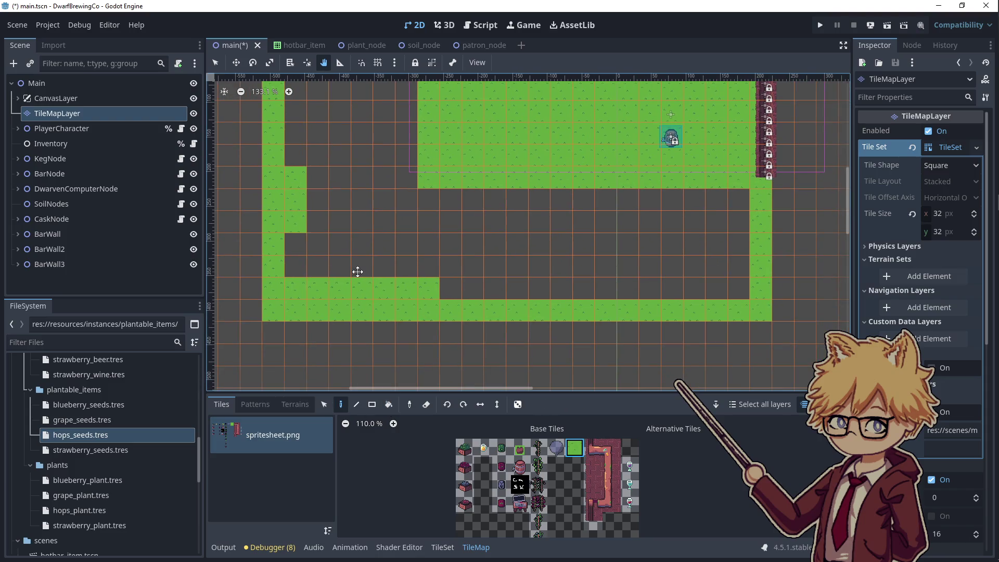
pyautogui.click(388, 405)
pyautogui.click(390, 248)
pyautogui.scroll(-5, 445, 267)
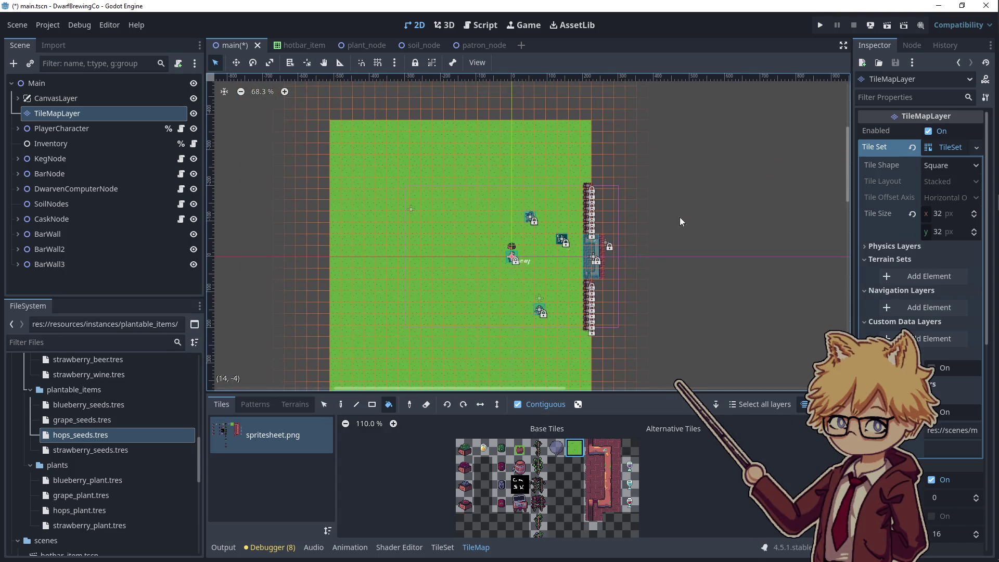
pyautogui.click(815, 27)
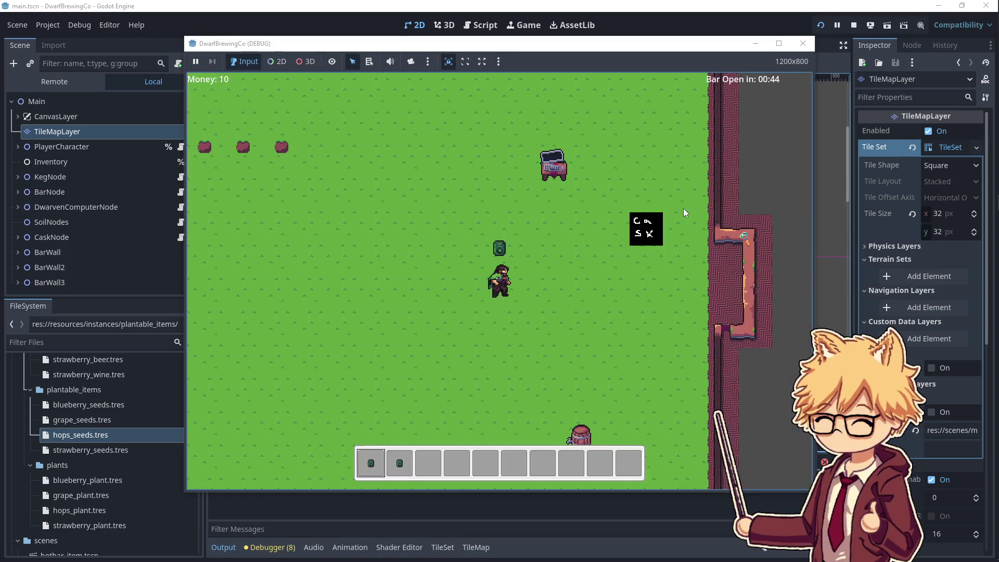
# Walk the character with WASD, switch to hotbar slots 2, 1 and 0, then stop the game.
pyautogui.press('a')
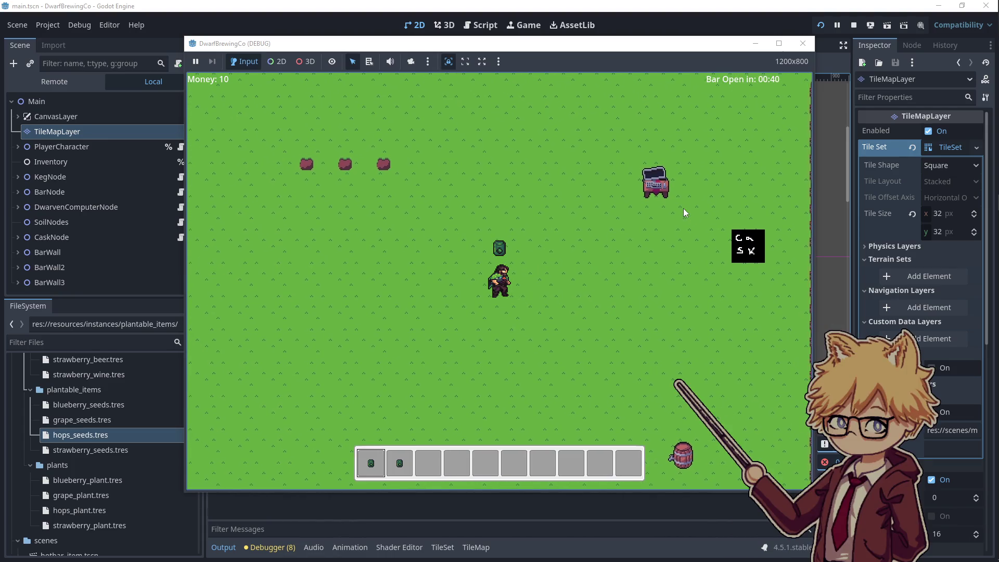
pyautogui.press('d')
pyautogui.press('s')
pyautogui.press('w')
pyautogui.press('d')
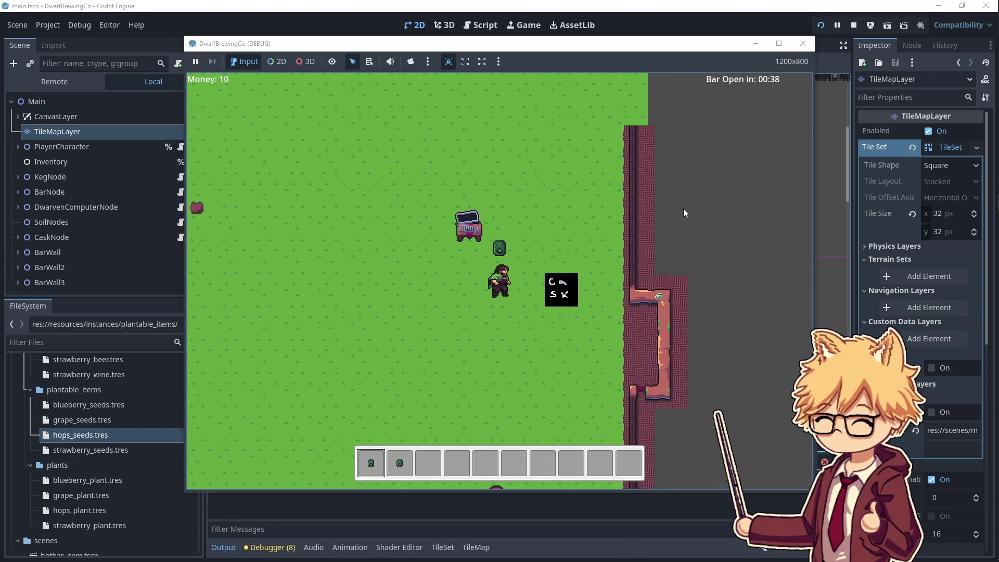
pyautogui.press('s')
pyautogui.press('2')
pyautogui.press('a')
pyautogui.press('w')
pyautogui.press('1')
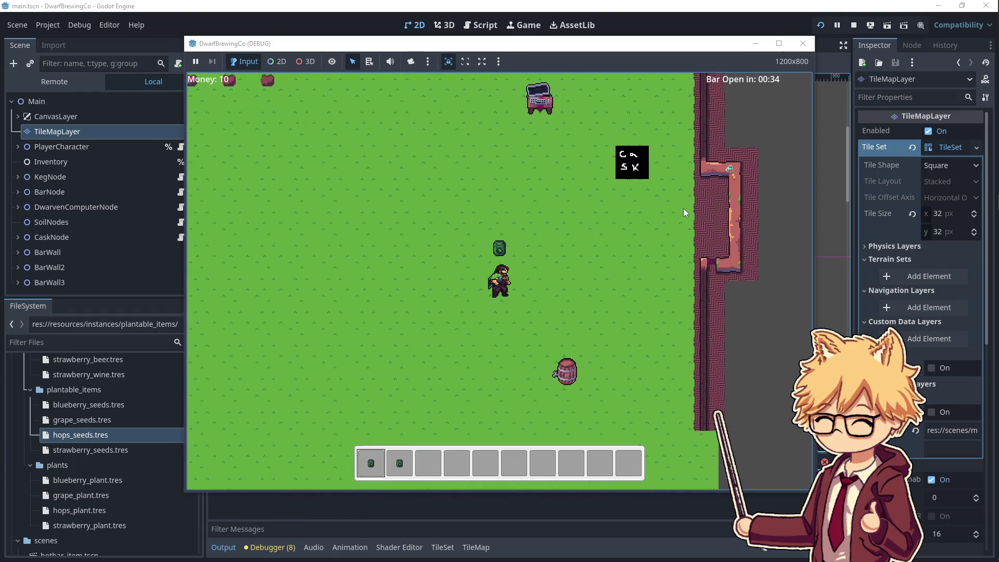
pyautogui.press('d')
pyautogui.press('w')
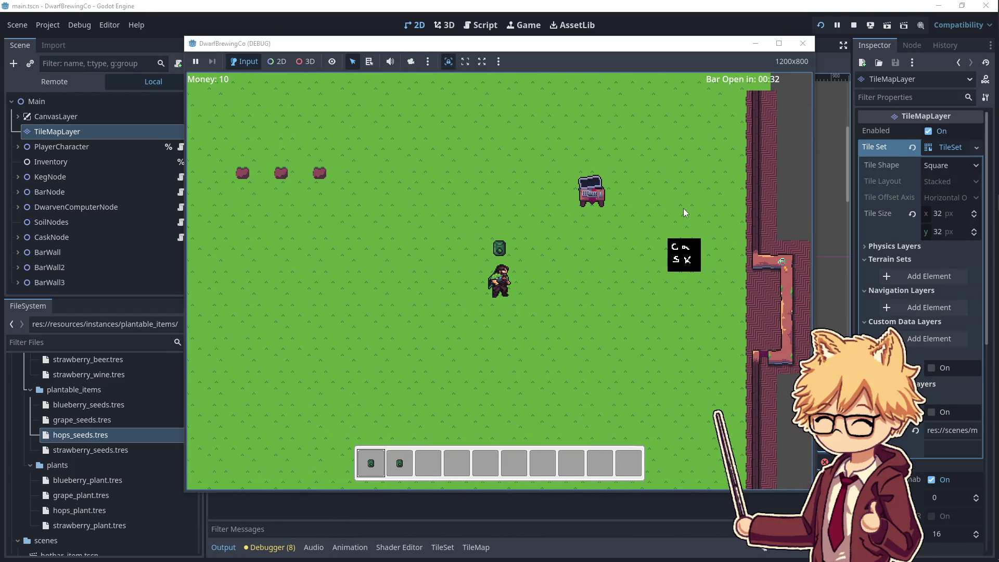
pyautogui.press('0')
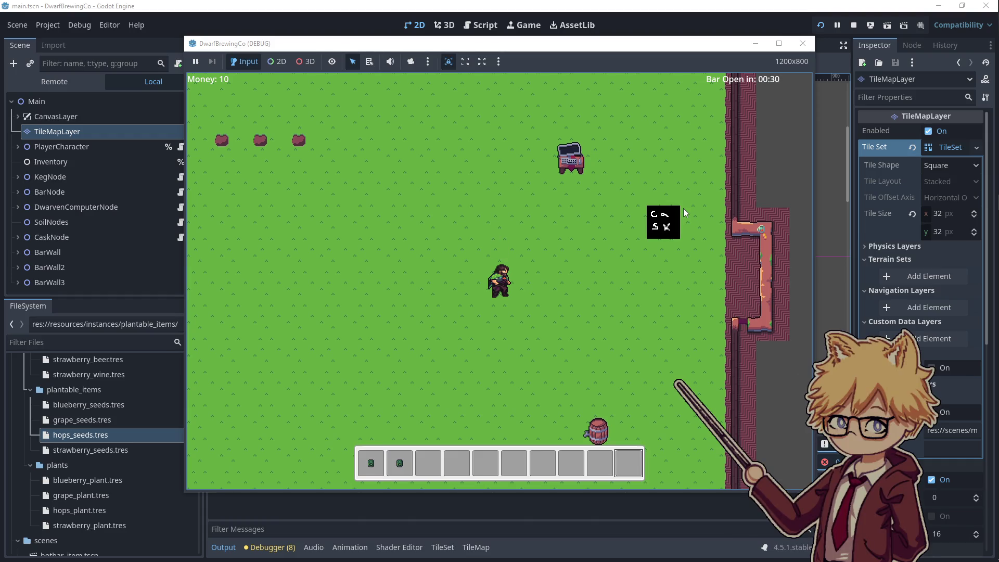
pyautogui.click(802, 44)
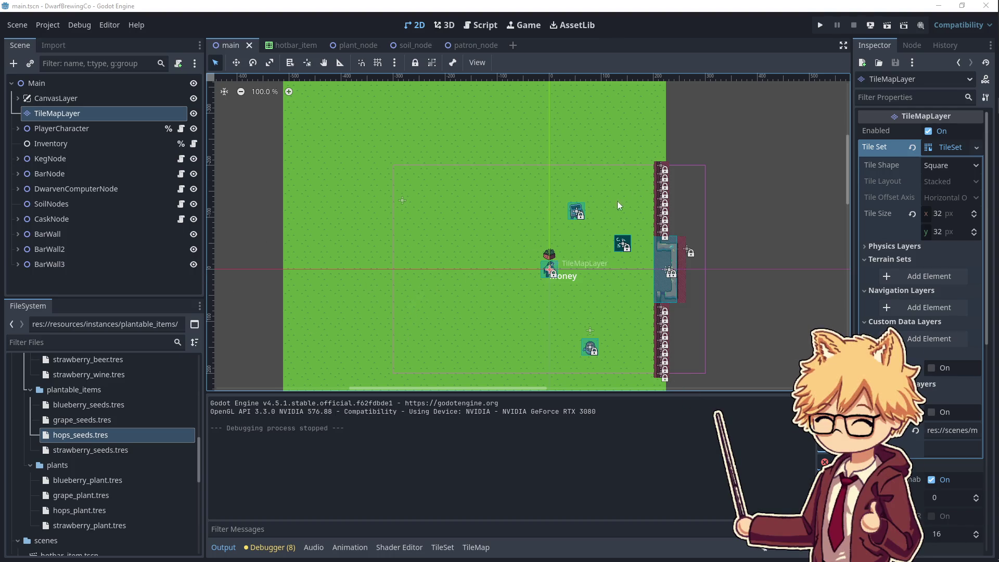
pyautogui.scroll(2, 601, 250)
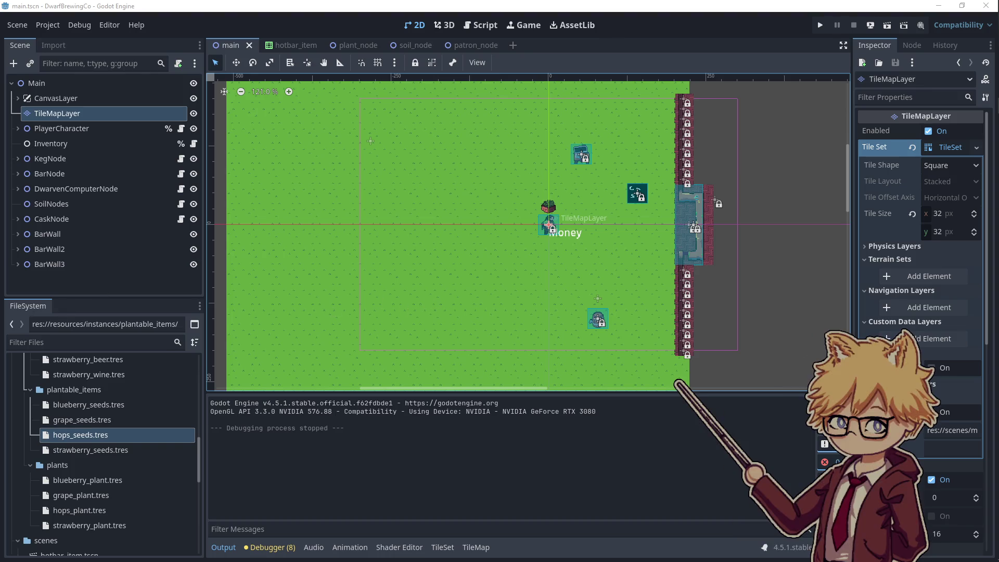
pyautogui.scroll(-1, 540, 241)
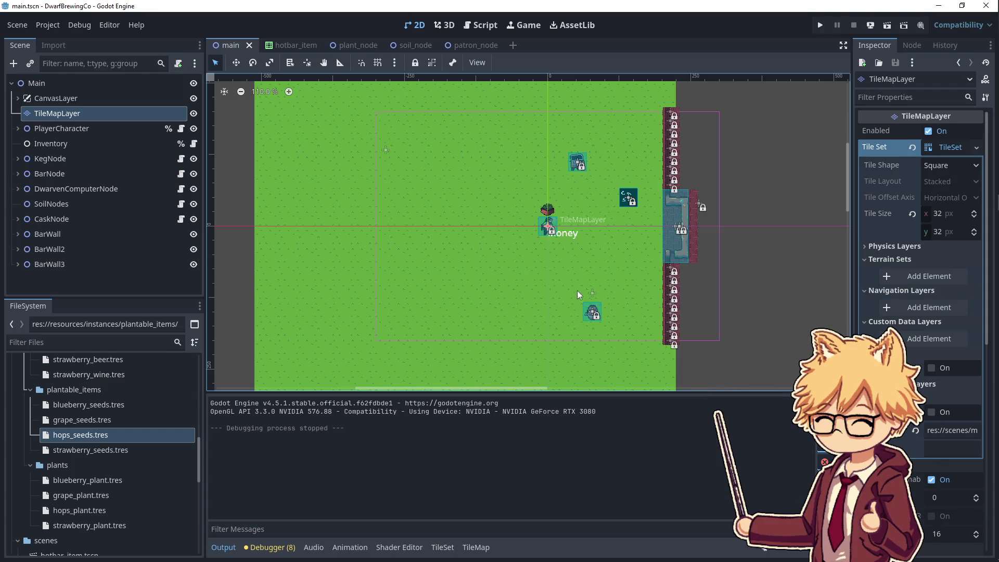
pyautogui.scroll(2, 599, 304)
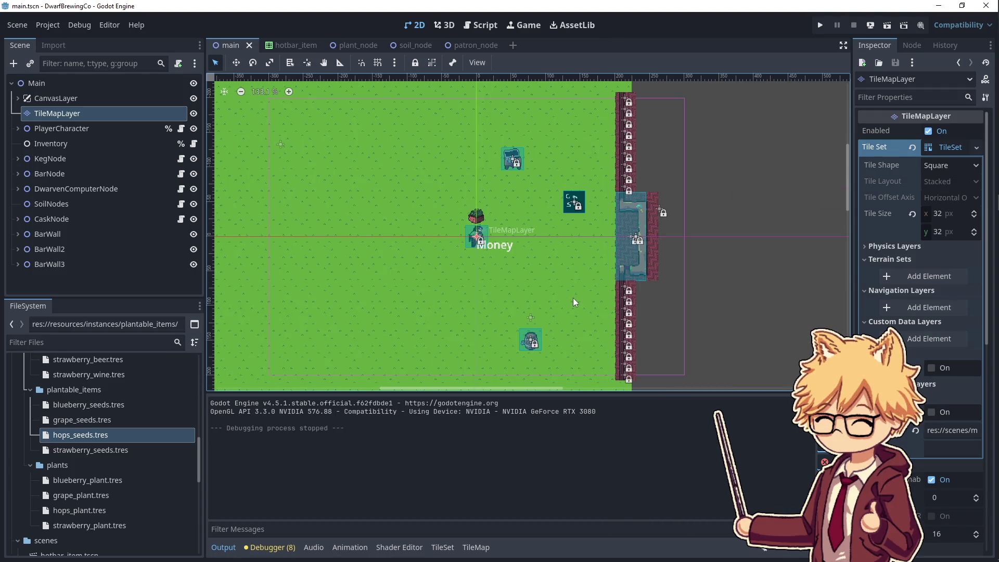
pyautogui.scroll(10, 573, 298)
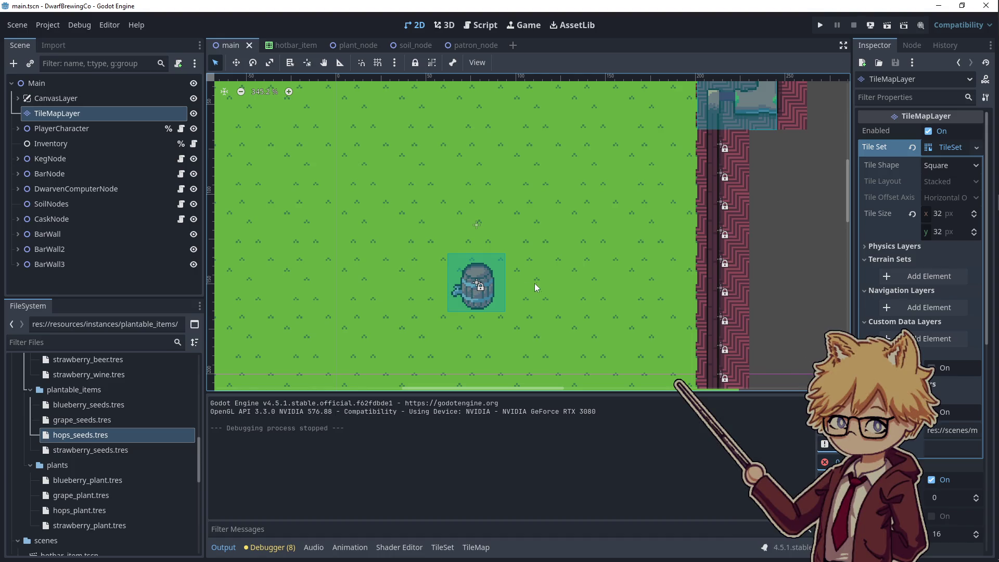
pyautogui.scroll(-10, 524, 284)
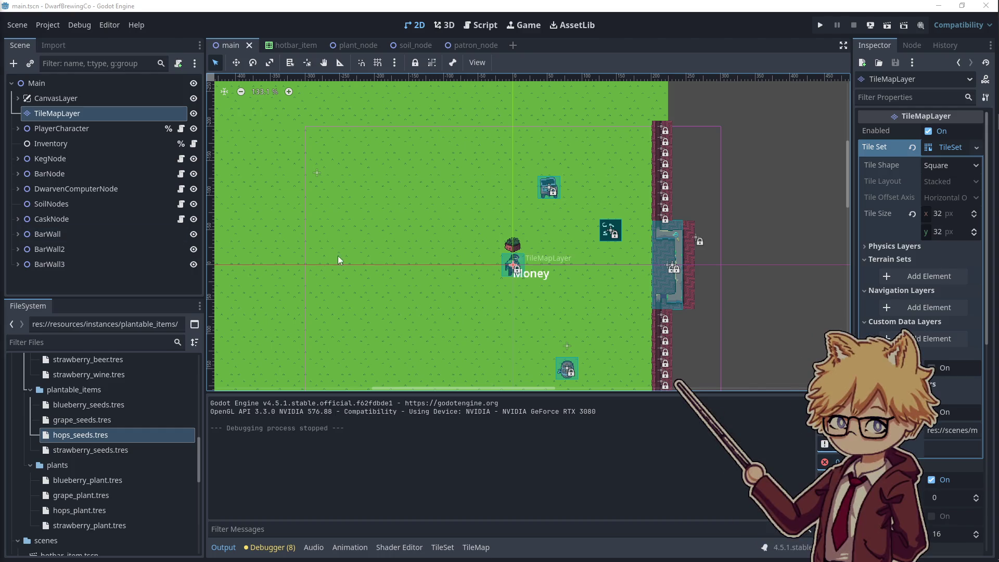
pyautogui.click(822, 27)
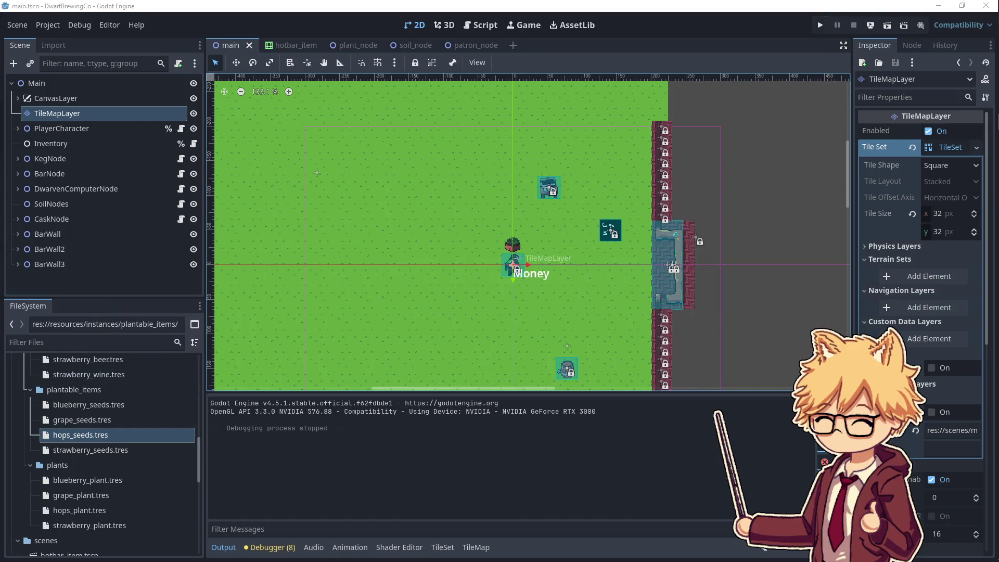
pyautogui.click(90, 220)
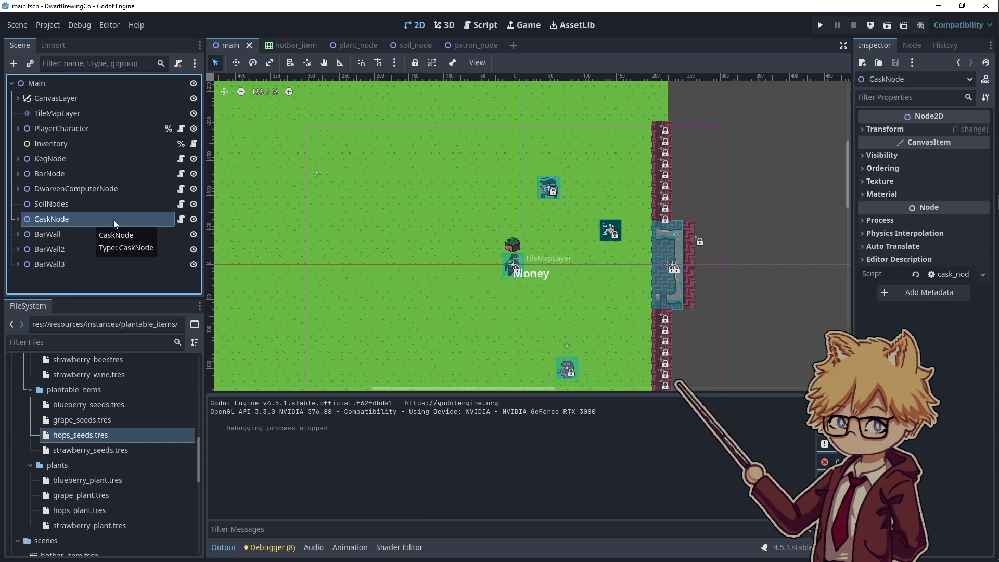
# Move BarWall, BarWall2 and BarWall3 into the BarWalls node.
pyautogui.click(72, 234)
pyautogui.click(73, 263)
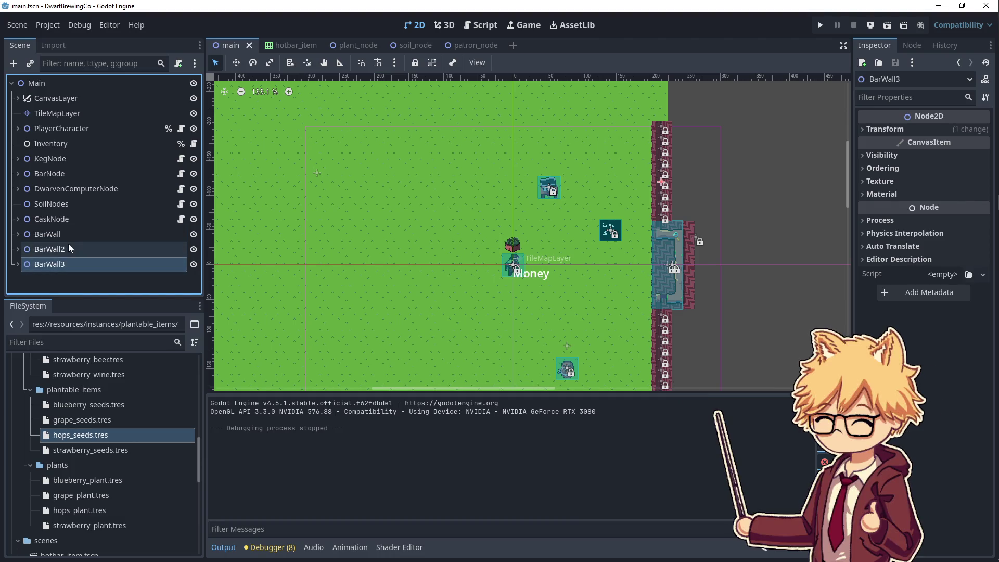
pyautogui.keyDown('shift'); pyautogui.click(68, 240); pyautogui.keyUp('shift')
pyautogui.moveTo(64, 236); pyautogui.dragTo(76, 176)
pyautogui.scroll(-4, 742, 255)
pyautogui.moveTo(774, 226); pyautogui.dragTo(557, 225)
pyautogui.scroll(6, 560, 223)
pyautogui.scroll(-2, 86, 260)
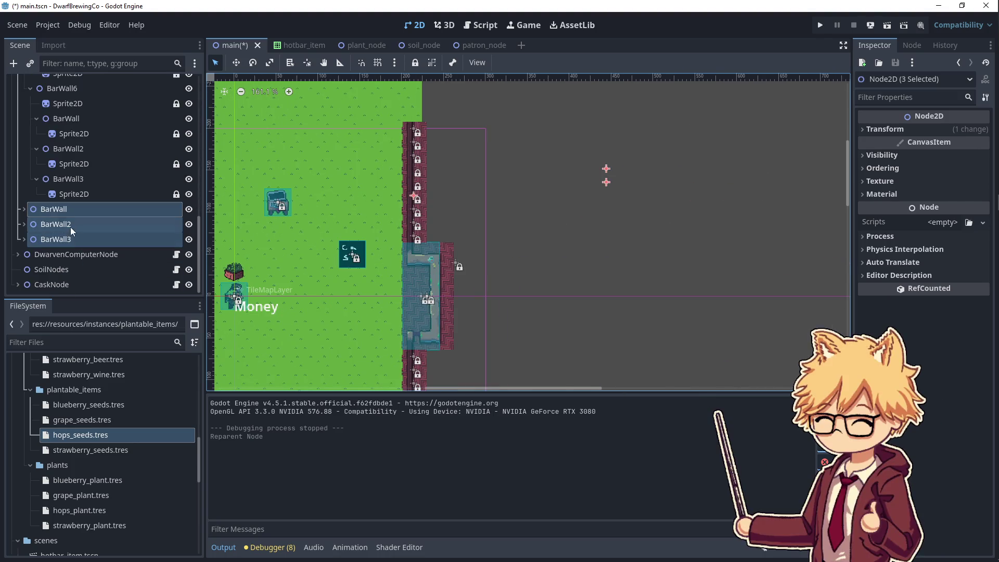
pyautogui.scroll(3, 58, 211)
pyautogui.moveTo(59, 271)
pyautogui.mouseDown()
pyautogui.moveTo(88, 98)
pyautogui.moveTo(63, 135)
pyautogui.mouseUp()
pyautogui.click(606, 186)
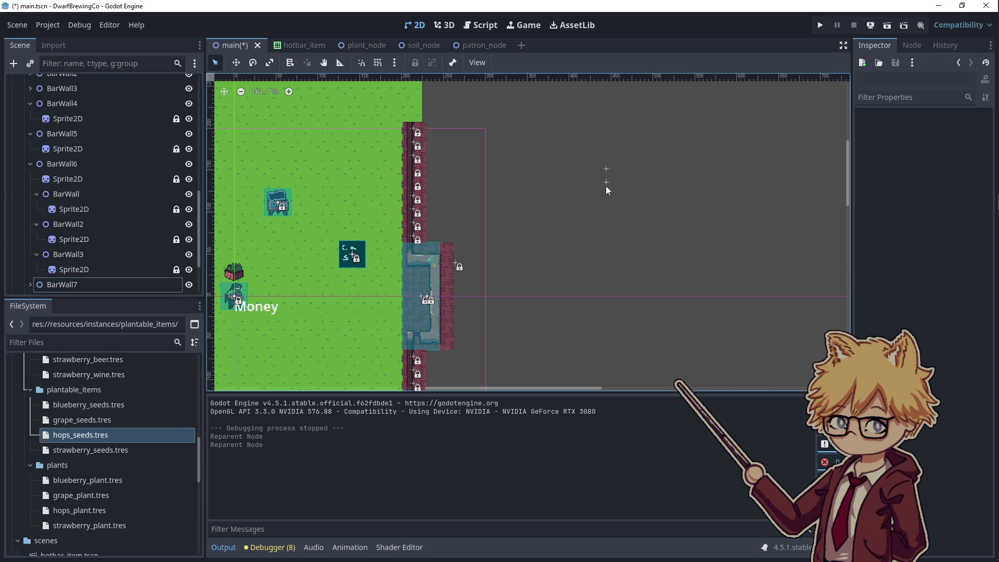
# Move BarWall7 through BarWall9 higher in the scene tree.
pyautogui.click(418, 197)
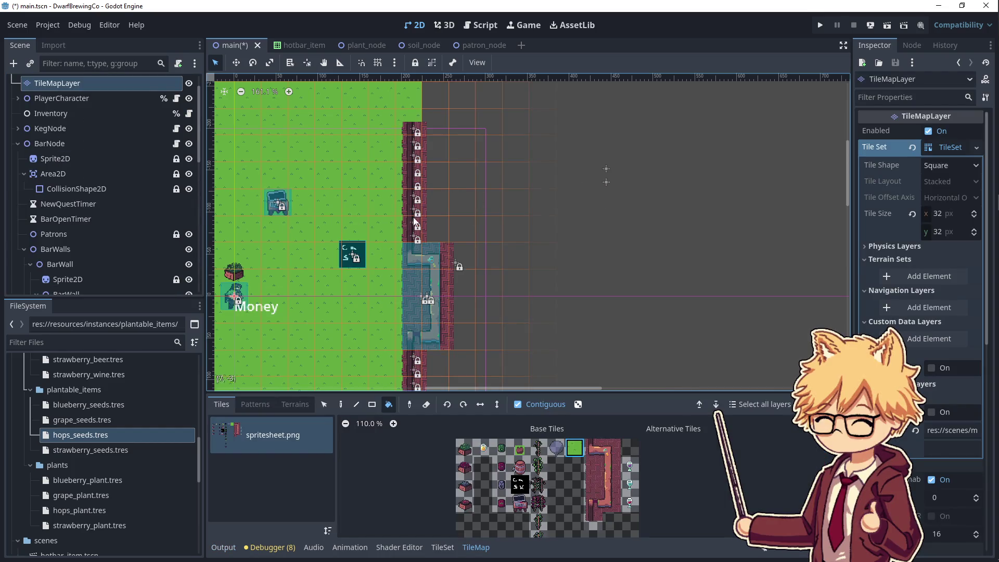
pyautogui.scroll(-10, 105, 228)
pyautogui.click(30, 209)
pyautogui.click(30, 239)
pyautogui.click(62, 209)
pyautogui.keyDown('shift'); pyautogui.click(62, 269); pyautogui.keyUp('shift')
pyautogui.moveTo(62, 269)
pyautogui.mouseDown()
pyautogui.moveTo(83, 166)
pyautogui.moveTo(61, 105)
pyautogui.mouseUp()
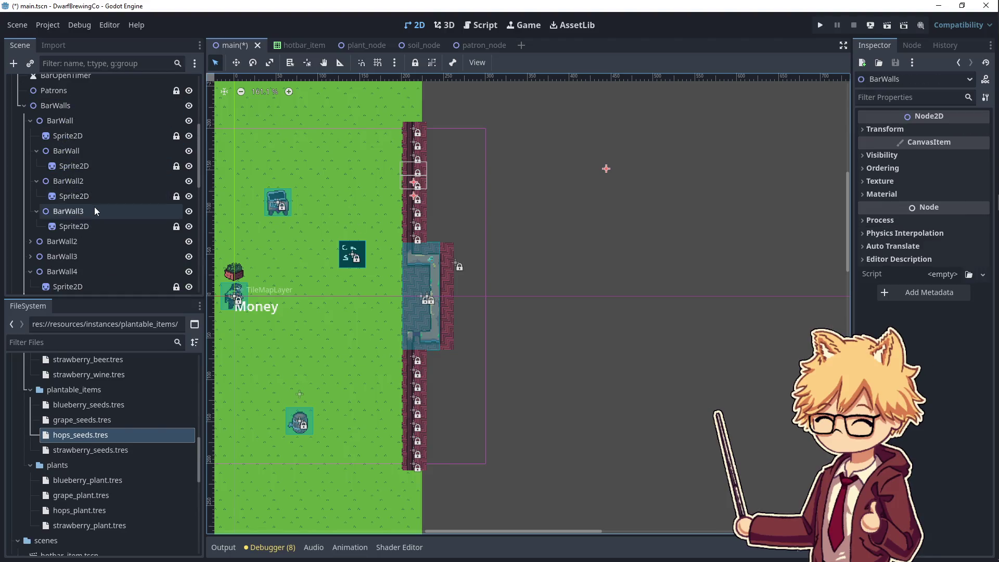
# Re-parent five selected wall nodes, then undo that move.
pyautogui.scroll(-3, 76, 251)
pyautogui.click(81, 221)
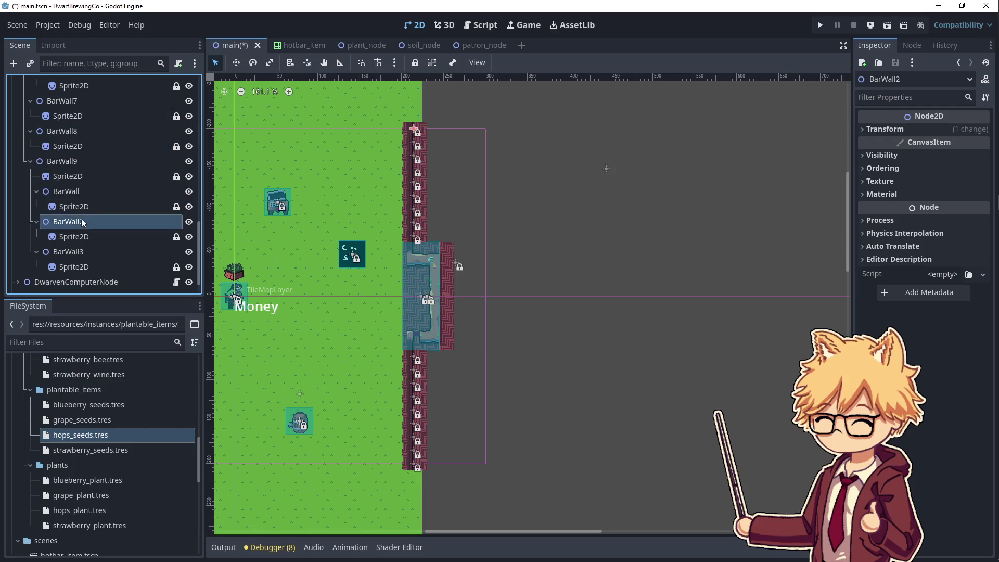
pyautogui.click(77, 193)
pyautogui.keyDown('shift'); pyautogui.click(67, 226); pyautogui.keyUp('shift')
pyautogui.keyDown('shift'); pyautogui.click(61, 248); pyautogui.keyUp('shift')
pyautogui.scroll(3, 71, 210)
pyautogui.moveTo(62, 275)
pyautogui.mouseDown()
pyautogui.moveTo(83, 179)
pyautogui.moveTo(55, 121)
pyautogui.mouseUp()
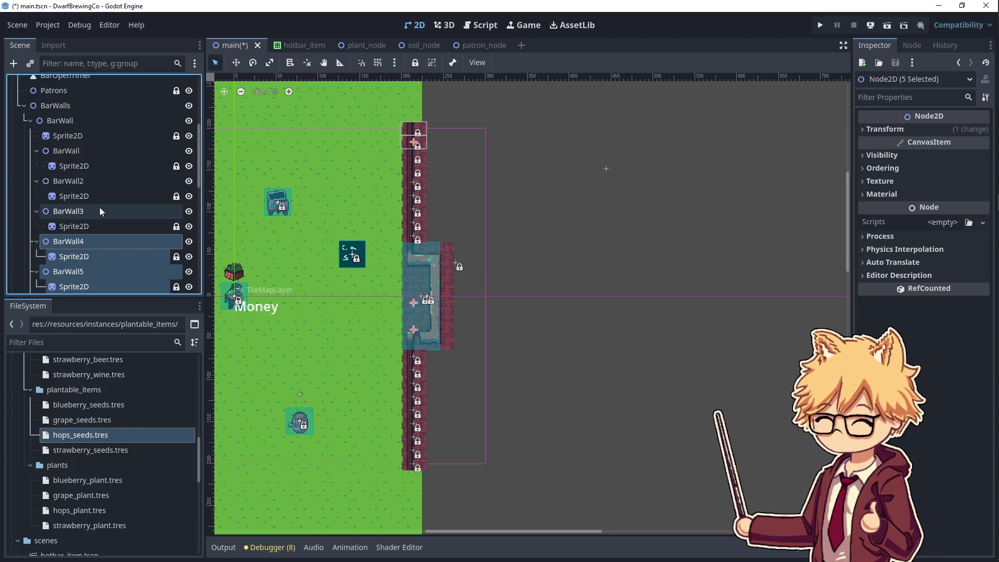
pyautogui.scroll(-3, 99, 207)
pyautogui.hotkey('ctrl', 'z')
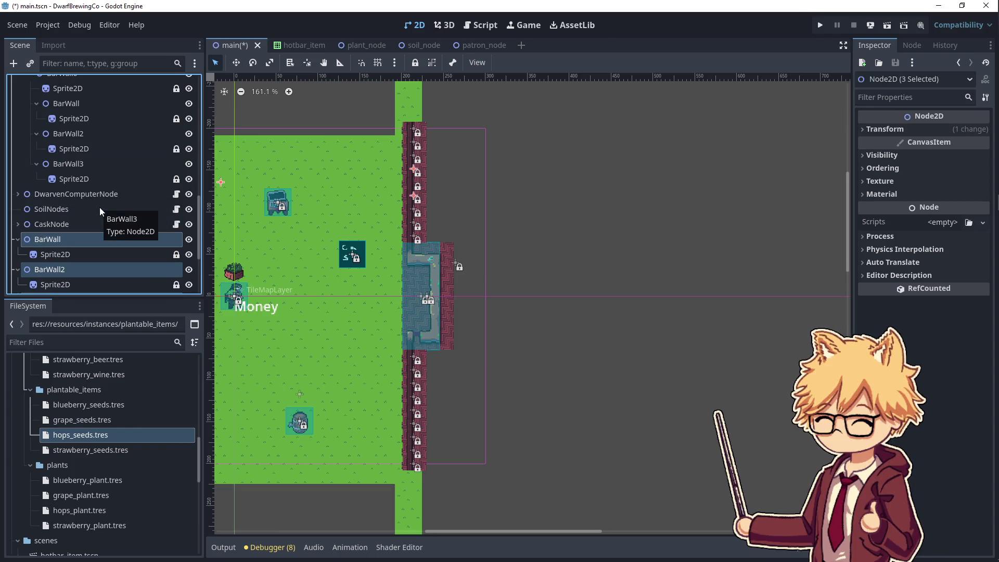
# Move the top-level BarWall2 and BarWall3 into the BarWalls group.
pyautogui.click(139, 223)
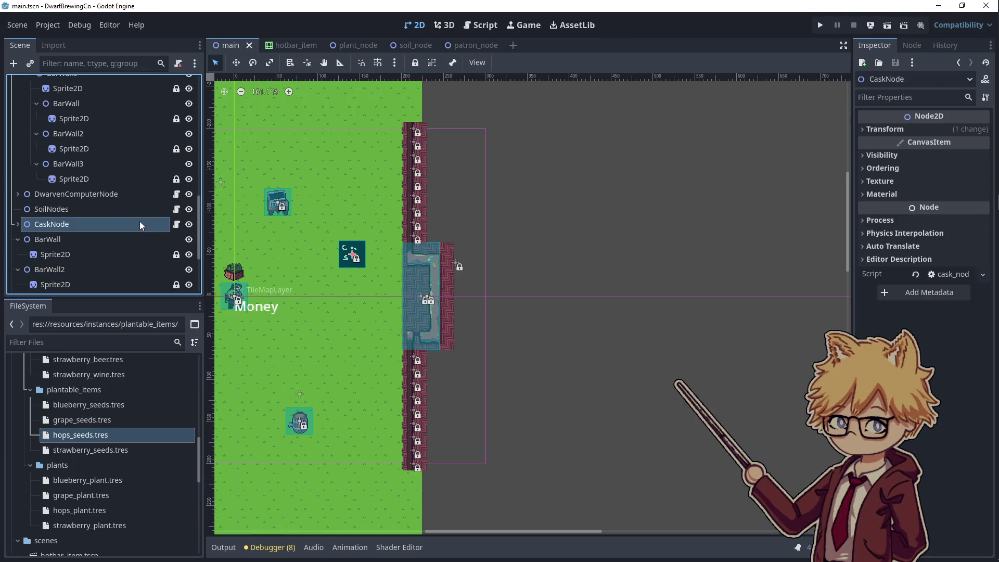
pyautogui.click(74, 243)
pyautogui.moveTo(74, 245)
pyautogui.mouseDown()
pyautogui.moveTo(90, 171)
pyautogui.moveTo(61, 114)
pyautogui.mouseUp()
pyautogui.scroll(-5, 112, 196)
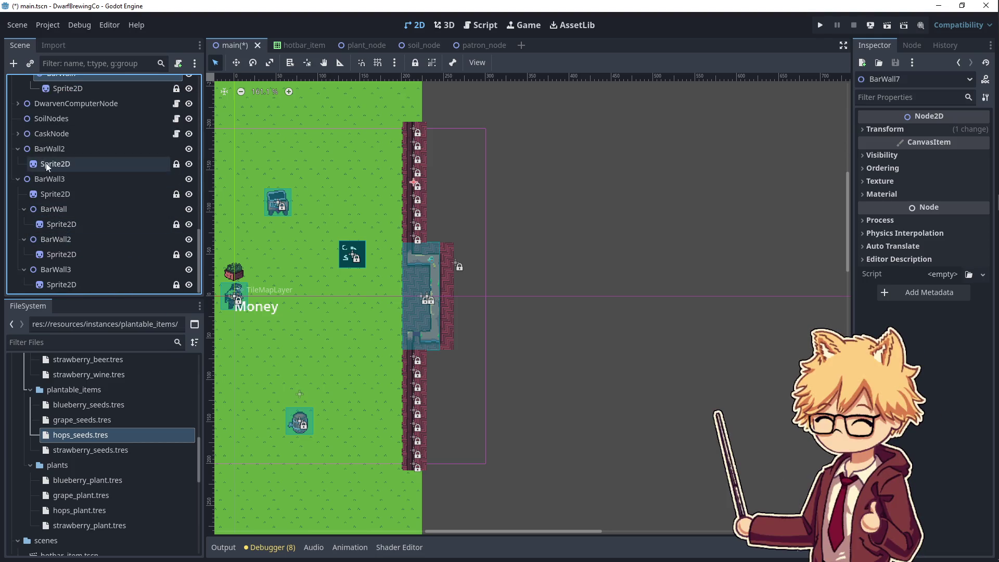
pyautogui.click(18, 149)
pyautogui.click(17, 180)
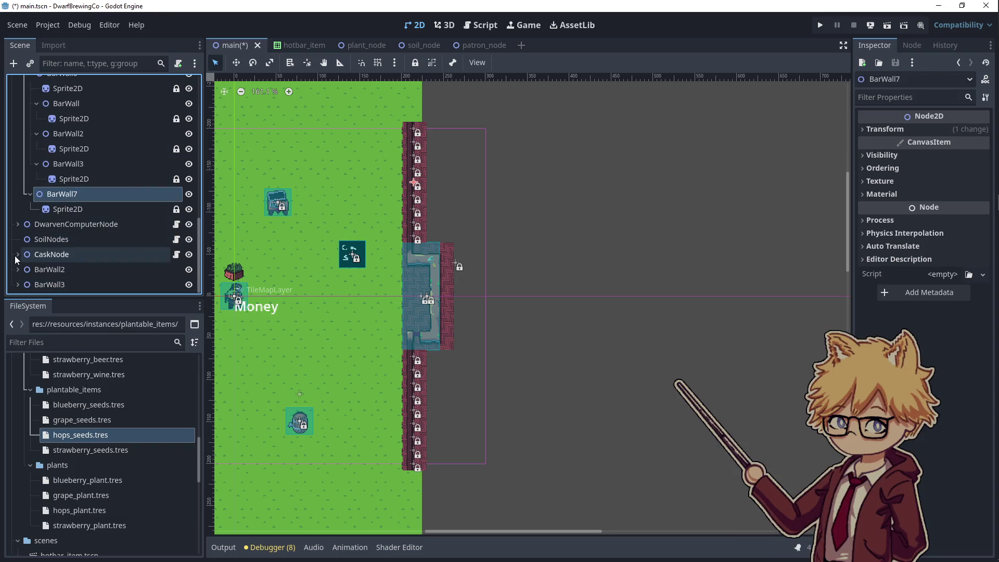
pyautogui.moveTo(42, 269)
pyautogui.mouseDown()
pyautogui.moveTo(64, 168)
pyautogui.moveTo(65, 99)
pyautogui.mouseUp()
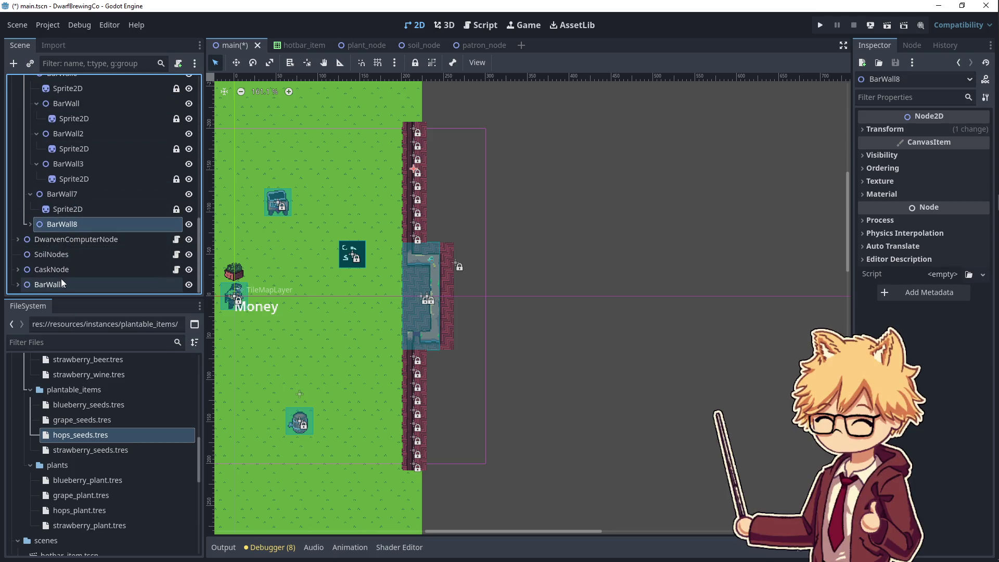
pyautogui.moveTo(56, 287)
pyautogui.mouseDown()
pyautogui.moveTo(81, 180)
pyautogui.moveTo(62, 201)
pyautogui.mouseUp()
# Fold away BarWalls' children, deselect the wall piece, and pan the view toward the field.
pyautogui.scroll(10, 80, 224)
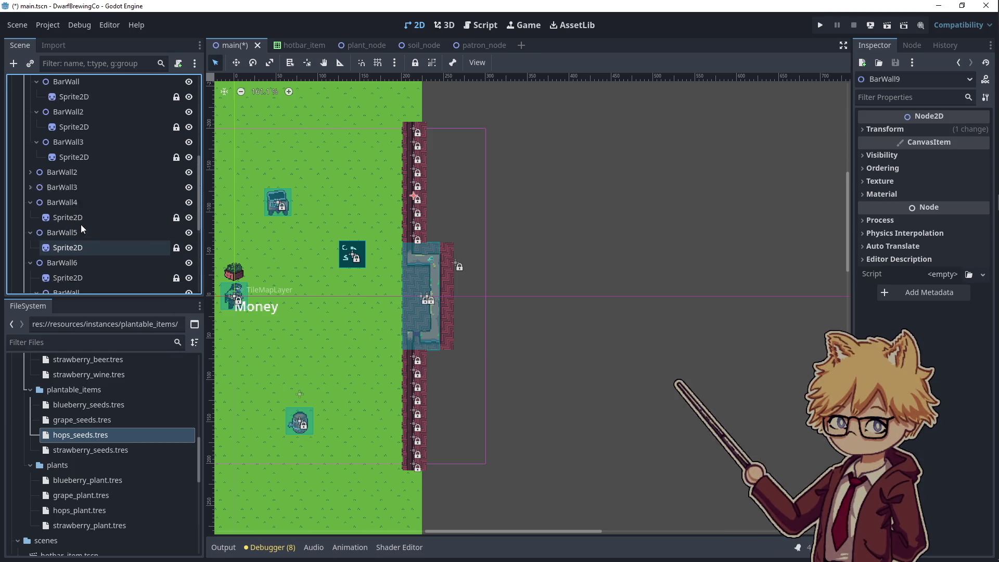
pyautogui.click(22, 199)
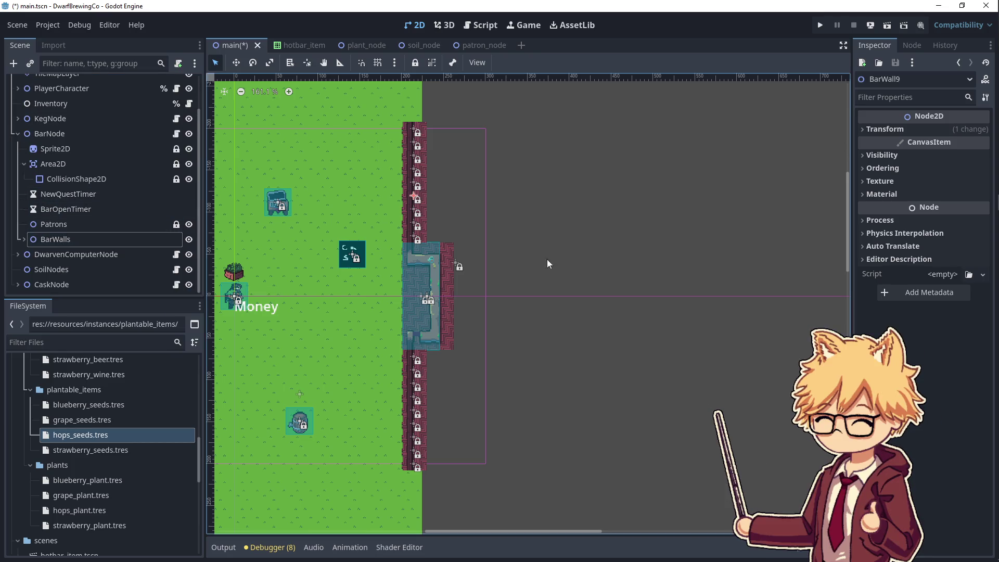
pyautogui.click(546, 238)
pyautogui.moveTo(271, 314)
pyautogui.mouseDown()
pyautogui.moveTo(443, 274)
pyautogui.moveTo(554, 273)
pyautogui.mouseUp()
# Save and launch the game, then plant seeds from hotbar slots 1 and 2 in two soil plots.
pyautogui.press('F5')
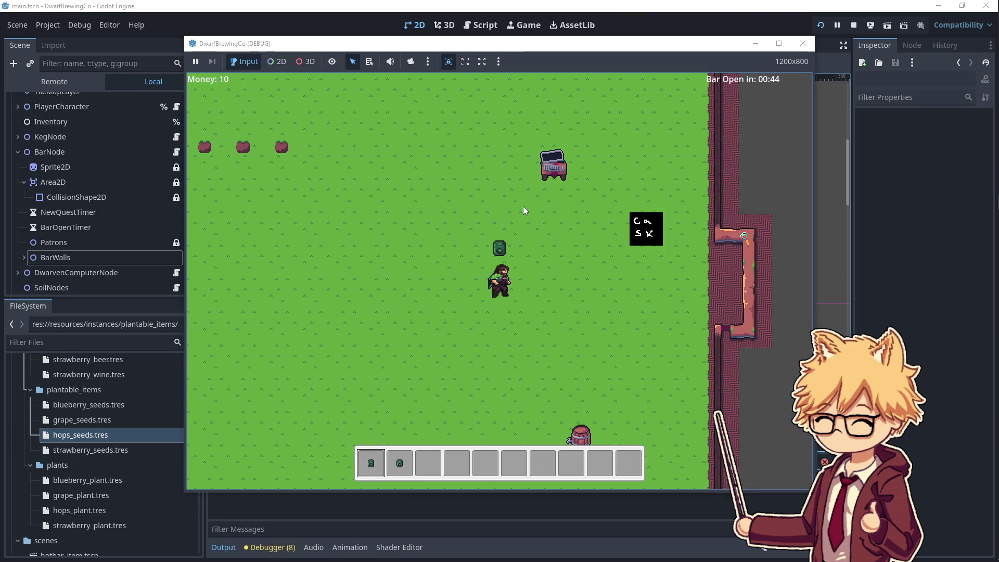
pyautogui.press('d')
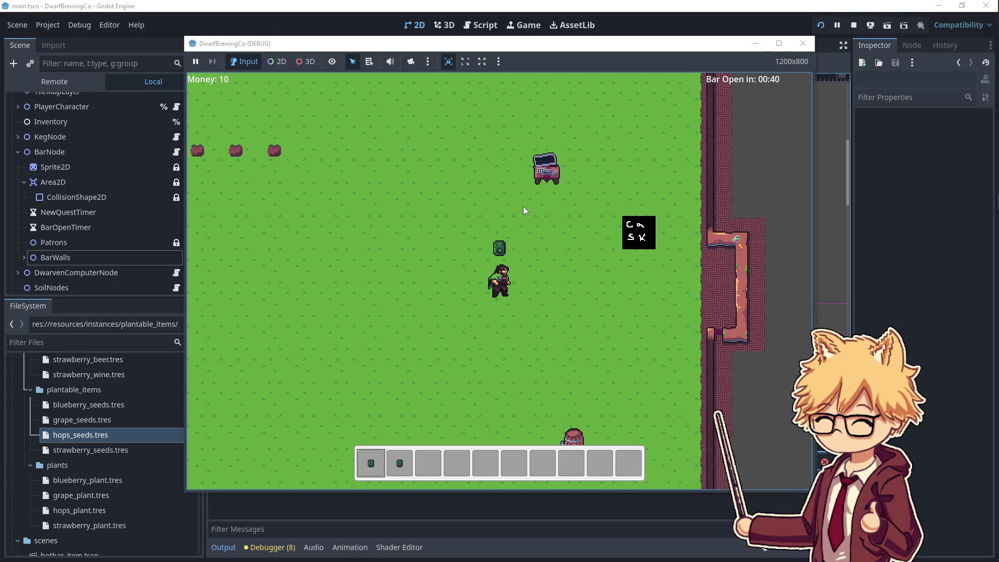
pyautogui.press('a')
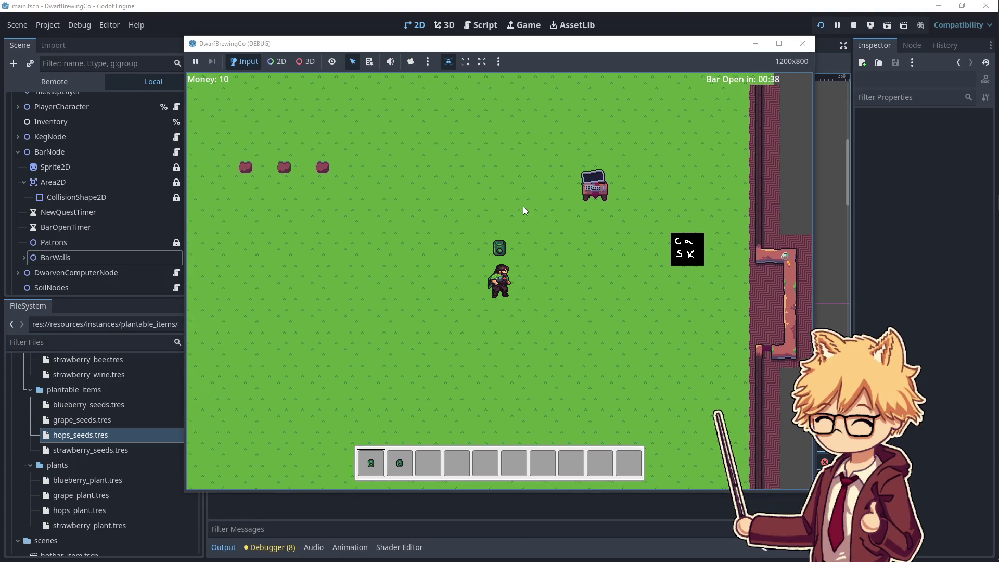
pyautogui.press('w')
pyautogui.press('e')
pyautogui.press('2')
pyautogui.press('s')
pyautogui.press('a')
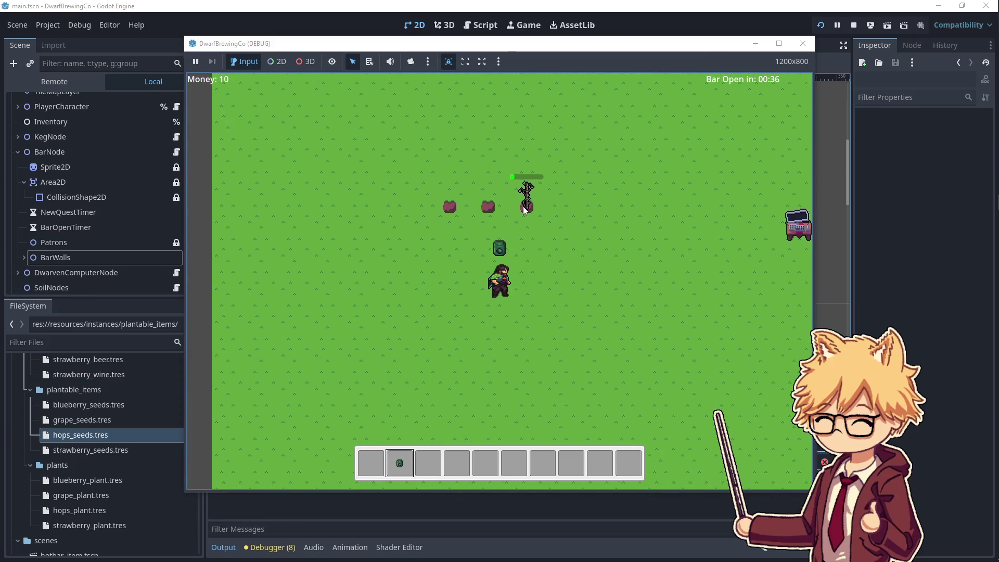
pyautogui.press('w')
pyautogui.press('e')
# Harvest the two grown hops plants.
pyautogui.press('s')
pyautogui.press('d')
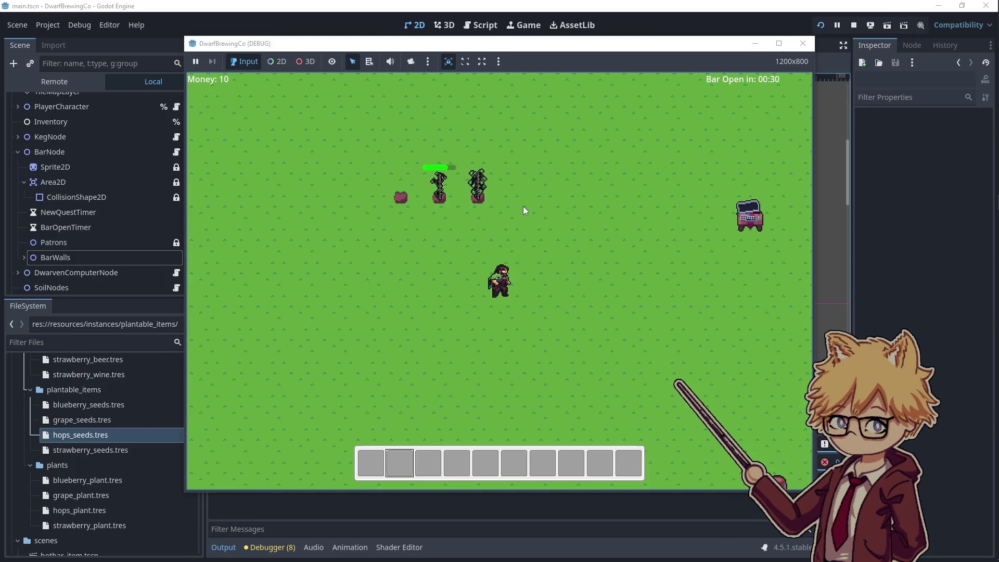
pyautogui.press('w')
pyautogui.press('a')
pyautogui.press('e')
pyautogui.press('e')
pyautogui.press('s')
pyautogui.press('d')
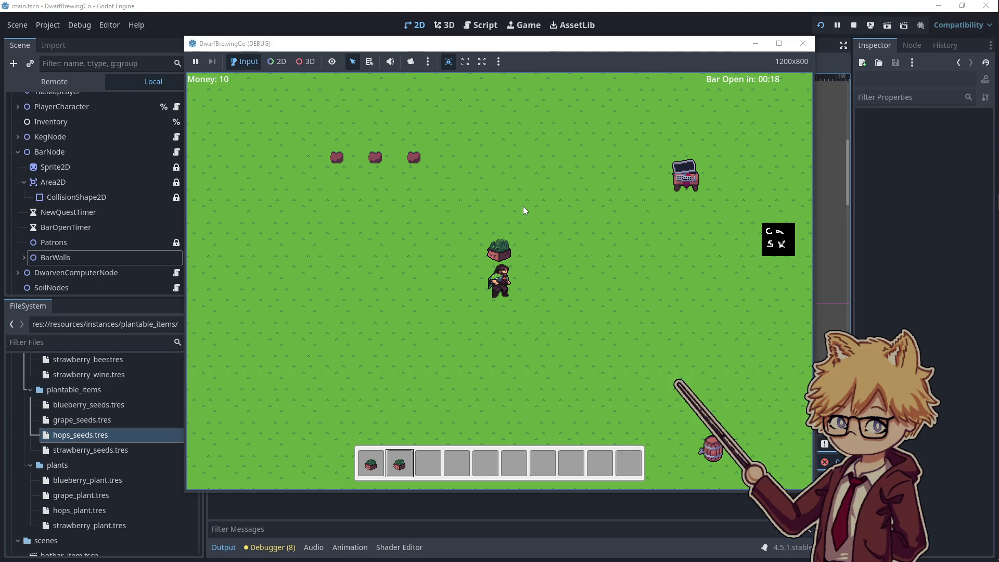
# Load all the harvested hops into the keg.
pyautogui.hotkey('d', 's')
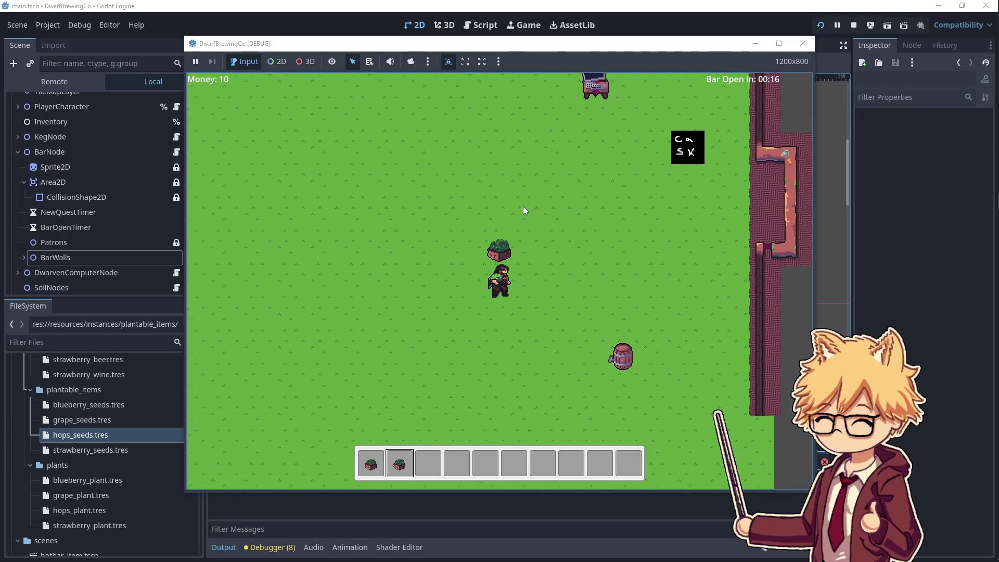
pyautogui.press('e')
pyautogui.hotkey('w', 'd')
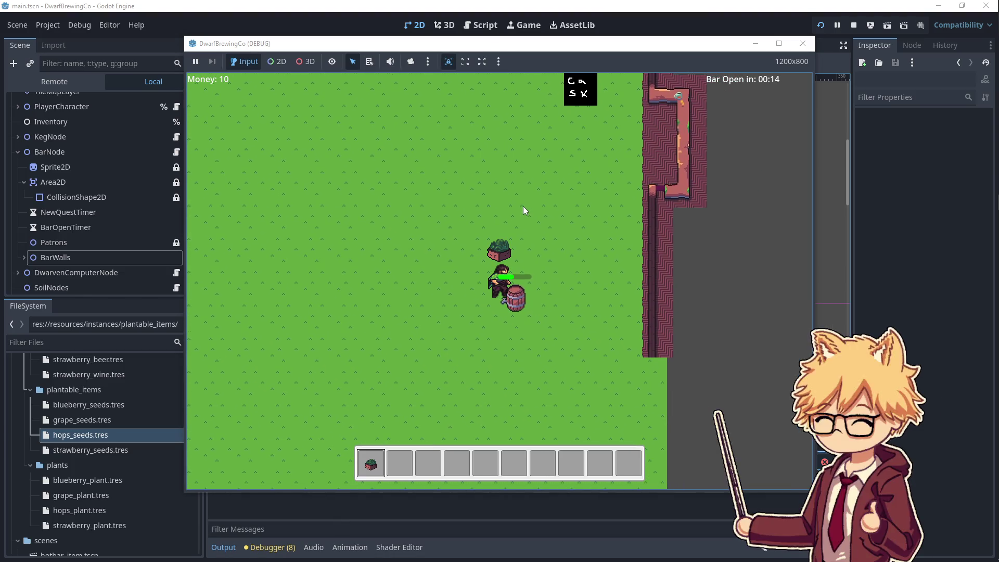
pyautogui.hotkey('d', 's')
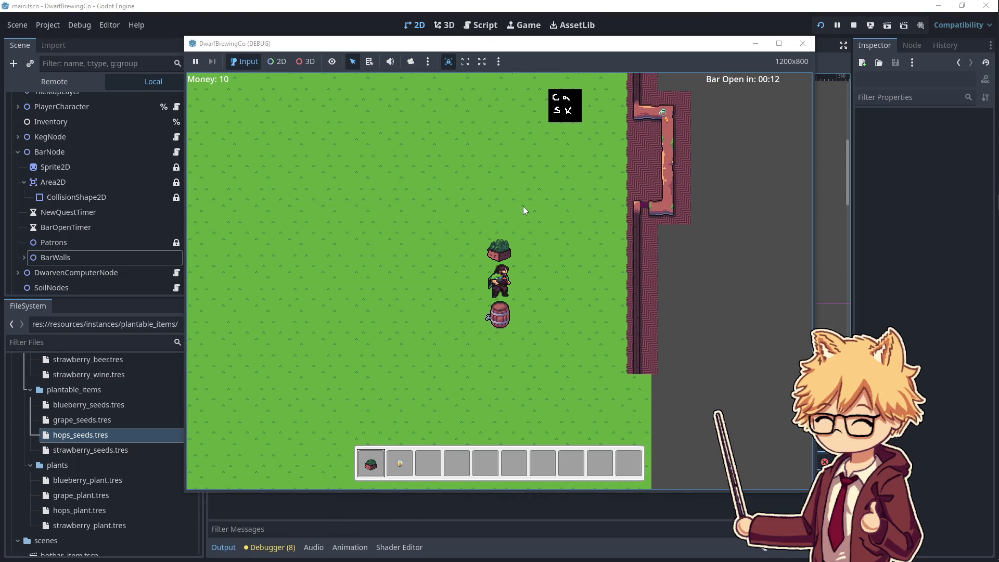
pyautogui.press('e')
pyautogui.hotkey('w', 'd')
# Collect the finished beer mug into the hotbar and stop the game.
pyautogui.press('2')
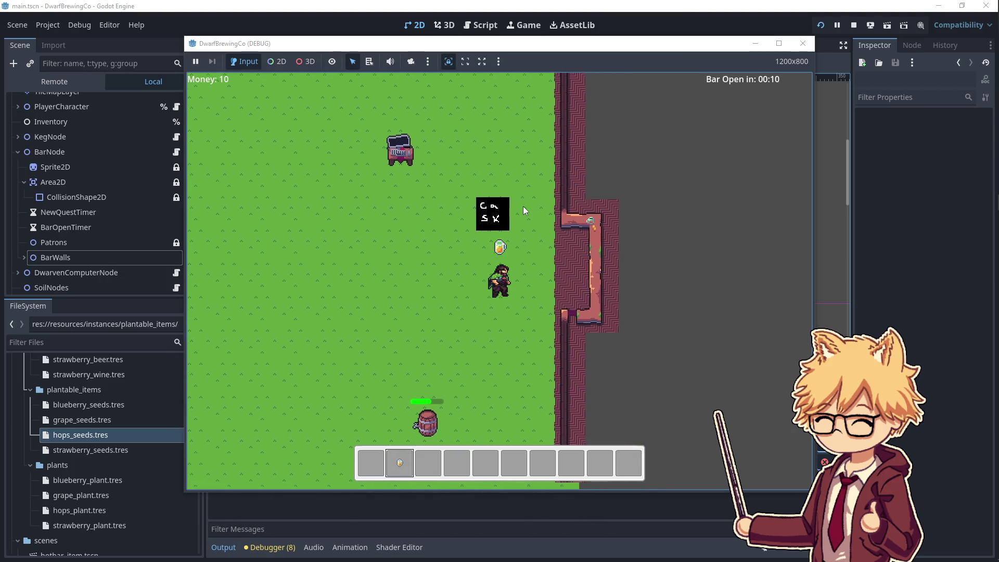
pyautogui.hotkey('a', 's')
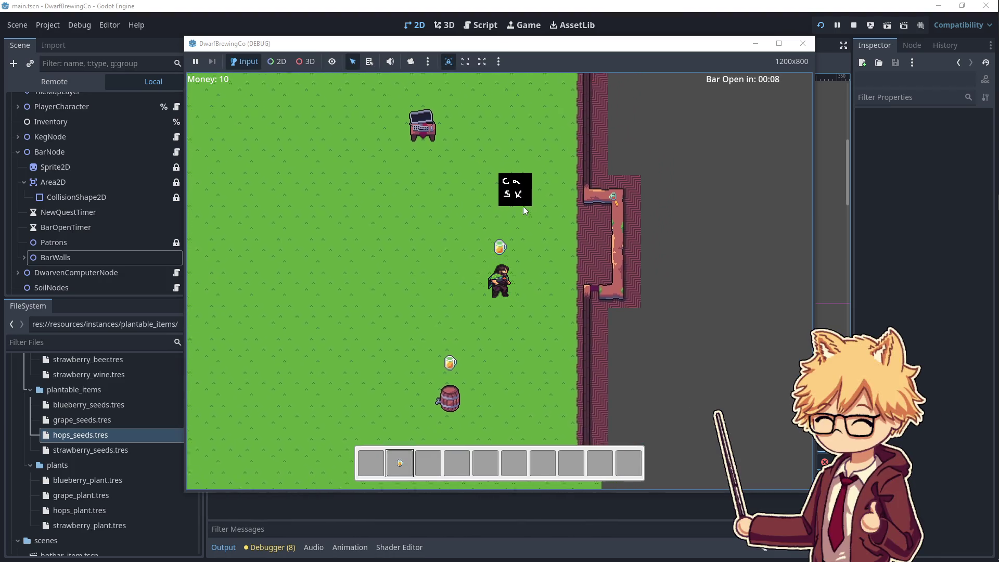
pyautogui.hotkey('w', 'd')
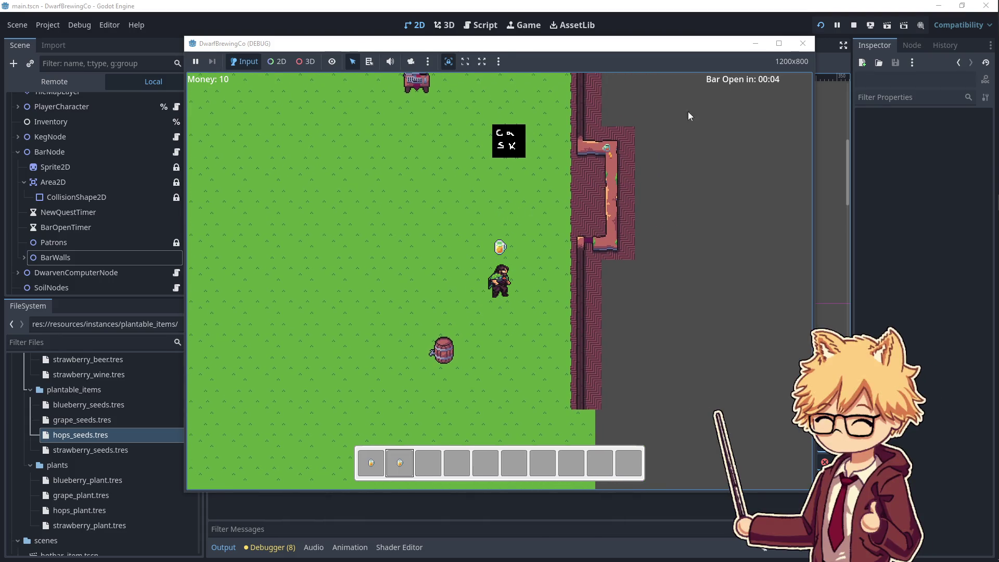
pyautogui.press('F8')
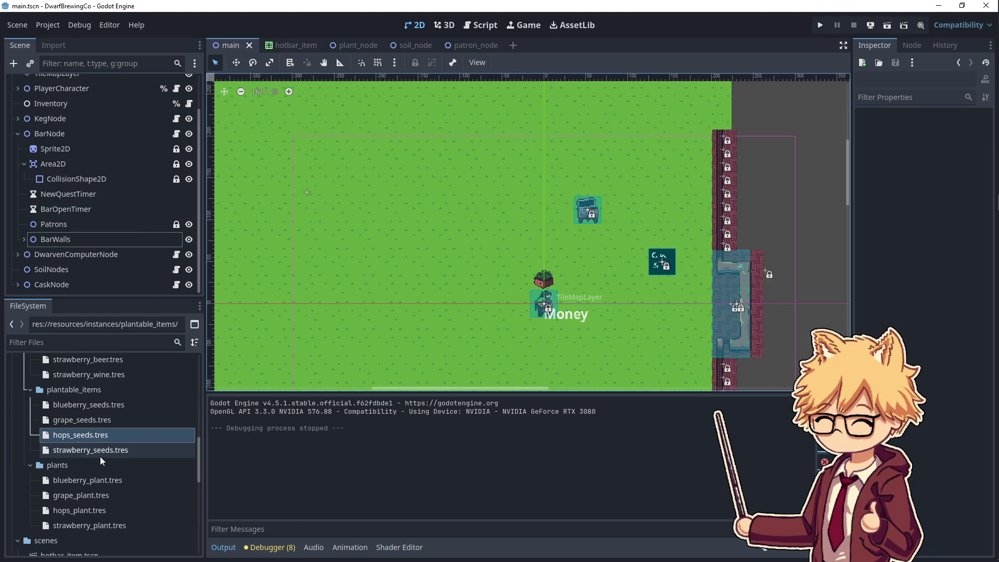
# Filter the FileSystem for 'hot' and open hotbar_item.tscn.
pyautogui.scroll(3, 102, 462)
pyautogui.click(67, 341)
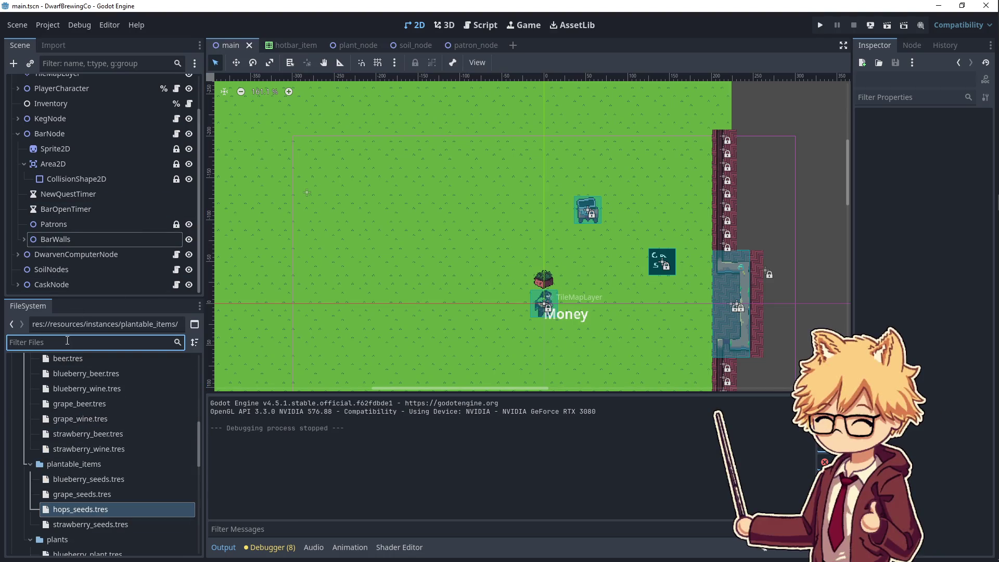
pyautogui.write('hot')
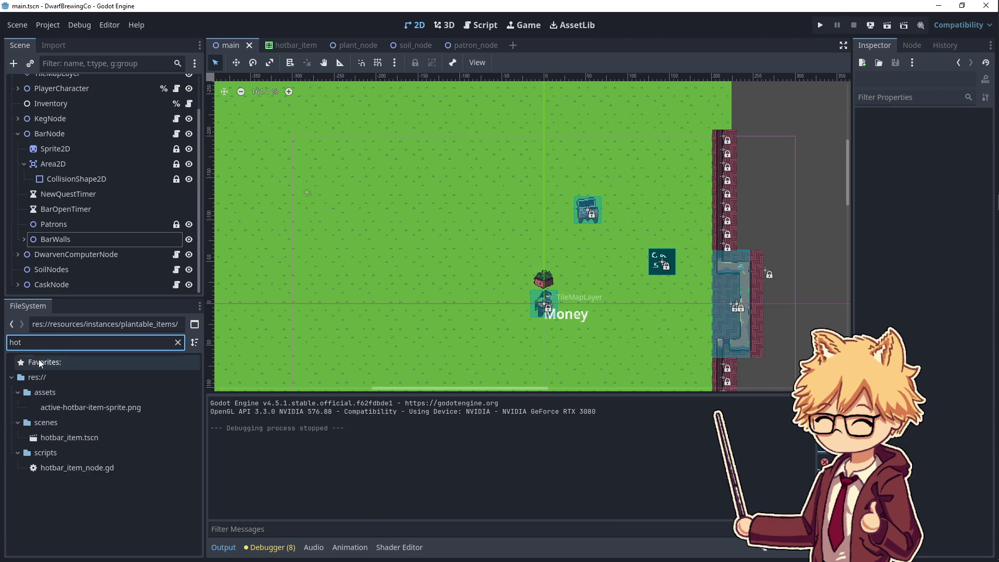
pyautogui.doubleClick(73, 439)
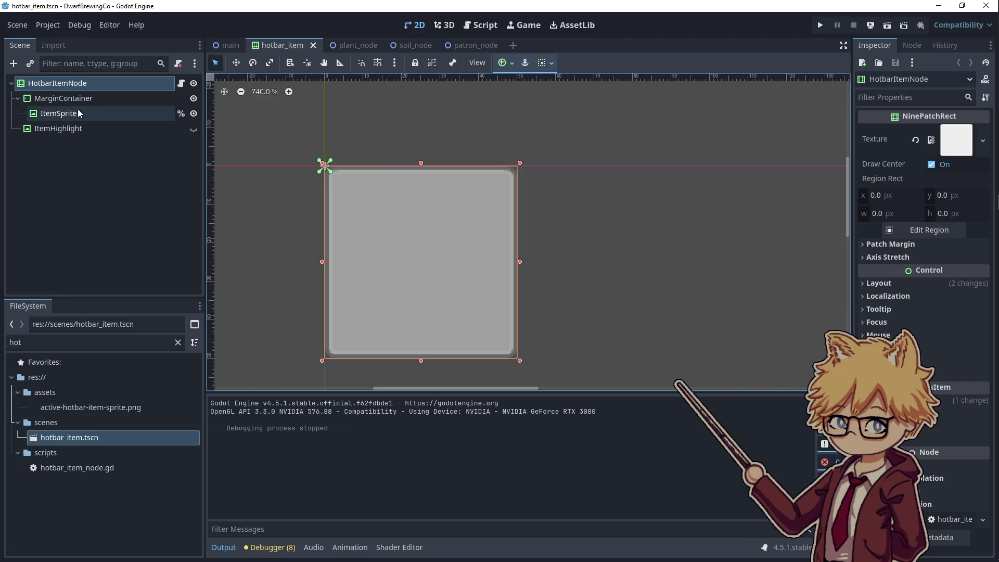
# Check ItemHighlight's texture settings, keeping expand mode Keep Size and stretch mode Scale.
pyautogui.click(70, 98)
pyautogui.click(62, 130)
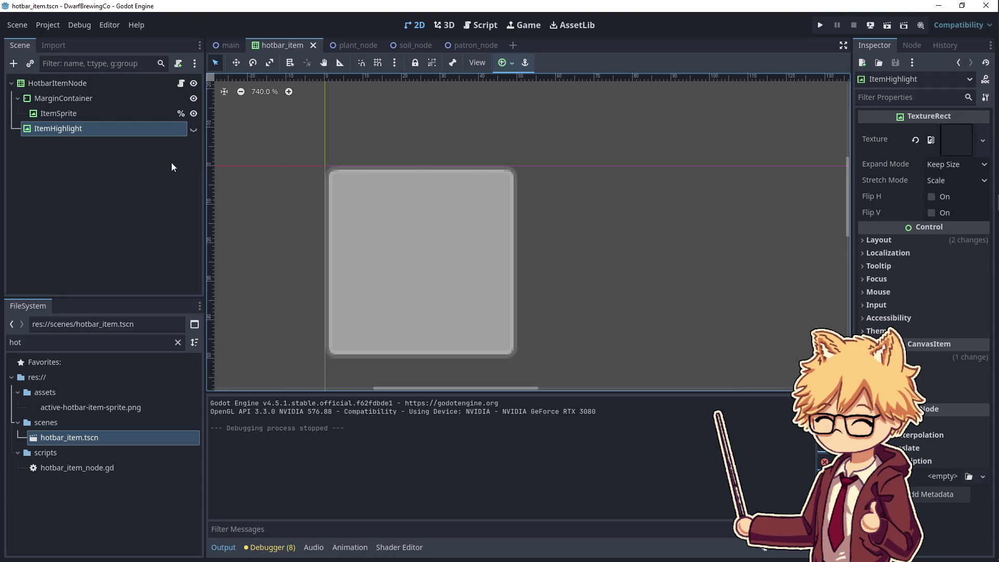
pyautogui.click(948, 165)
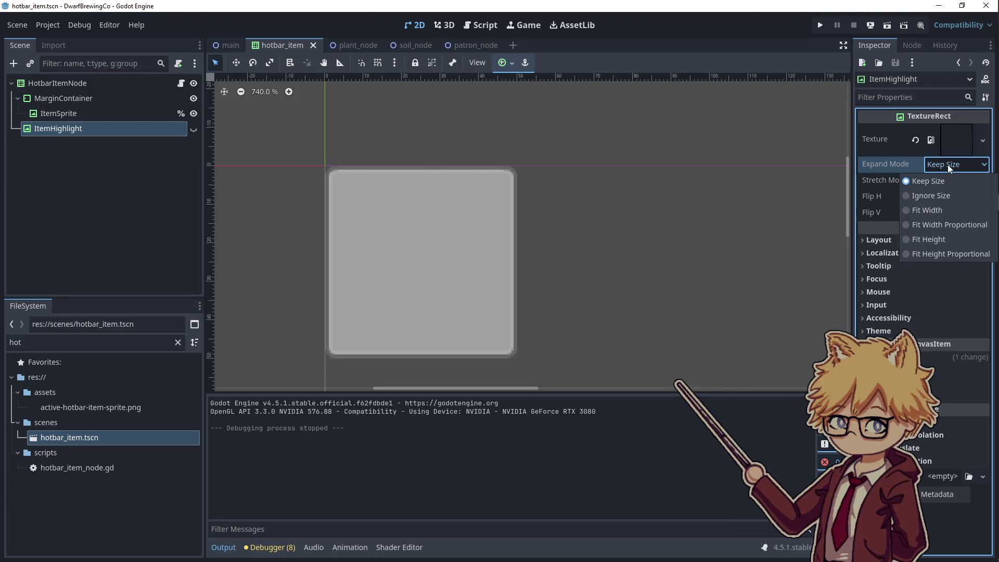
pyautogui.click(947, 164)
pyautogui.click(941, 182)
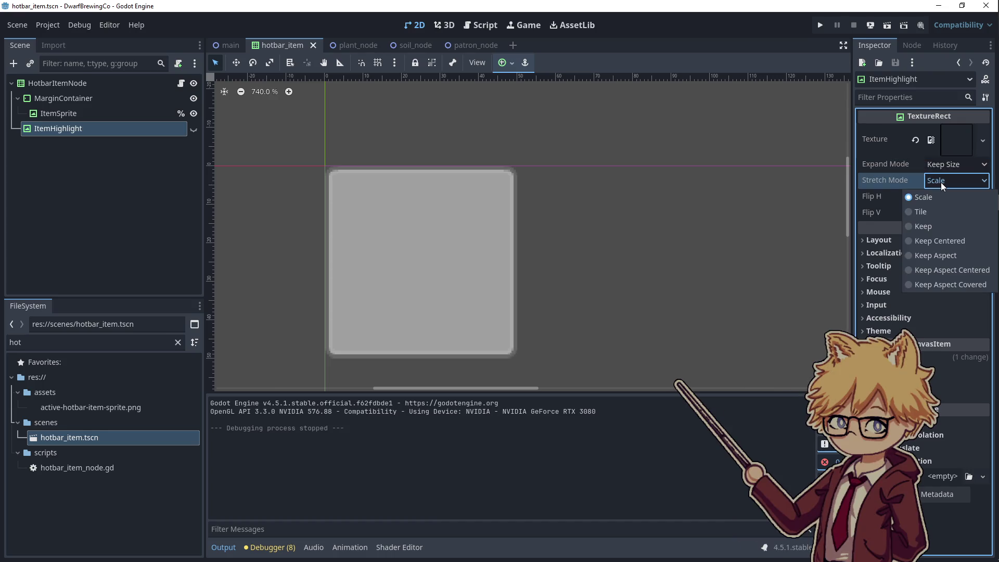
pyautogui.click(941, 182)
# Look up ItemSprite's Scale values with a 'scale' property search.
pyautogui.click(387, 234)
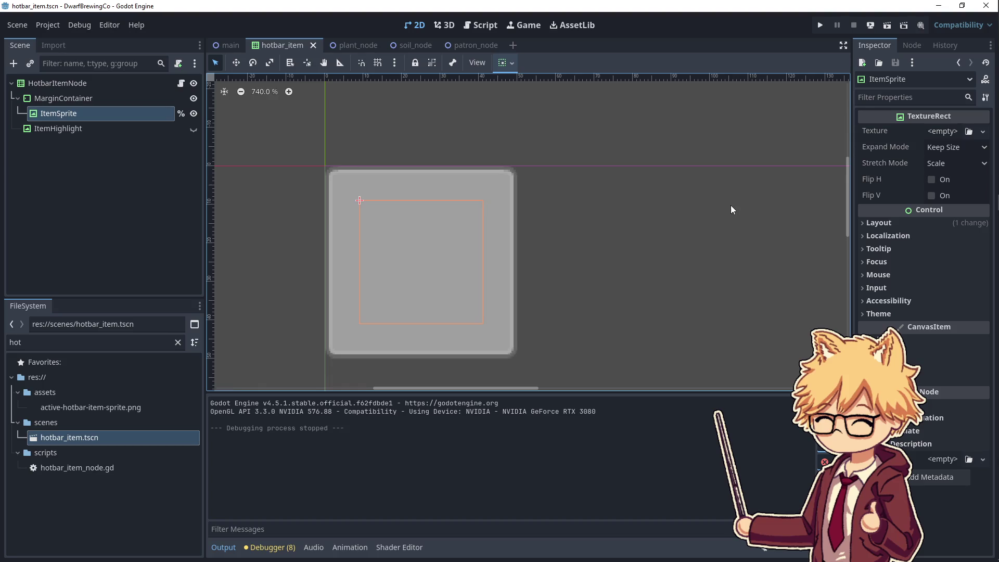
pyautogui.click(909, 102)
pyautogui.write('scale')
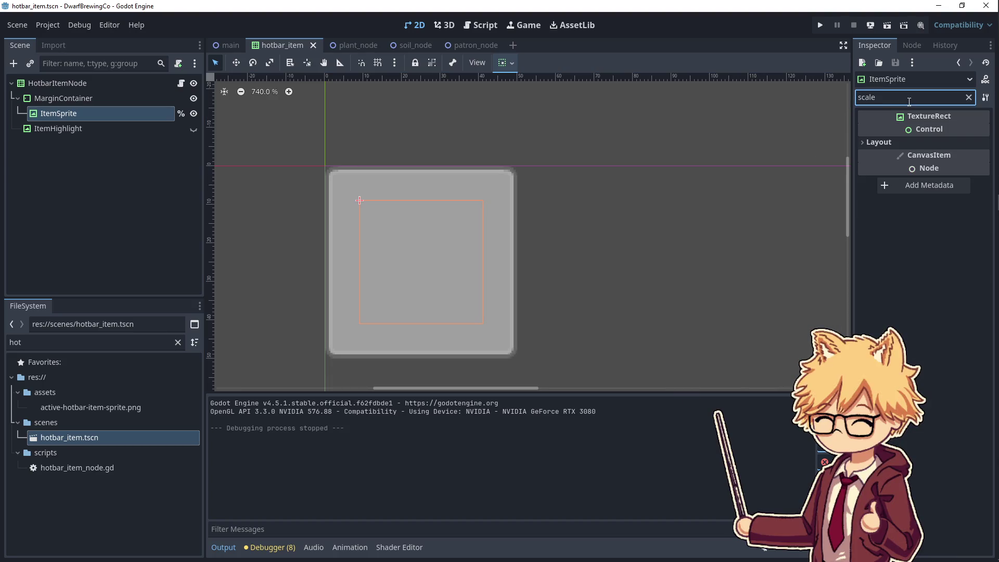
pyautogui.click(907, 141)
pyautogui.click(904, 156)
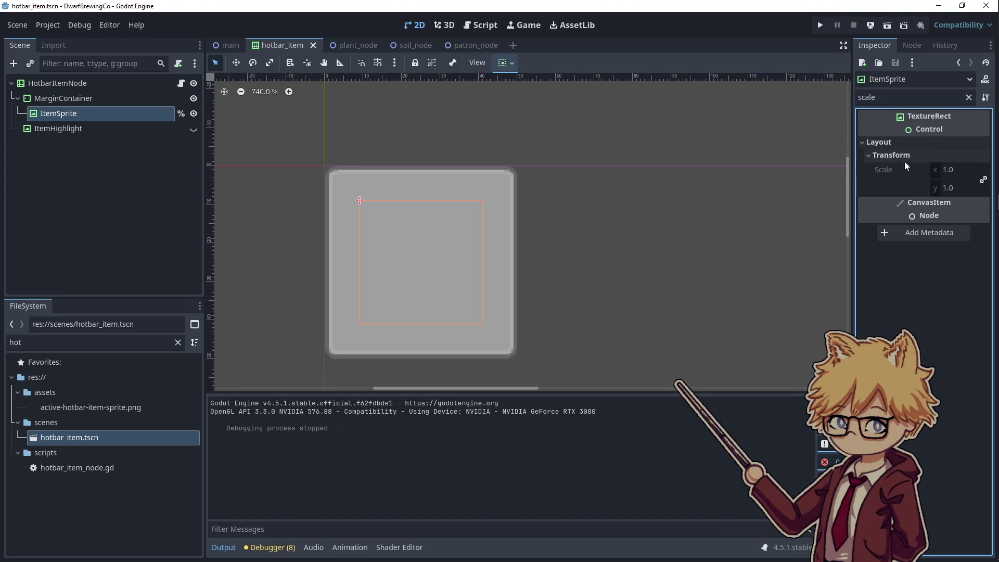
pyautogui.click(969, 98)
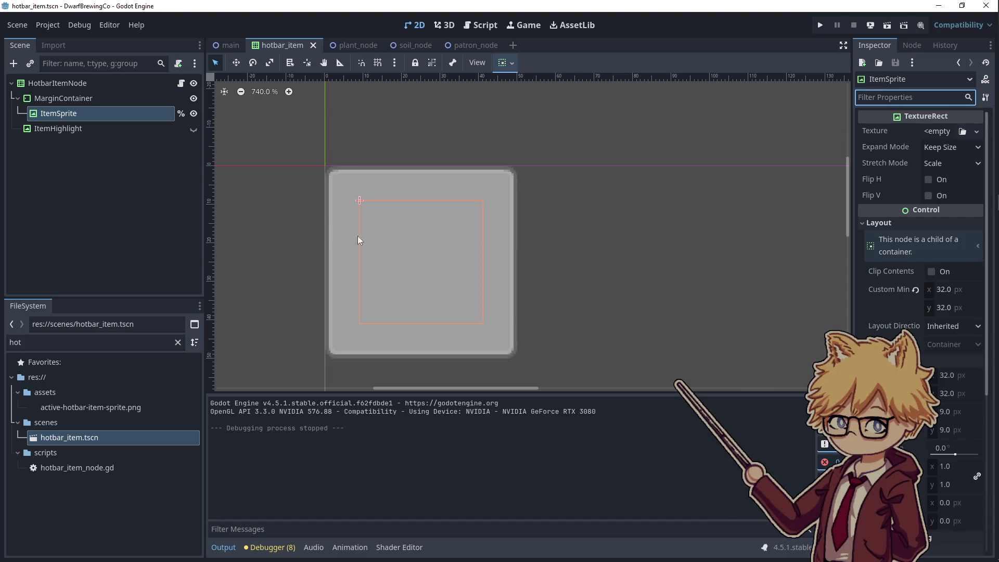
# Reset MarginContainer's four margin constants from 9 to 0 and run the game.
pyautogui.click(65, 98)
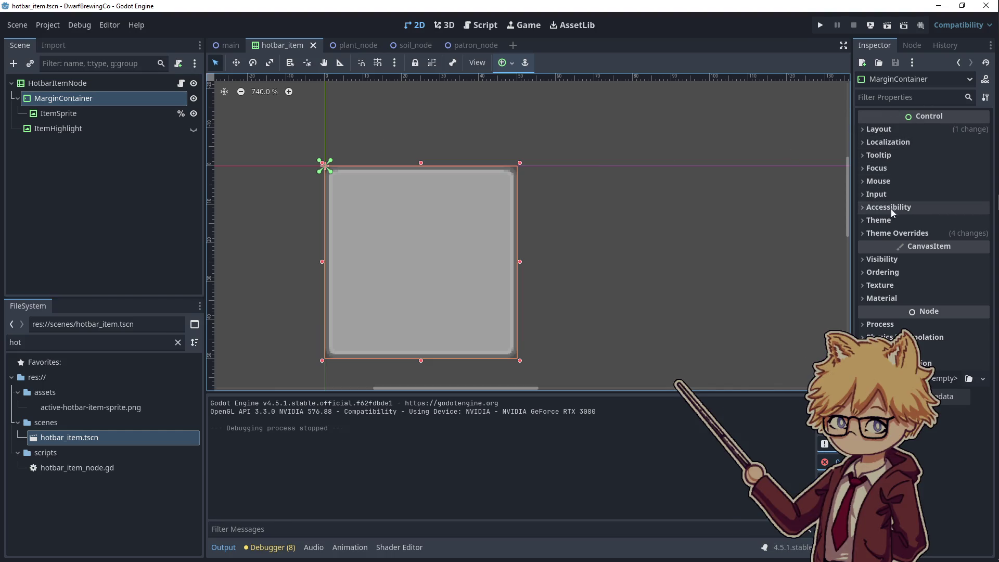
pyautogui.click(910, 97)
pyautogui.write('margin')
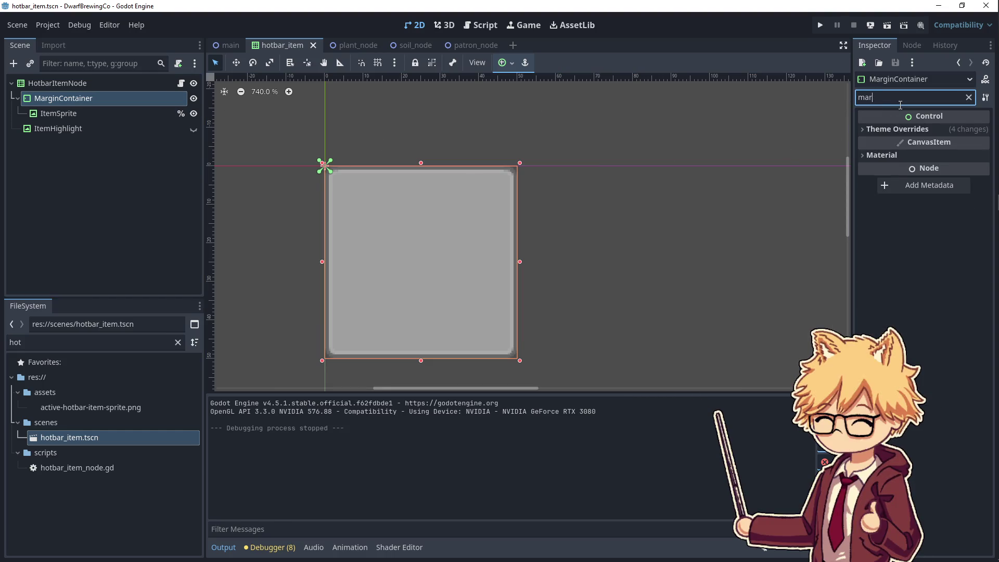
pyautogui.click(903, 142)
pyautogui.click(922, 157)
pyautogui.click(922, 175)
pyautogui.click(922, 193)
pyautogui.click(922, 211)
pyautogui.click(821, 25)
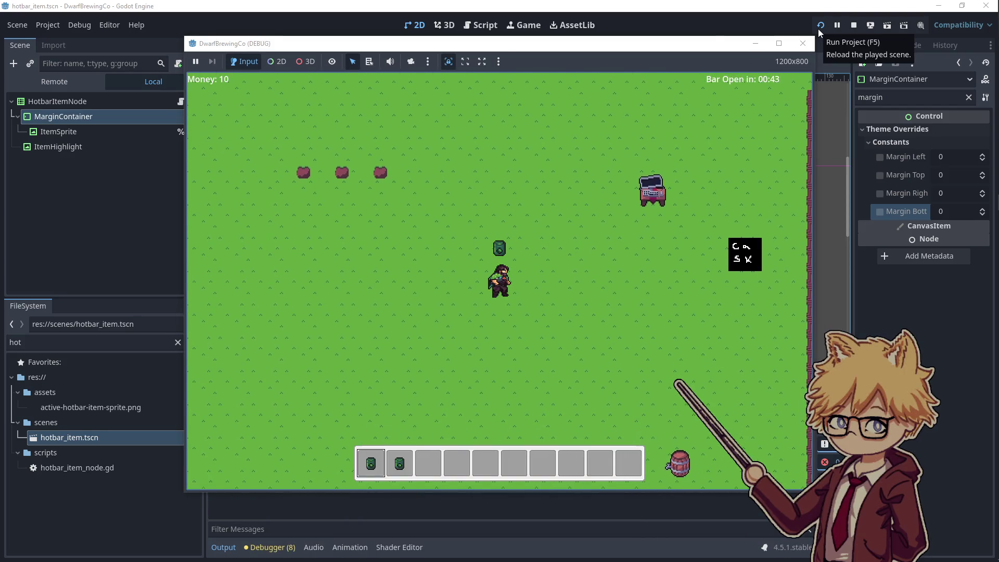
# Move around, cycle hotbar slots 2 and 10, and plant a sapling from slot 2.
pyautogui.press('s')
pyautogui.press('d')
pyautogui.press('2')
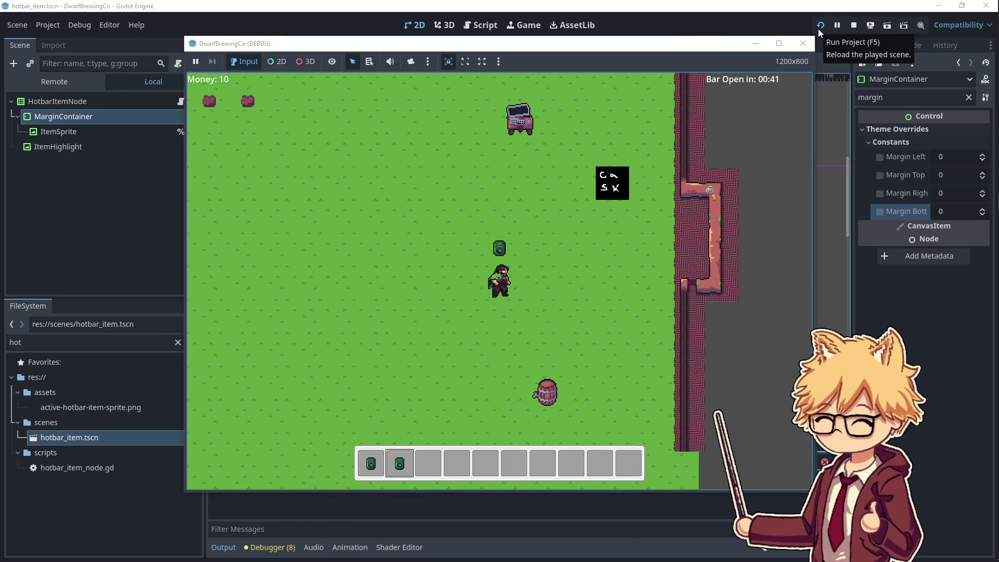
pyautogui.press('0')
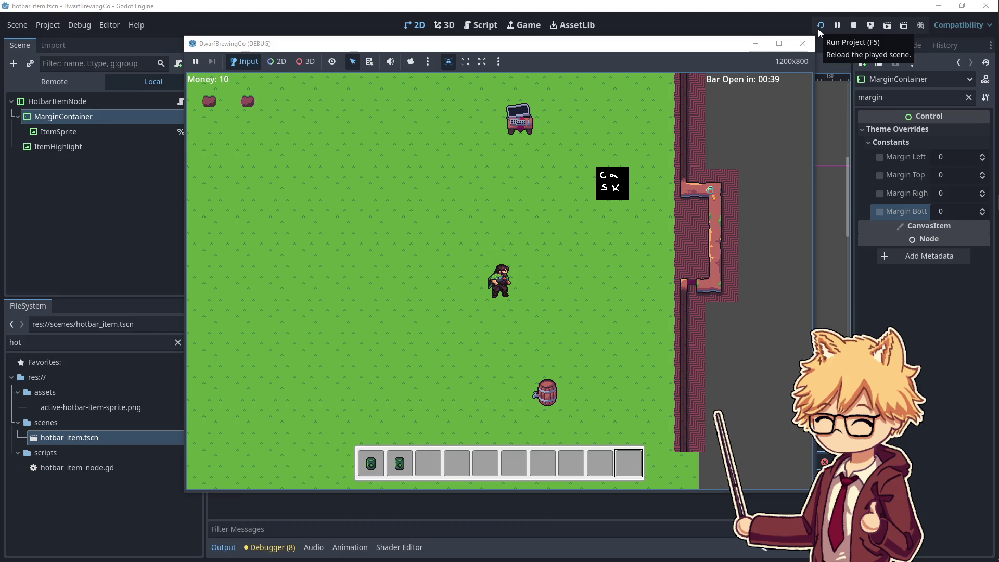
pyautogui.press('a')
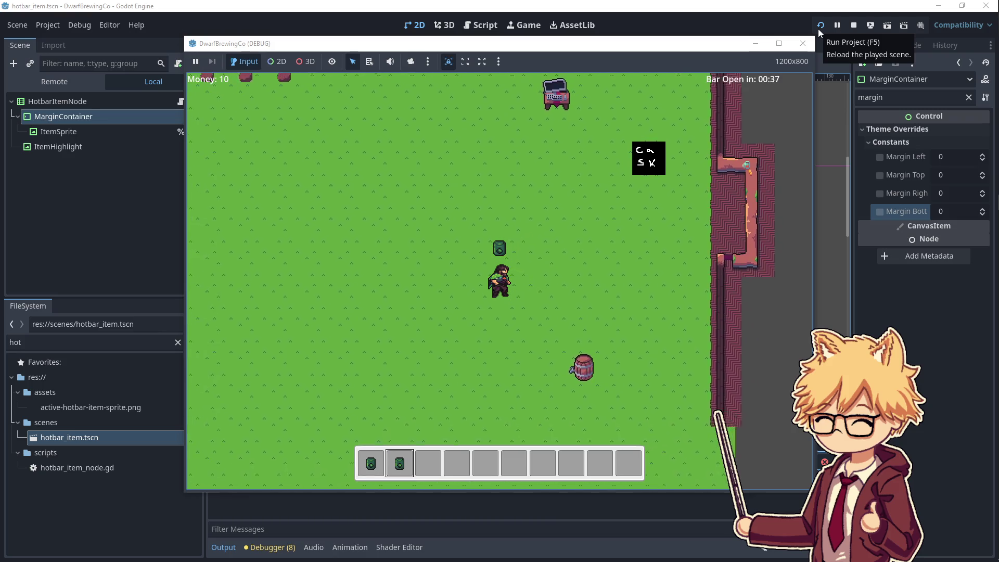
pyautogui.press('w')
pyautogui.press('2')
pyautogui.press('space')
# Plant another sapling in the middle pot.
pyautogui.press('a')
pyautogui.press('s')
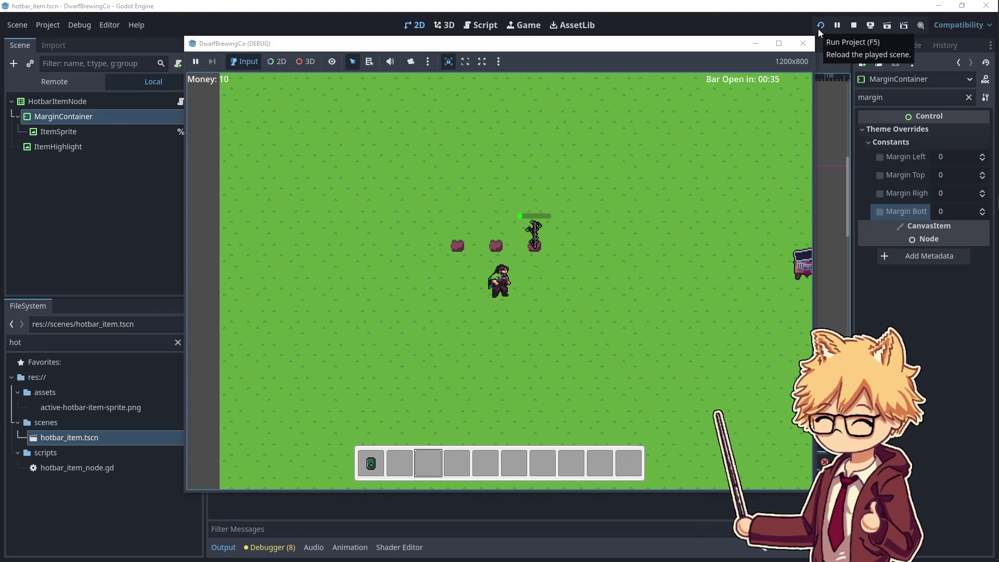
pyautogui.press('4')
pyautogui.press('d')
pyautogui.press('s')
pyautogui.press('1')
pyautogui.press('space')
# Harvest a grown plant into hotbar slot 1.
pyautogui.press('d')
pyautogui.press('w')
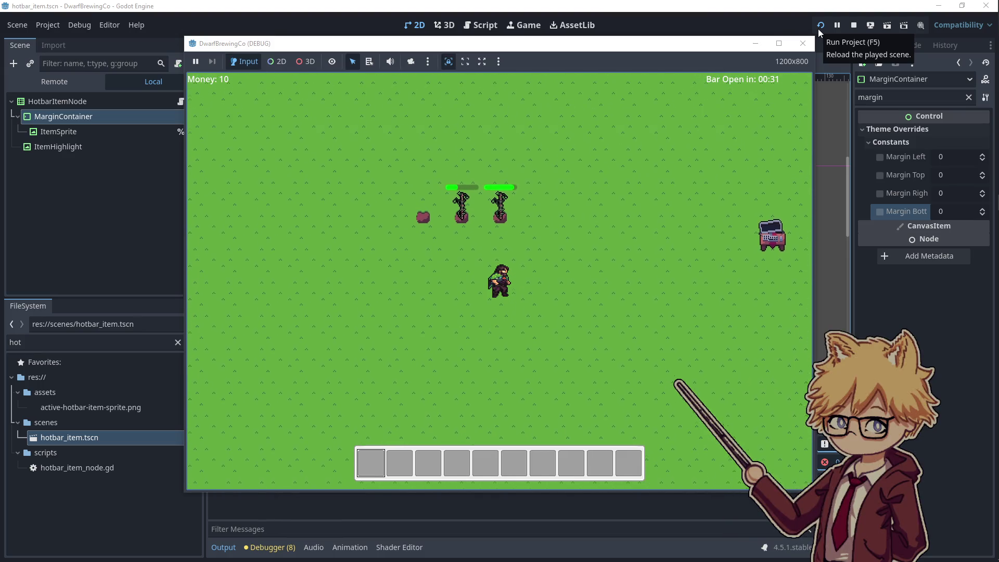
pyautogui.press('space')
pyautogui.press('w')
pyautogui.press('s')
pyautogui.press('d')
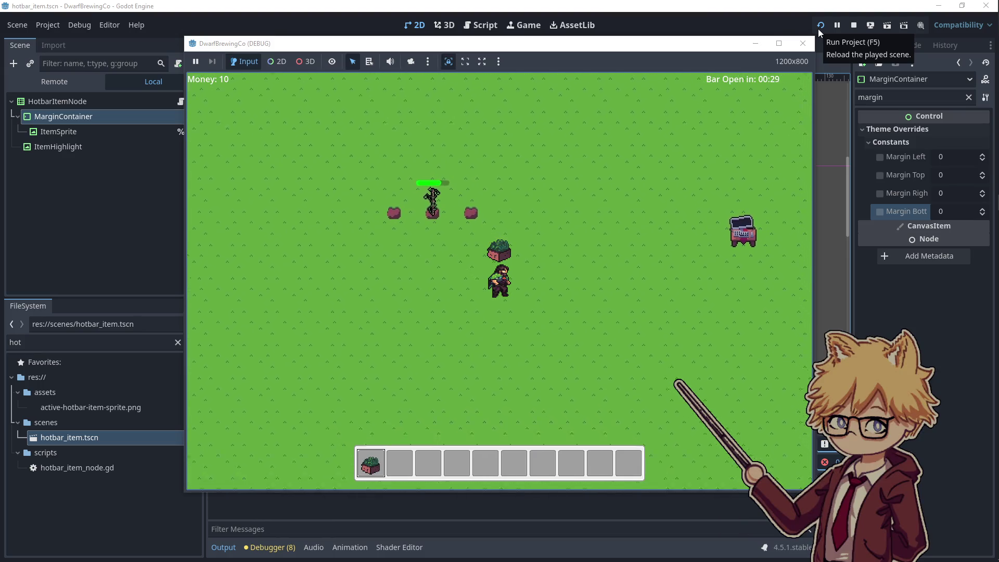
# Carry the plant to the barrel, drop it in, and stop the test run.
pyautogui.press('d')
pyautogui.press('s')
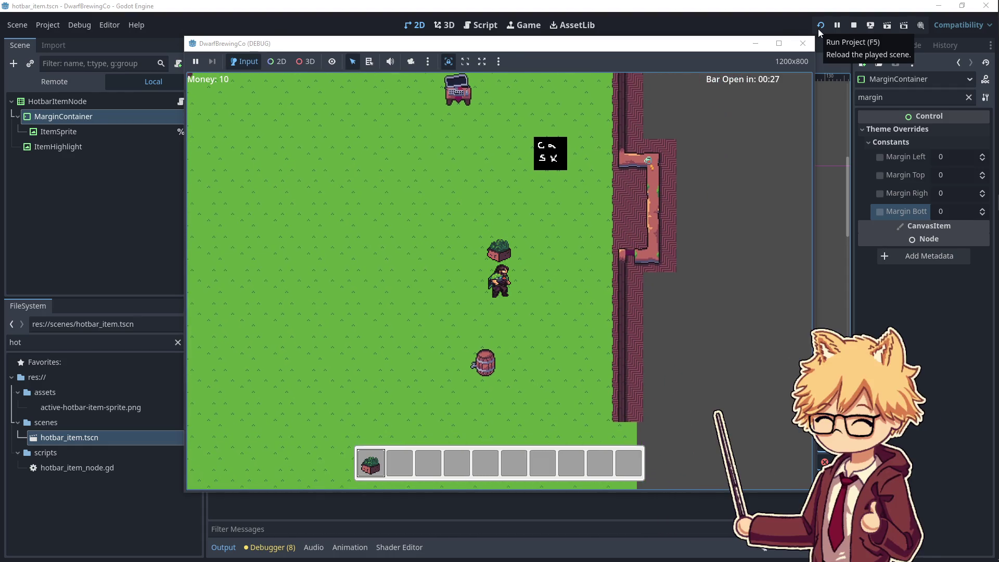
pyautogui.press('a')
pyautogui.press('d')
pyautogui.press('w')
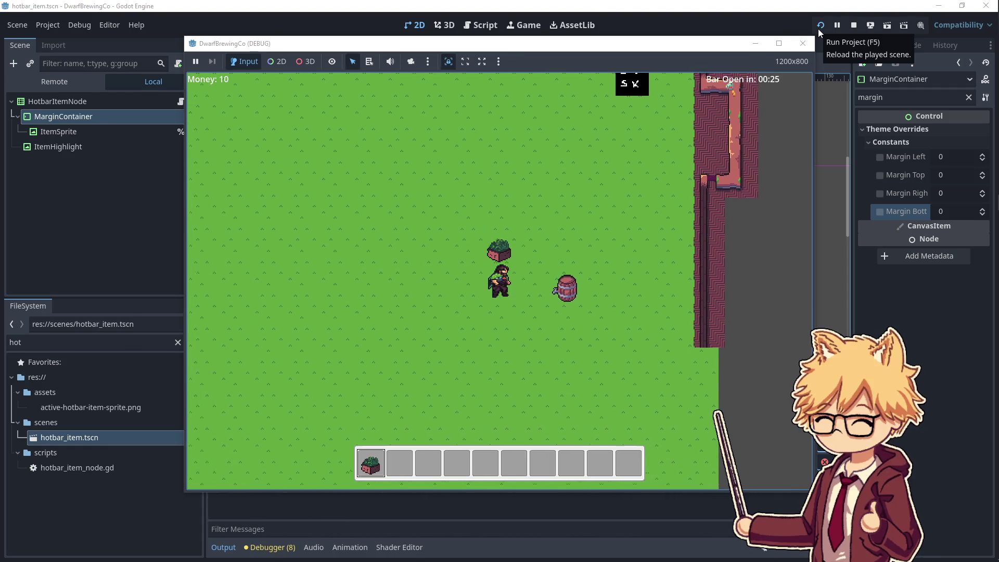
pyautogui.press('d')
pyautogui.press('a')
pyautogui.press('d')
pyautogui.press('e')
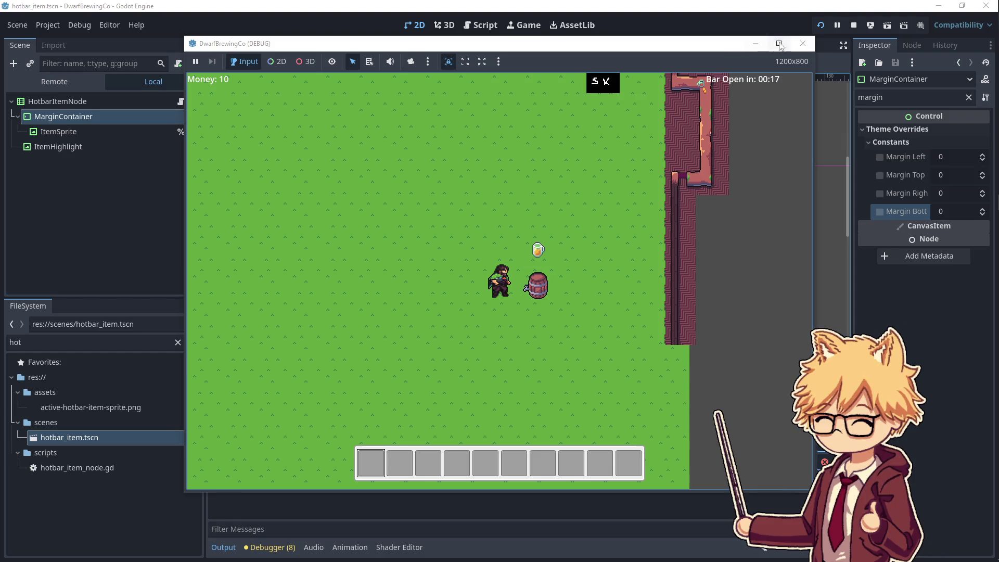
pyautogui.click(803, 43)
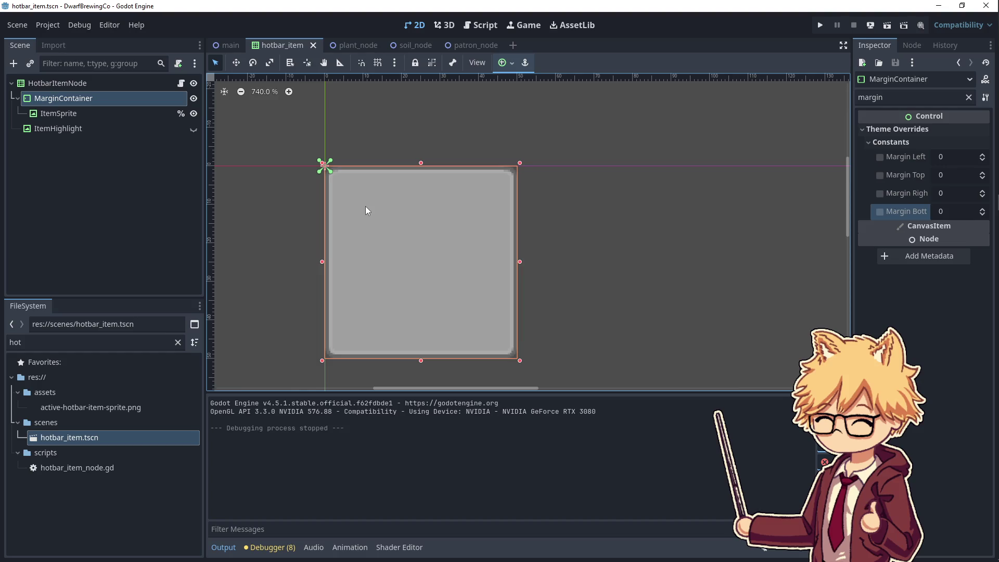
# Set ItemSprite's stretch mode to Keep Aspect.
pyautogui.click(108, 114)
pyautogui.click(970, 97)
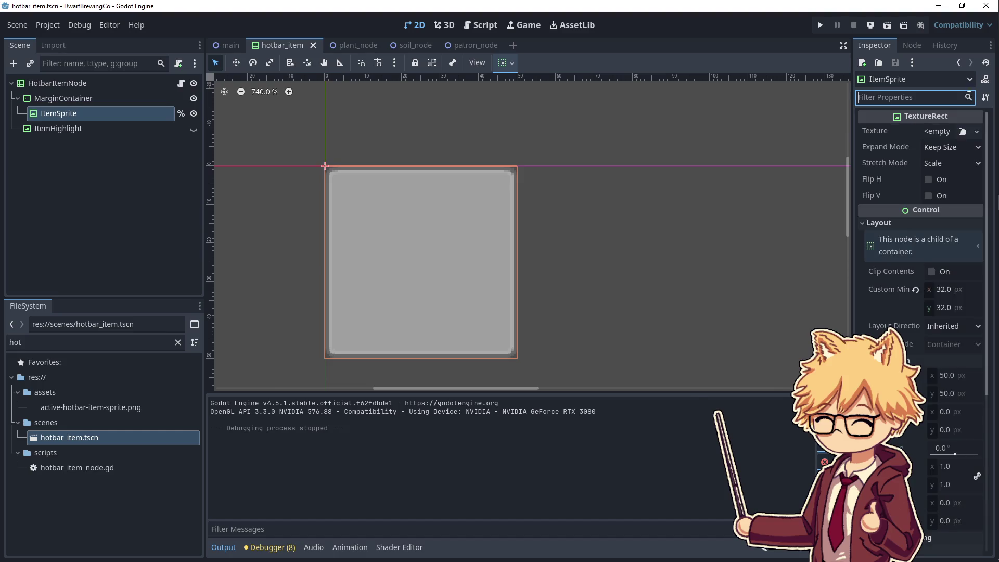
pyautogui.click(943, 148)
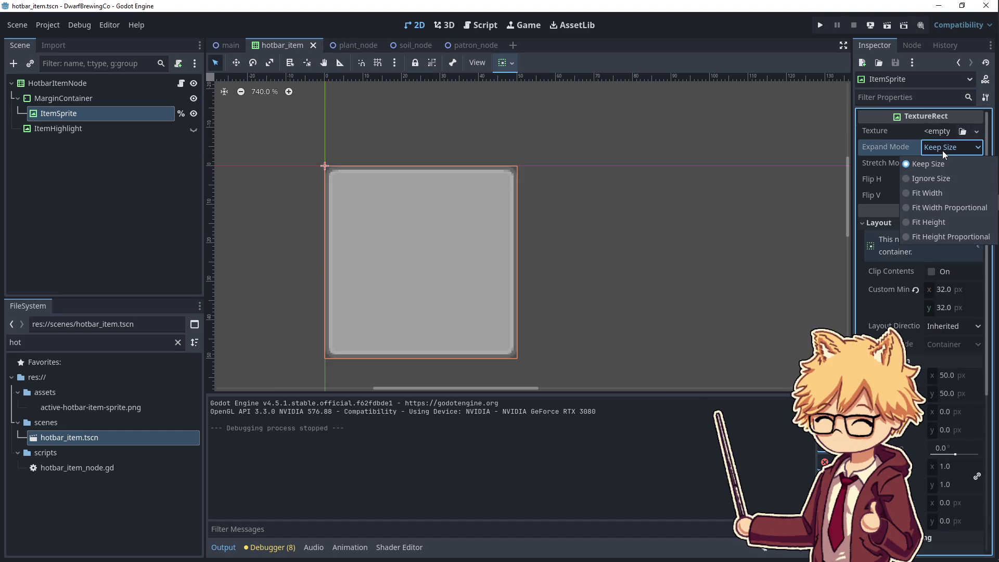
pyautogui.click(942, 151)
pyautogui.click(947, 167)
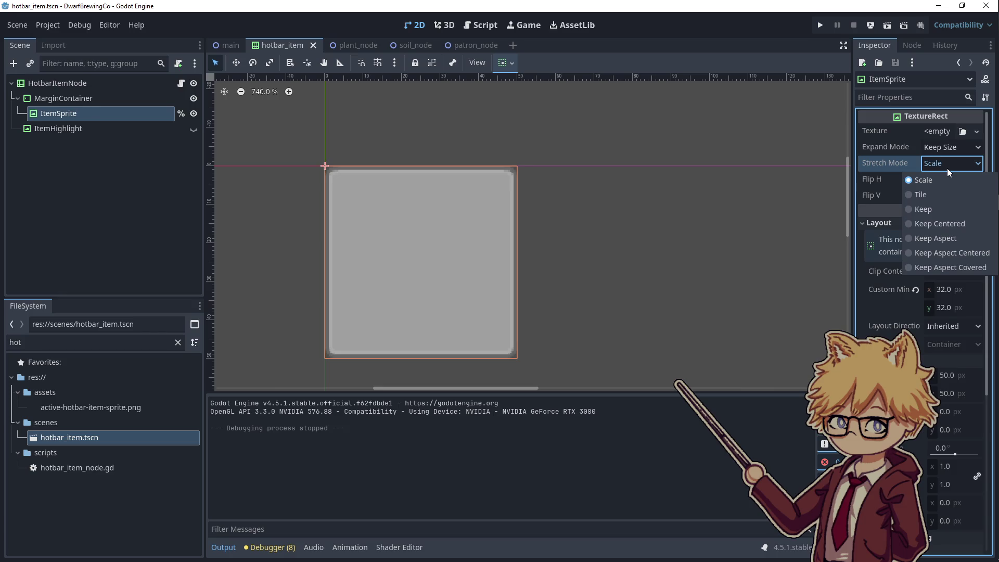
pyautogui.click(929, 242)
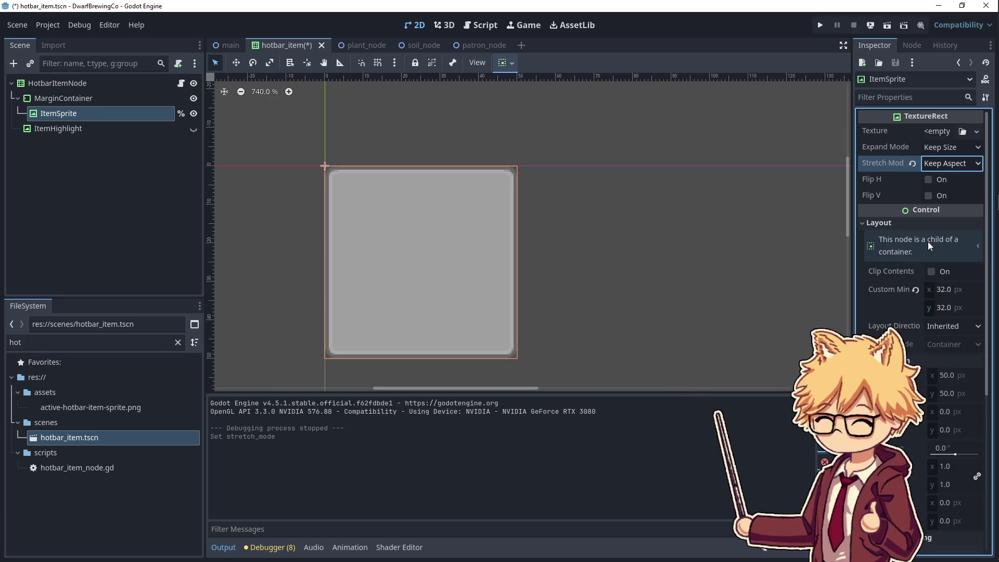
# Test-run the game, walking around to check the hotbar sprite, then stop it.
pyautogui.click(820, 26)
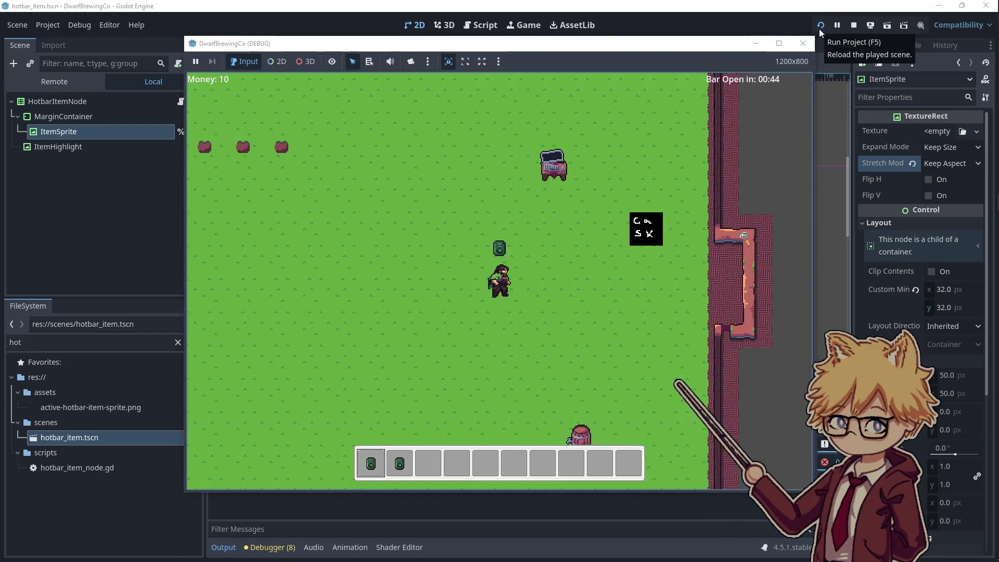
pyautogui.press('w')
pyautogui.press('a')
pyautogui.press('s')
pyautogui.press('d')
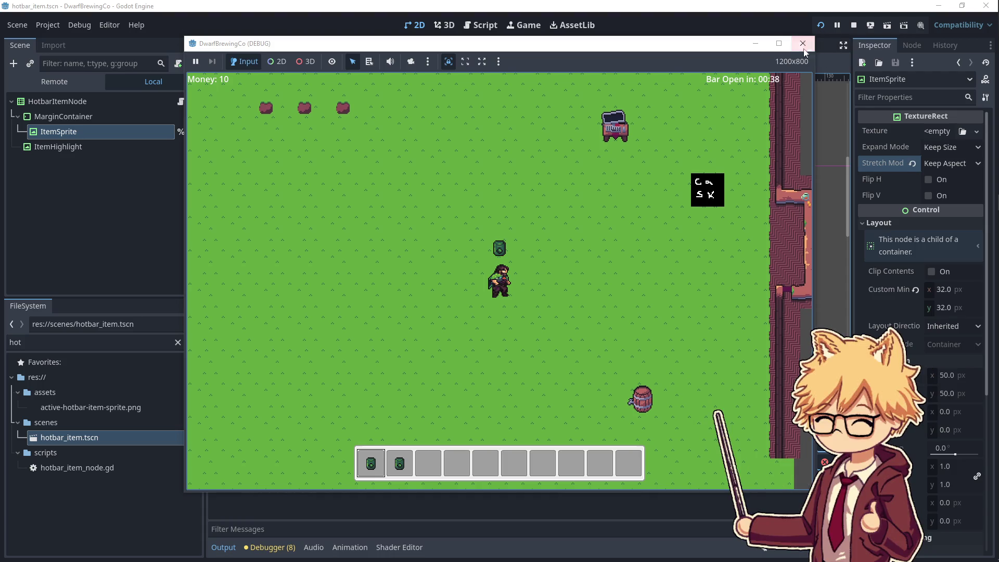
pyautogui.click(803, 44)
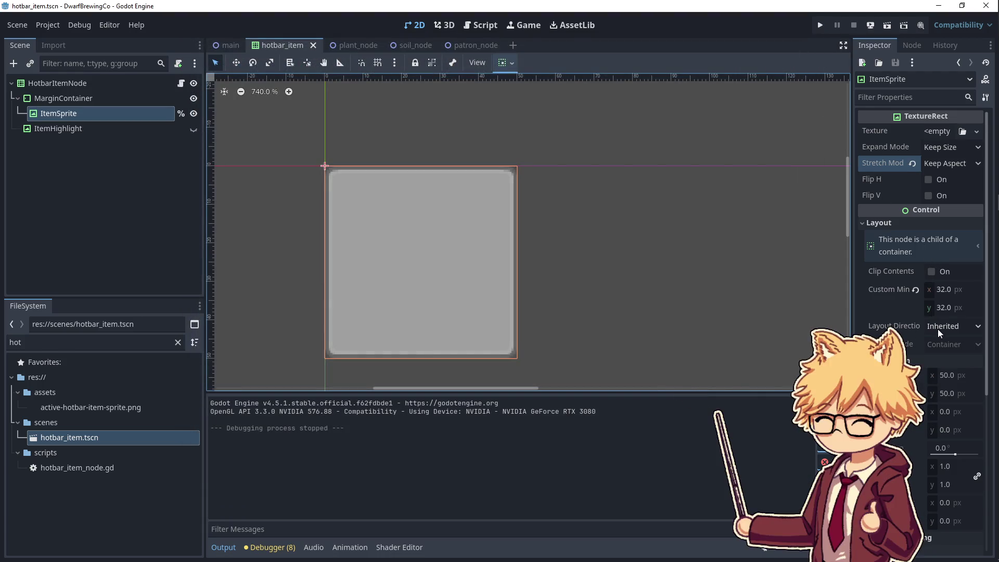
# Set ItemSprite's expand mode to Ignore Size, then run and stop a quick test.
pyautogui.scroll(-5, 941, 338)
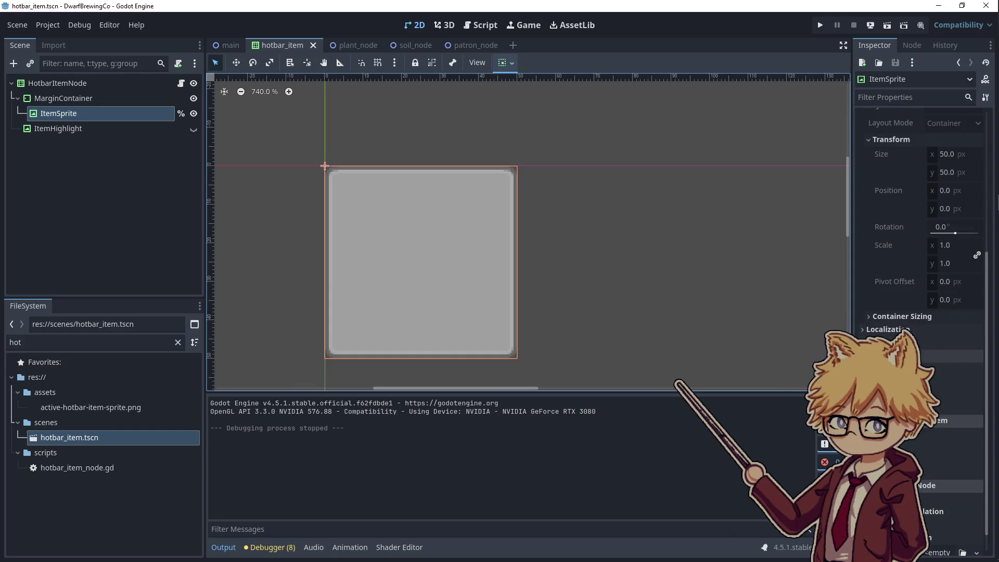
pyautogui.click(892, 327)
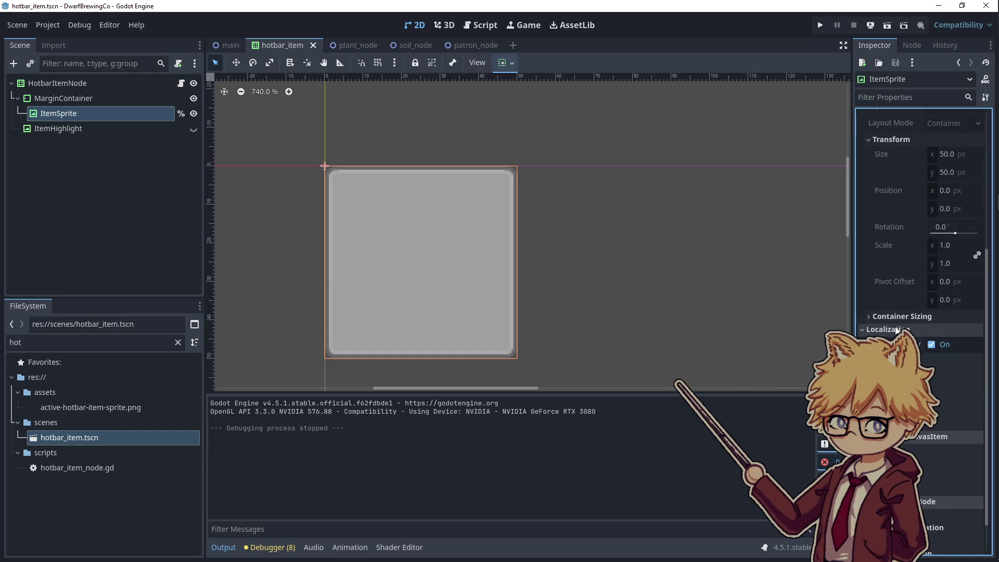
pyautogui.click(892, 330)
pyautogui.scroll(-1, 891, 330)
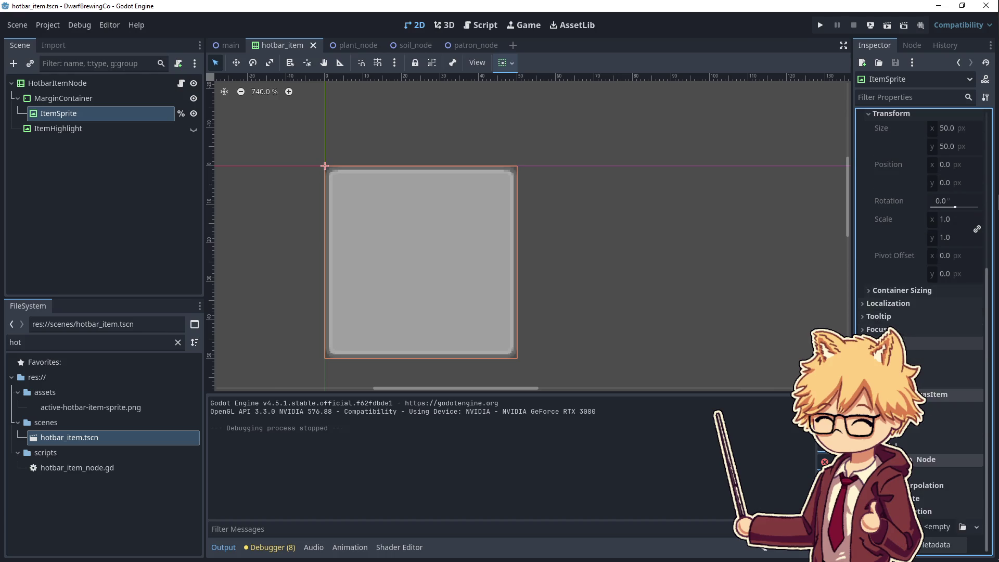
pyautogui.scroll(5, 915, 203)
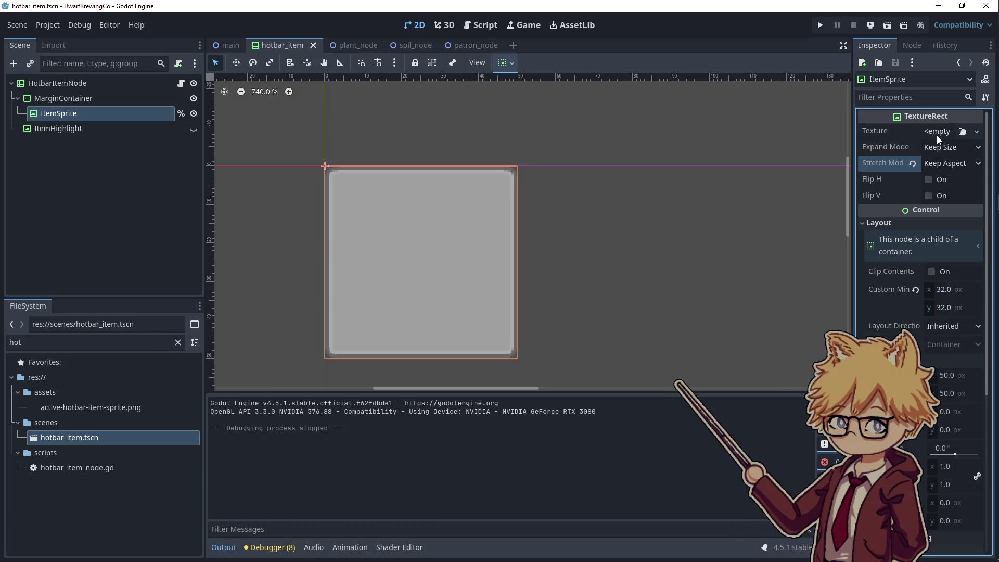
pyautogui.click(935, 151)
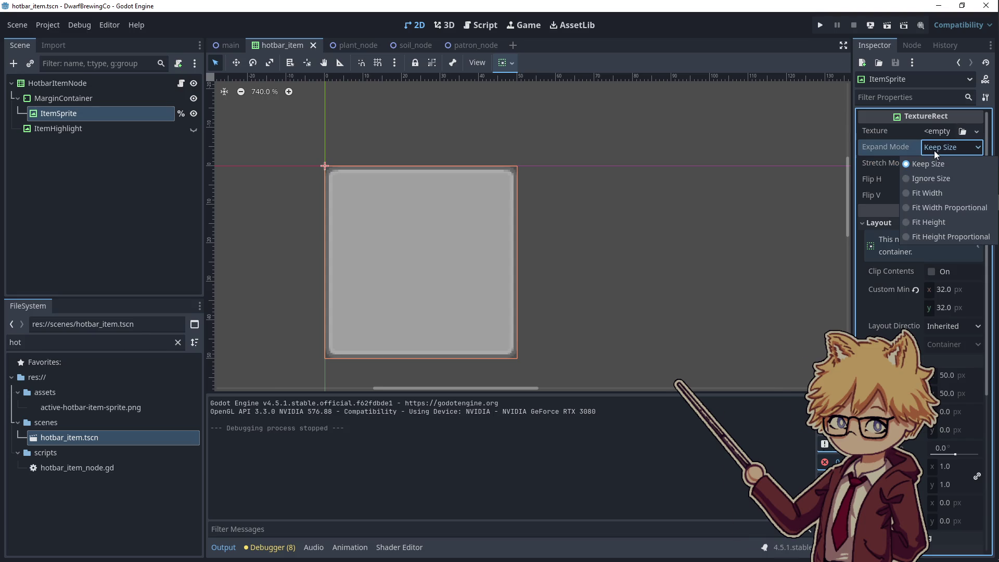
pyautogui.click(933, 180)
pyautogui.click(821, 24)
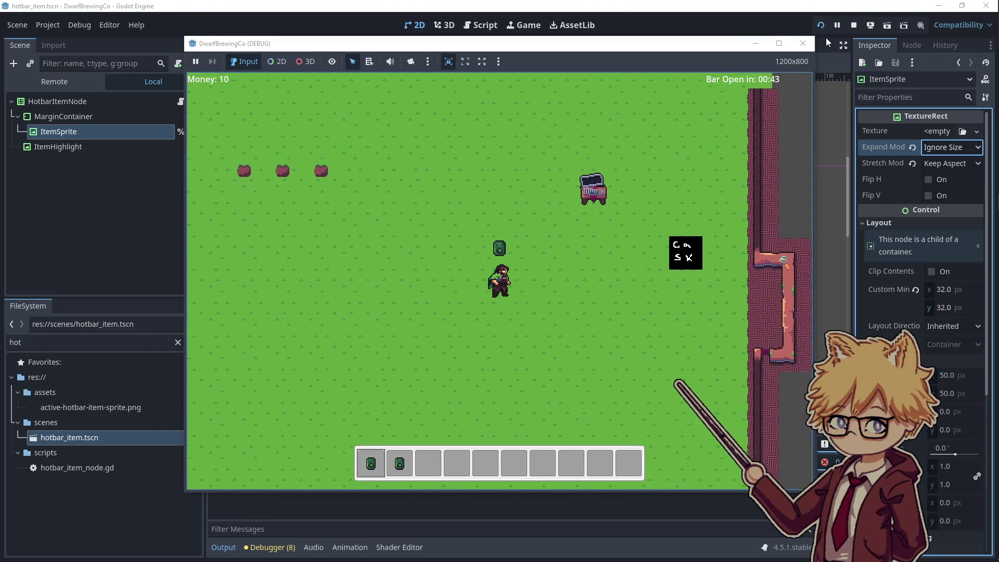
pyautogui.click(804, 43)
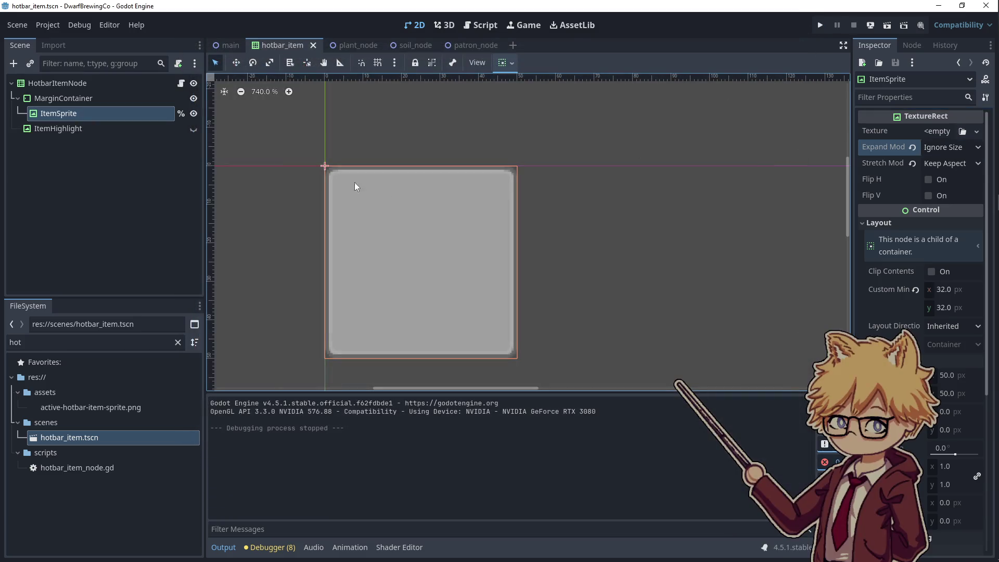
# Select MarginContainer and filter its properties by 'margin'.
pyautogui.click(118, 118)
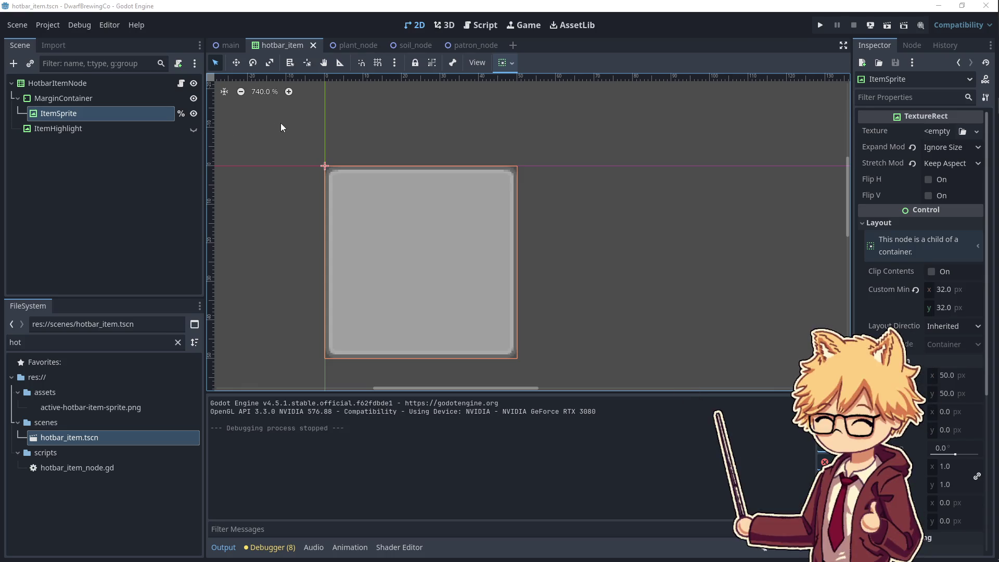
pyautogui.click(107, 99)
pyautogui.click(98, 112)
pyautogui.click(103, 98)
pyautogui.click(899, 97)
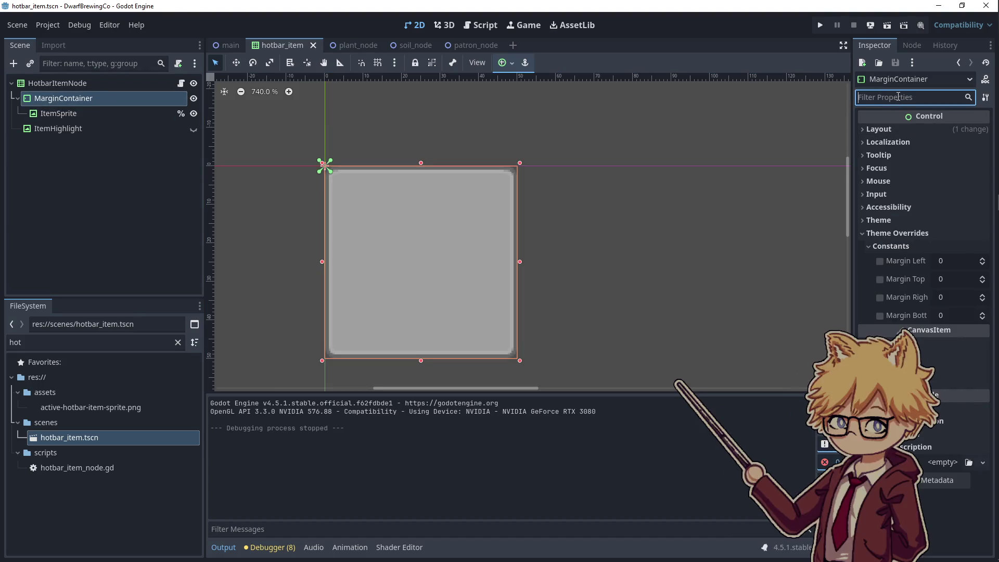
pyautogui.write('margin')
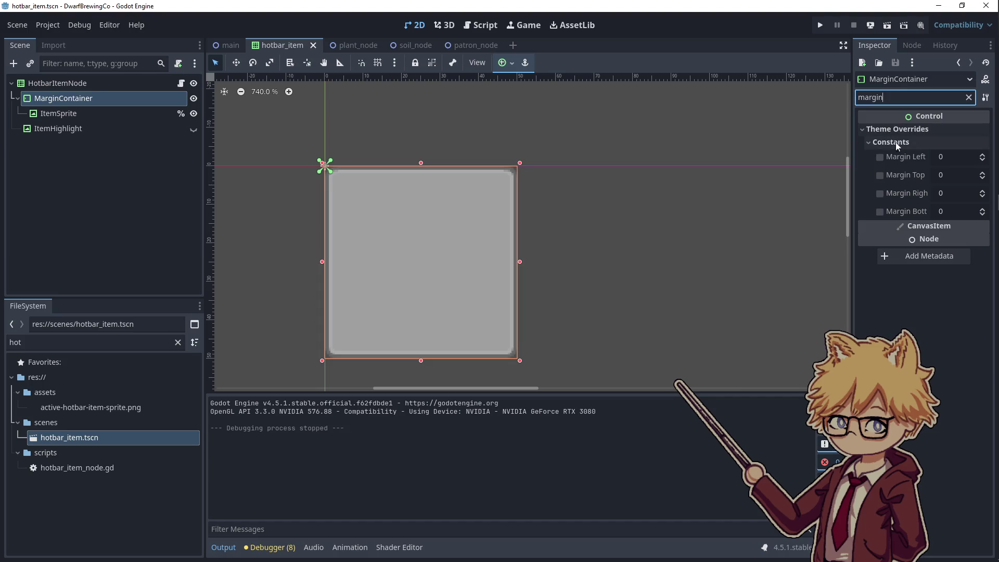
# Enable the left, top, right and bottom margin overrides at 9 each and save.
pyautogui.click(880, 156)
pyautogui.click(880, 175)
pyautogui.click(880, 211)
pyautogui.click(880, 193)
pyautogui.click(942, 157)
pyautogui.write('9\t9\t9\t9')
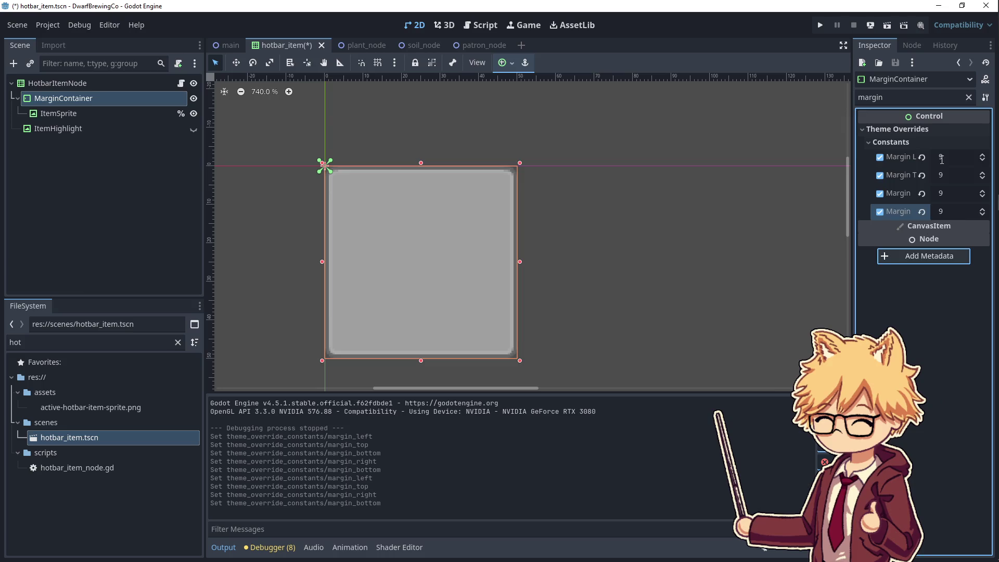
pyautogui.hotkey('ctrl', 's')
# View ItemSprite's padded area, then reselect MarginContainer.
pyautogui.click(695, 272)
pyautogui.click(451, 252)
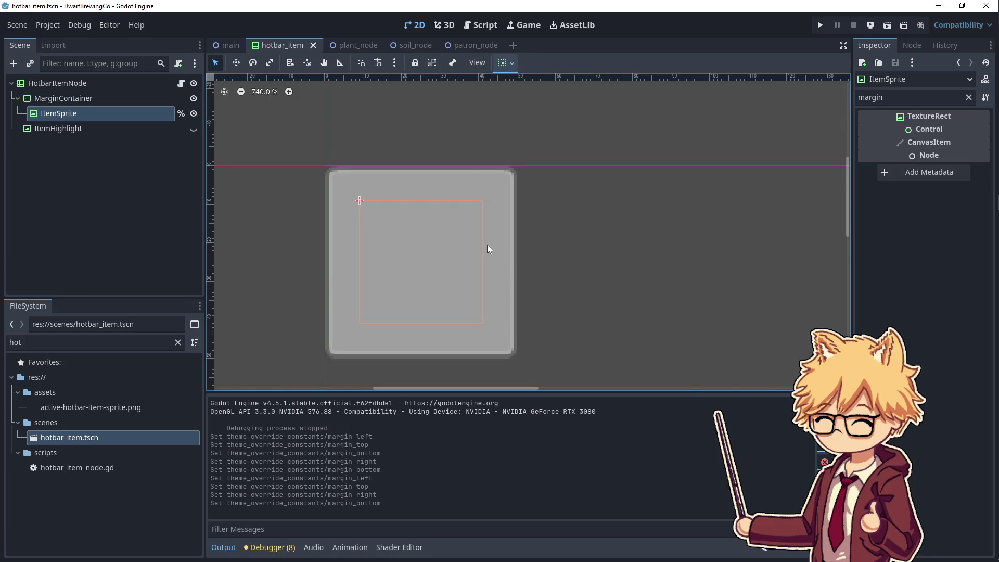
pyautogui.press('super')
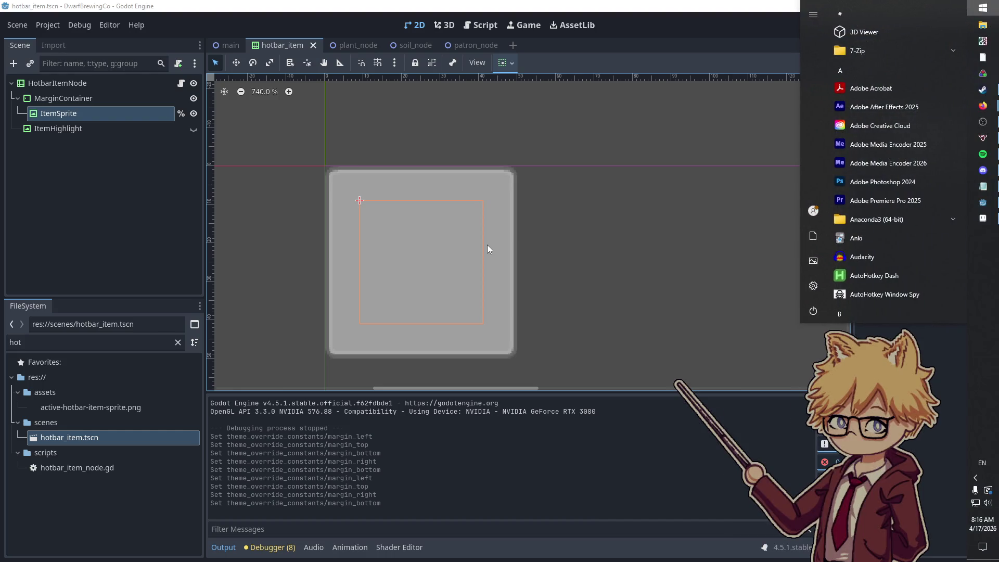
pyautogui.click(523, 240)
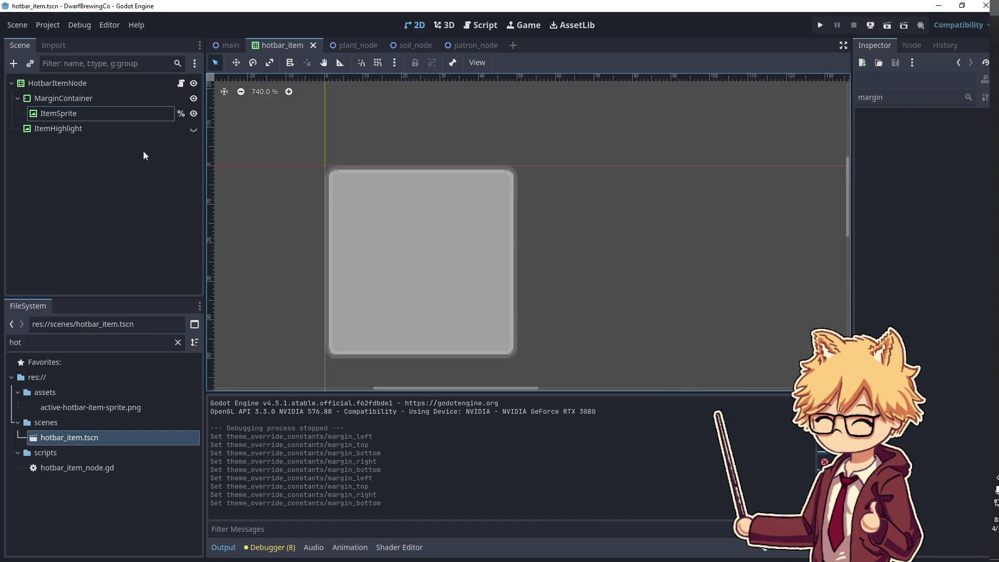
pyautogui.click(84, 128)
pyautogui.click(83, 98)
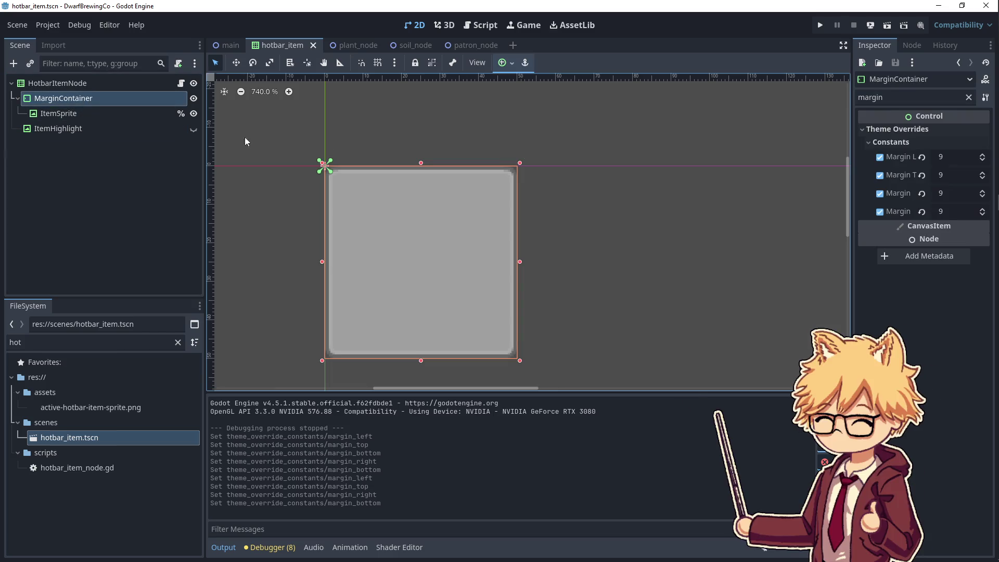
# Enter 1 in the first two margin fields and run the game to check the padding.
pyautogui.click(950, 163)
pyautogui.write('1')
pyautogui.press('Tab')
pyautogui.write('1')
pyautogui.press('Tab')
pyautogui.write('1')
pyautogui.press('Tab')
pyautogui.write('1')
pyautogui.click(729, 281)
pyautogui.click(821, 25)
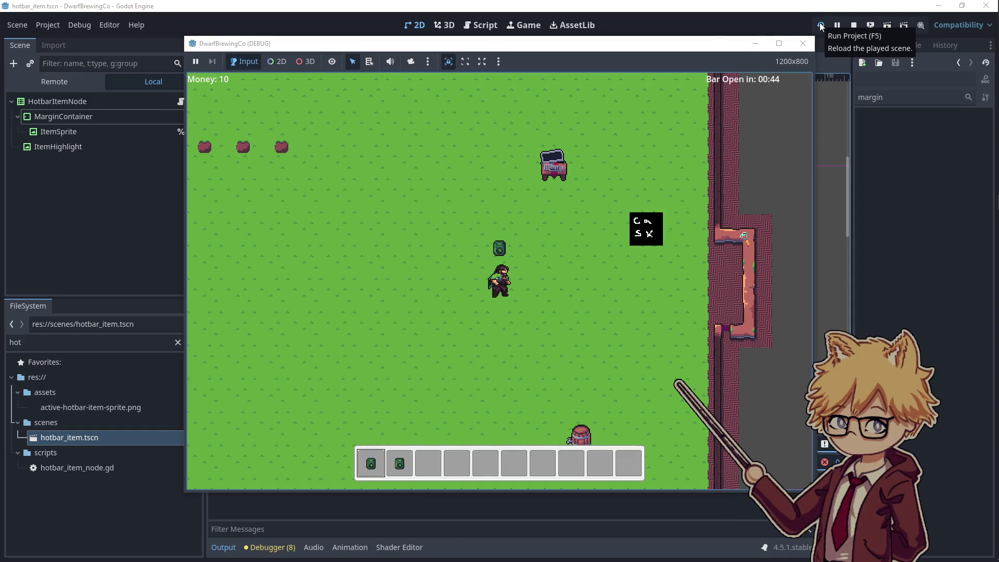
# Try hotbar slot 2 while walking the player, then close the running game.
pyautogui.press('2')
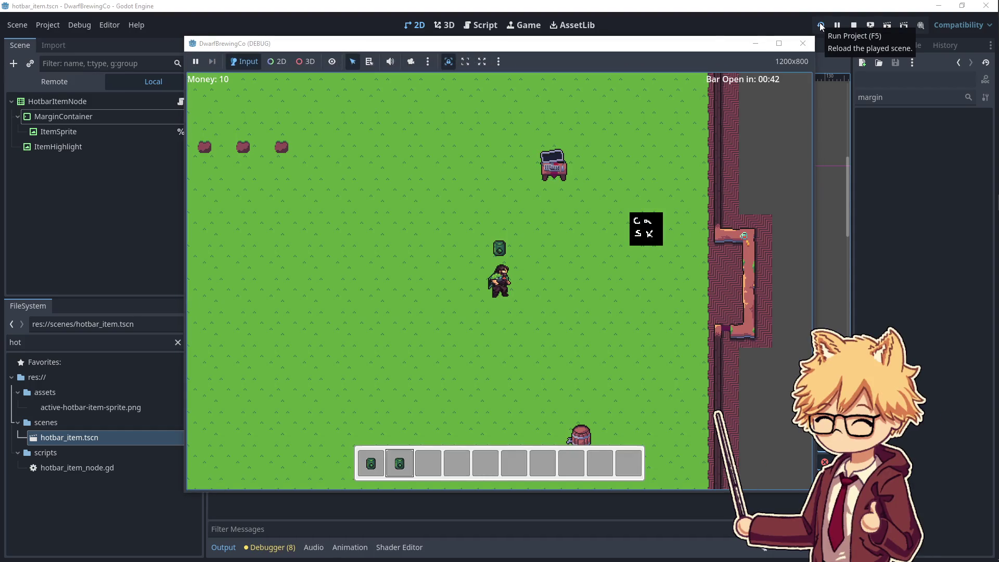
pyautogui.press('a')
pyautogui.press('w')
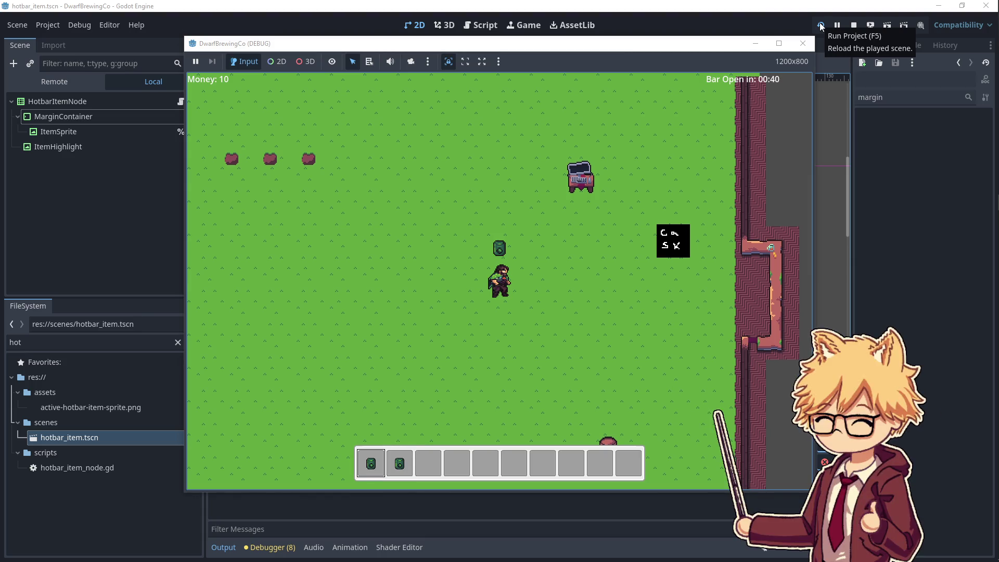
pyautogui.scroll(1, 606, 201)
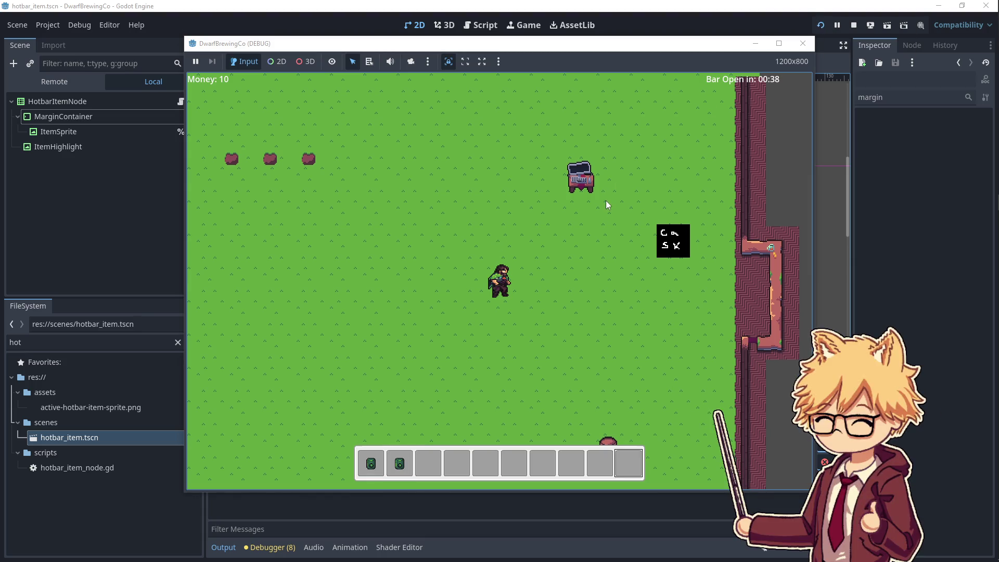
pyautogui.click(796, 51)
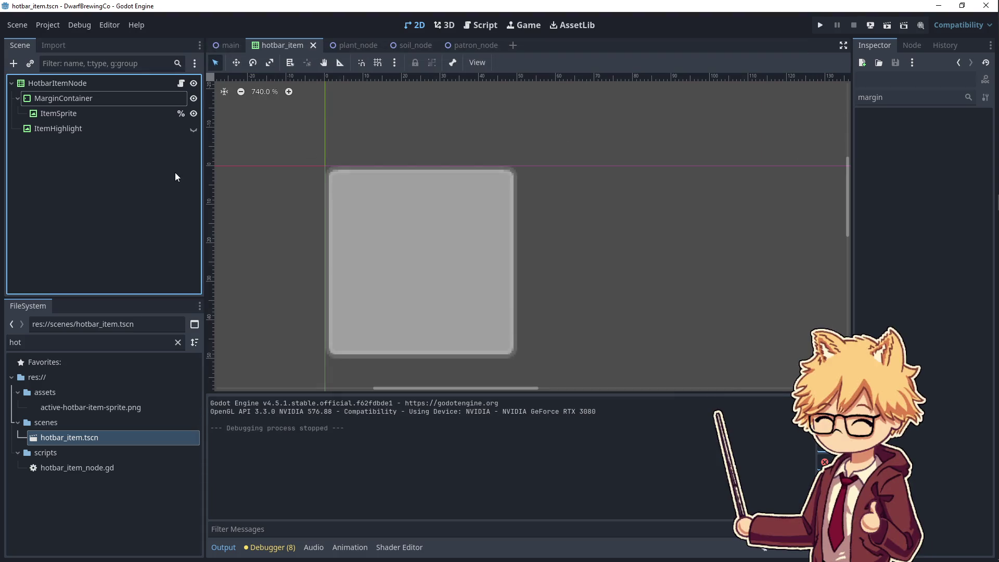
# Undo the MarginContainer margin overrides with Ctrl+Z.
pyautogui.click(141, 97)
pyautogui.hotkey('ctrl', 'z')
pyautogui.hotkey('ctrl', 'z')
pyautogui.hotkey('ctrl', 'z')
pyautogui.click(699, 175)
# Run the game again, move around and select hotbar slot 2, then stop it with F8.
pyautogui.click(819, 27)
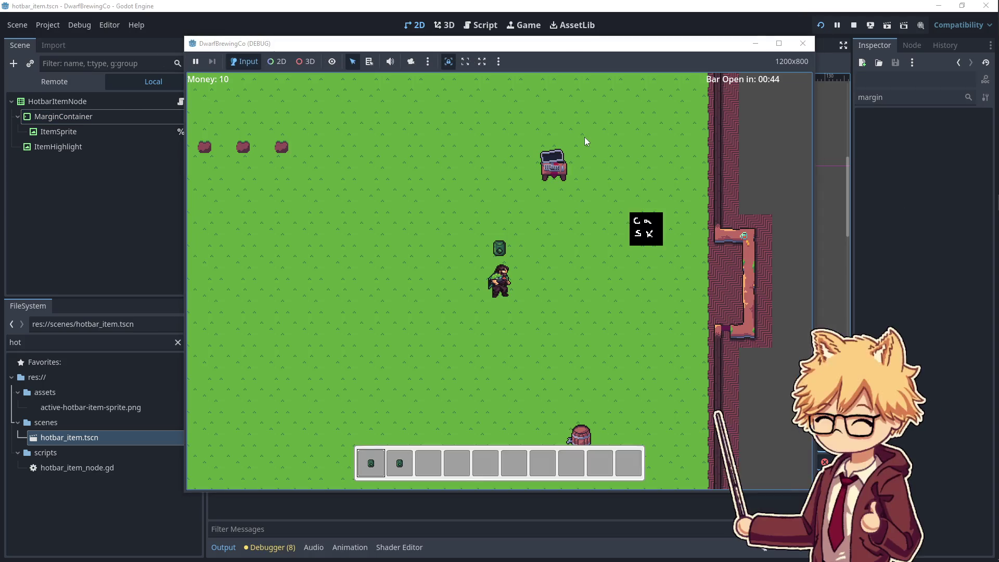
pyautogui.press('a')
pyautogui.press('w')
pyautogui.press('2')
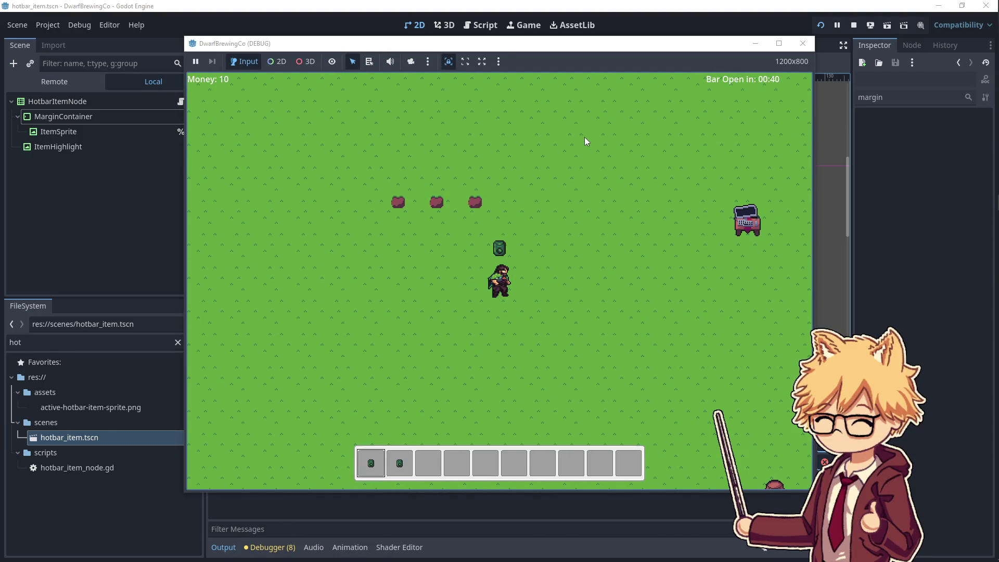
pyautogui.press('2')
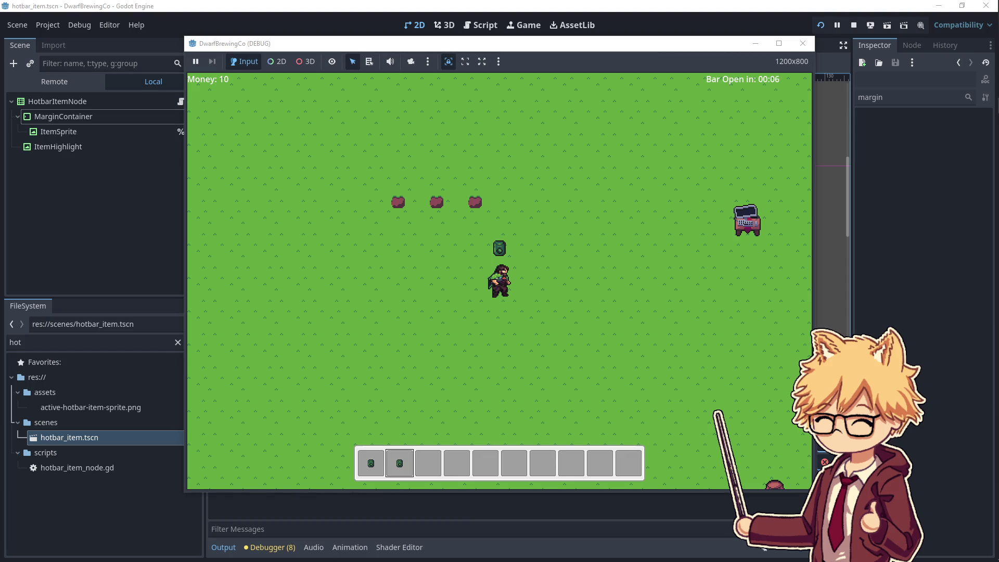
pyautogui.press('F8')
pyautogui.click(94, 131)
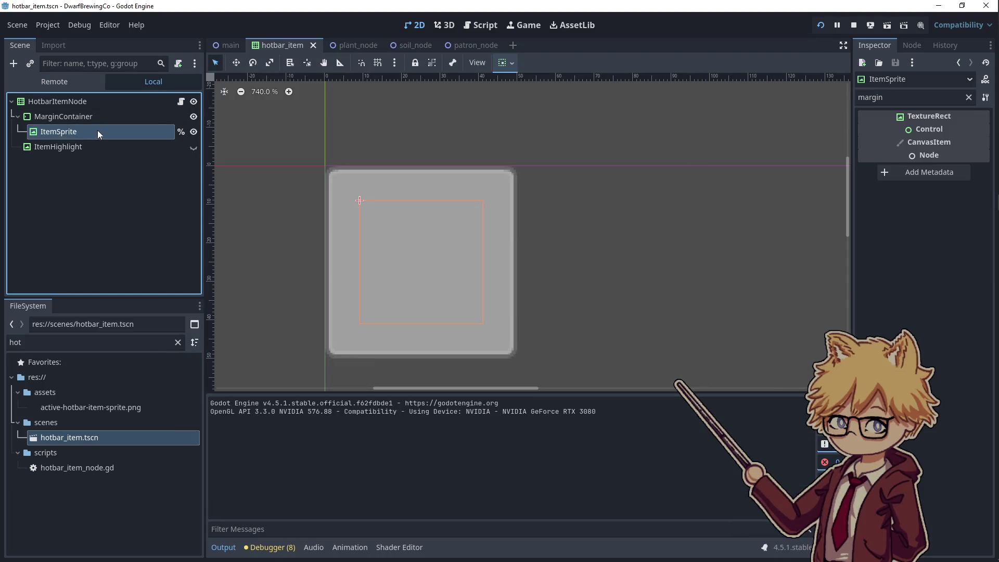
# Load assets/item_sprites/spritesheet.png directly as ItemSprite's texture.
pyautogui.click(93, 116)
pyautogui.click(969, 98)
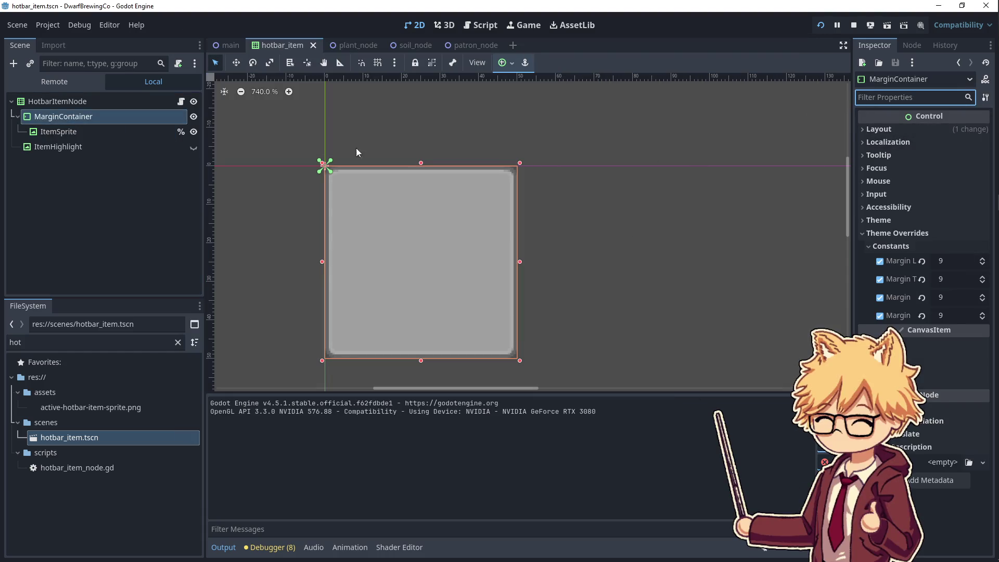
pyautogui.click(94, 131)
pyautogui.click(949, 133)
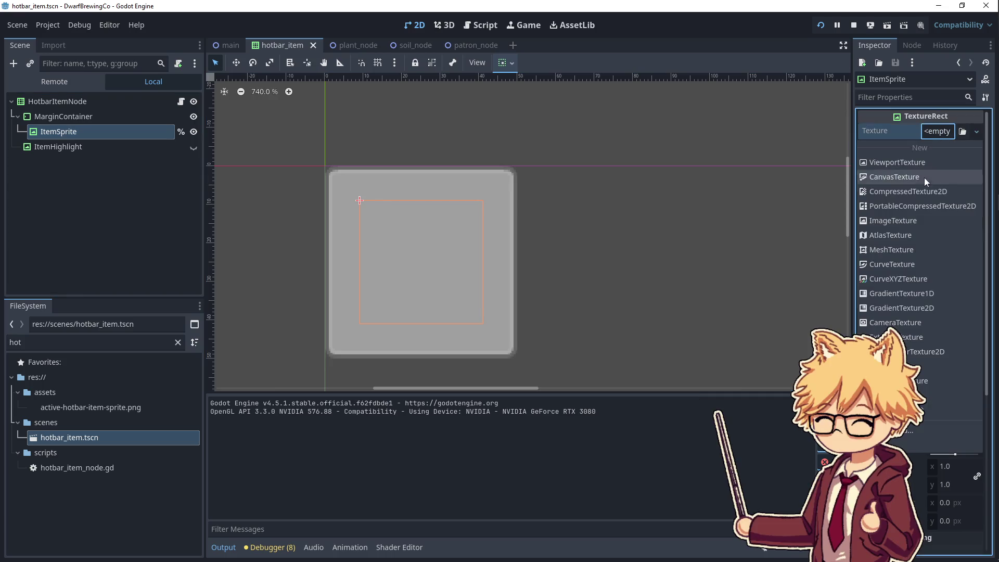
pyautogui.click(895, 445)
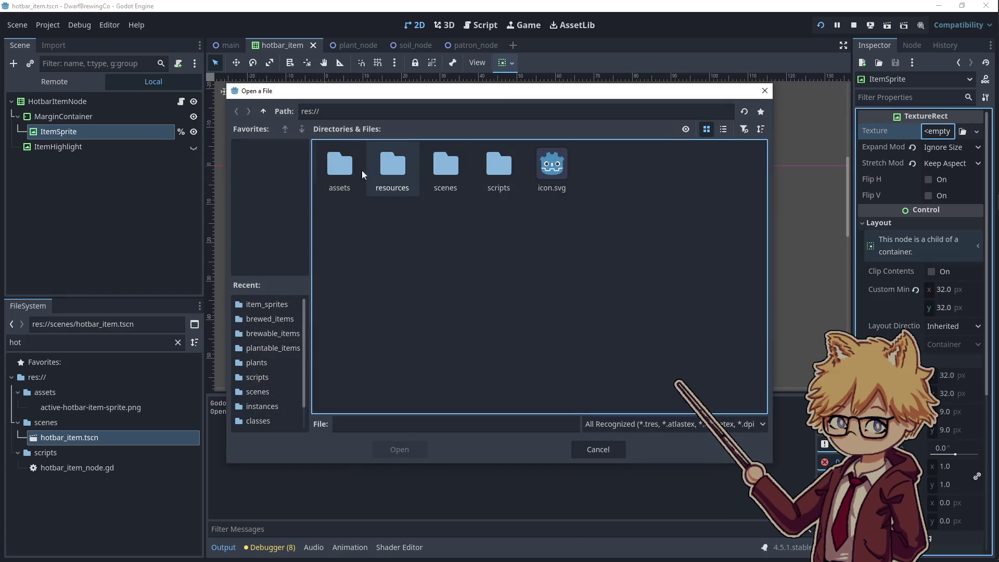
pyautogui.doubleClick(335, 173)
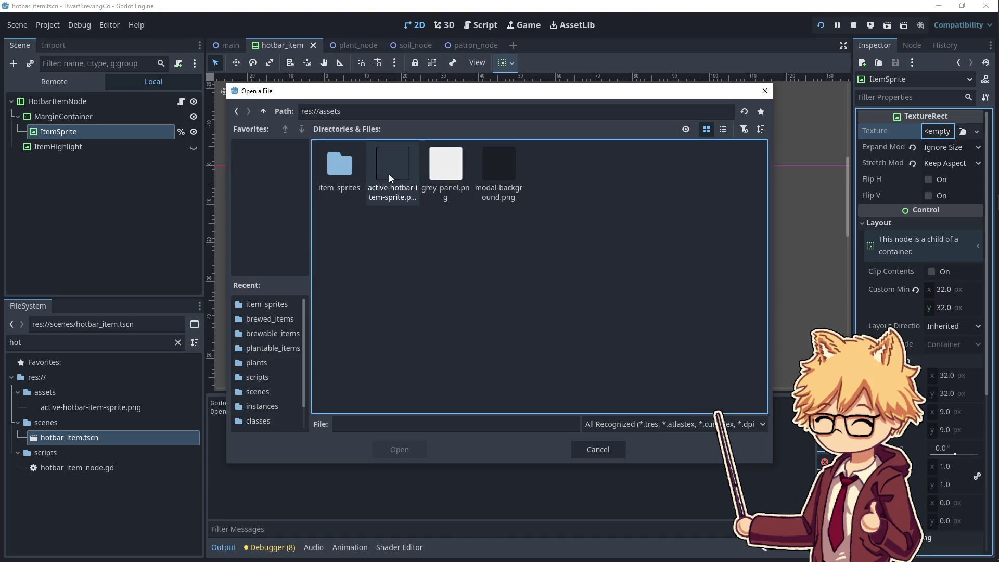
pyautogui.doubleClick(339, 173)
pyautogui.doubleClick(552, 172)
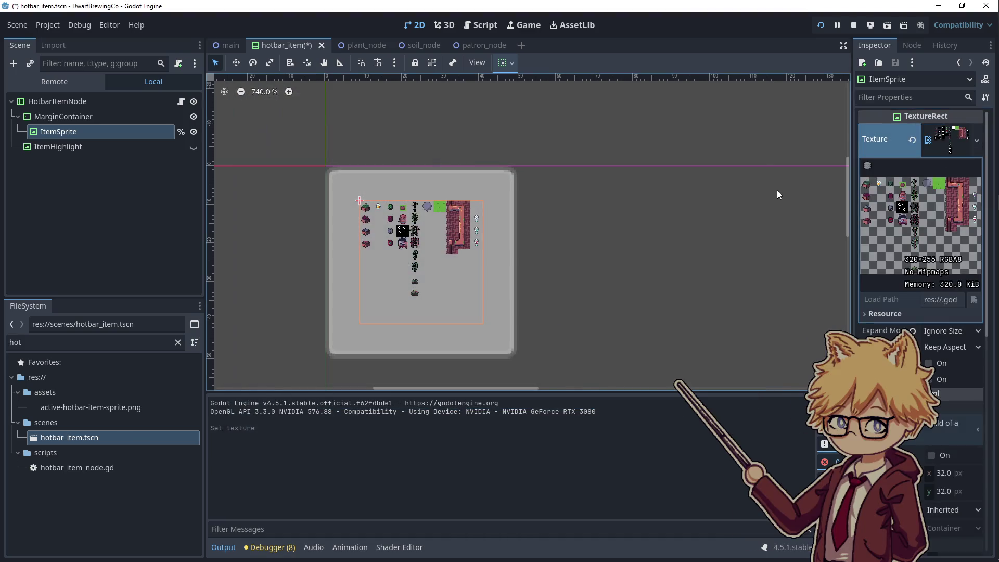
pyautogui.scroll(6, 430, 260)
pyautogui.scroll(-4, 431, 260)
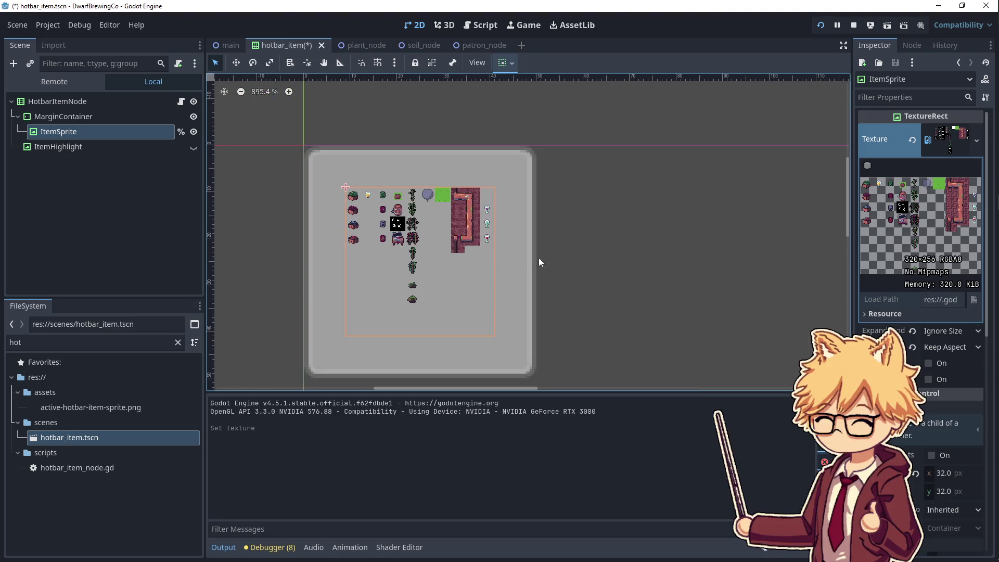
# Replace ItemSprite's texture with a new AtlasTexture using spritesheet.png as its atlas.
pyautogui.click(913, 140)
pyautogui.click(945, 133)
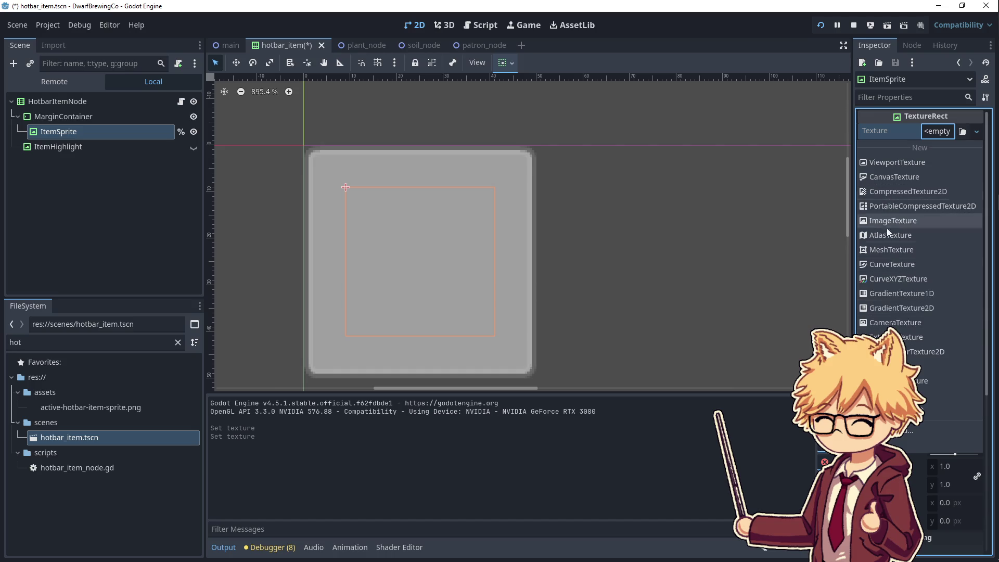
pyautogui.click(916, 235)
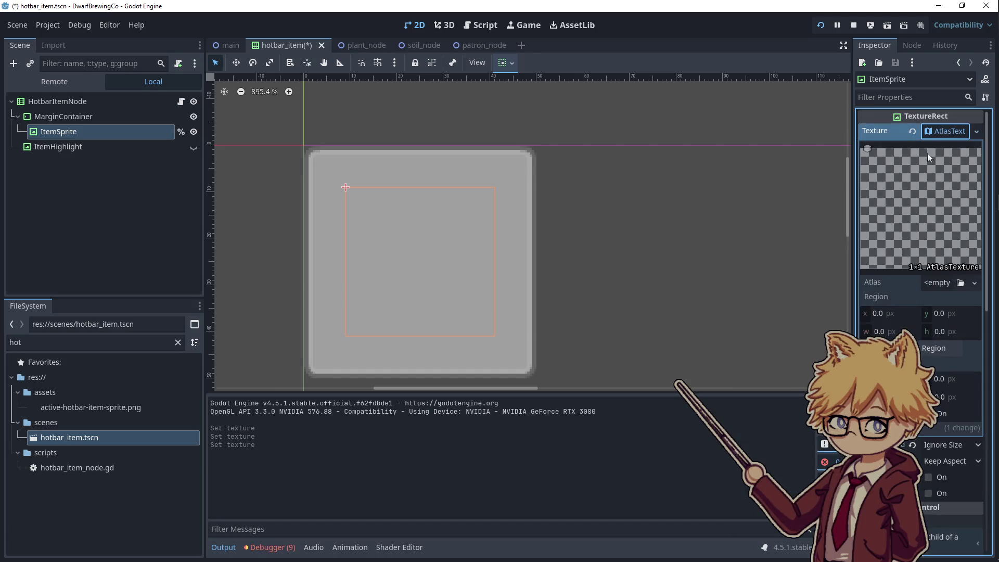
pyautogui.click(947, 283)
pyautogui.click(942, 499)
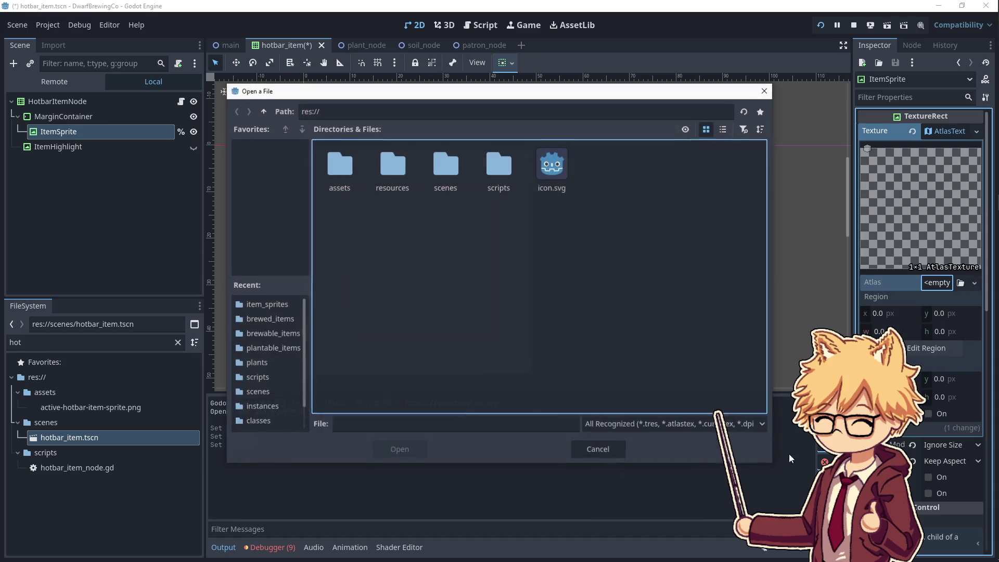
pyautogui.doubleClick(339, 172)
pyautogui.doubleClick(345, 164)
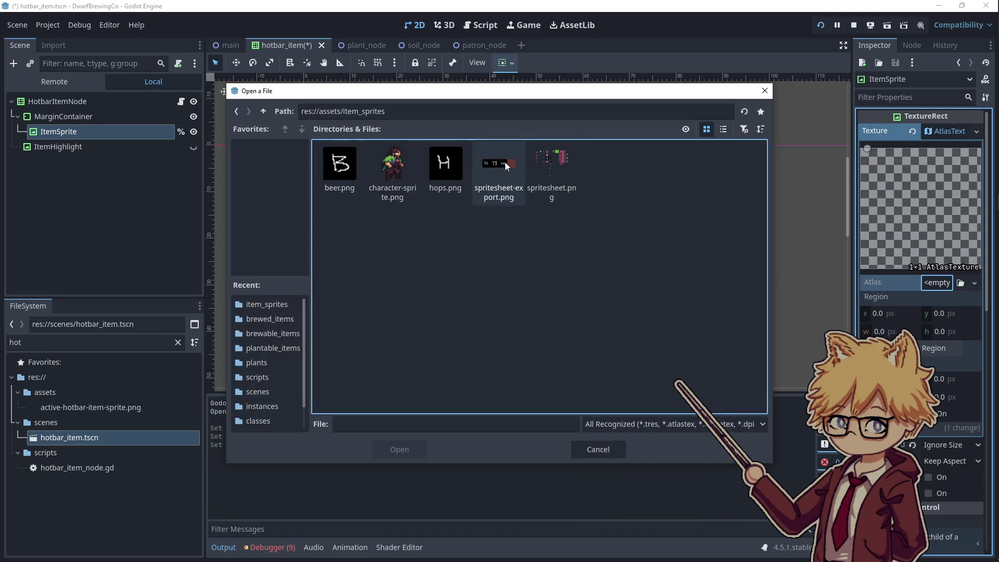
pyautogui.doubleClick(549, 167)
# Set the atlas region width and height to 32 and refresh ItemSprite.
pyautogui.write('32')
pyautogui.press('Tab')
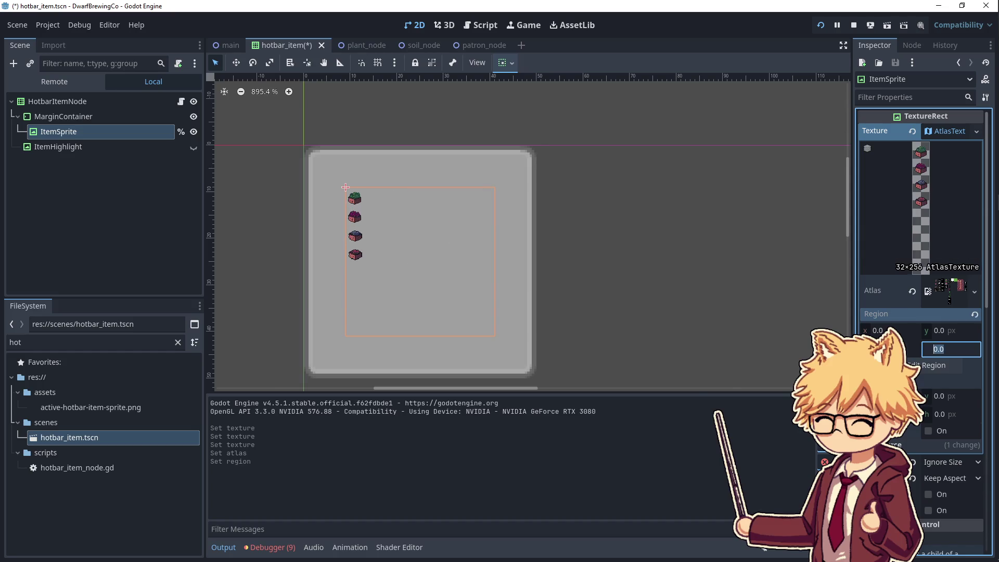
pyautogui.write('32')
pyautogui.press('Return')
pyautogui.click(630, 290)
pyautogui.click(452, 273)
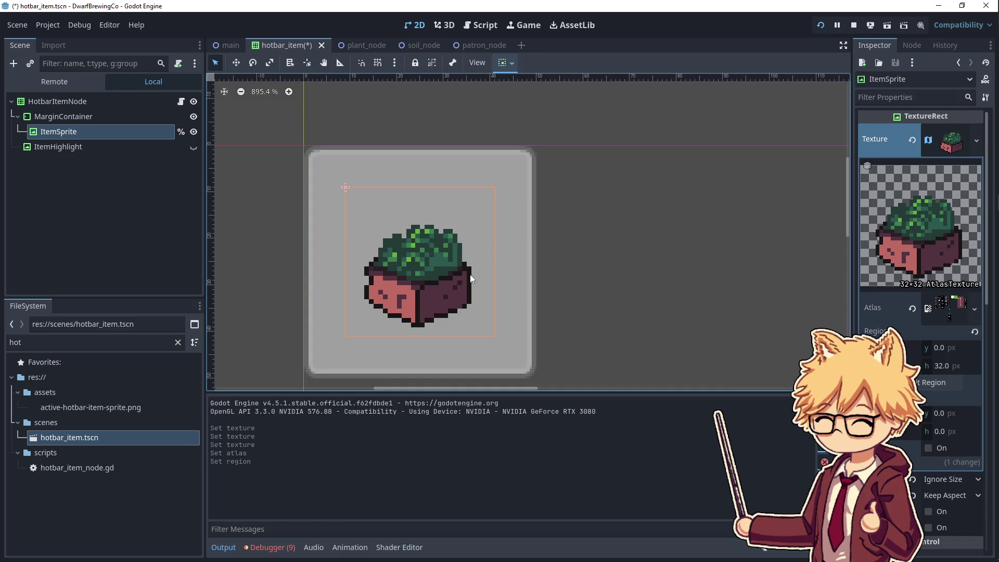
# Set MarginContainer's left, top, right and bottom margin constants to 1.
pyautogui.click(73, 117)
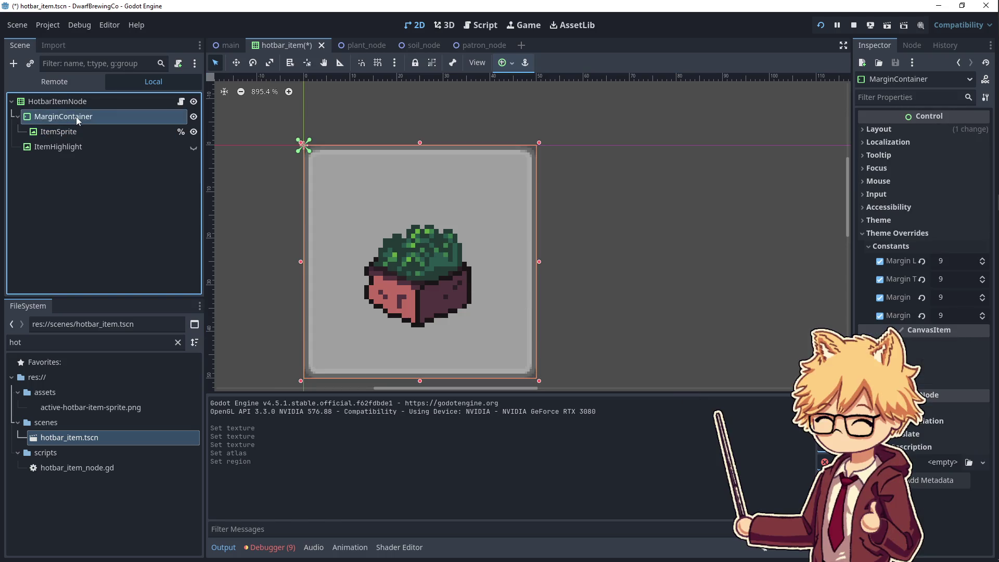
pyautogui.press('Down')
pyautogui.press('Up')
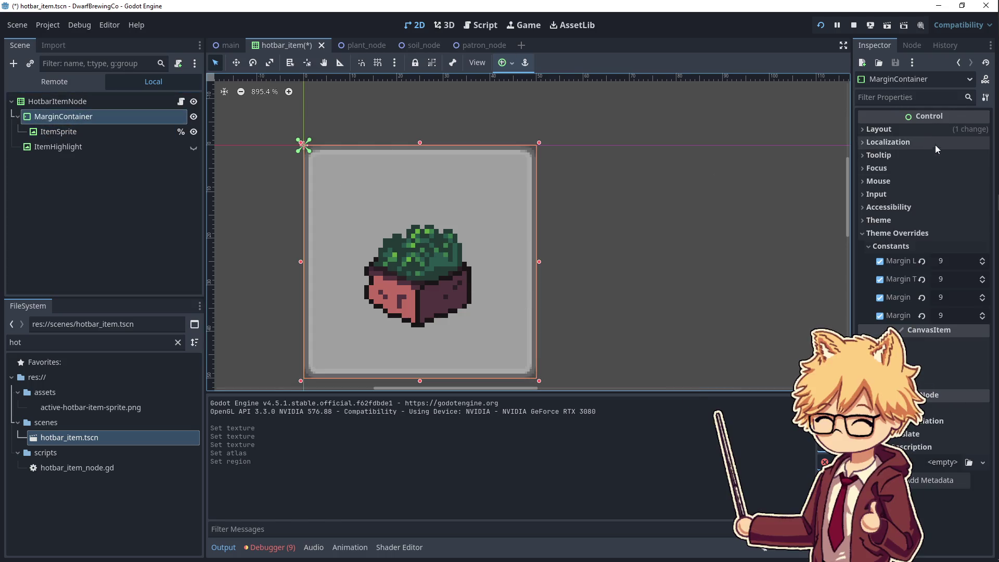
pyautogui.click(951, 260)
pyautogui.write('1')
pyautogui.press('Tab')
pyautogui.write('1')
pyautogui.press('Tab')
pyautogui.write('1')
pyautogui.press('Tab')
pyautogui.write('1')
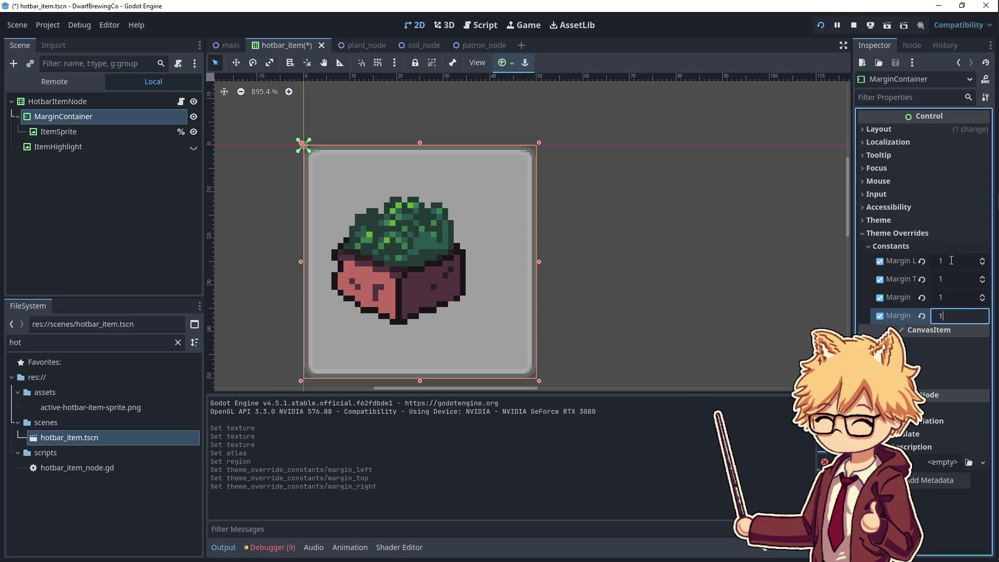
pyautogui.press('Return')
pyautogui.click(754, 267)
# Select ItemSprite, center the slot in the canvas, then save and run the game.
pyautogui.click(411, 276)
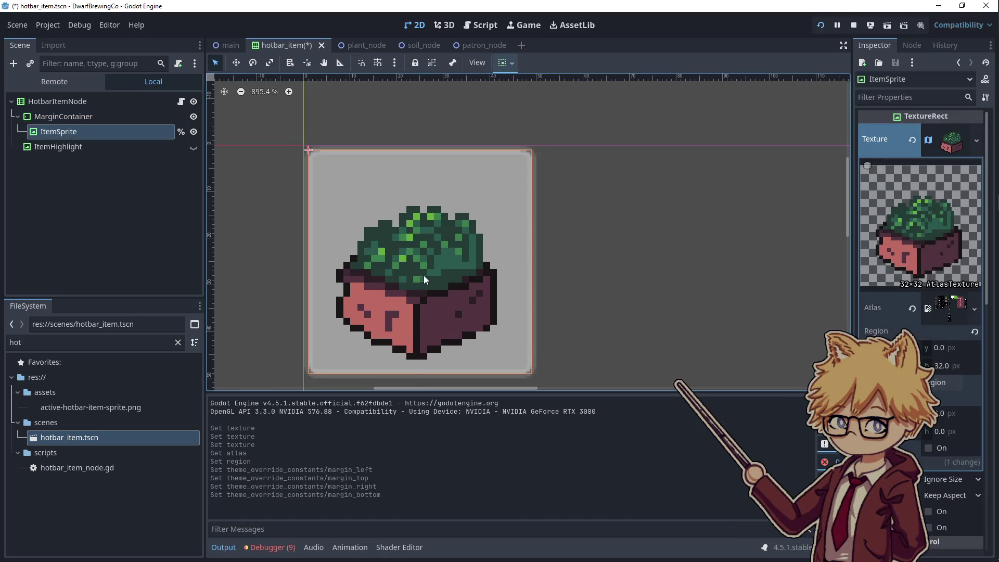
pyautogui.scroll(-1, 420, 276)
pyautogui.scroll(3, 438, 274)
pyautogui.moveTo(436, 274); pyautogui.dragTo(492, 244)
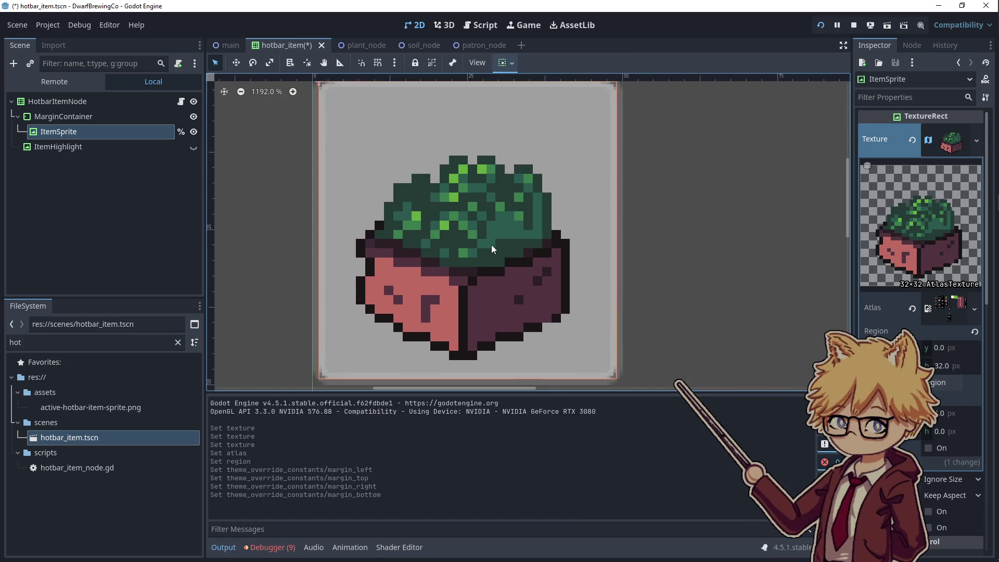
pyautogui.scroll(-4, 491, 244)
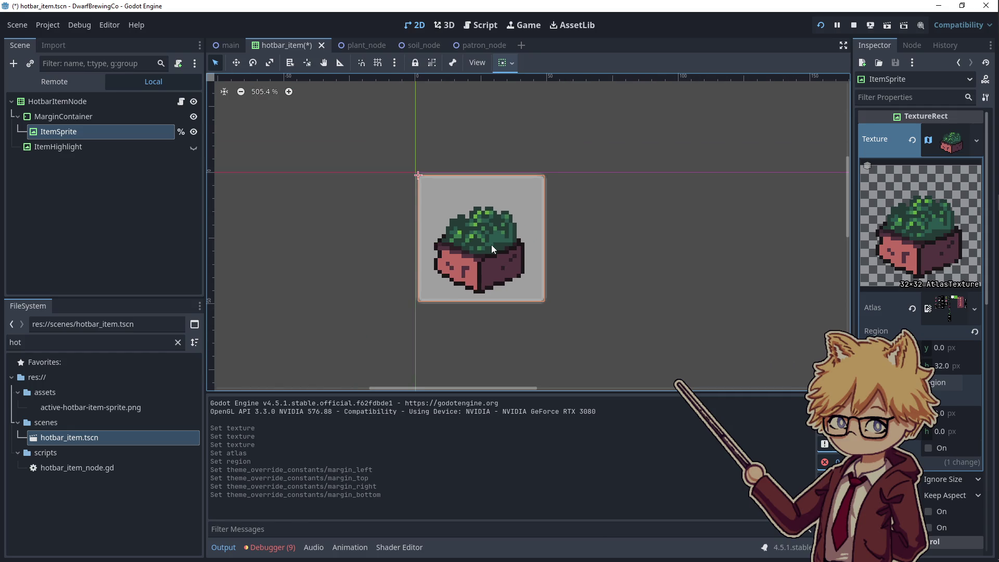
pyautogui.scroll(5, 492, 244)
pyautogui.scroll(-6, 491, 245)
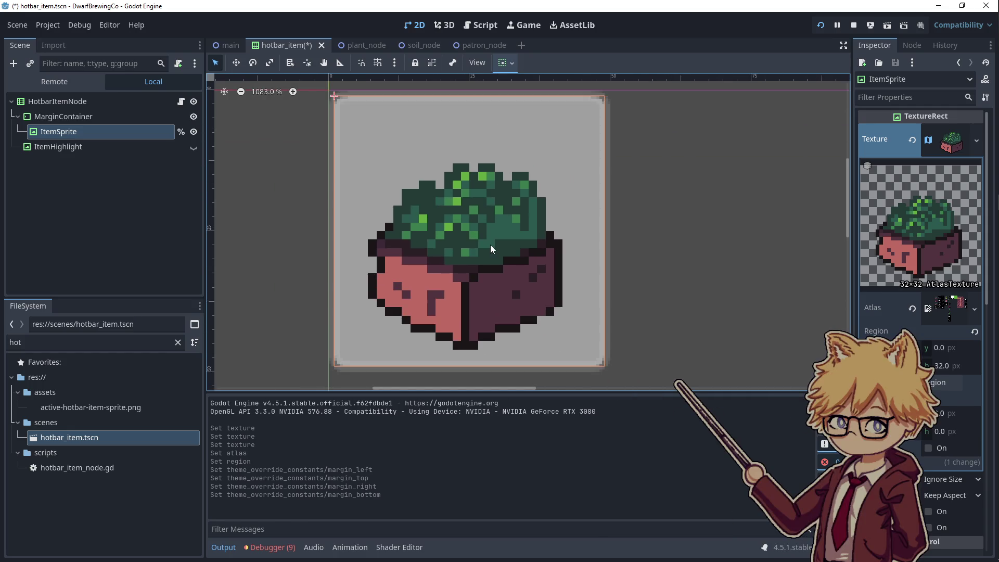
pyautogui.click(822, 25)
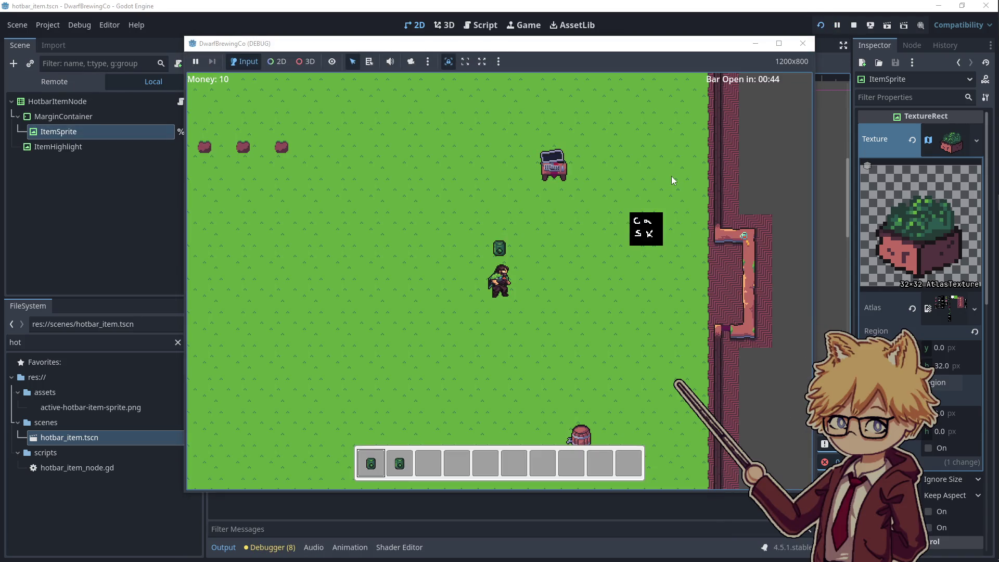
# Plant the items from hotbar slots 1 and 2 into pots.
pyautogui.click(392, 469)
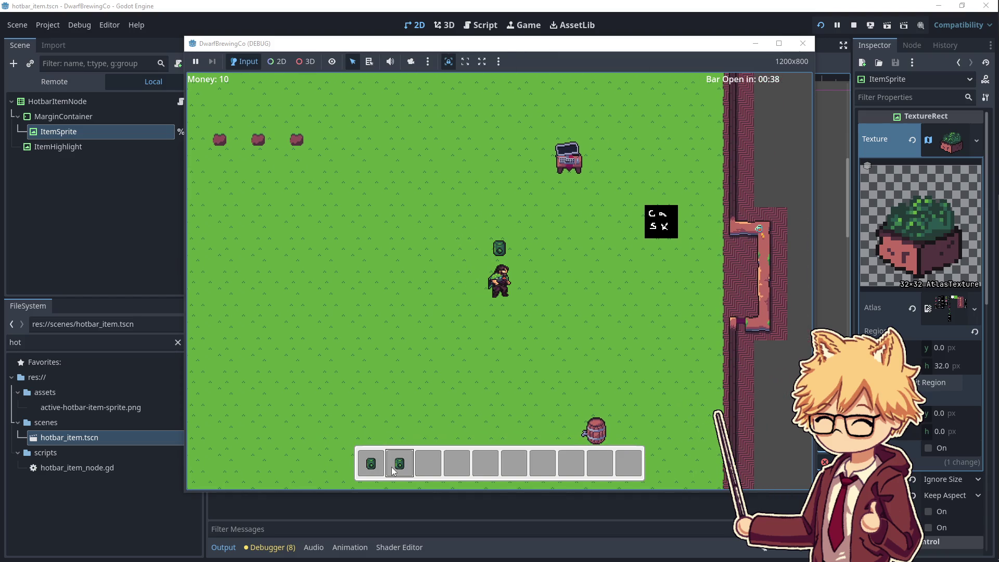
pyautogui.press('1')
pyautogui.press('e')
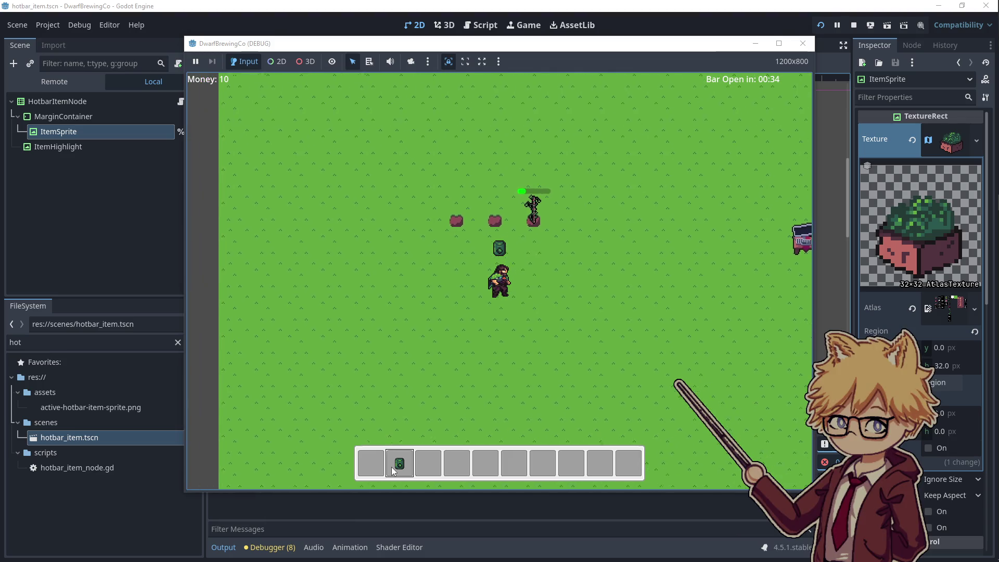
pyautogui.press('e')
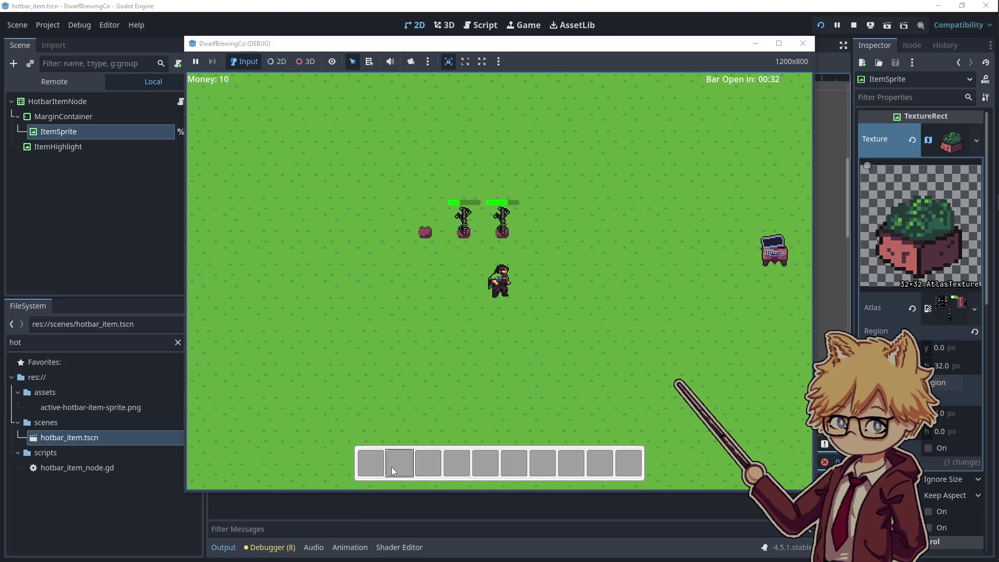
pyautogui.scroll(-2, 391, 467)
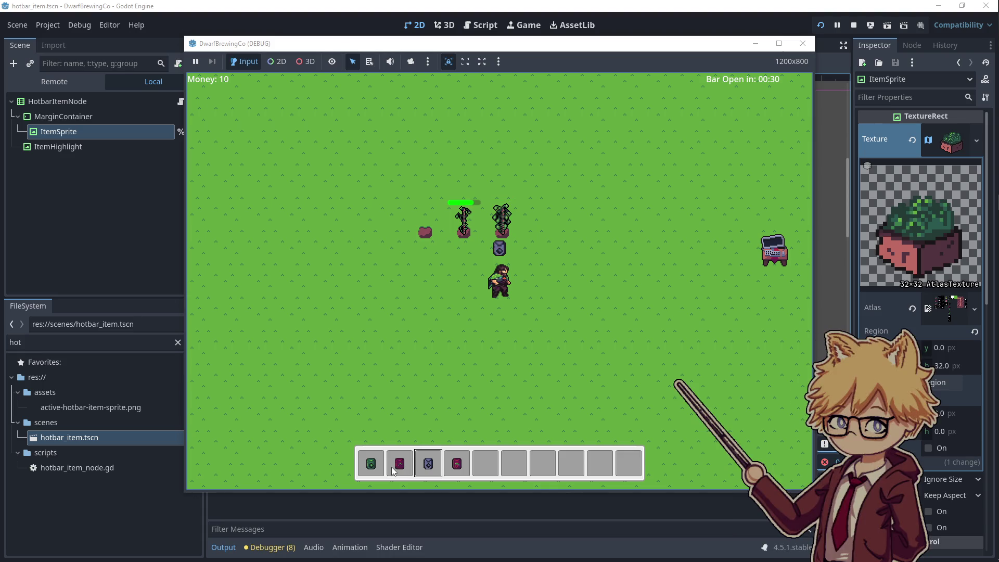
pyautogui.scroll(3, 392, 466)
pyautogui.scroll(-4, 391, 467)
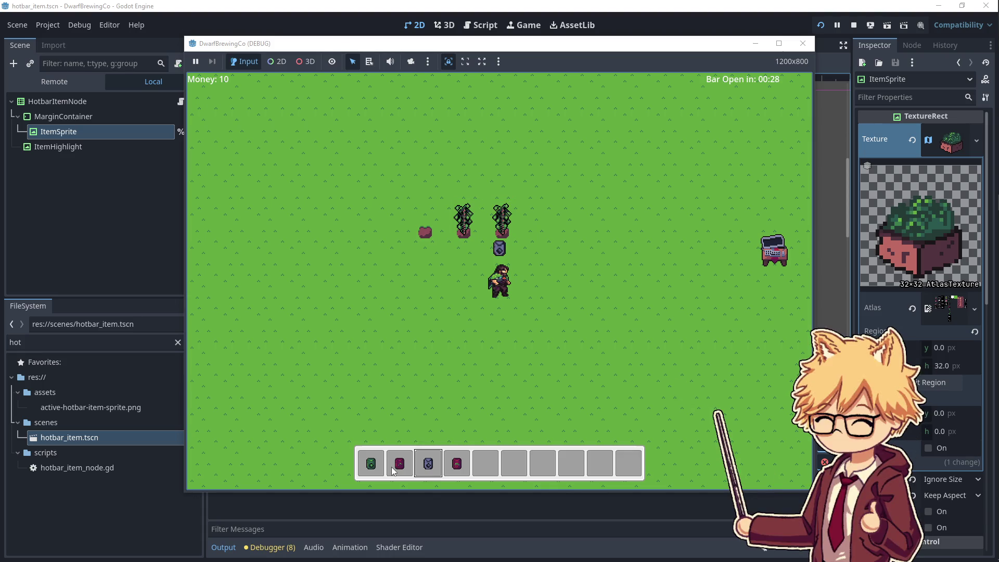
# Harvest the grown plants into hotbar slots 5 and 6, then stop the game.
pyautogui.press('e')
pyautogui.press('w')
pyautogui.press('a')
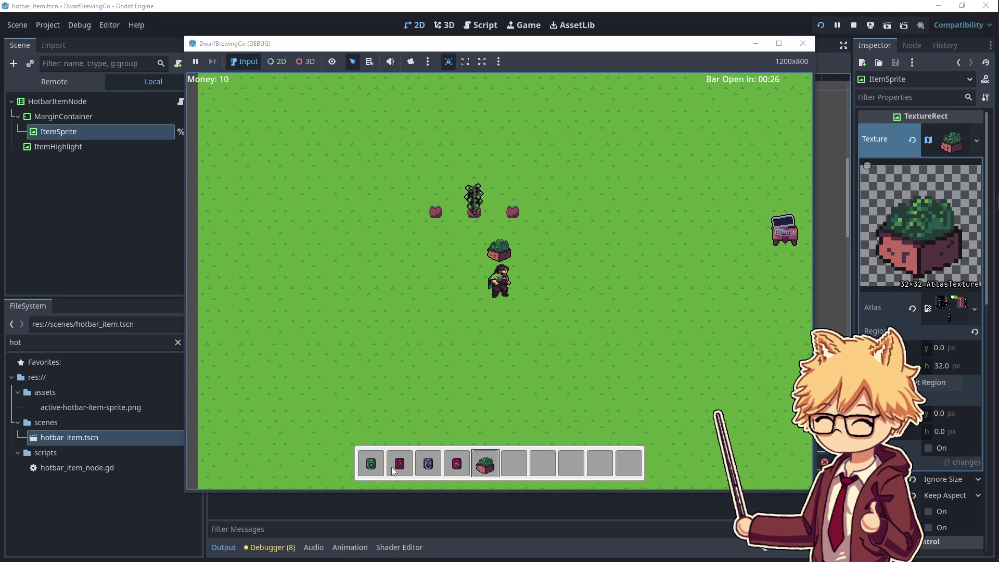
pyautogui.press('e')
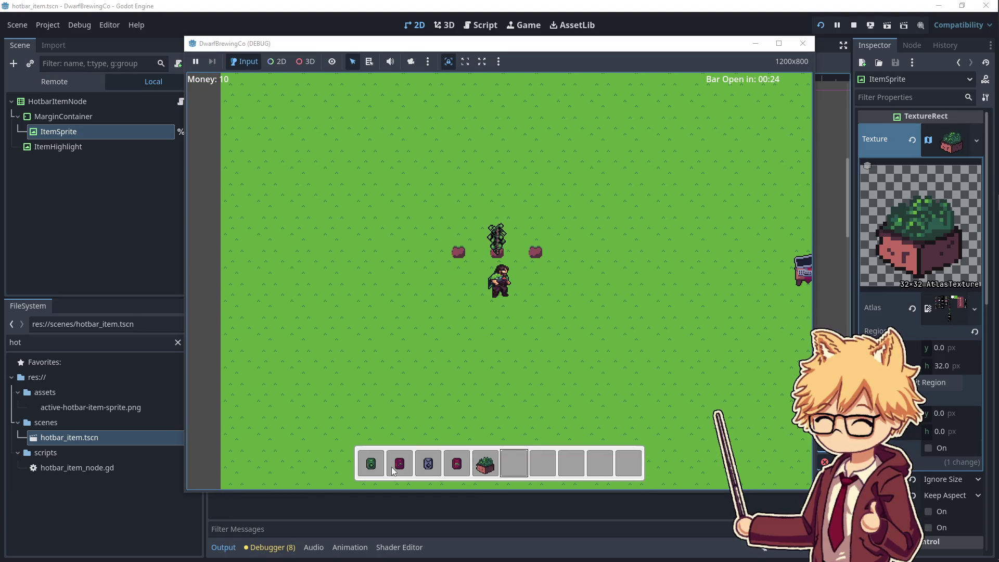
pyautogui.press('s')
pyautogui.press('d')
pyautogui.press('s')
pyautogui.press('d')
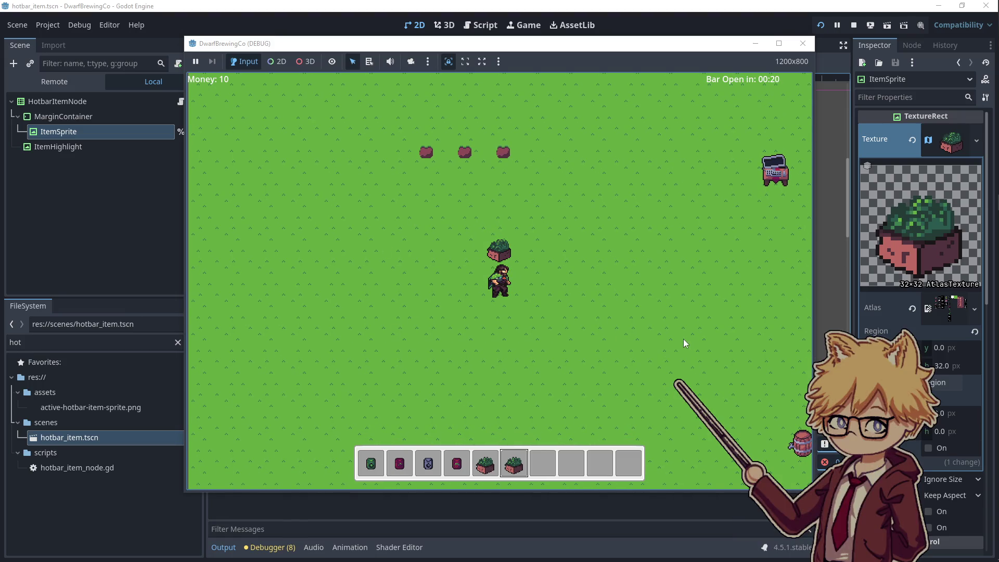
pyautogui.click(806, 49)
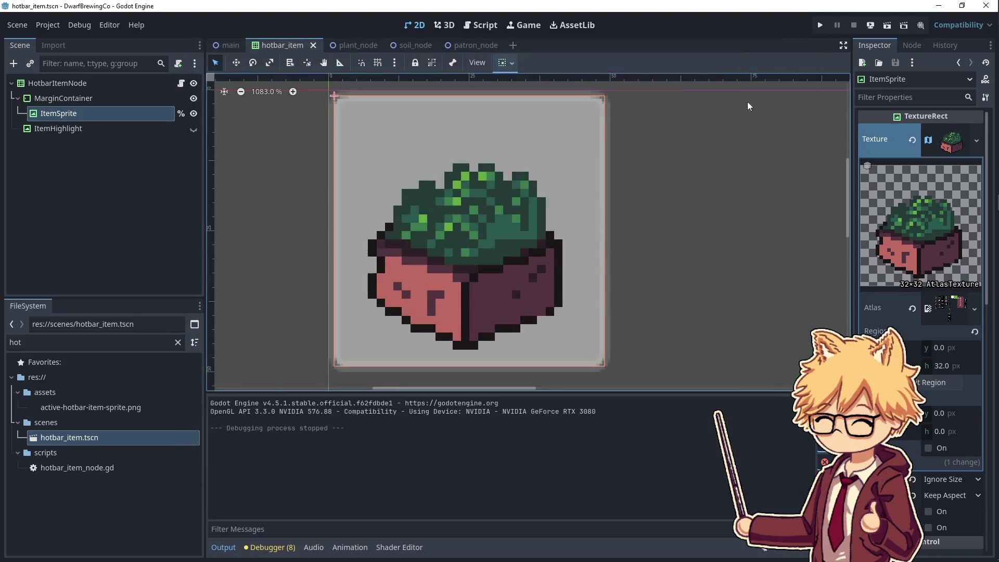
# Switch ItemSprite's stretch mode from Keep Aspect to Keep Centered and run the game.
pyautogui.scroll(-1, 567, 273)
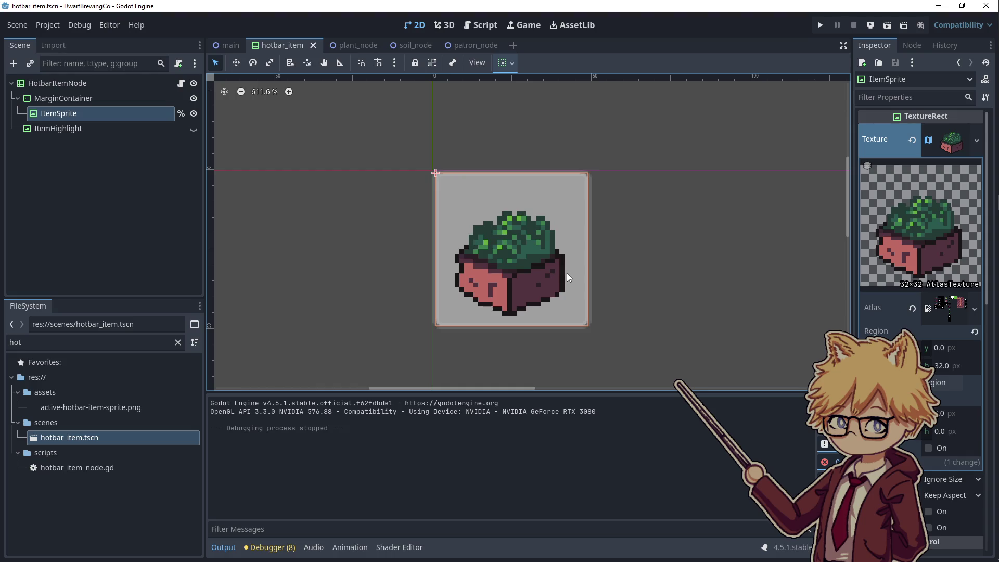
pyautogui.scroll(3, 567, 272)
pyautogui.hscroll(2, 657, 258)
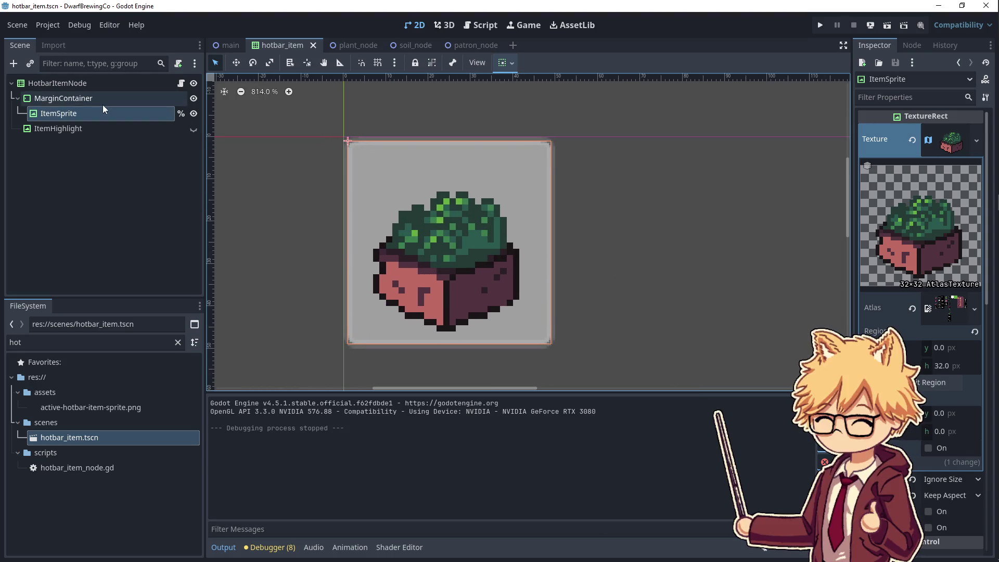
pyautogui.scroll(-3, 916, 323)
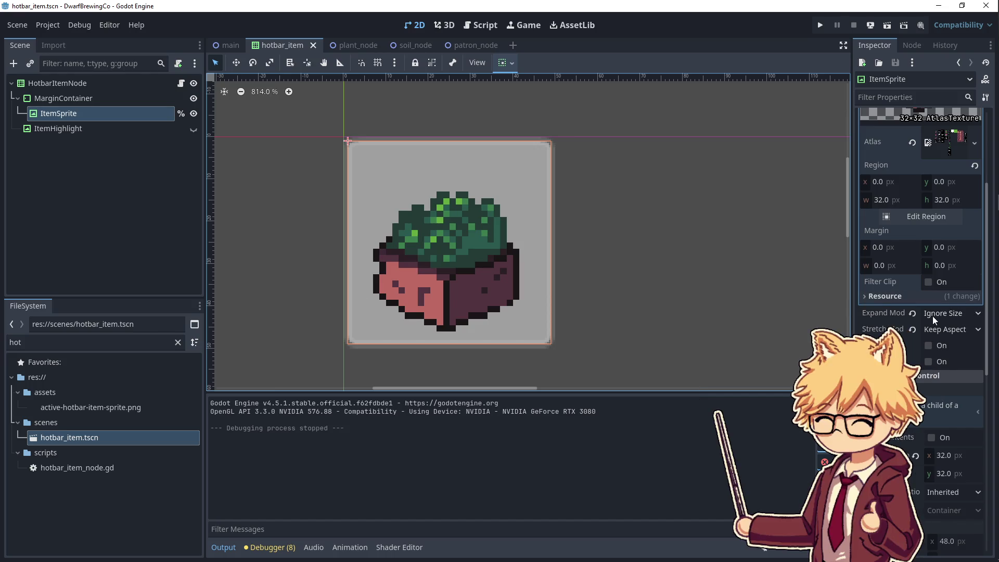
pyautogui.click(933, 331)
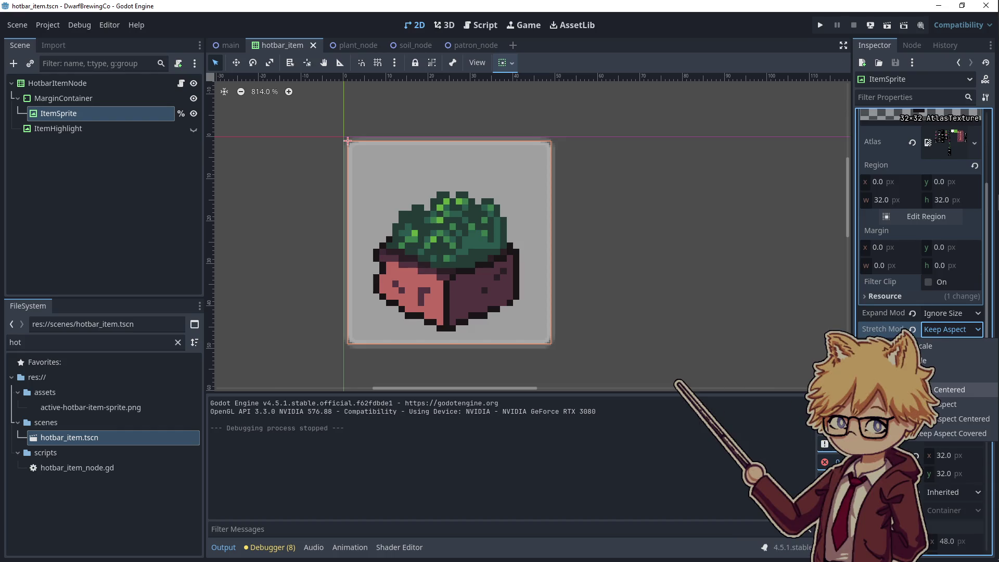
pyautogui.click(963, 419)
pyautogui.click(747, 258)
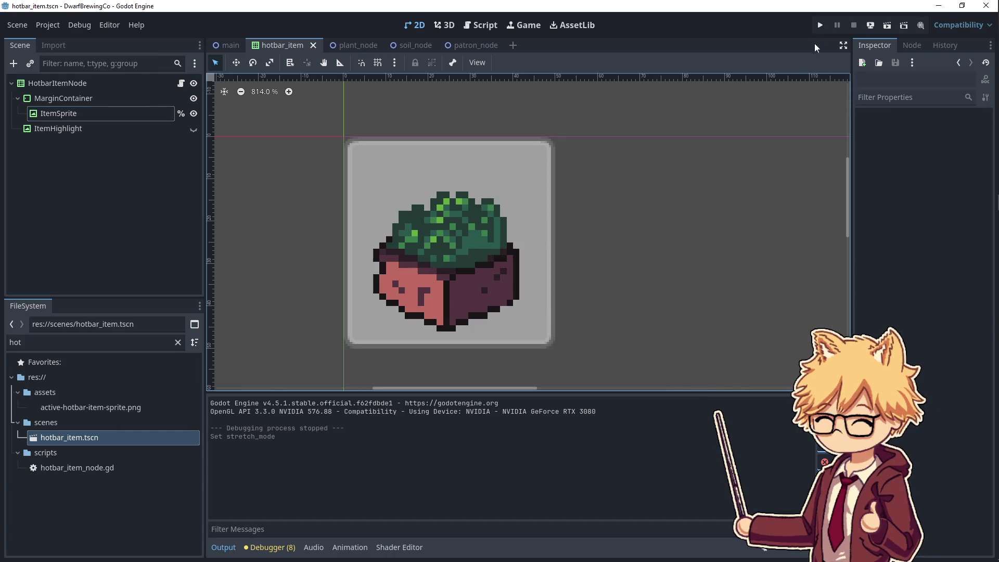
pyautogui.click(820, 25)
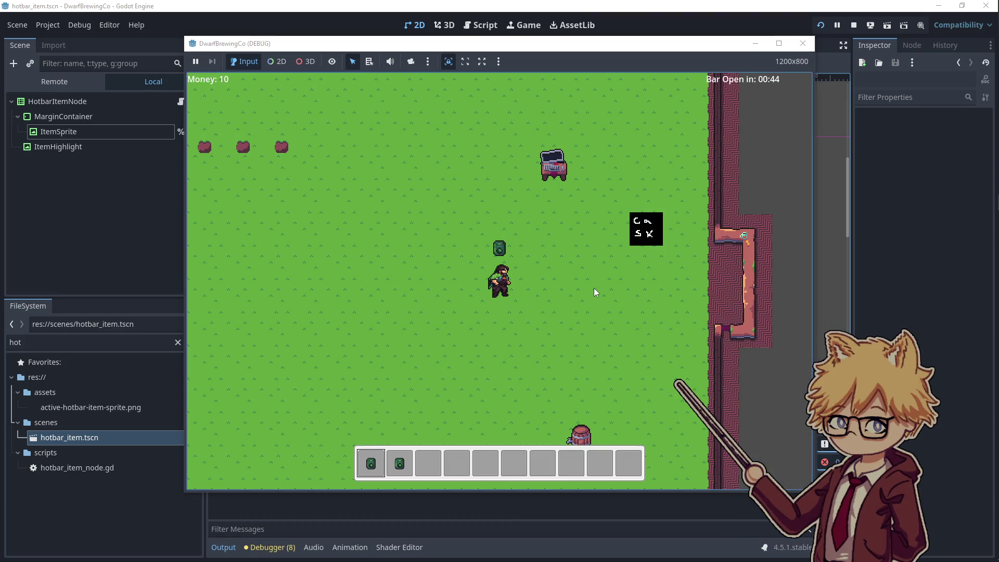
# Close the DwarfBrewingCo debug window to stop the test run.
pyautogui.click(804, 43)
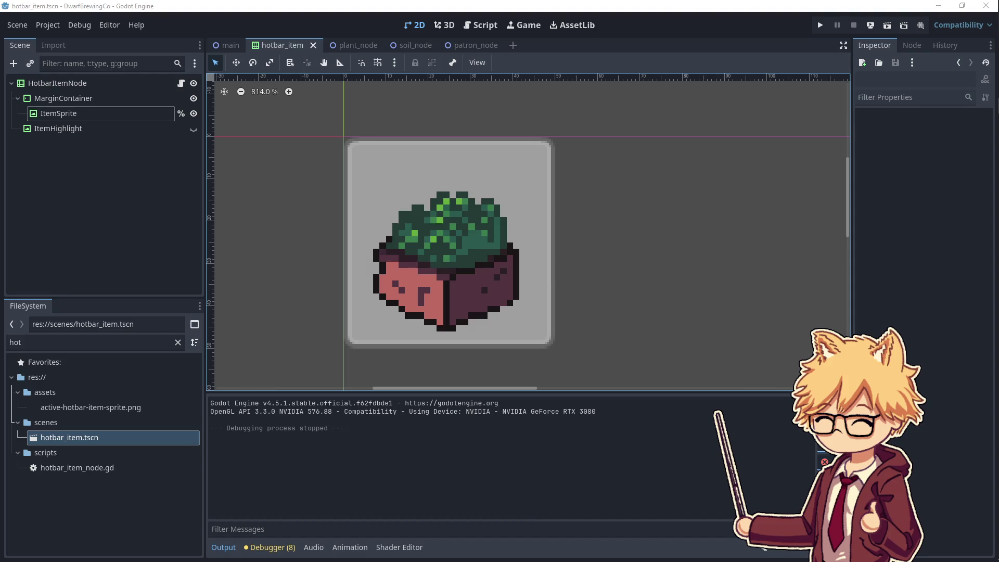
# Set all four MarginContainer margin constants to 9.
pyautogui.click(124, 115)
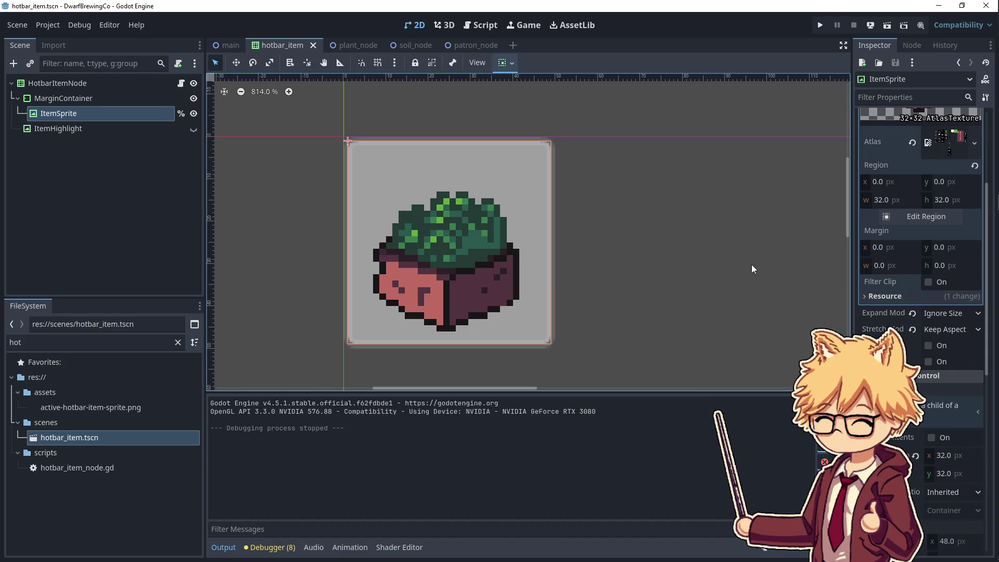
pyautogui.click(99, 98)
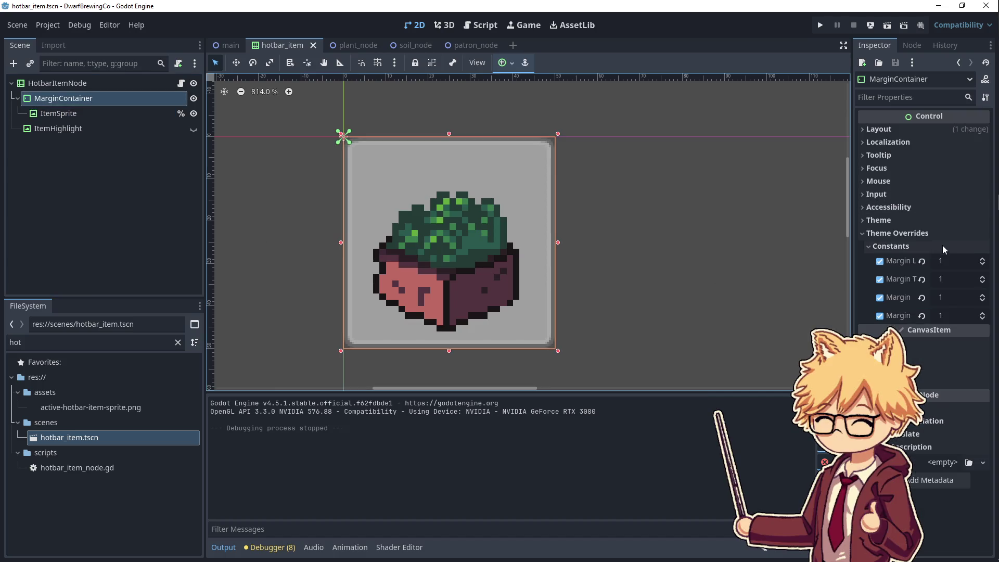
pyautogui.click(946, 261)
pyautogui.write('9')
pyautogui.press('Tab')
pyautogui.write('9')
pyautogui.press('Tab')
pyautogui.write('9')
pyautogui.press('Tab')
pyautogui.write('9')
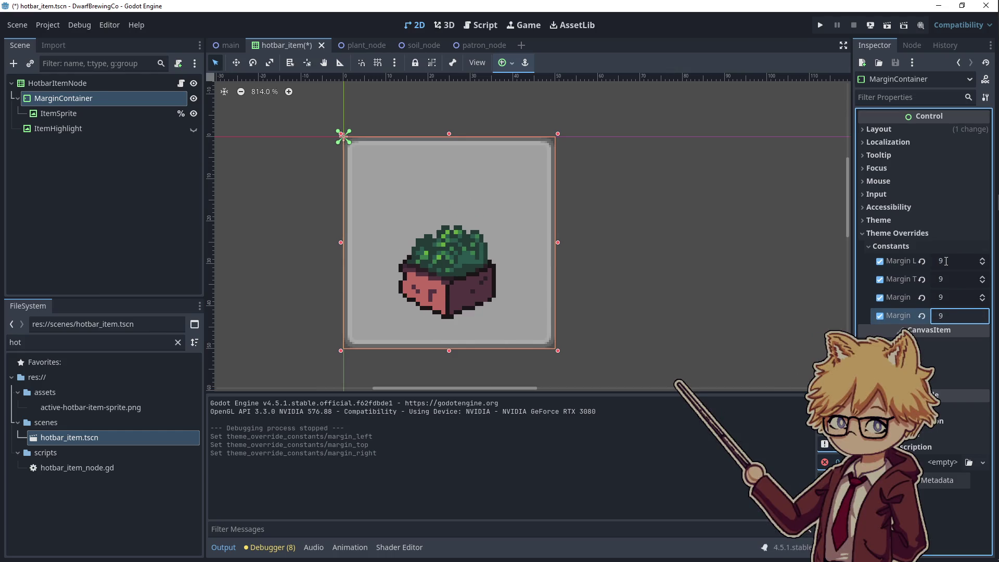
pyautogui.click(608, 267)
# Clear ItemSprite's texture and save the hotbar_item scene.
pyautogui.click(104, 113)
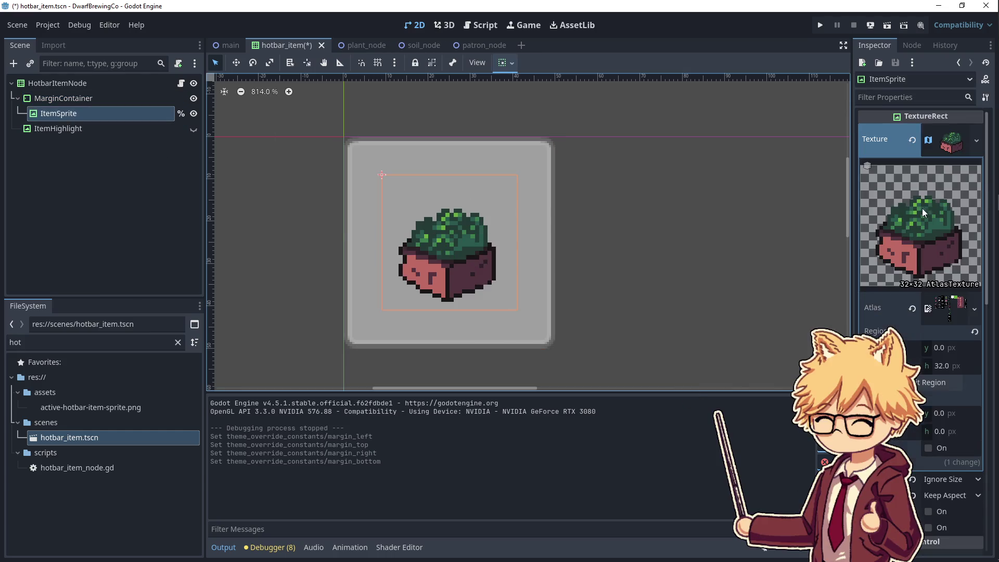
pyautogui.click(909, 148)
pyautogui.hotkey('ctrl', 's')
# Open Project Settings, search for 'zoom', and turn on Advanced Settings.
pyautogui.click(33, 25)
pyautogui.click(55, 37)
pyautogui.write('zoom')
pyautogui.press('BackSpace')
pyautogui.press('BackSpace')
pyautogui.press('BackSpace')
pyautogui.write('zoom')
pyautogui.press('BackSpace')
pyautogui.press('BackSpace')
pyautogui.press('BackSpace')
pyautogui.click(791, 129)
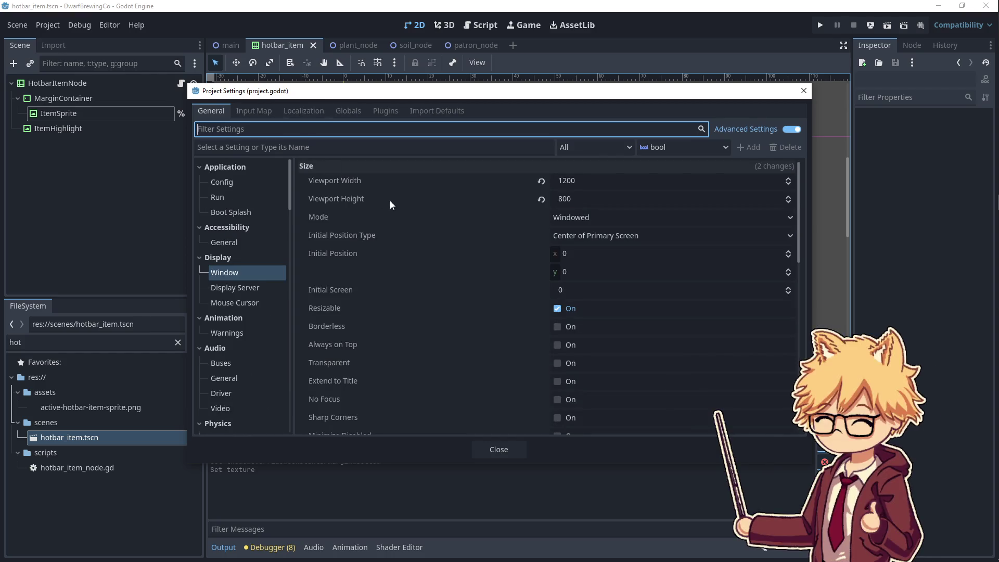
# Set the window stretch Scale to 1.3 and test it in a quick game run.
pyautogui.scroll(-10, 576, 260)
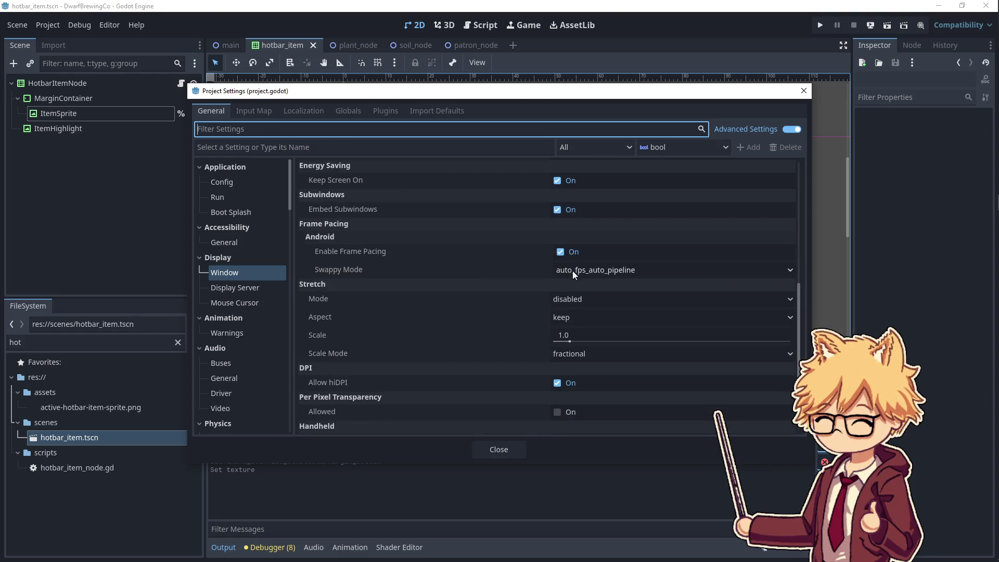
pyautogui.click(573, 334)
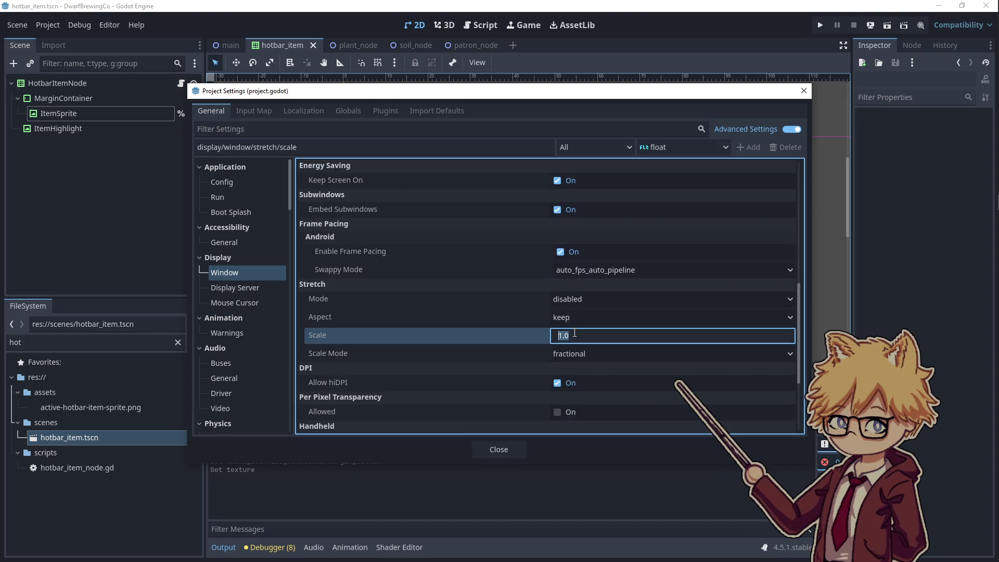
pyautogui.write('1.3')
pyautogui.press('Tab')
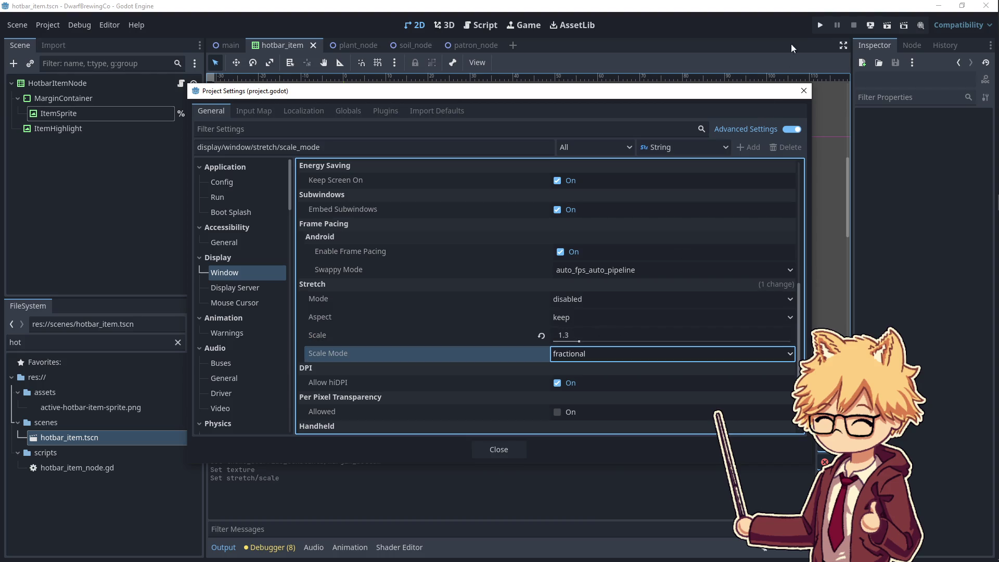
pyautogui.click(804, 91)
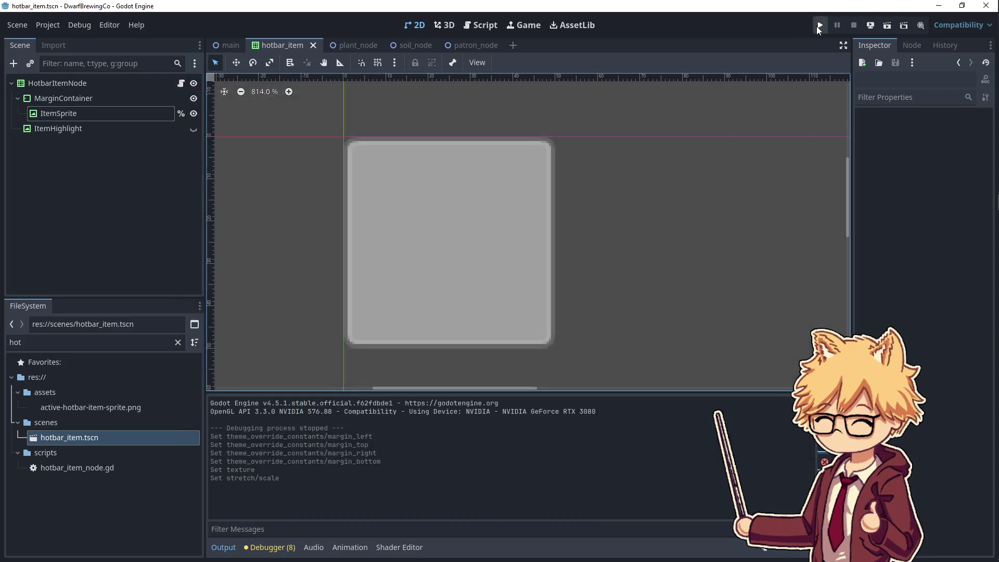
pyautogui.click(820, 25)
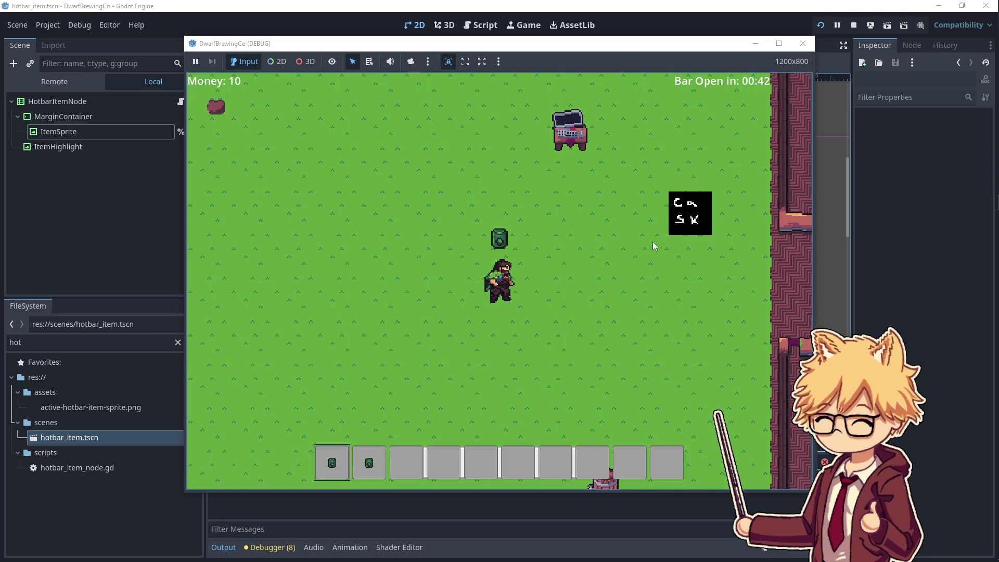
pyautogui.click(801, 44)
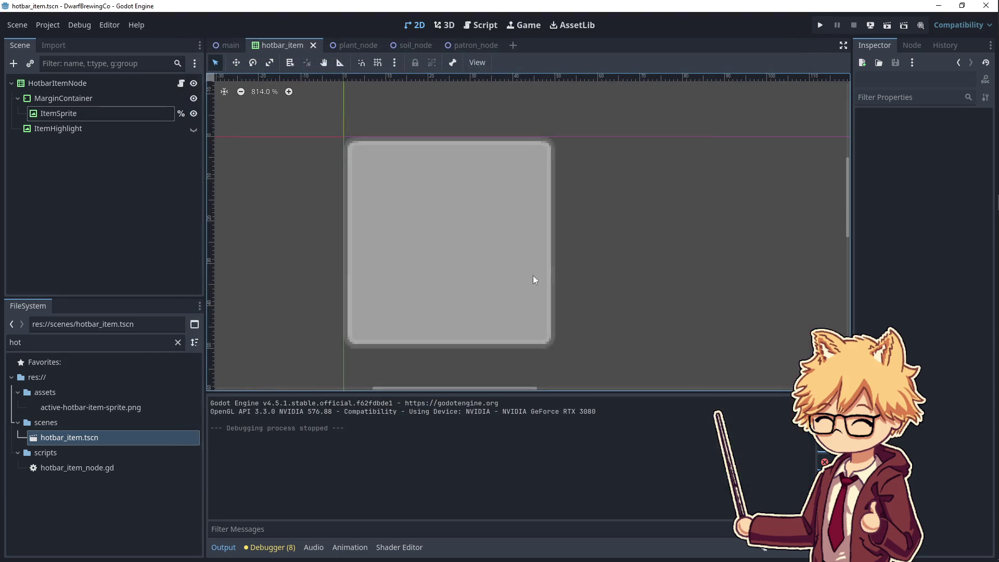
# Revert stretch Scale to 1.0, keeping Mode disabled, Aspect keep and Scale Mode fractional.
pyautogui.click(47, 25)
pyautogui.click(58, 39)
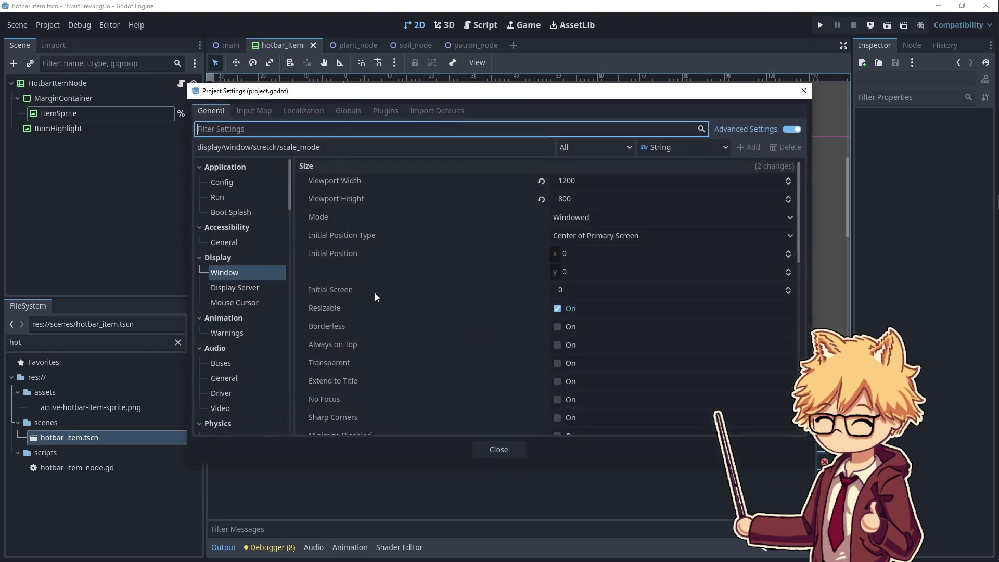
pyautogui.scroll(-10, 497, 310)
pyautogui.click(544, 337)
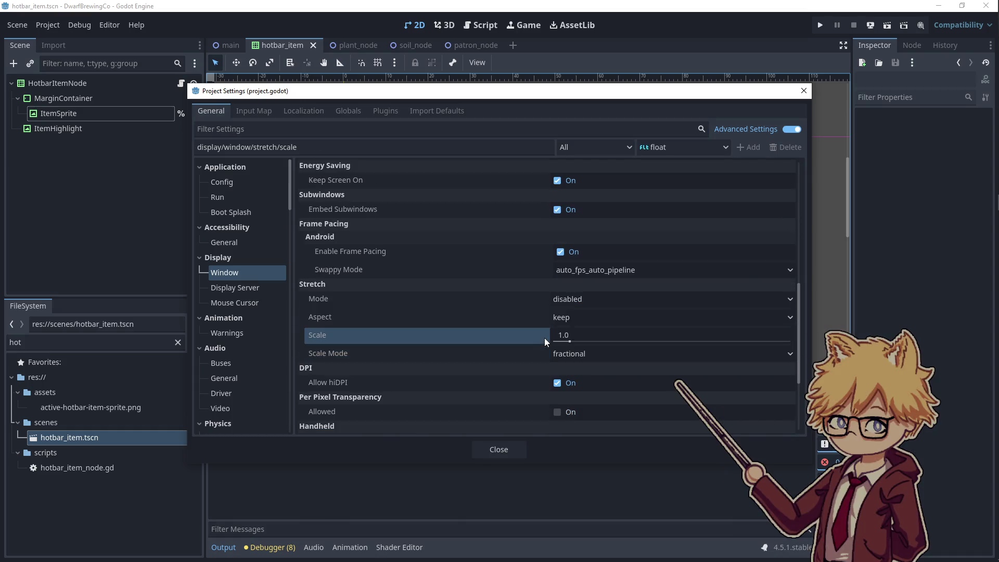
pyautogui.click(591, 304)
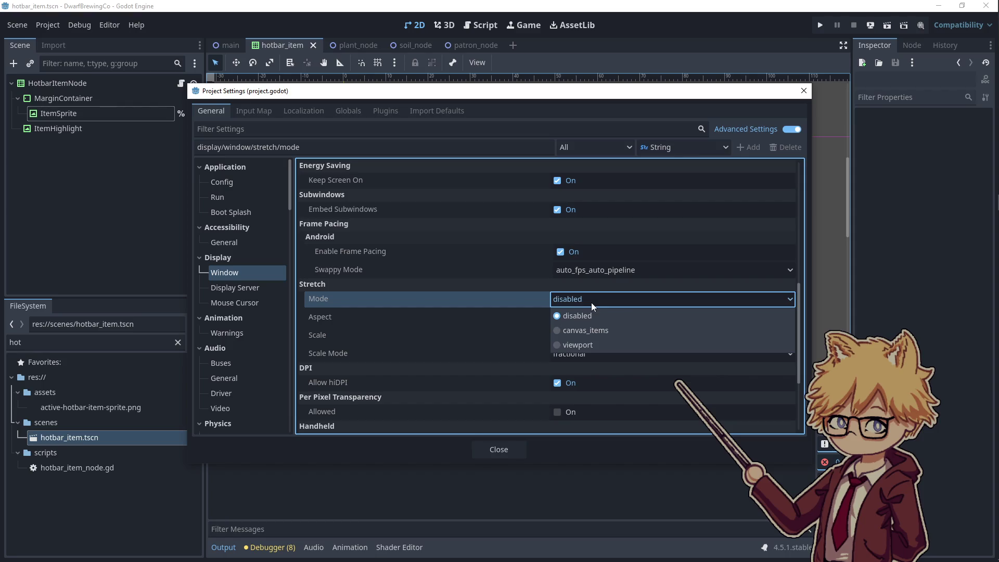
pyautogui.click(592, 302)
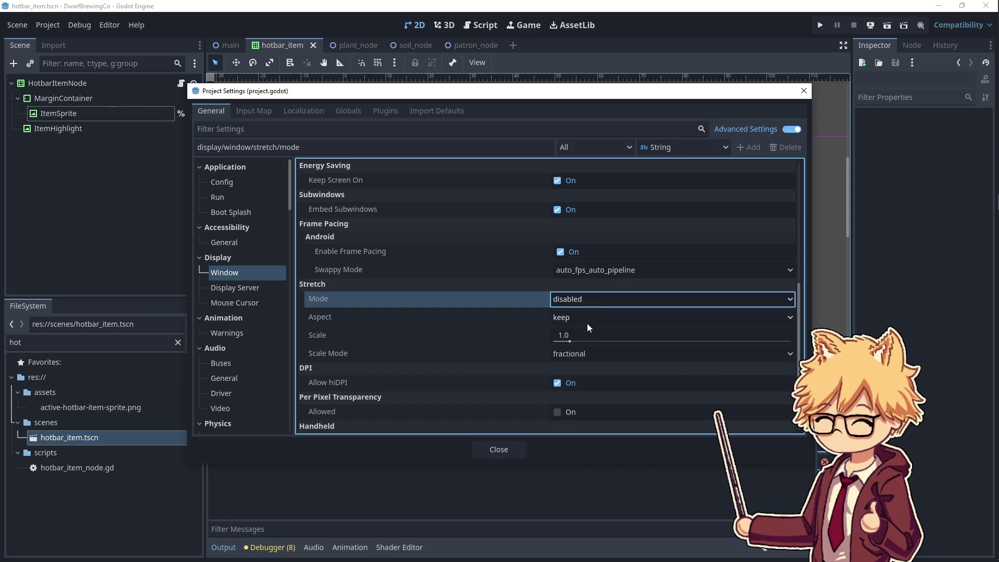
pyautogui.click(587, 322)
pyautogui.click(587, 324)
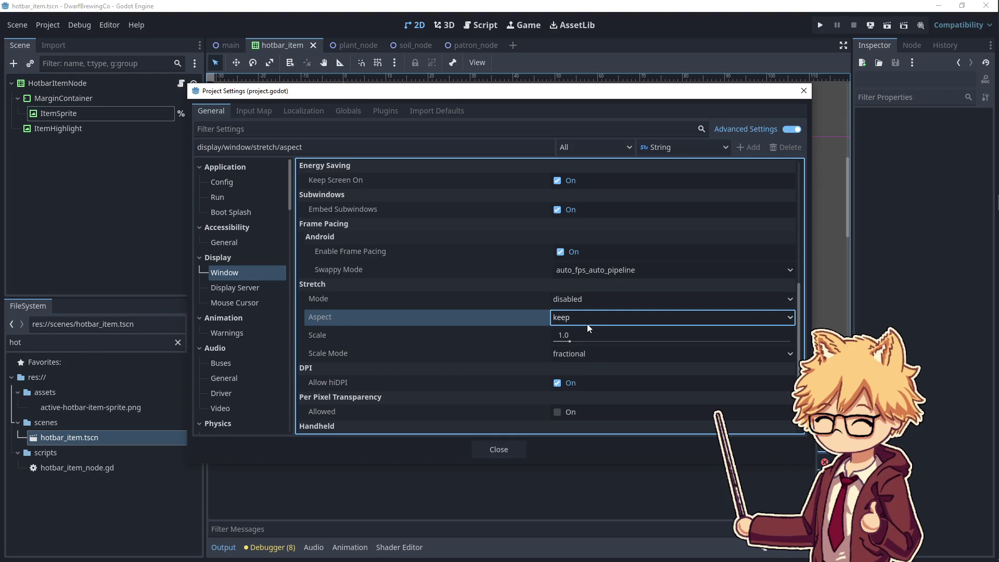
pyautogui.click(589, 354)
pyautogui.click(589, 355)
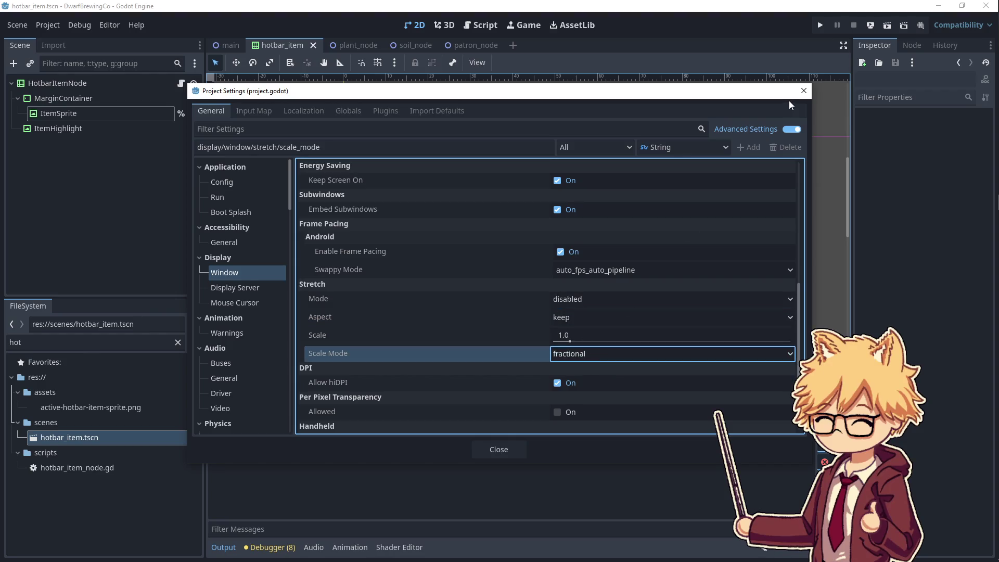
pyautogui.click(803, 91)
pyautogui.click(422, 285)
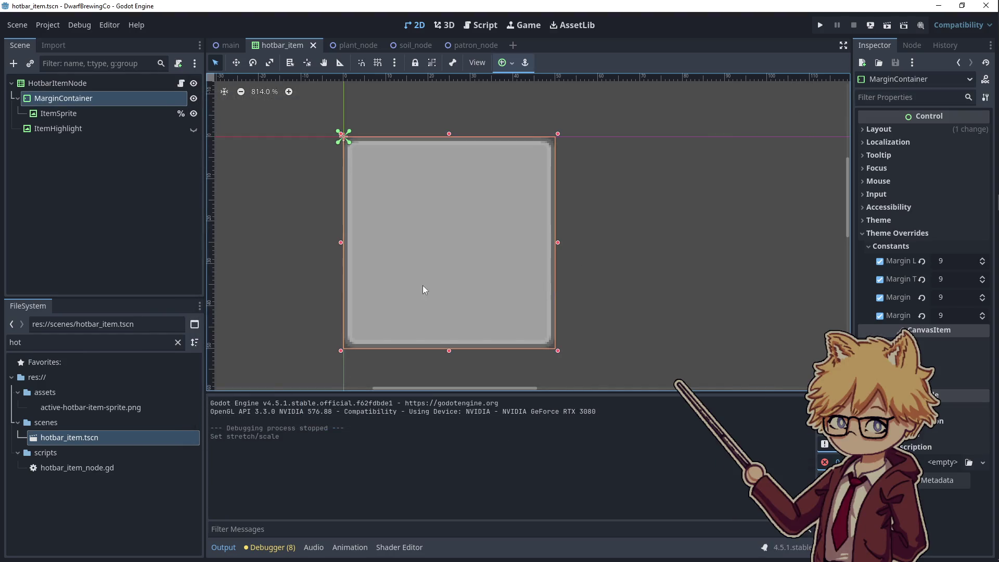
# Review ItemSprite's texture and Transform properties in the Inspector, then run the game.
pyautogui.click(104, 116)
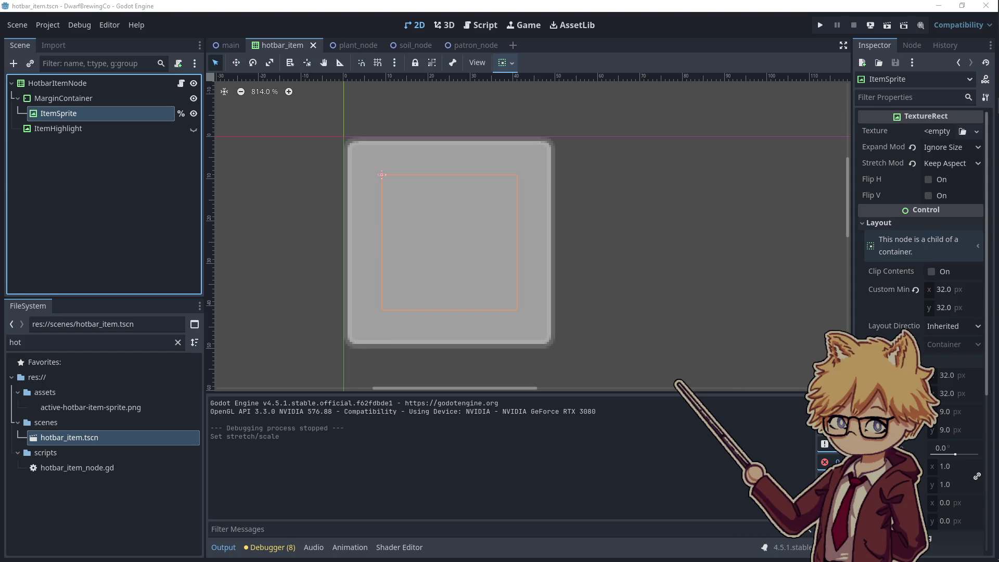
pyautogui.click(108, 117)
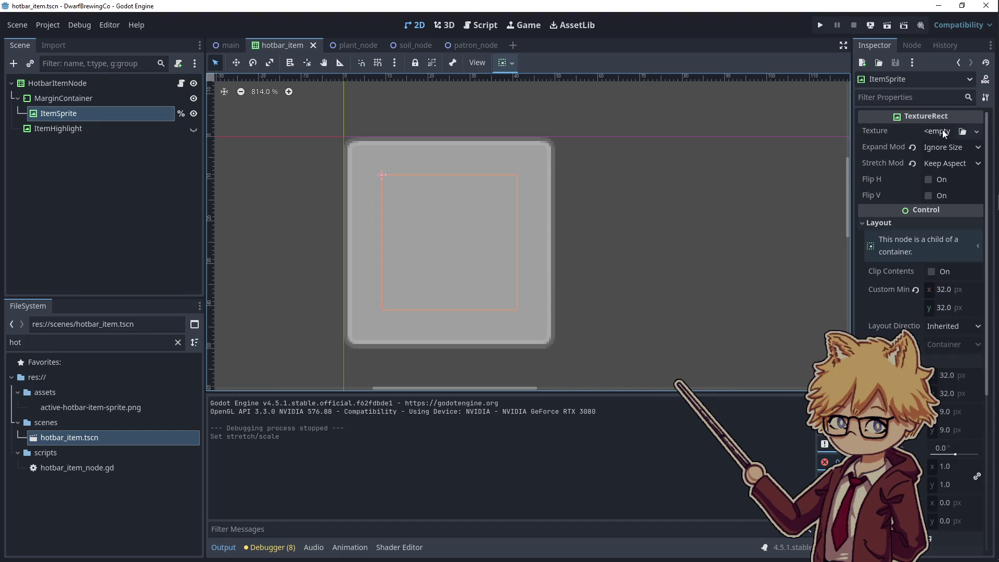
pyautogui.click(83, 232)
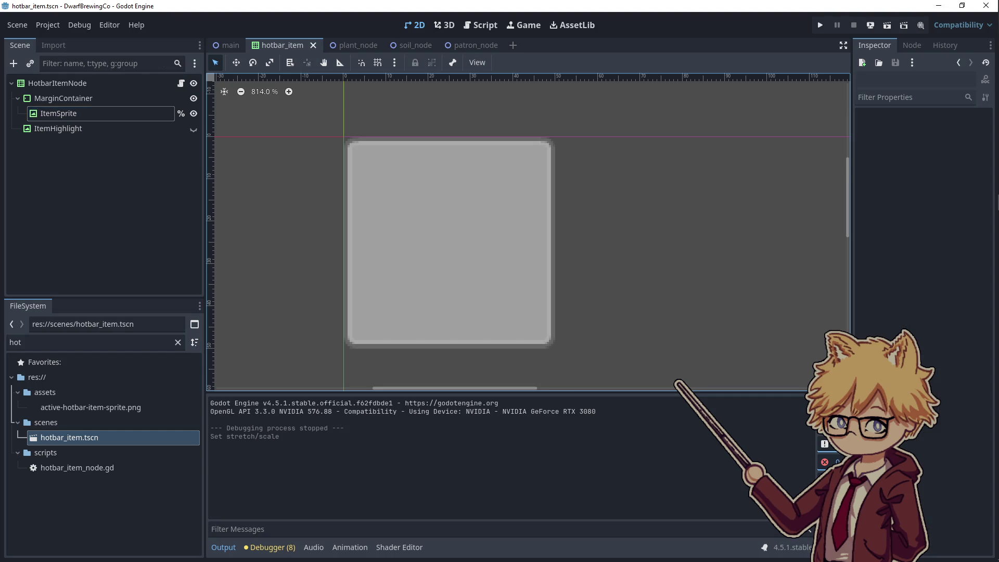
pyautogui.click(76, 116)
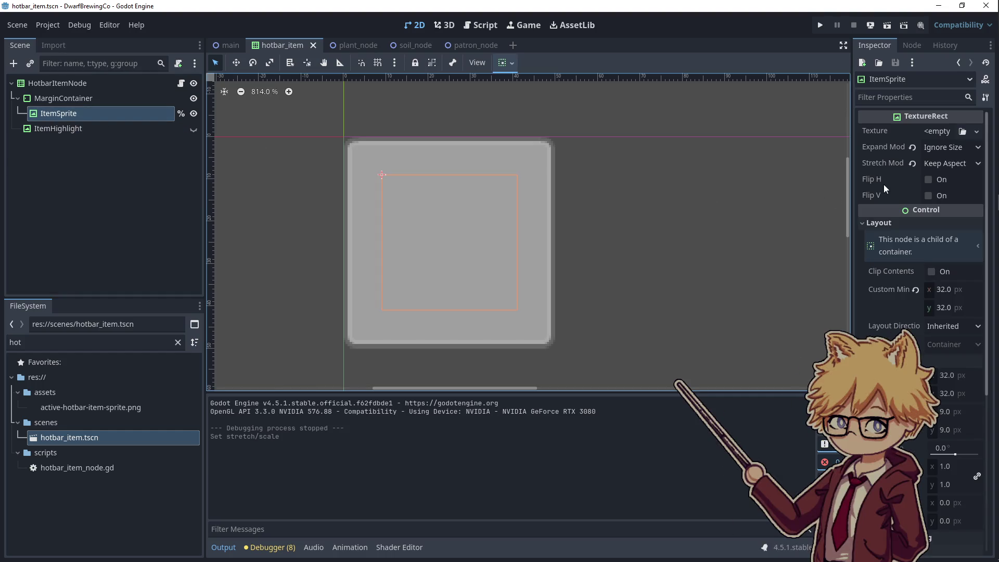
pyautogui.scroll(-5, 908, 296)
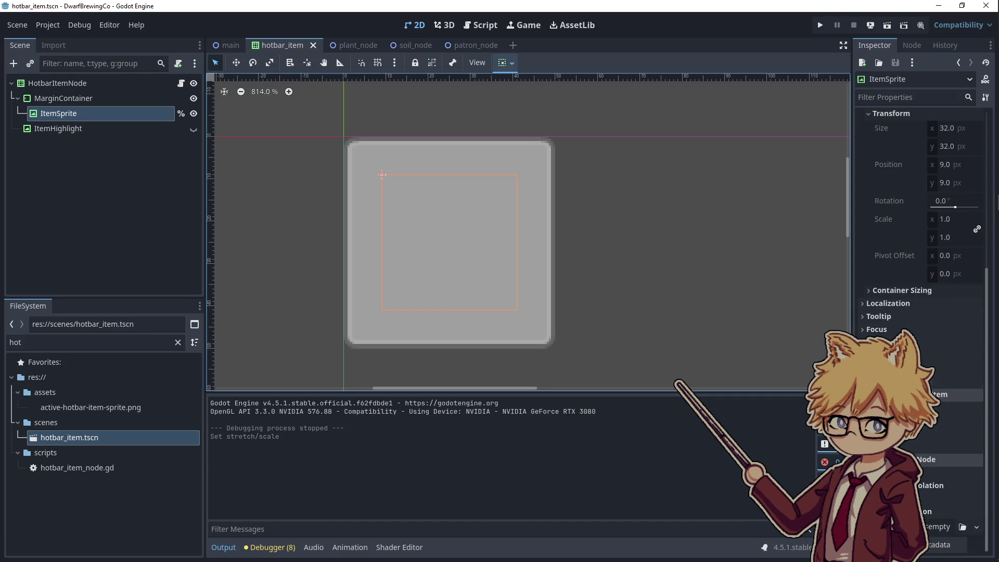
pyautogui.click(926, 434)
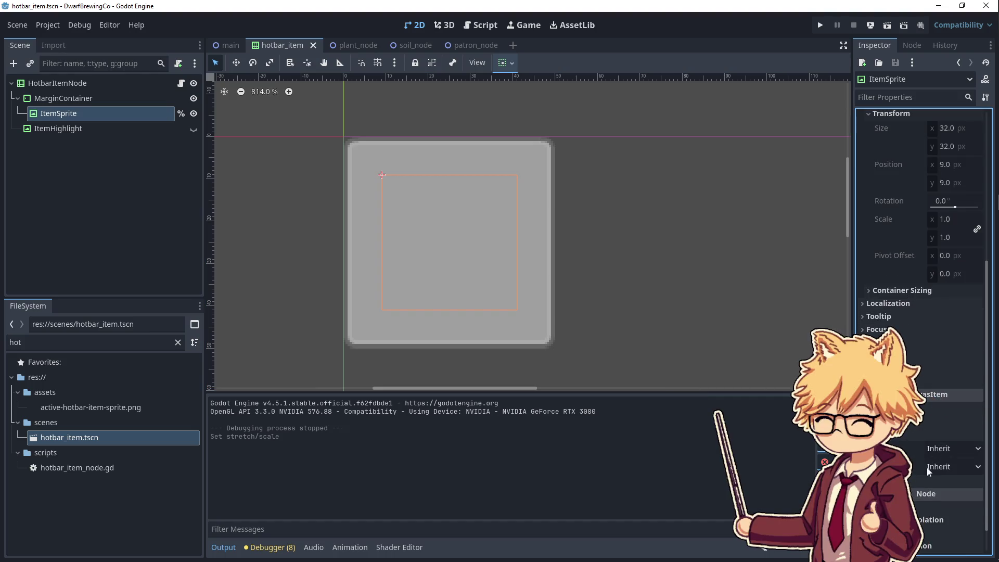
pyautogui.scroll(5, 934, 449)
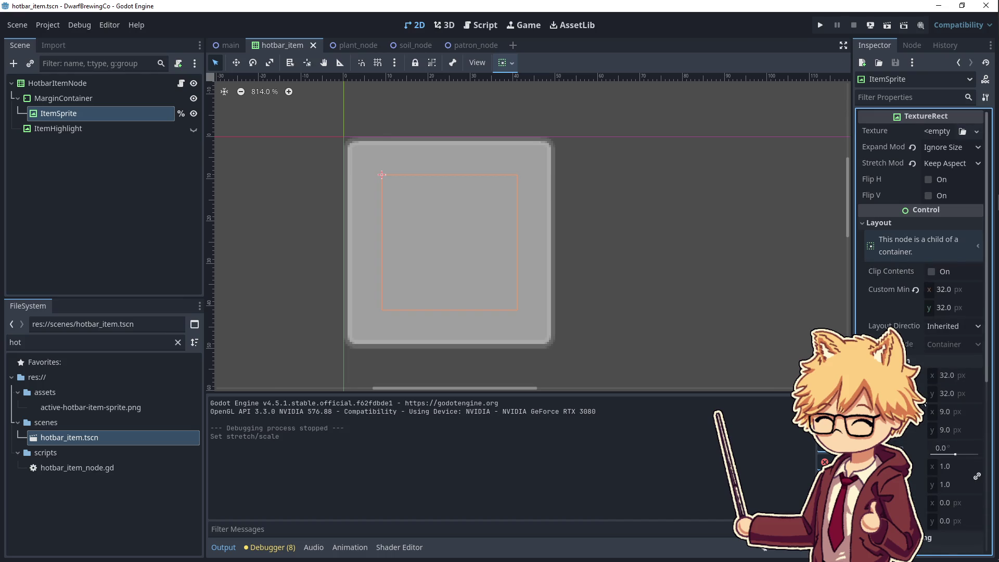
pyautogui.scroll(-3, 925, 404)
pyautogui.click(821, 25)
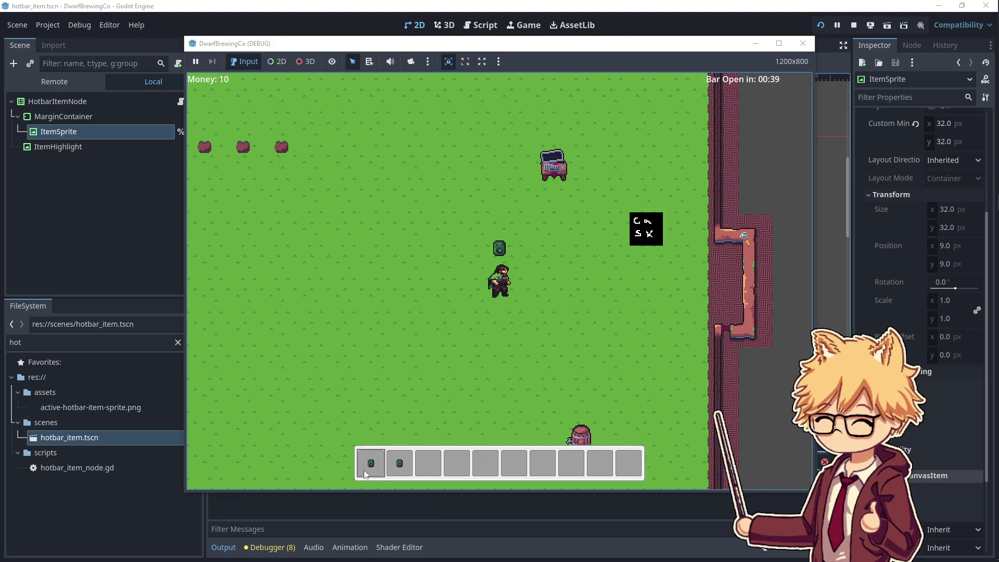
# Close the game and set all four MarginContainer margin overrides to 1.
pyautogui.click(803, 43)
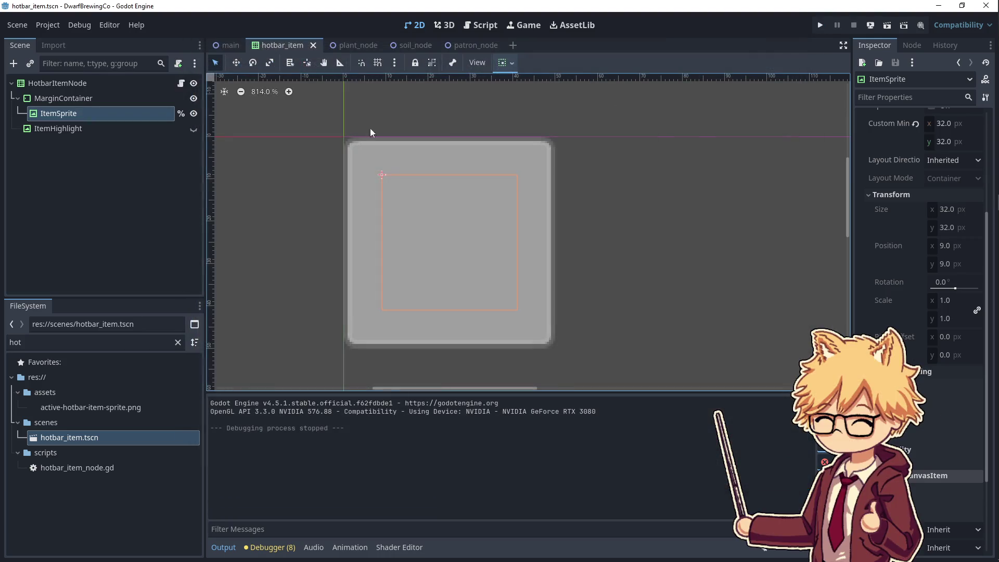
pyautogui.click(84, 99)
pyautogui.click(941, 261)
pyautogui.write('1')
pyautogui.press('Tab')
pyautogui.write('1')
pyautogui.press('Tab')
pyautogui.write('1')
pyautogui.press('Tab')
pyautogui.write('1')
pyautogui.click(610, 266)
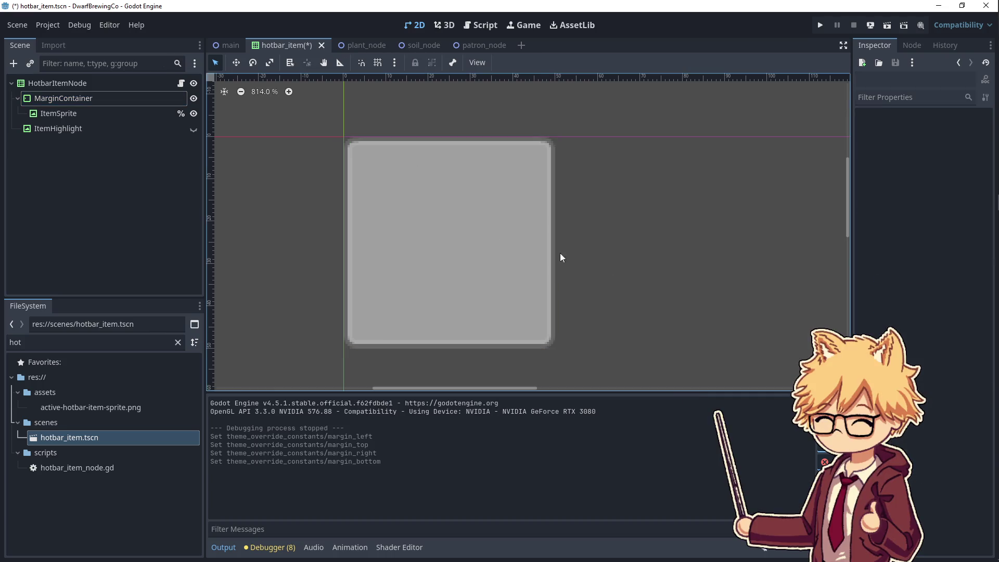
# Run the game to check the 1-pixel padding, then select ItemSprite.
pyautogui.click(821, 25)
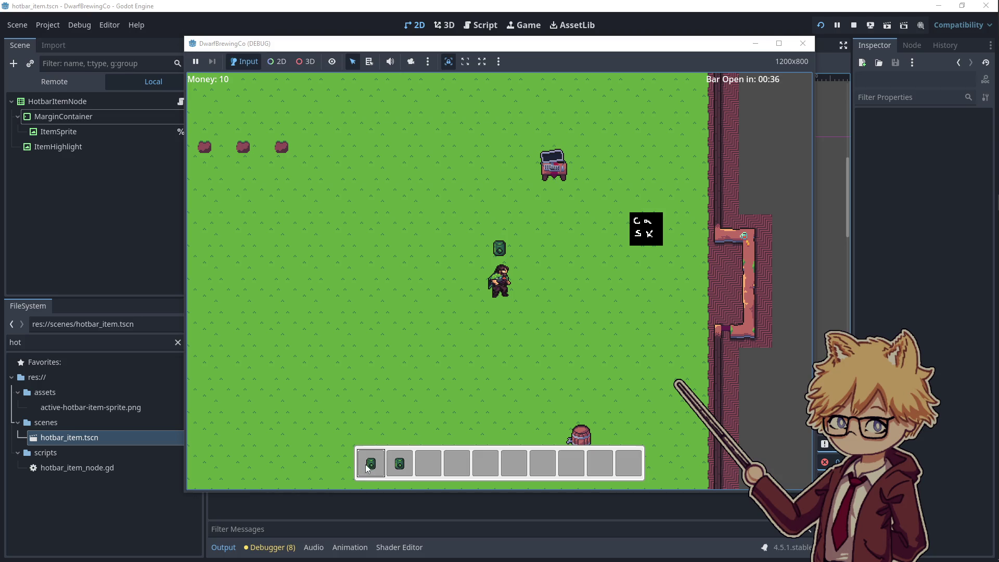
pyautogui.click(106, 130)
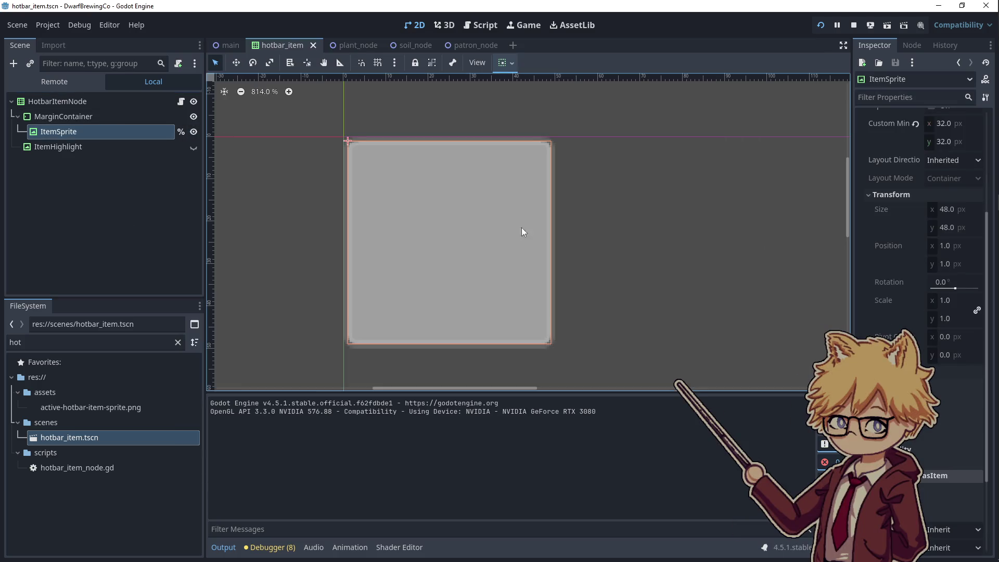
pyautogui.scroll(4, 960, 317)
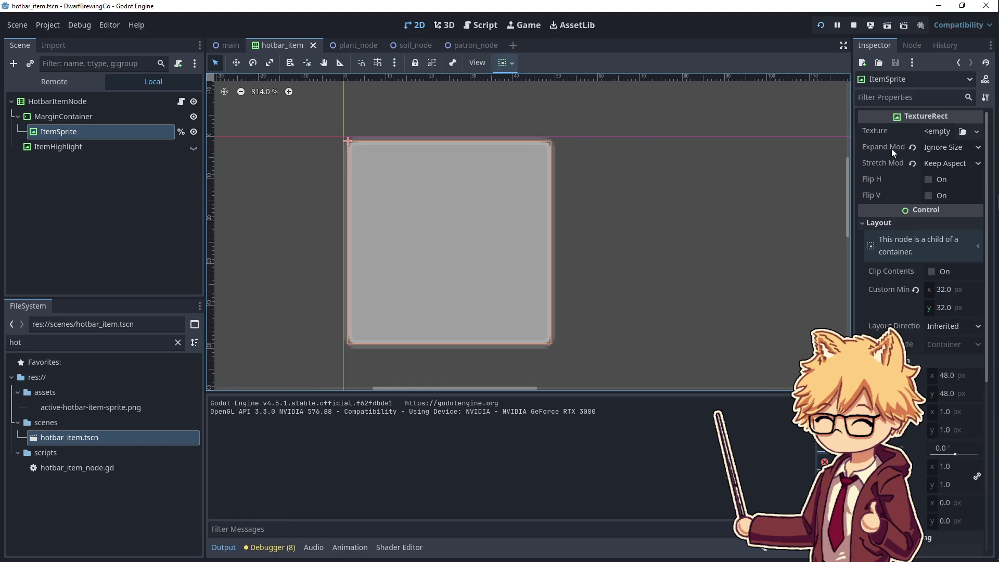
# Preview ItemSprite's expand mode as Fit Width, then as Keep Size, in test runs of the game.
pyautogui.click(935, 148)
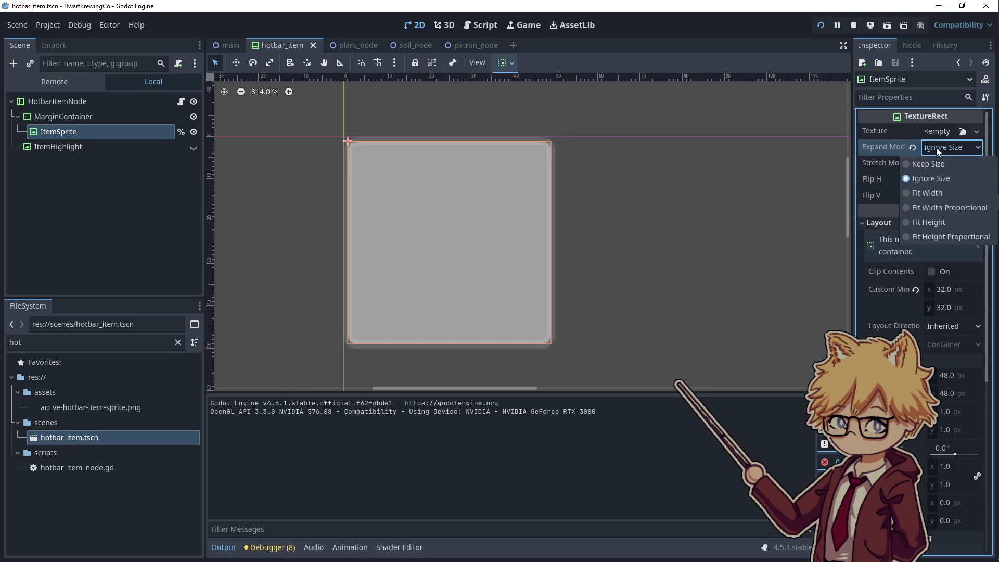
pyautogui.click(939, 198)
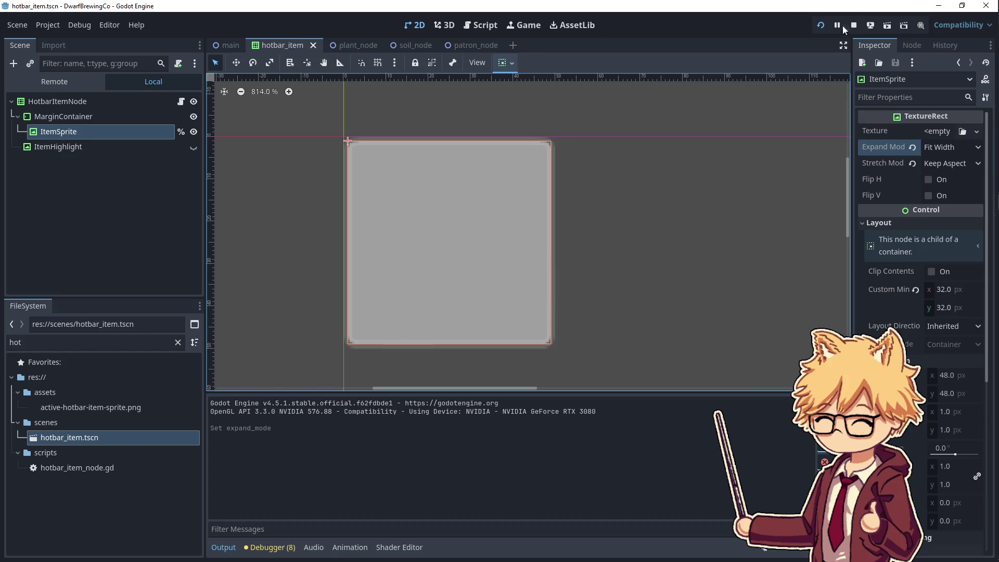
pyautogui.click(820, 25)
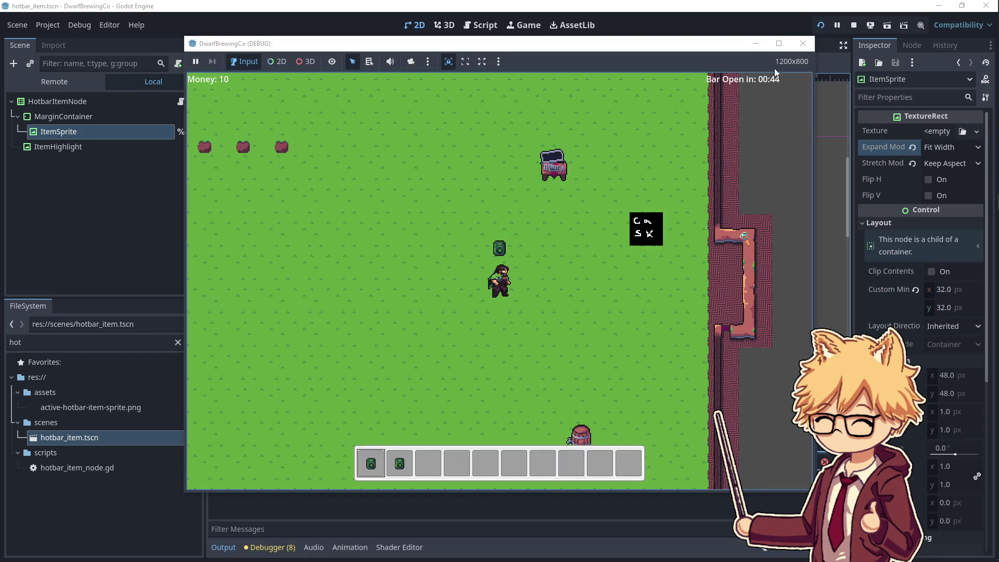
pyautogui.click(803, 51)
pyautogui.click(941, 149)
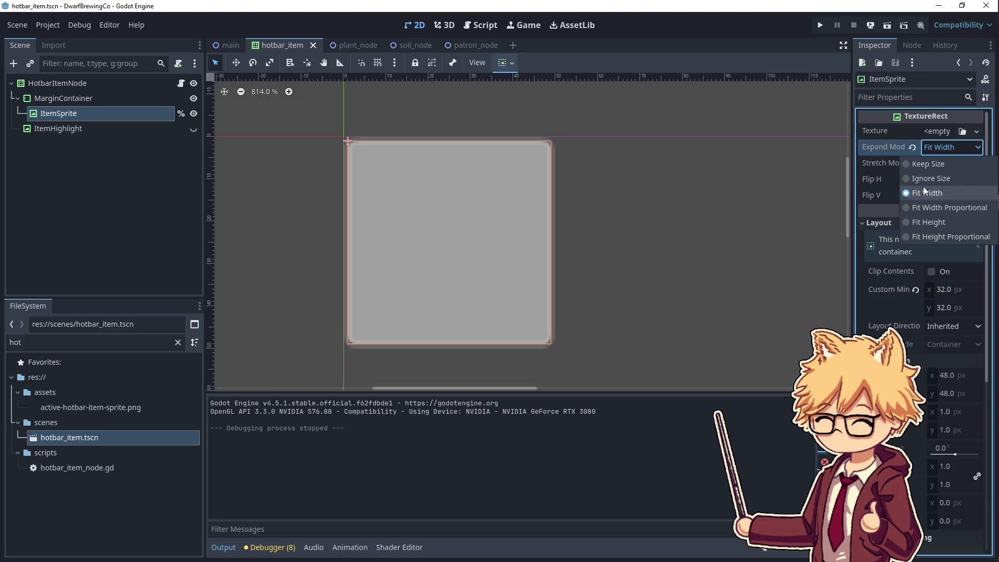
pyautogui.click(929, 164)
pyautogui.click(821, 25)
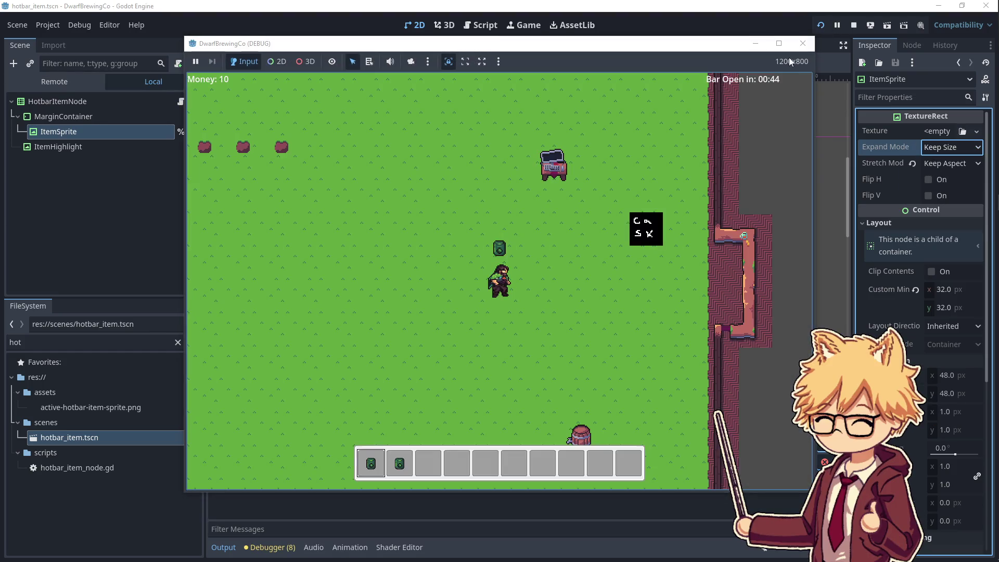
pyautogui.click(803, 43)
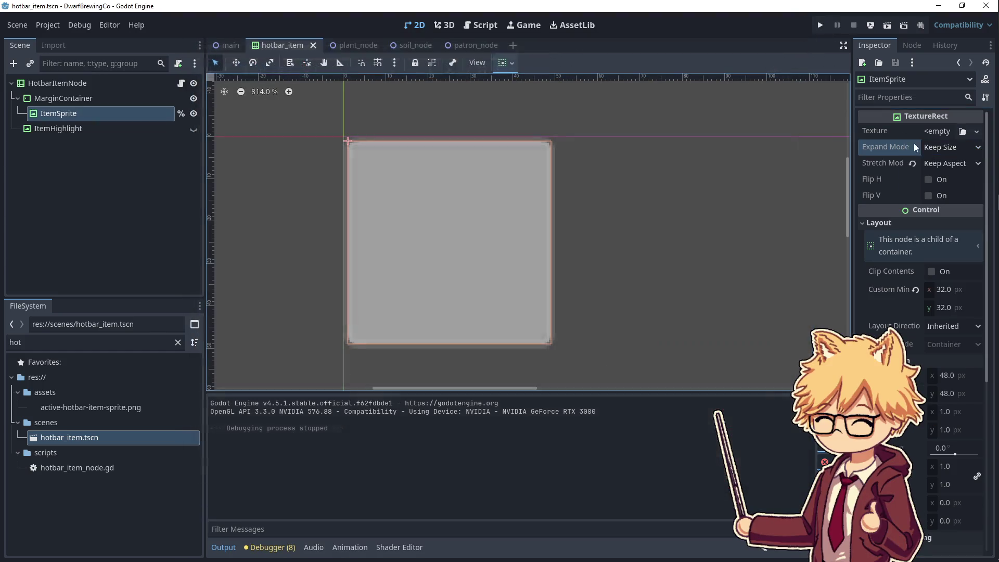
# Test the Scale and Tile stretch modes with a game run for each.
pyautogui.click(943, 164)
pyautogui.click(938, 179)
pyautogui.press('F5')
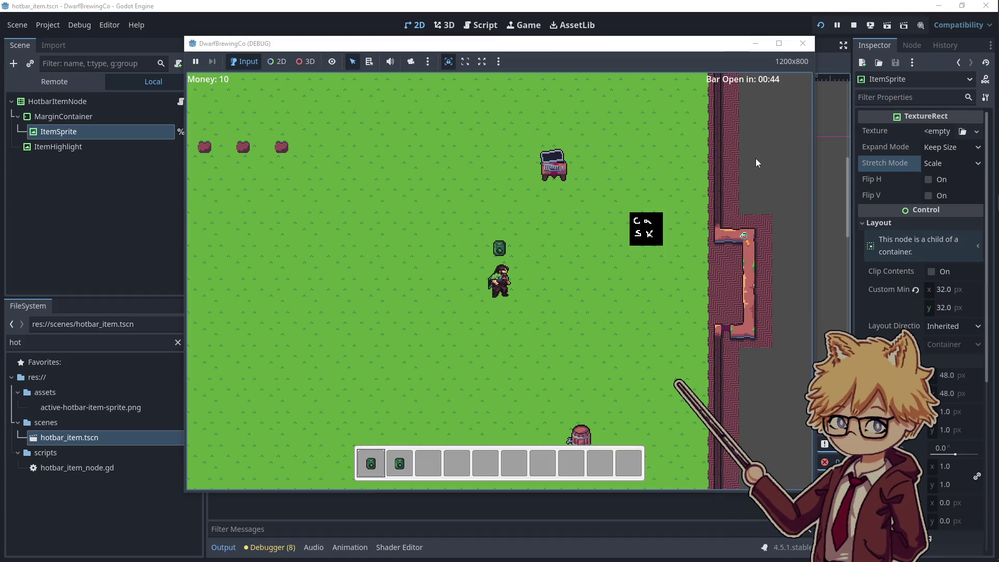
pyautogui.click(802, 46)
pyautogui.click(942, 164)
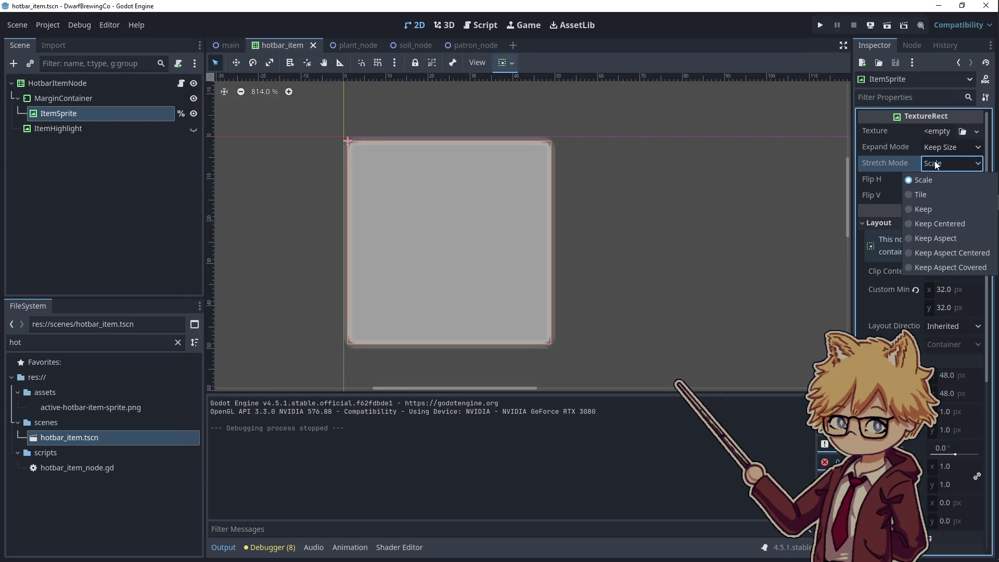
pyautogui.click(932, 197)
pyautogui.click(821, 26)
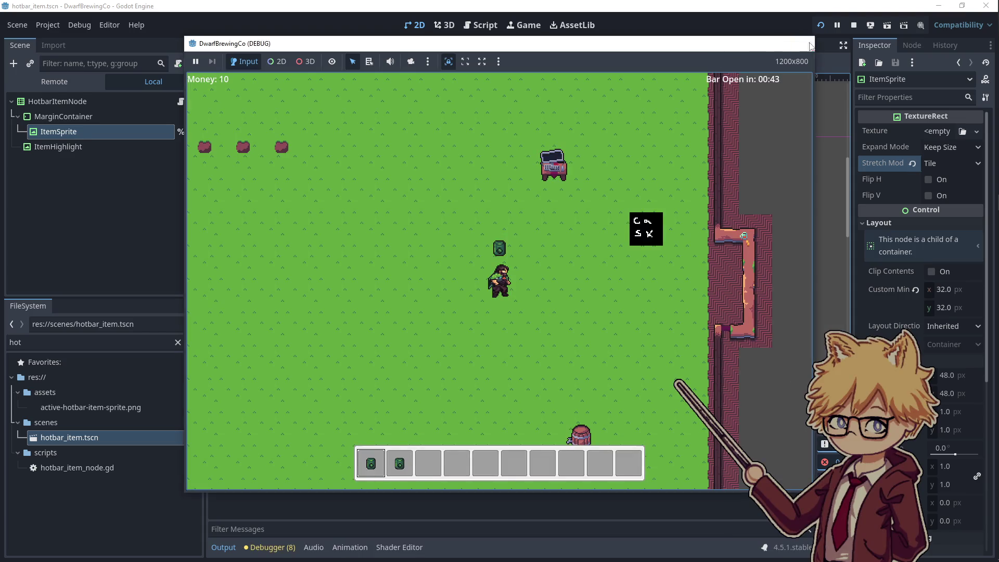
pyautogui.click(803, 44)
# Test the Keep stretch mode, then switch to Keep Aspect and launch the game again.
pyautogui.click(941, 164)
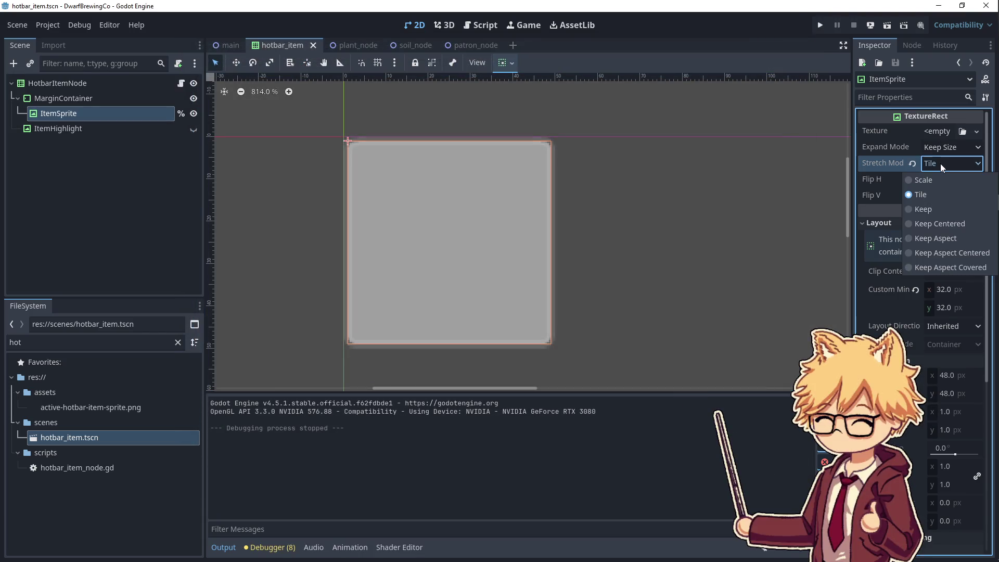
pyautogui.click(931, 209)
pyautogui.click(821, 26)
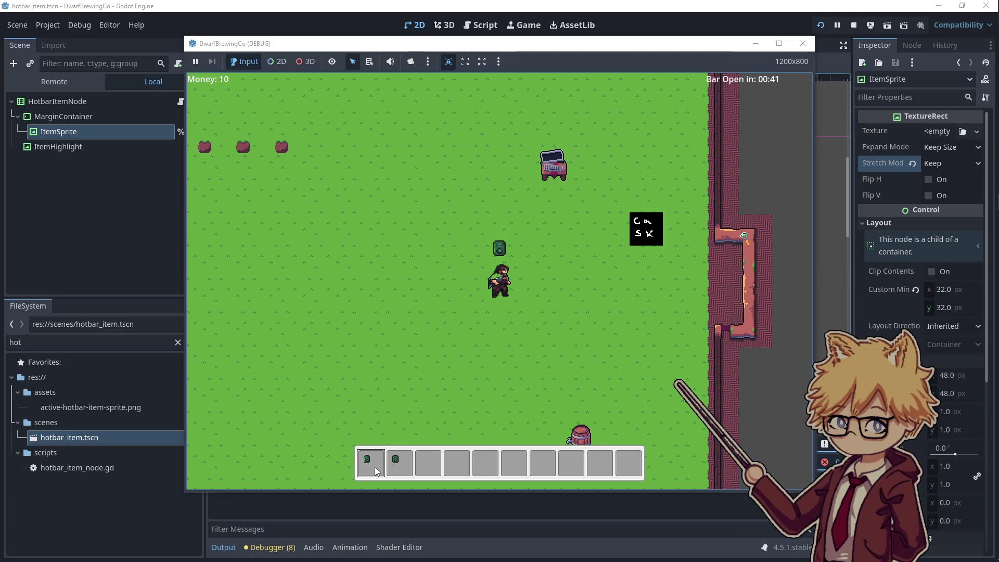
pyautogui.click(803, 43)
pyautogui.click(938, 163)
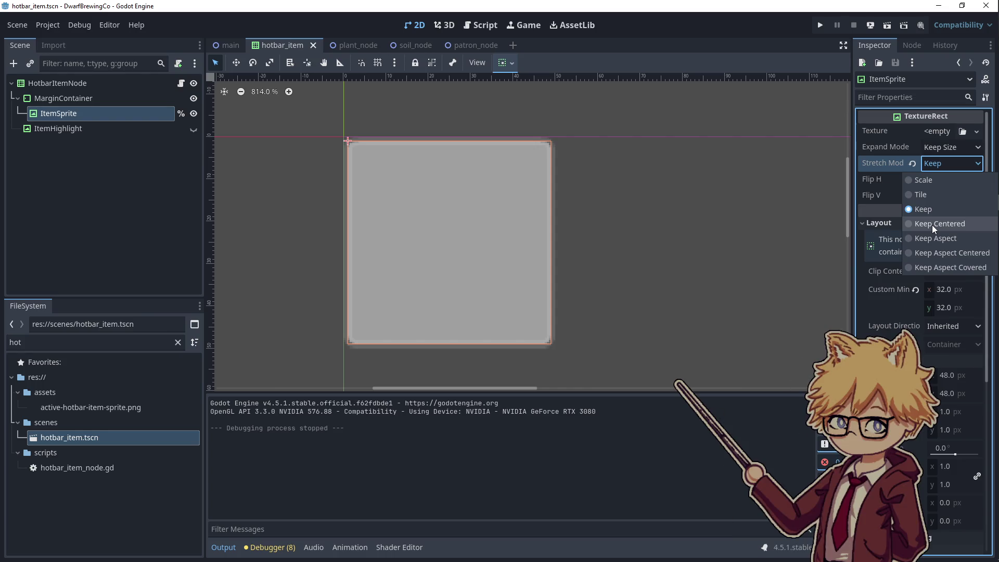
pyautogui.click(929, 263)
pyautogui.click(821, 27)
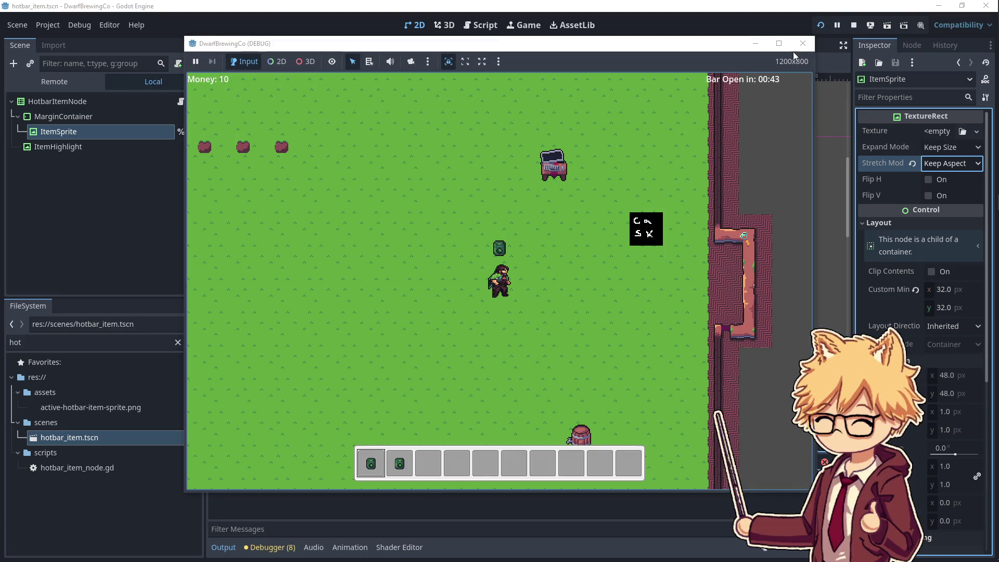
# Pick another stretch mode option and compare it in a fresh game run.
pyautogui.click(803, 43)
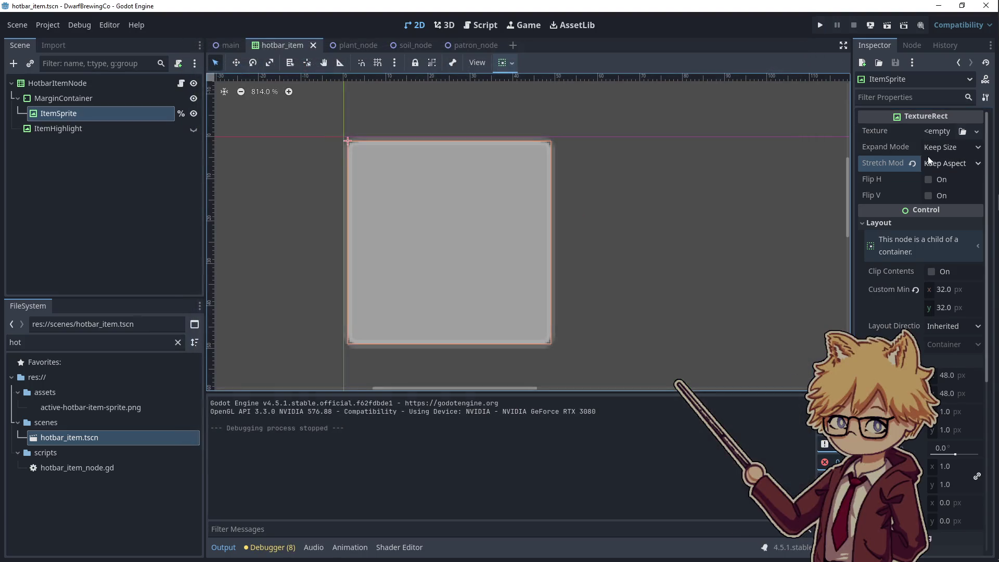
pyautogui.click(953, 163)
pyautogui.click(926, 252)
pyautogui.click(821, 25)
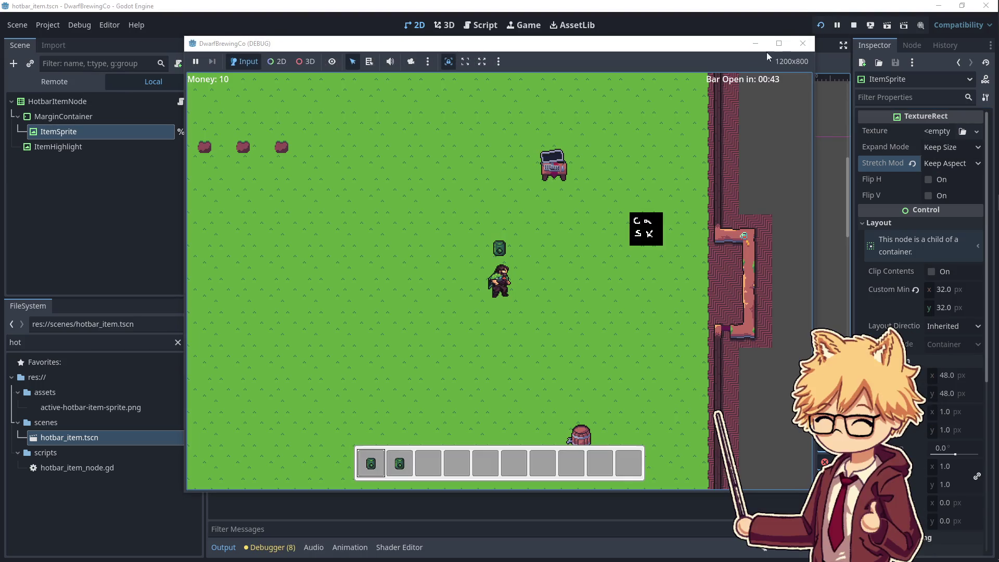
pyautogui.click(803, 44)
# Test the Keep Aspect and Keep Centered stretch modes with a game run each.
pyautogui.click(948, 148)
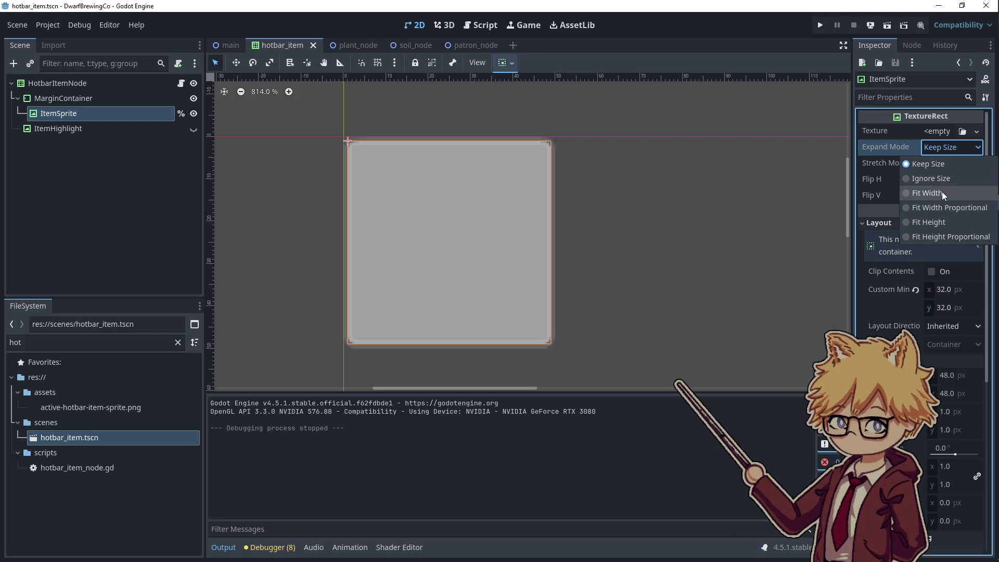
pyautogui.click(869, 186)
pyautogui.click(937, 164)
pyautogui.click(929, 239)
pyautogui.press('F5')
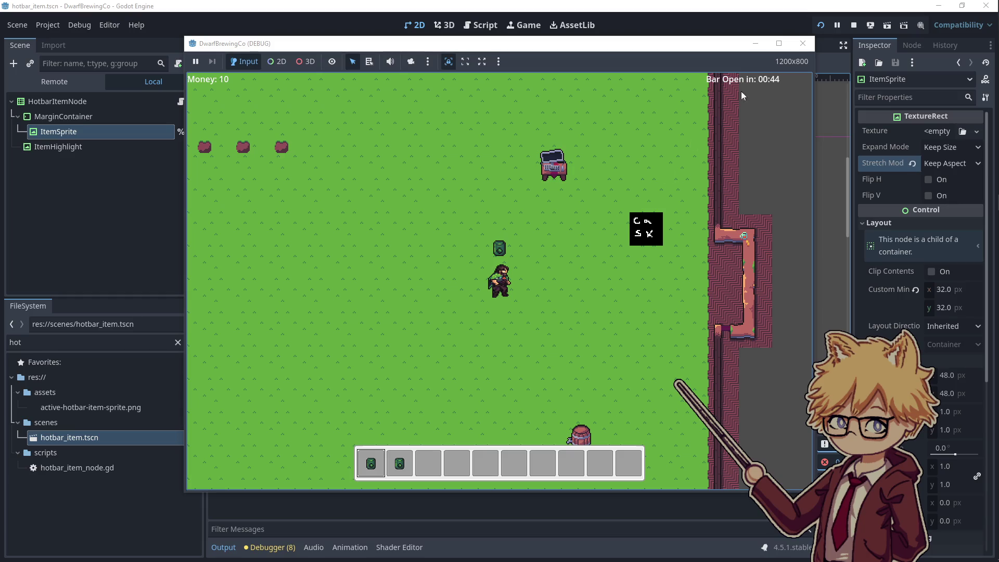
pyautogui.click(803, 44)
pyautogui.click(936, 164)
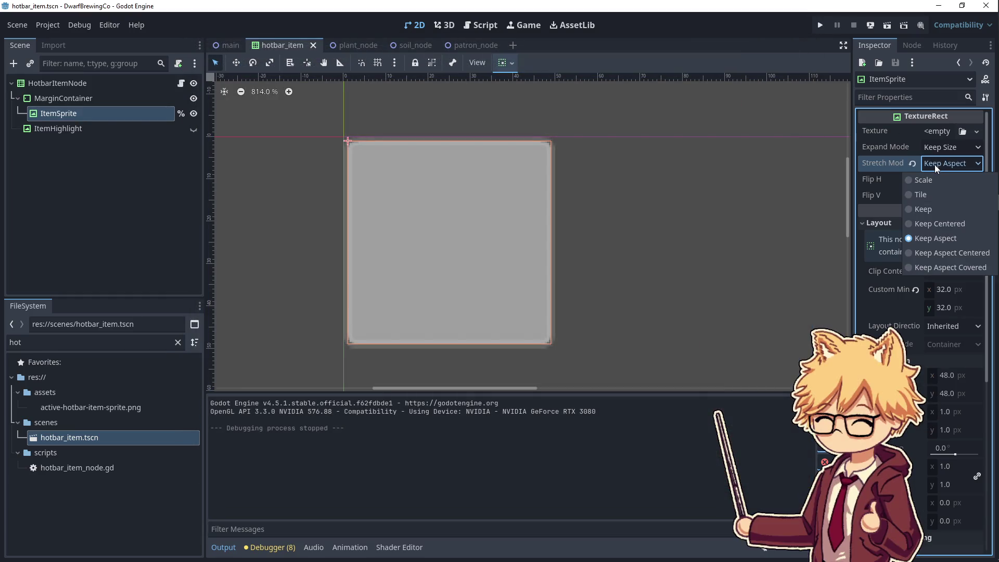
pyautogui.click(931, 223)
pyautogui.click(821, 28)
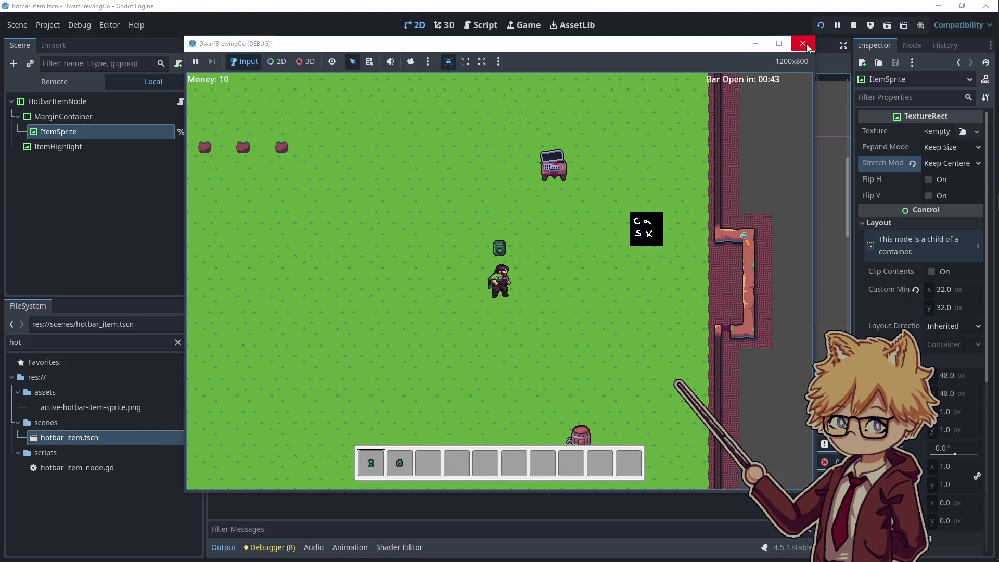
pyautogui.click(803, 43)
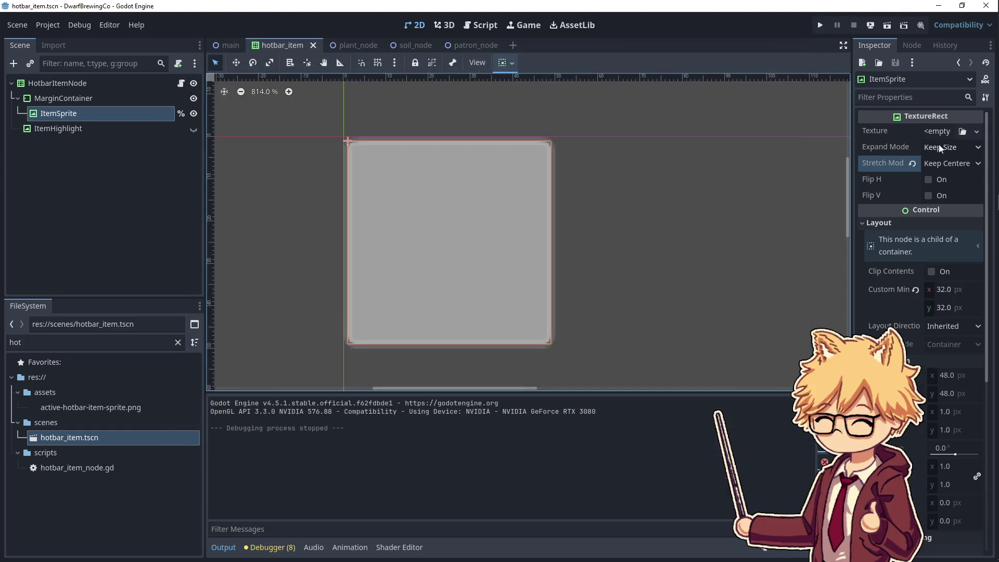
# Test the Fit Width and Fit Height expand modes in separate game runs.
pyautogui.click(941, 149)
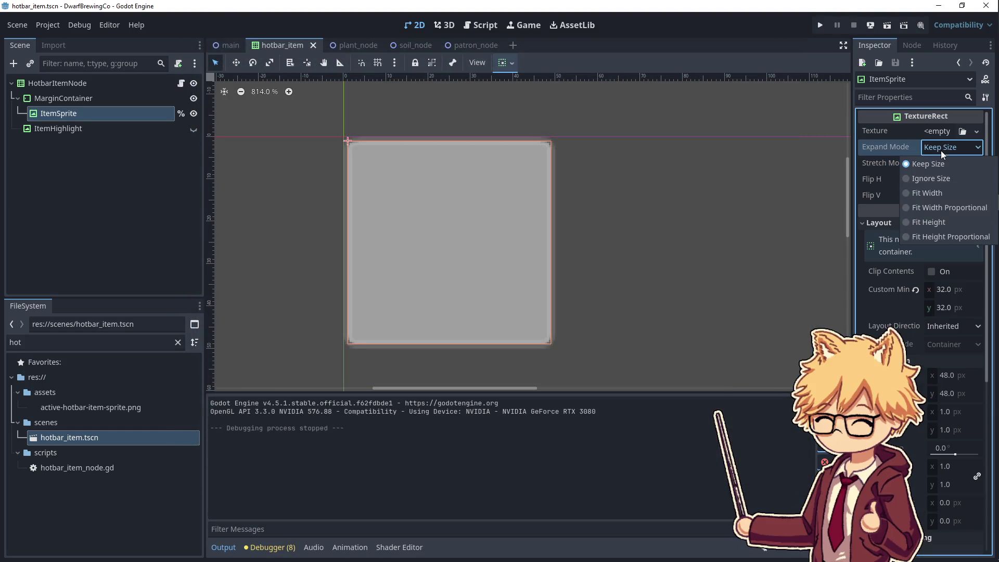
pyautogui.click(935, 192)
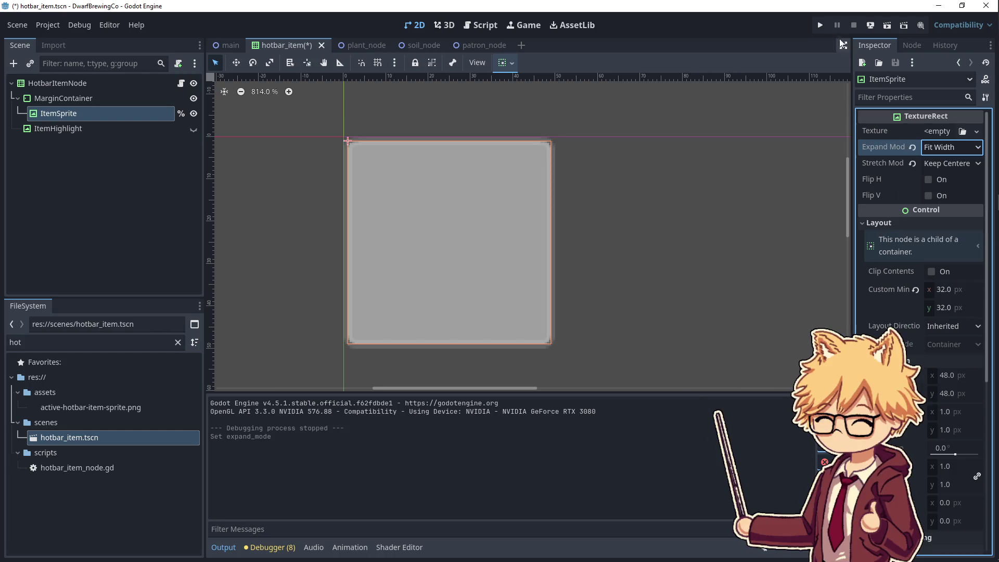
pyautogui.click(825, 26)
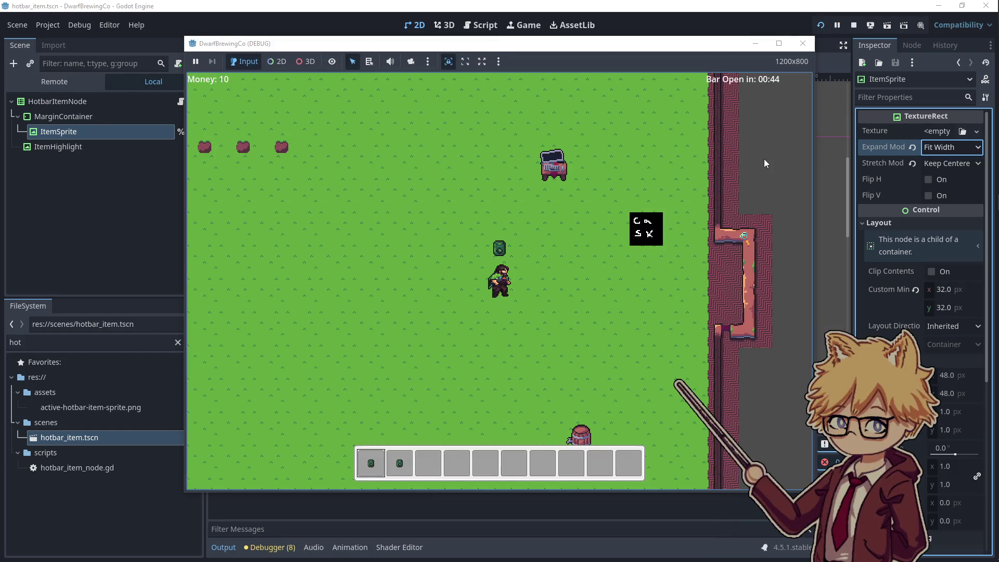
pyautogui.click(803, 43)
pyautogui.click(945, 147)
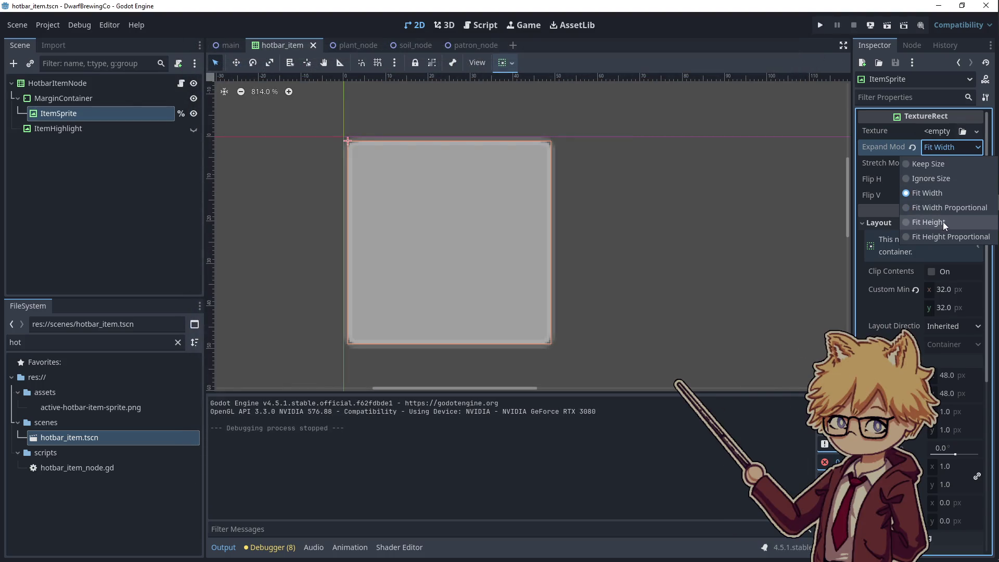
pyautogui.click(943, 222)
pyautogui.click(819, 26)
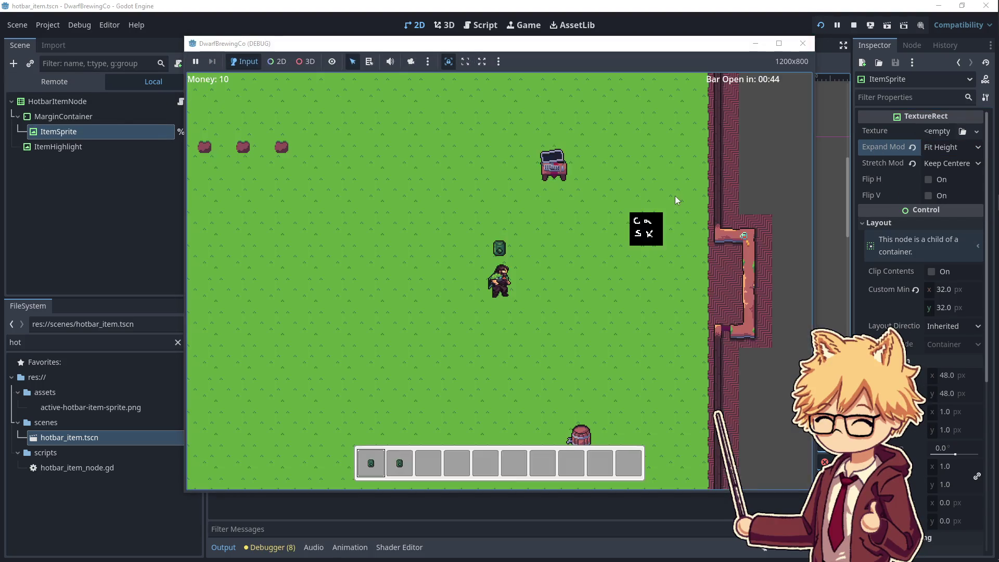
pyautogui.click(803, 43)
# Return to Keep Size expand mode with Scale stretch and test it in-game.
pyautogui.click(932, 147)
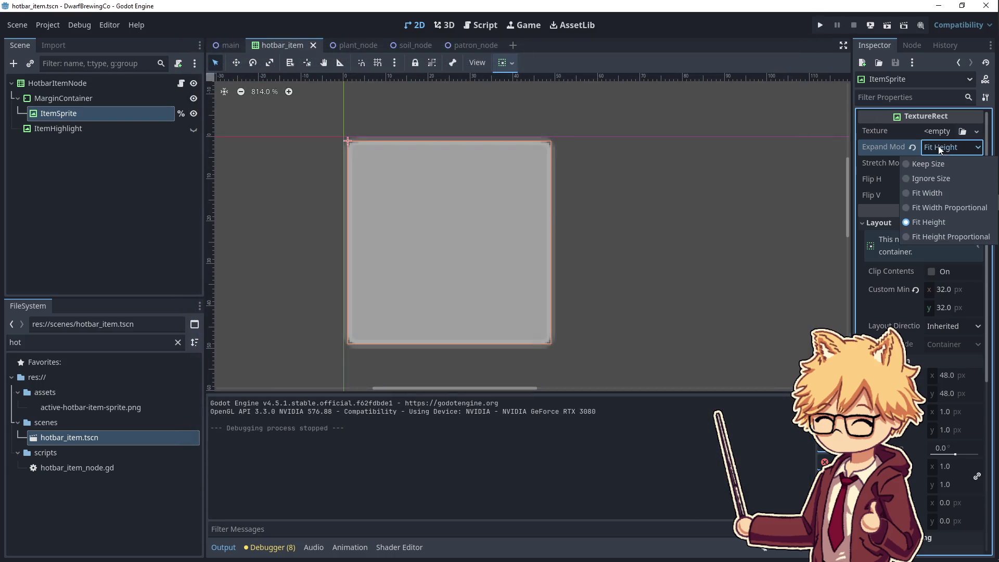
pyautogui.click(932, 161)
pyautogui.click(933, 164)
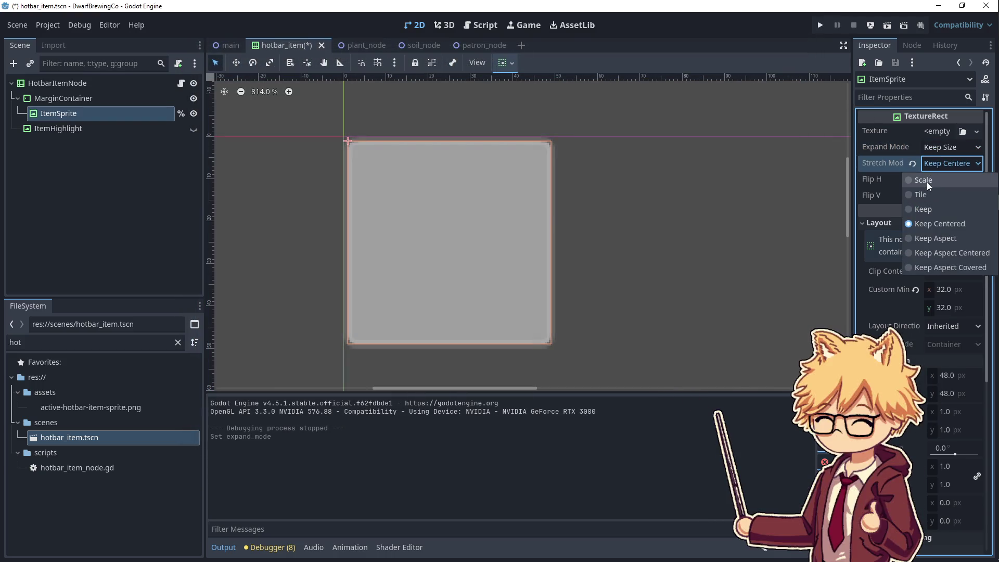
pyautogui.click(927, 181)
pyautogui.click(820, 26)
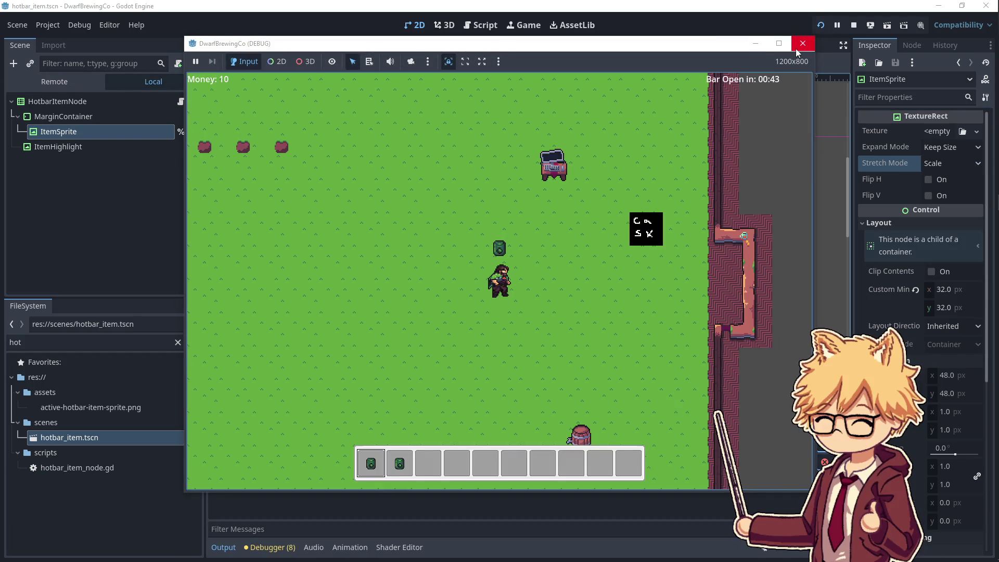
pyautogui.click(797, 47)
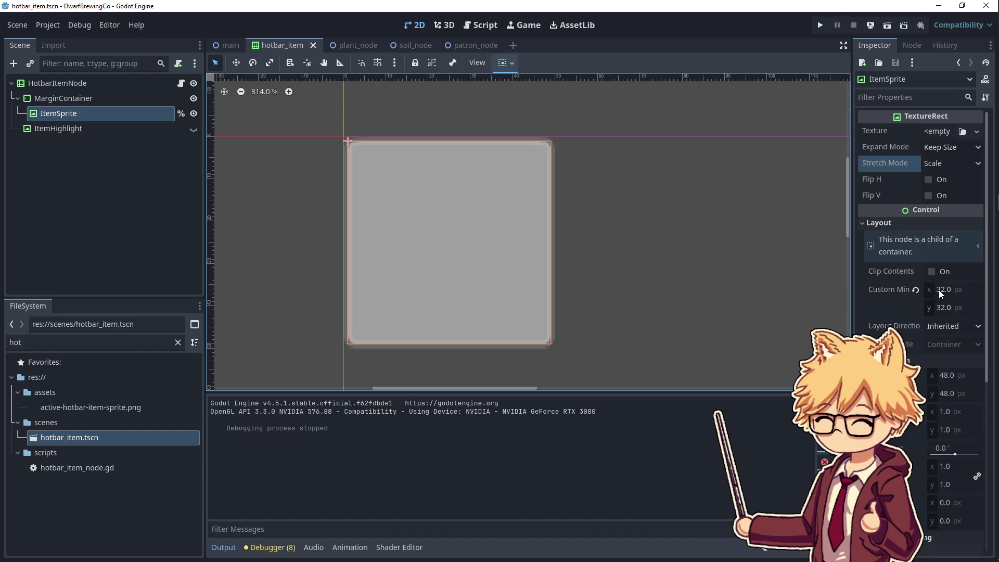
# Set ItemSprite's Custom Minimum Size to 48 × 48 px, save, and check the larger sprite in-game.
pyautogui.click(938, 290)
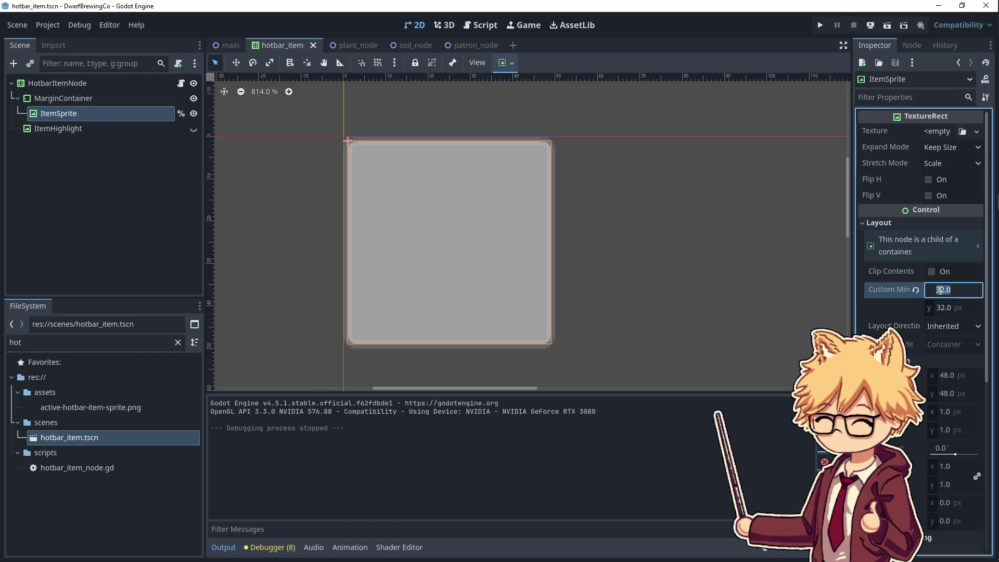
pyautogui.press('Tab')
pyautogui.press('Tab')
pyautogui.click(680, 272)
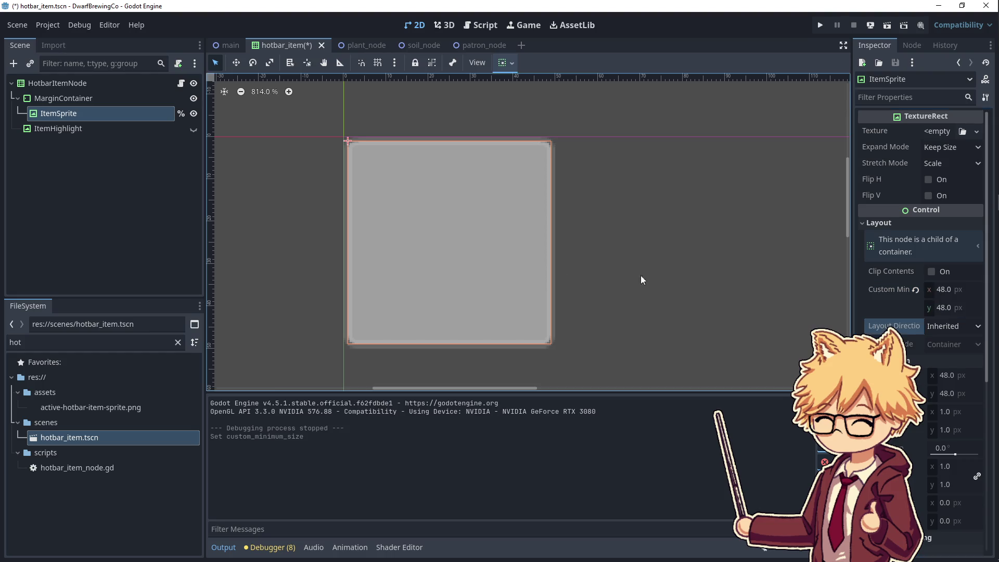
pyautogui.hotkey('ctrl', 's')
pyautogui.click(823, 23)
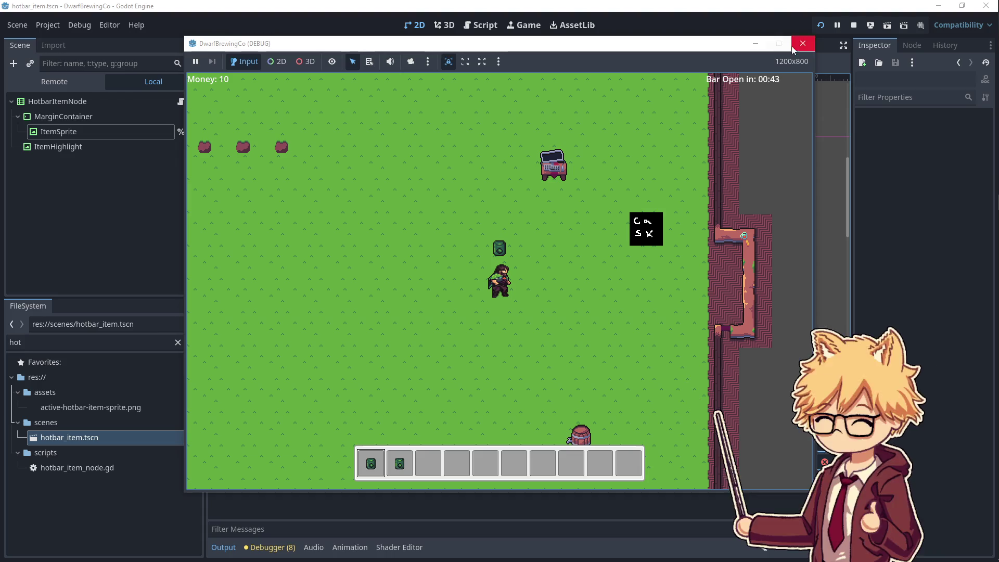
pyautogui.click(803, 43)
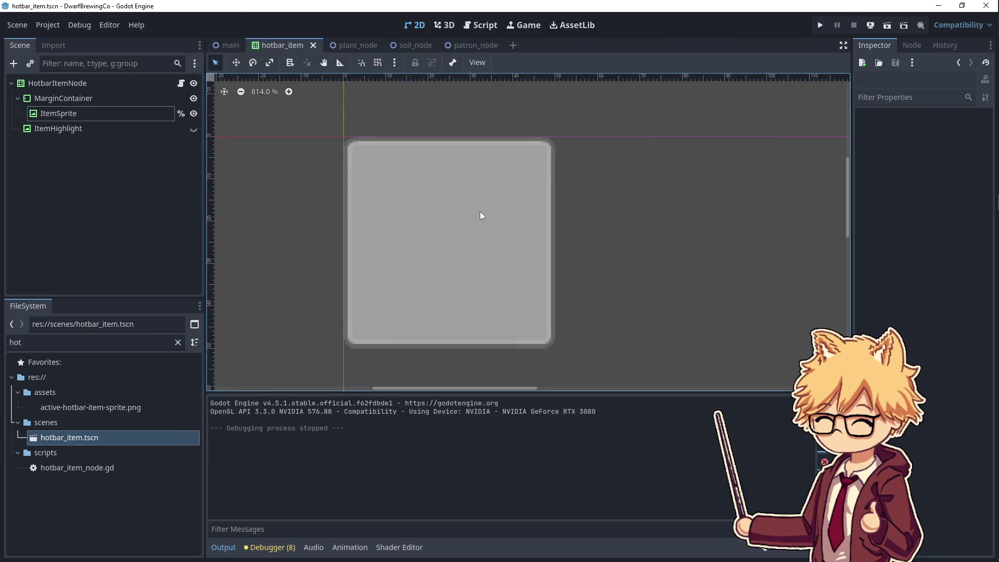
pyautogui.click(64, 97)
pyautogui.click(64, 114)
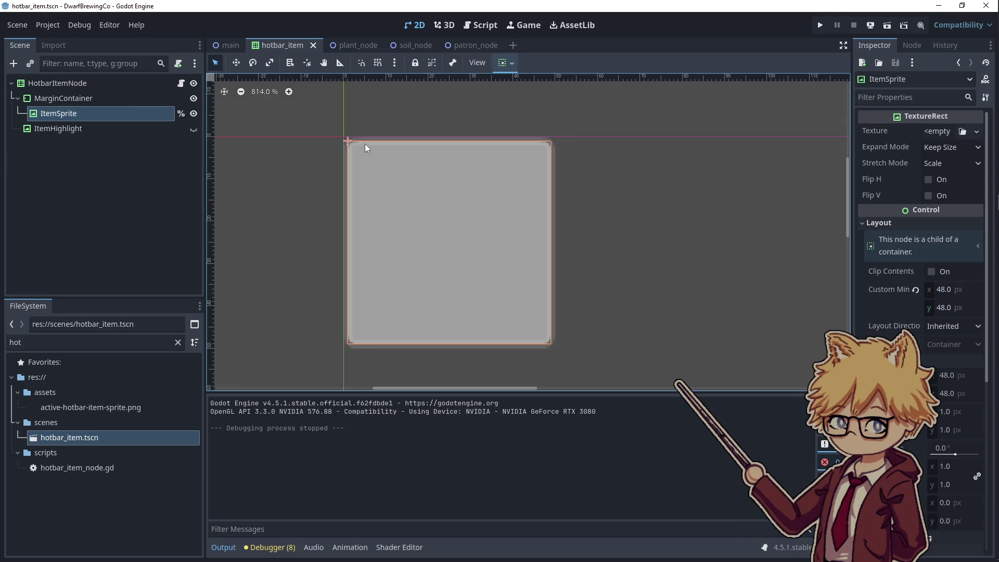
pyautogui.moveTo(996, 209)
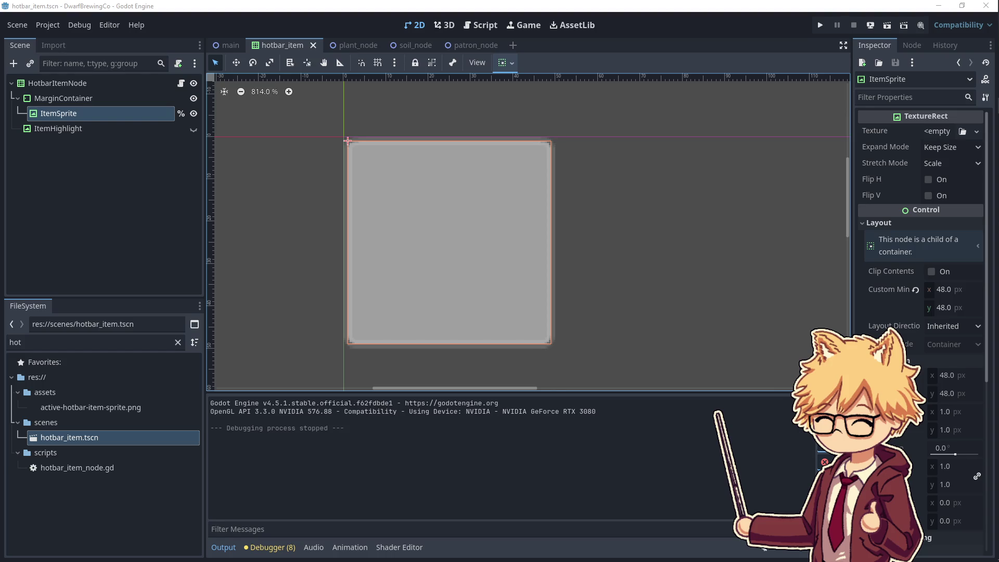
pyautogui.hotkey('alt', 'Tab')
pyautogui.press('super+Up')
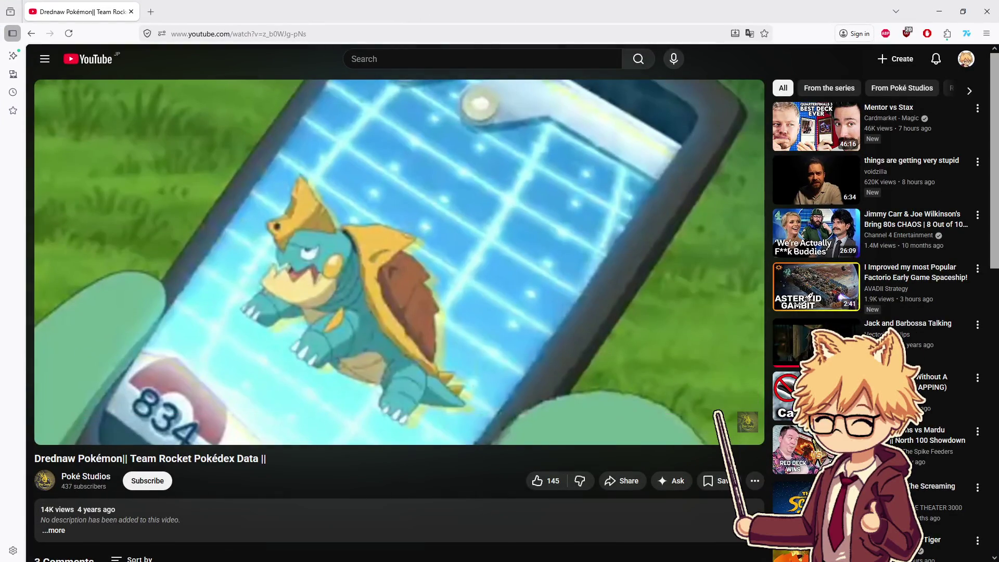
pyautogui.hotkey('alt', 'Tab')
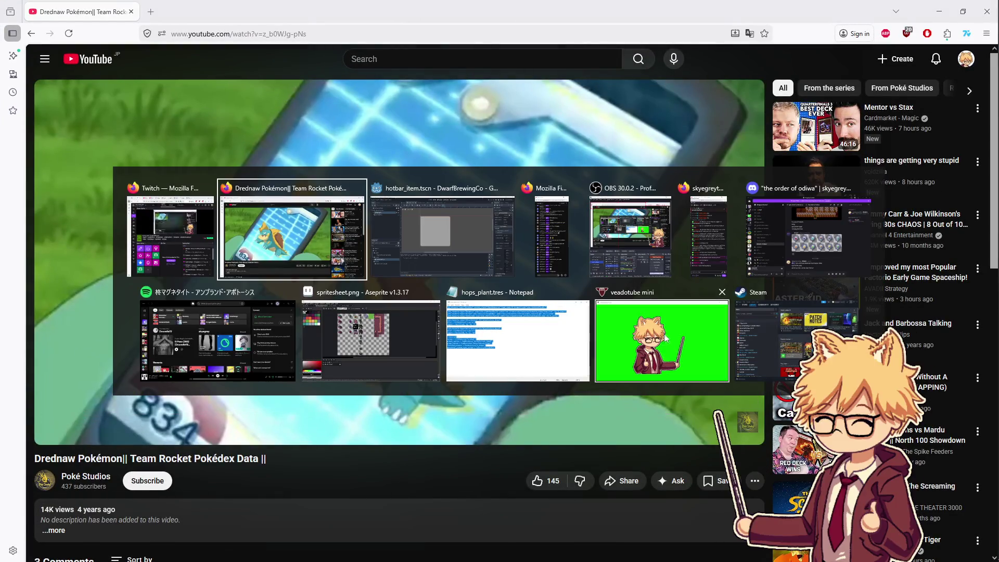
pyautogui.click(218, 338)
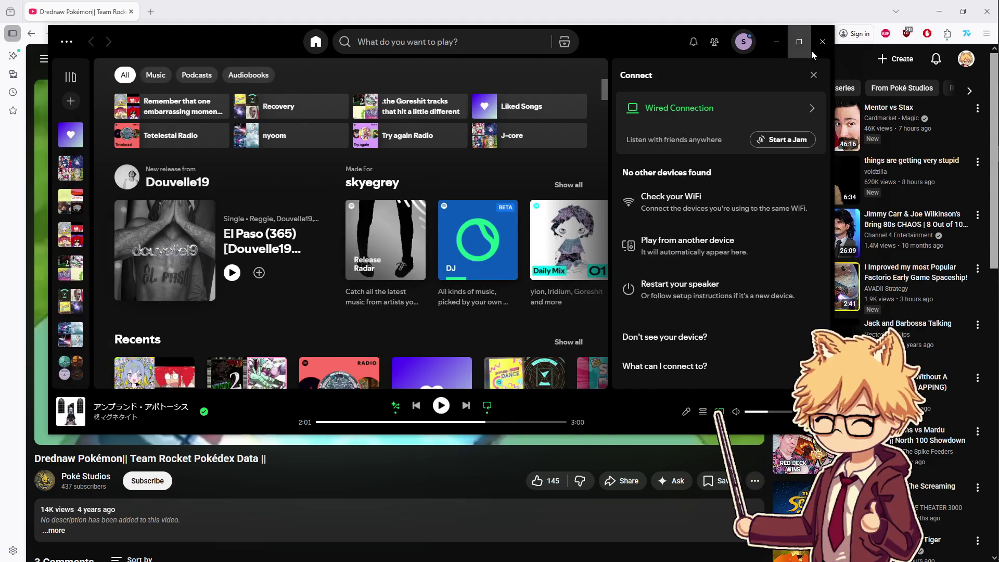
pyautogui.click(777, 41)
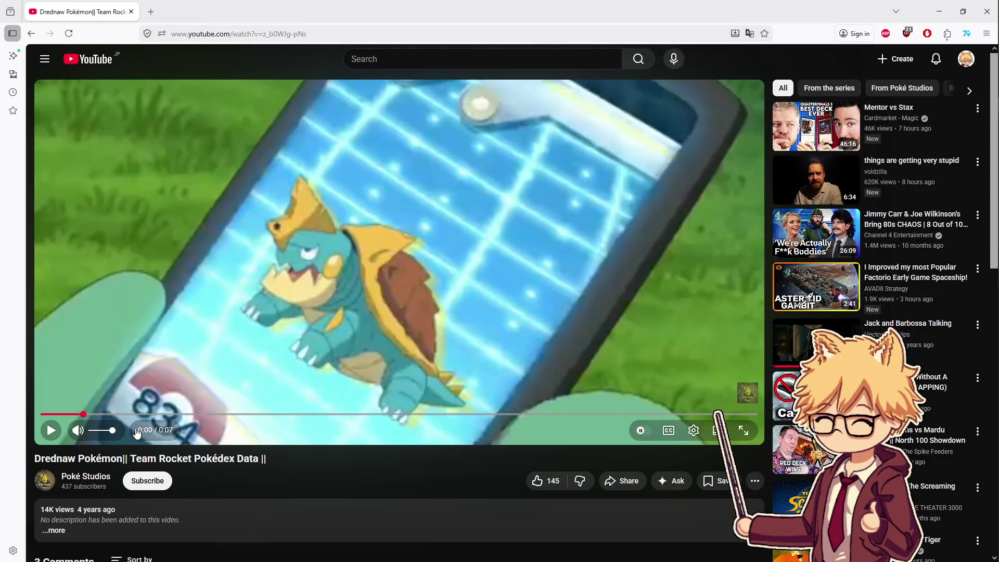
pyautogui.click(46, 415)
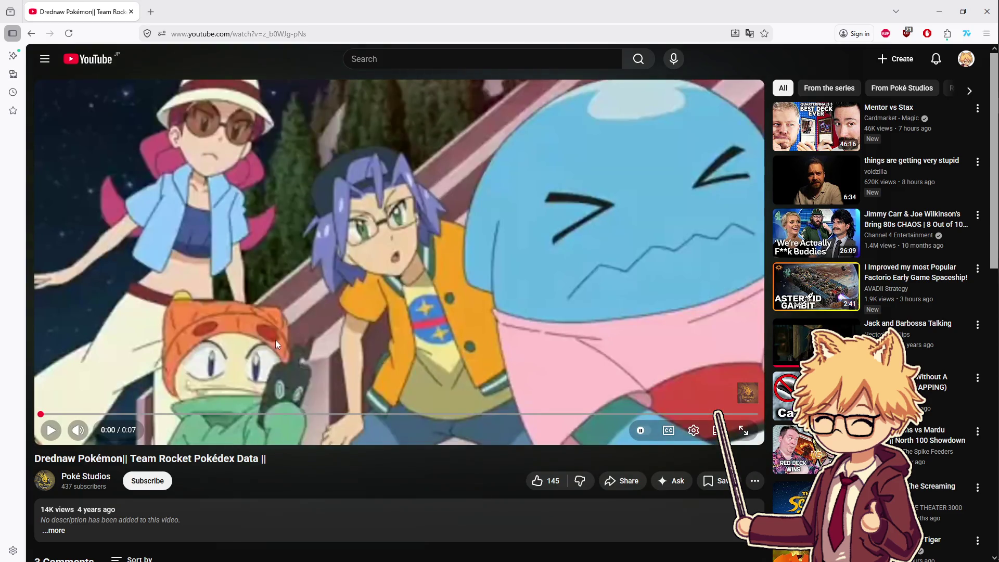
pyautogui.click(289, 268)
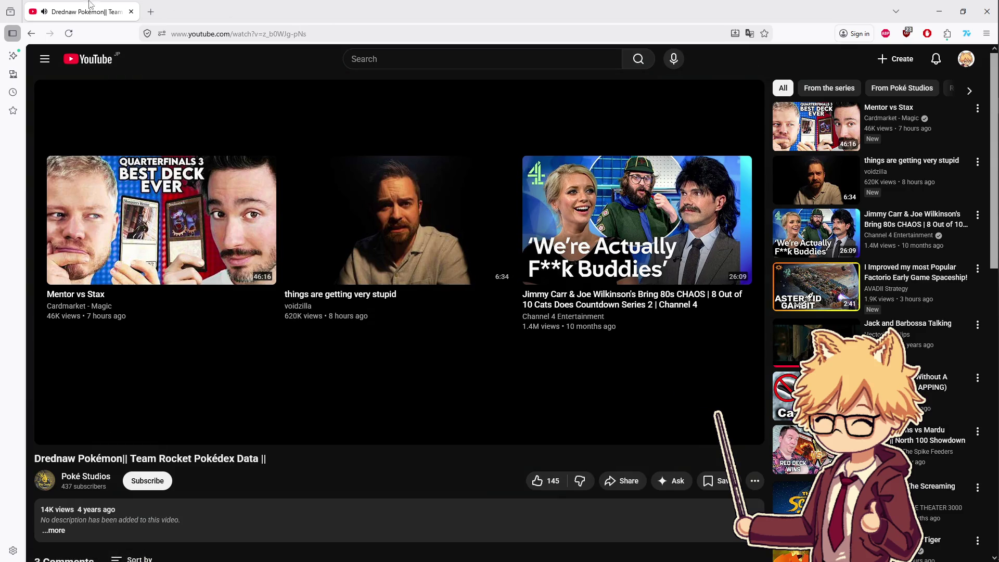
pyautogui.hotkey('alt', 'Tab')
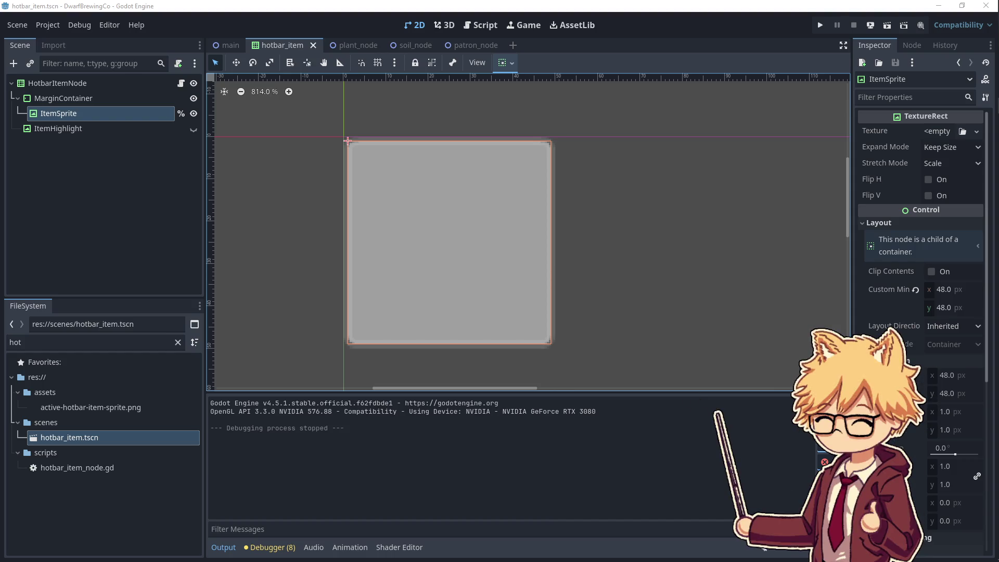
pyautogui.hotkey('alt', 'Tab')
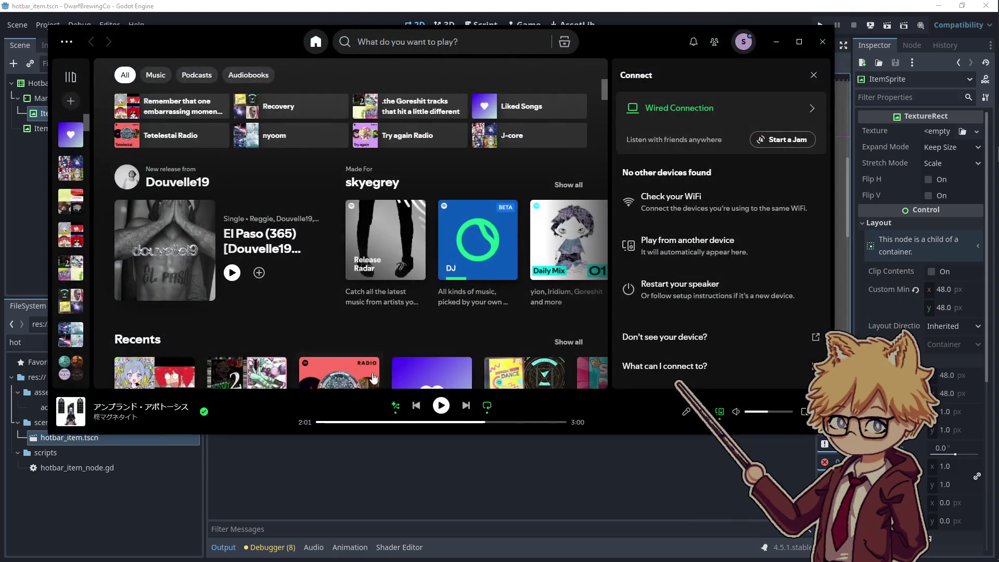
pyautogui.click(776, 41)
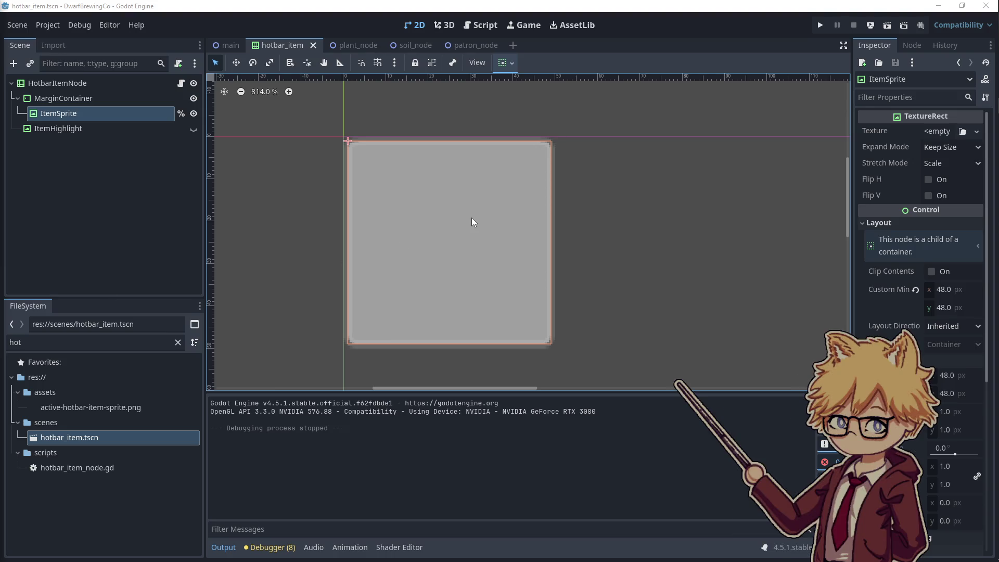
pyautogui.click(96, 103)
# Move the MarginContainer's anchors to the bottom-right.
pyautogui.click(89, 112)
pyautogui.click(92, 98)
pyautogui.click(89, 112)
pyautogui.click(93, 99)
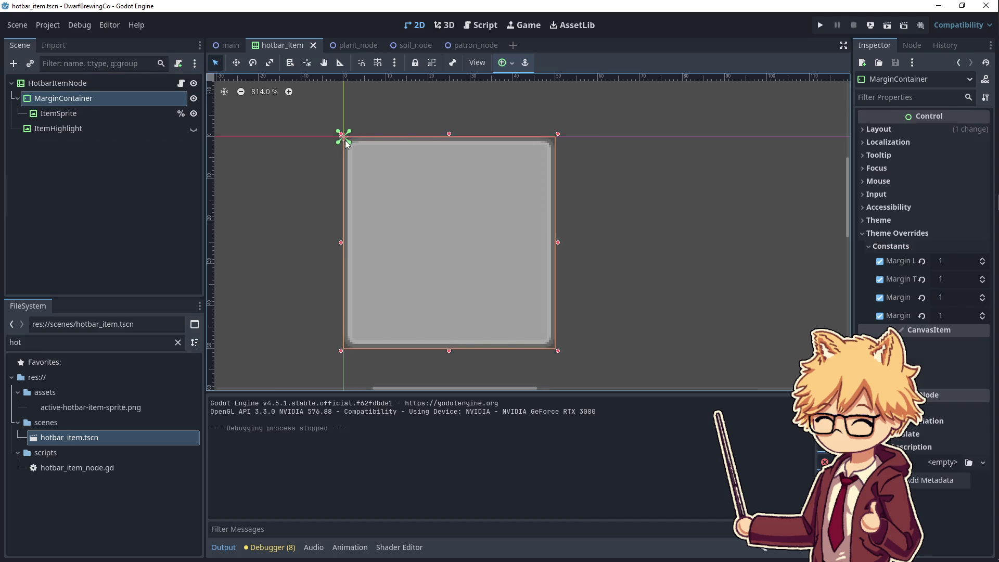
pyautogui.moveTo(350, 142)
pyautogui.mouseDown()
pyautogui.moveTo(561, 322)
pyautogui.moveTo(563, 354)
pyautogui.mouseUp()
pyautogui.click(182, 148)
# Hide and show ItemSprite again, then bring up its list of new texture types.
pyautogui.click(83, 112)
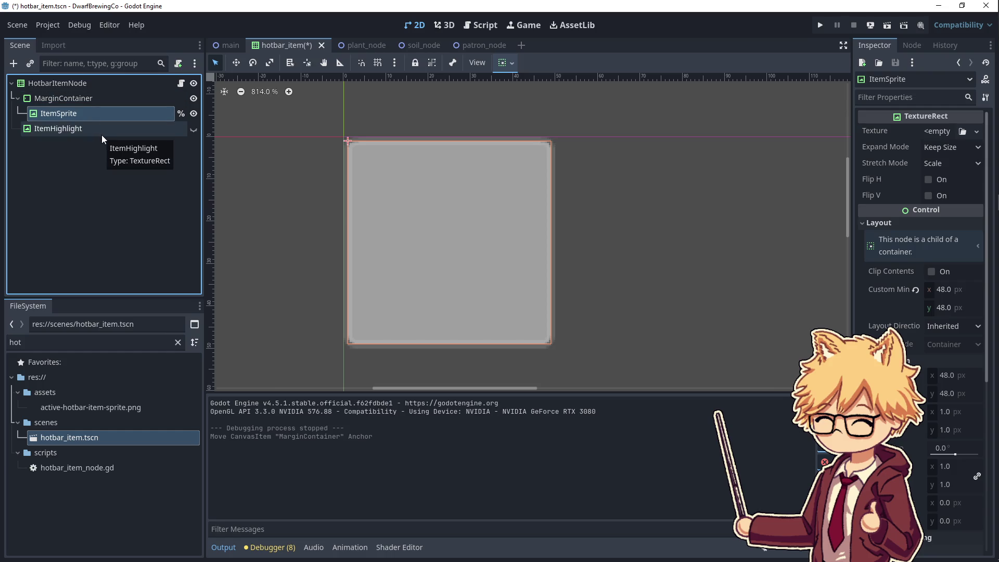
pyautogui.click(103, 98)
pyautogui.click(194, 114)
pyautogui.click(194, 113)
pyautogui.click(166, 114)
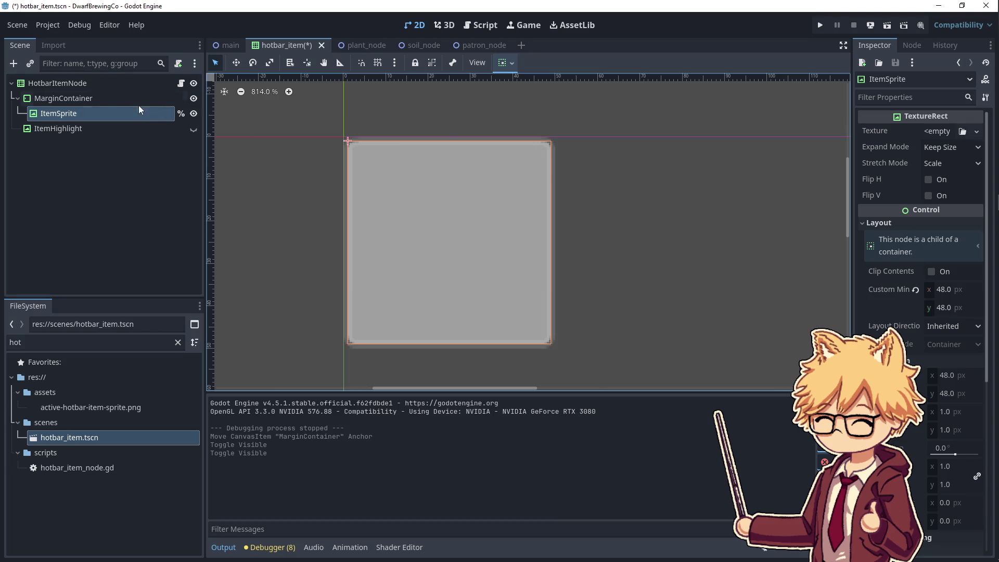
pyautogui.click(102, 104)
pyautogui.click(141, 115)
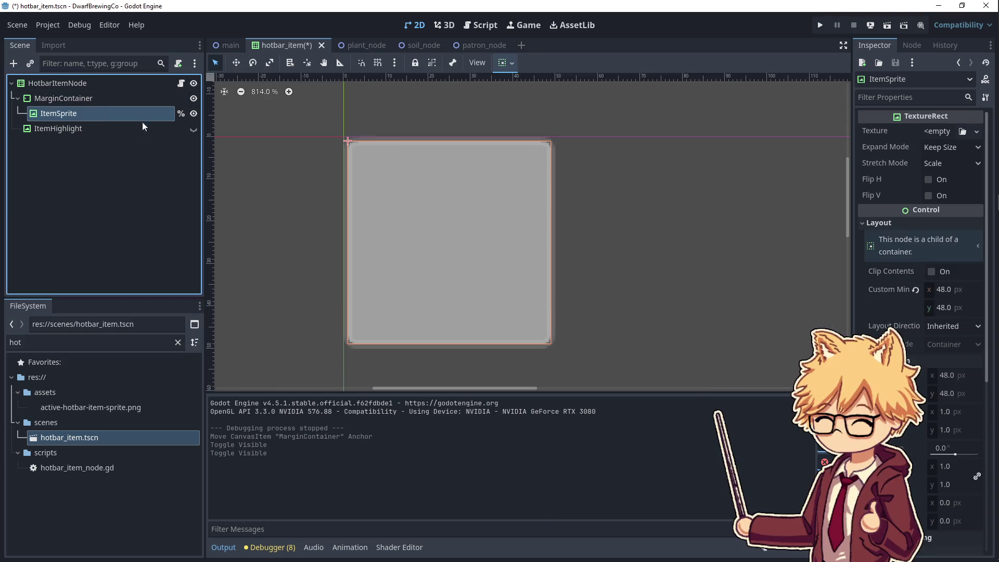
pyautogui.click(946, 132)
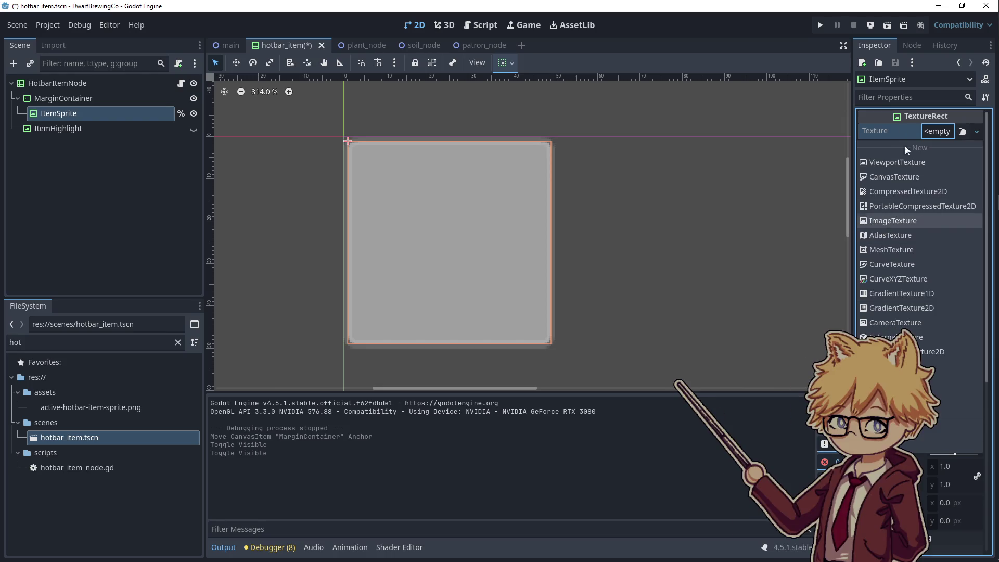
# Open the hotbar item script and inspect the atlas_texture assignment on line 8.
pyautogui.click(876, 133)
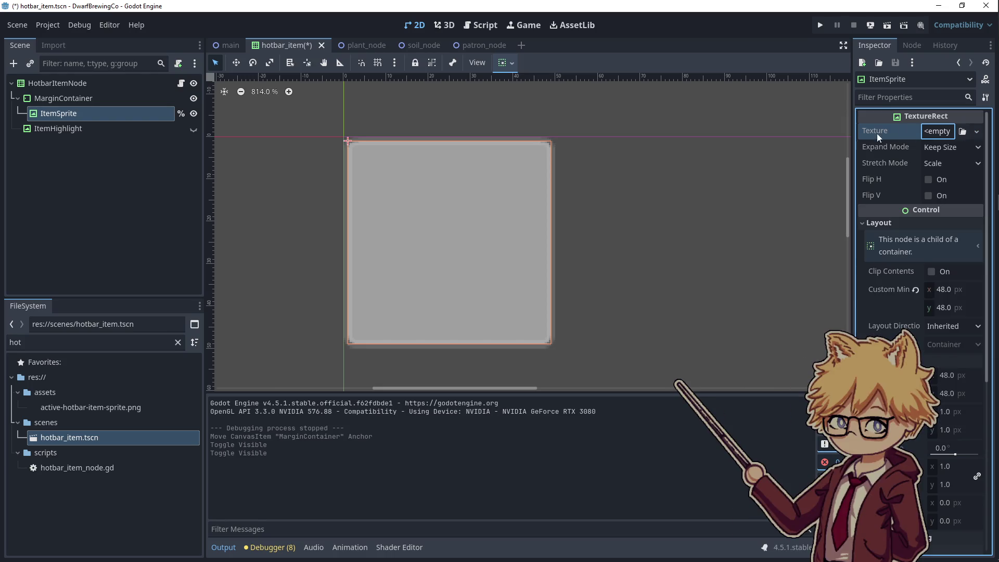
pyautogui.click(181, 84)
pyautogui.click(535, 228)
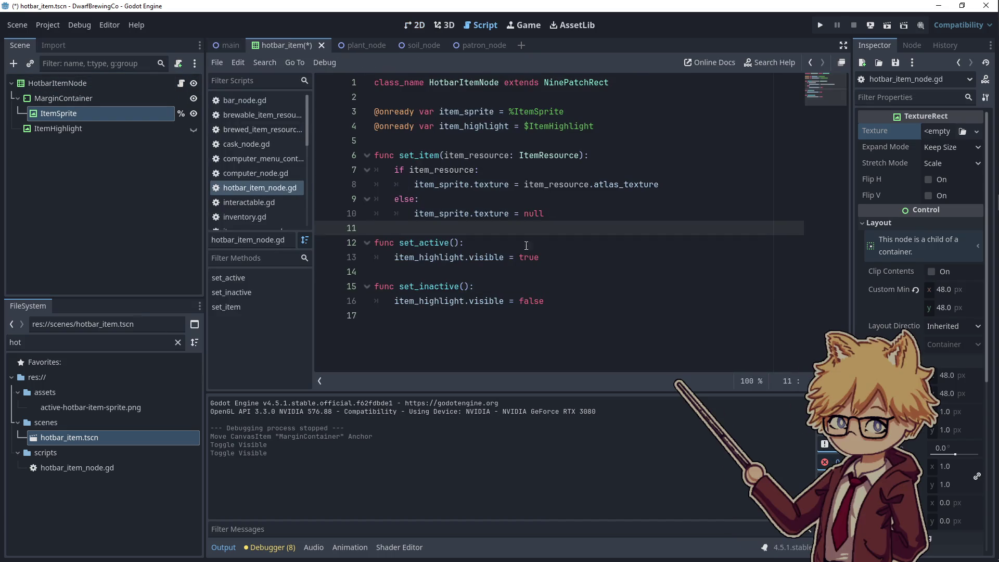
pyautogui.doubleClick(557, 184)
pyautogui.click(640, 184)
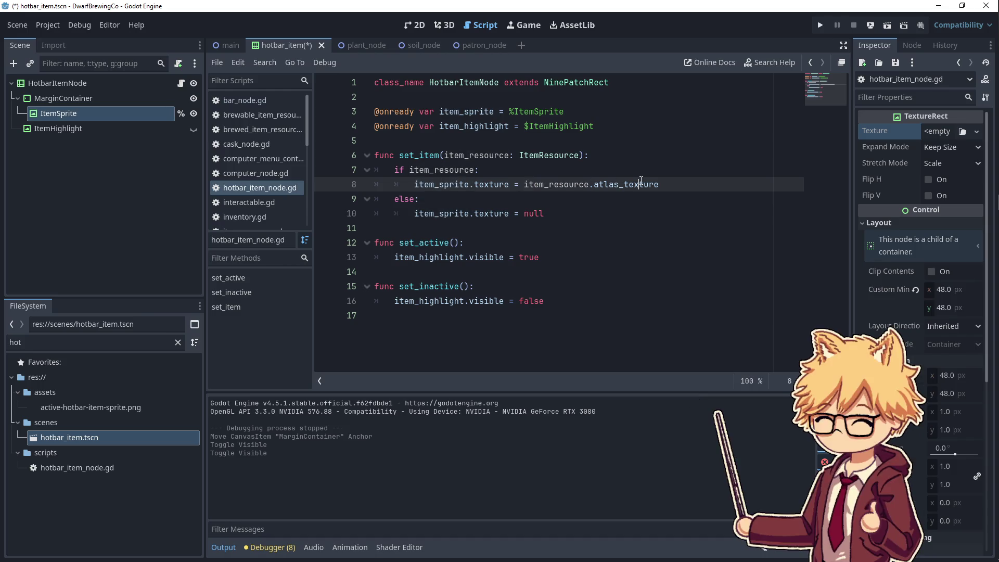
pyautogui.doubleClick(641, 184)
pyautogui.click(541, 213)
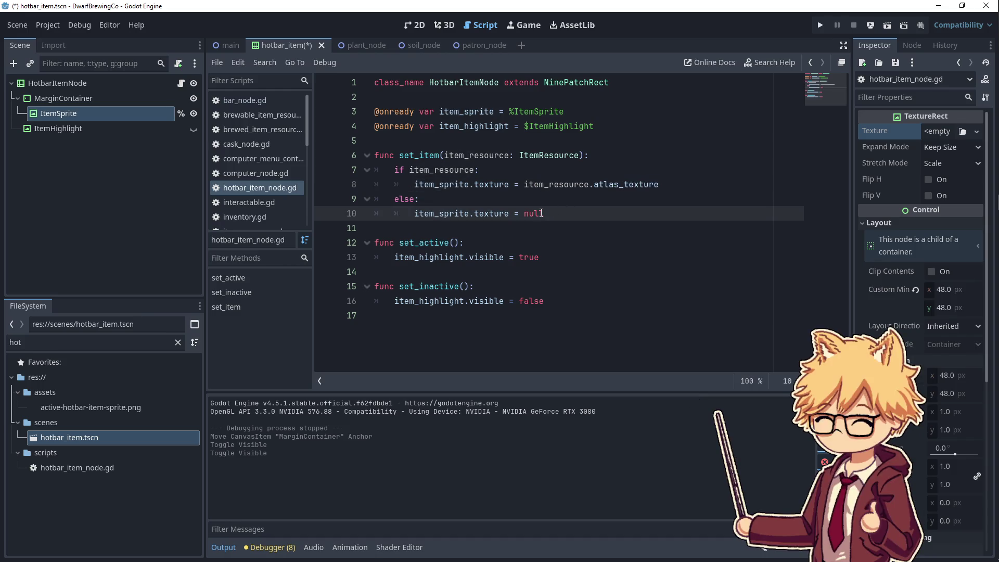
# Save the script, comment out line 8's texture assignment and add 'pass' below it.
pyautogui.click(457, 156)
pyautogui.hotkey('ctrl', 's')
pyautogui.click(677, 184)
pyautogui.hotkey('ctrl', 'k')
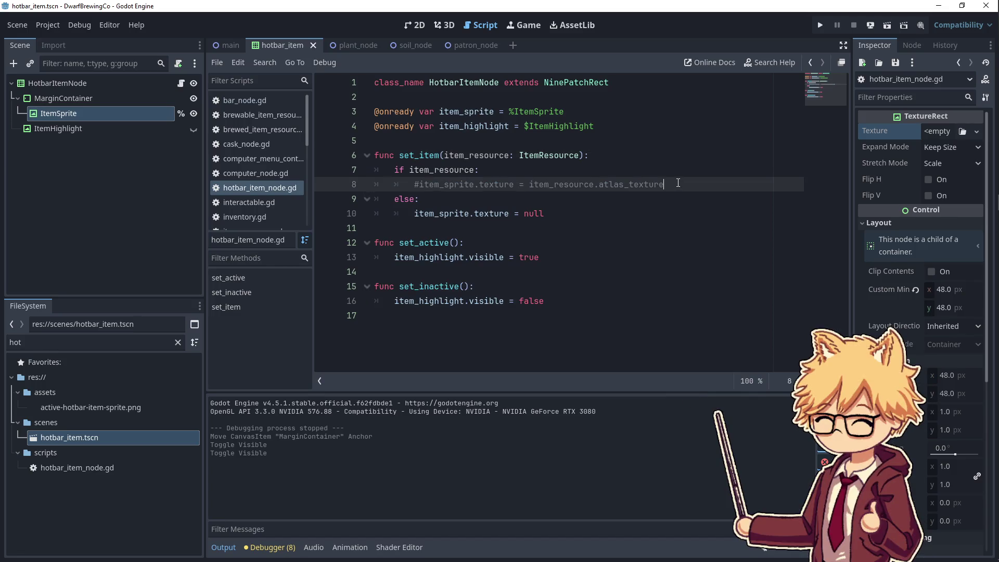
pyautogui.press('Return')
pyautogui.write('pass')
# Give ItemSprite a new AtlasTexture using the item spritesheet from assets/item_sprites as its atlas.
pyautogui.click(99, 100)
pyautogui.click(97, 114)
pyautogui.click(920, 134)
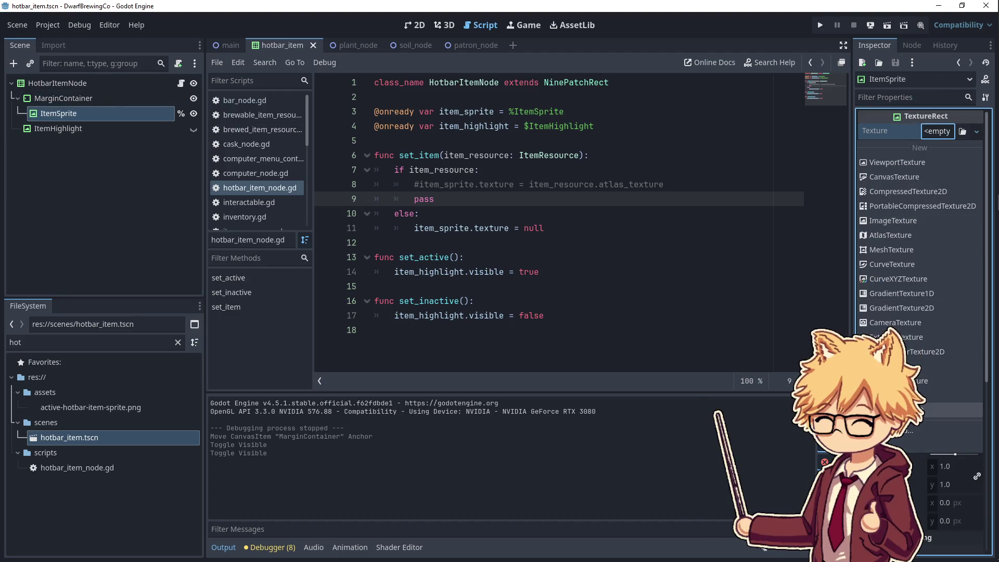
pyautogui.click(932, 144)
pyautogui.click(937, 283)
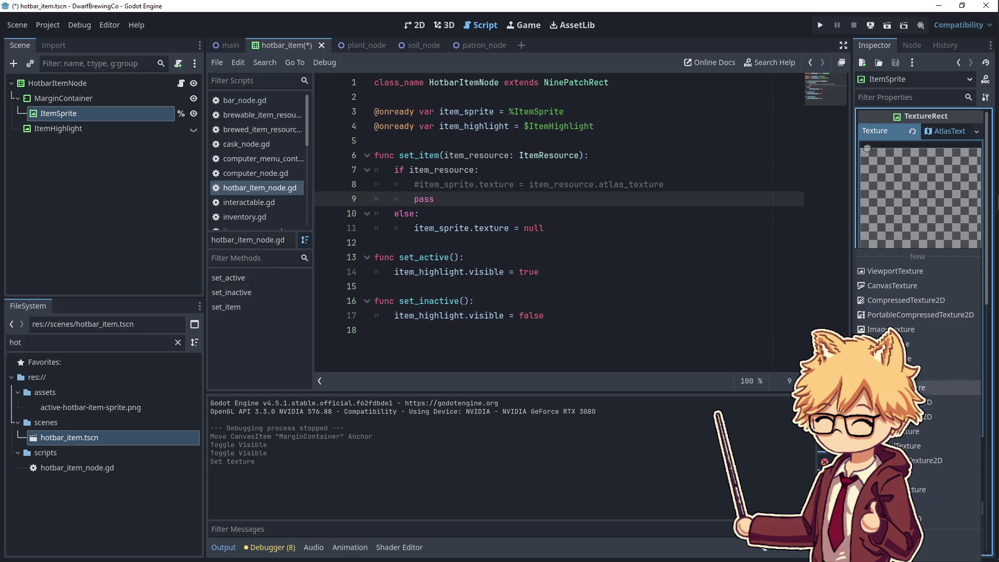
pyautogui.click(942, 554)
pyautogui.doubleClick(341, 167)
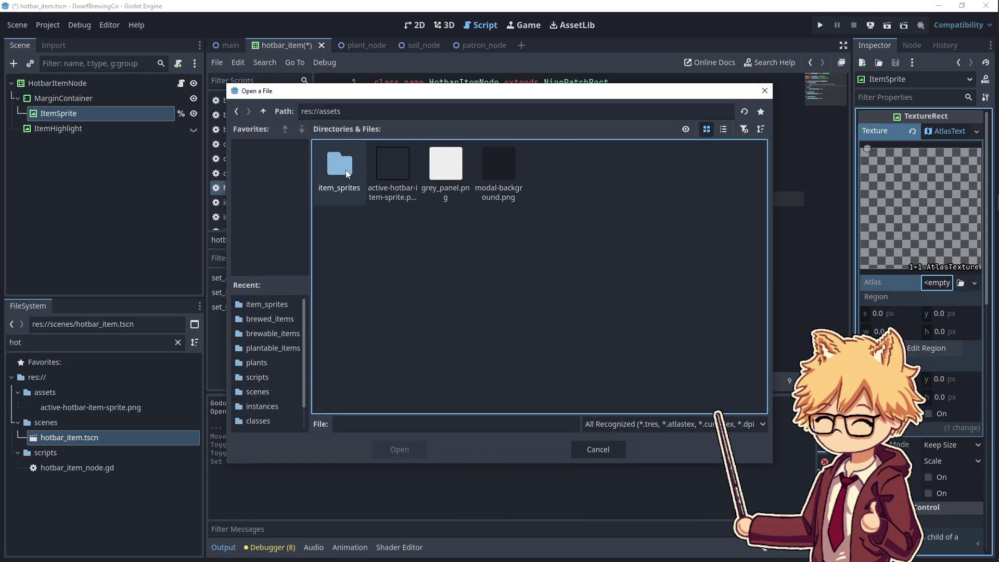
pyautogui.doubleClick(347, 170)
pyautogui.doubleClick(499, 172)
# Set the atlas region size to 32 × 32.
pyautogui.click(908, 348)
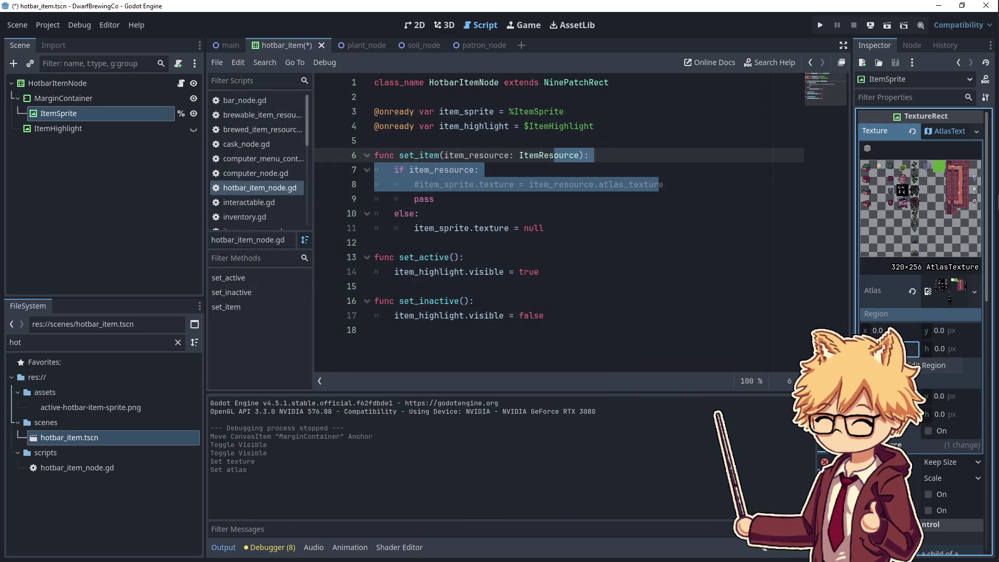
pyautogui.press('Tab')
pyautogui.write('32')
pyautogui.press('Return')
pyautogui.click(624, 257)
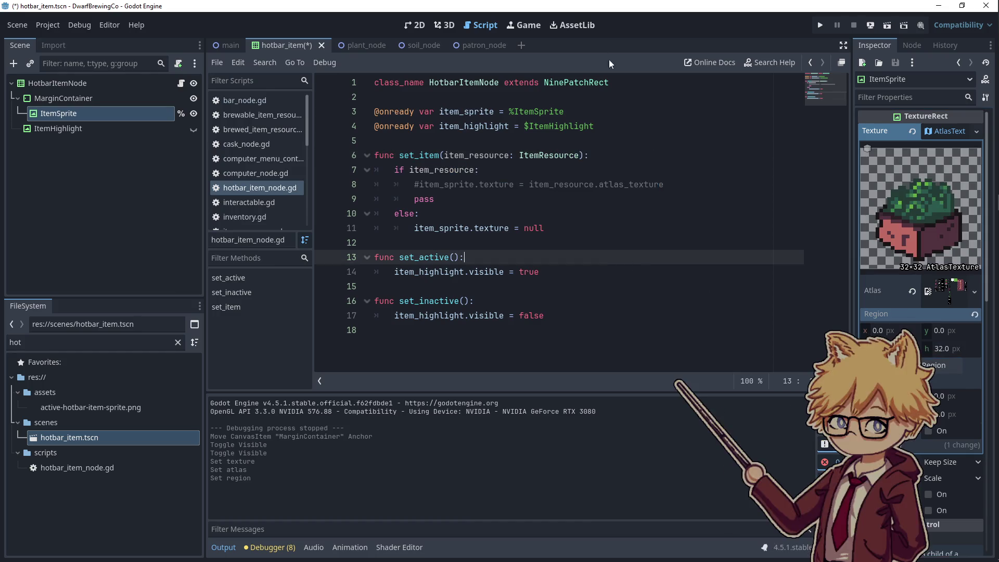
# Check the plant-pot sprite in the 2D view and a game run, then undo the region and atlas settings.
pyautogui.click(419, 26)
pyautogui.scroll(-5, 446, 256)
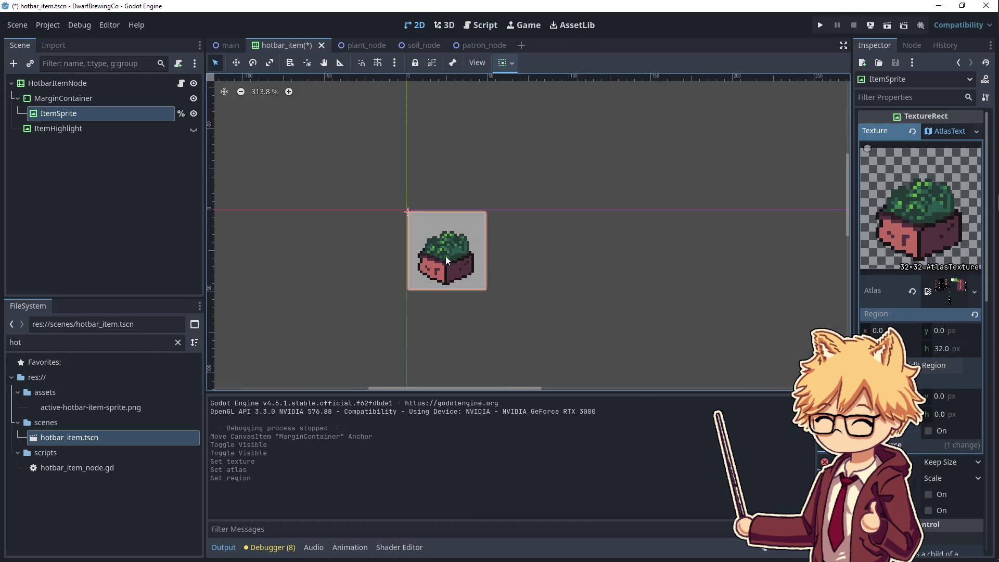
pyautogui.scroll(6, 445, 256)
pyautogui.scroll(-7, 446, 256)
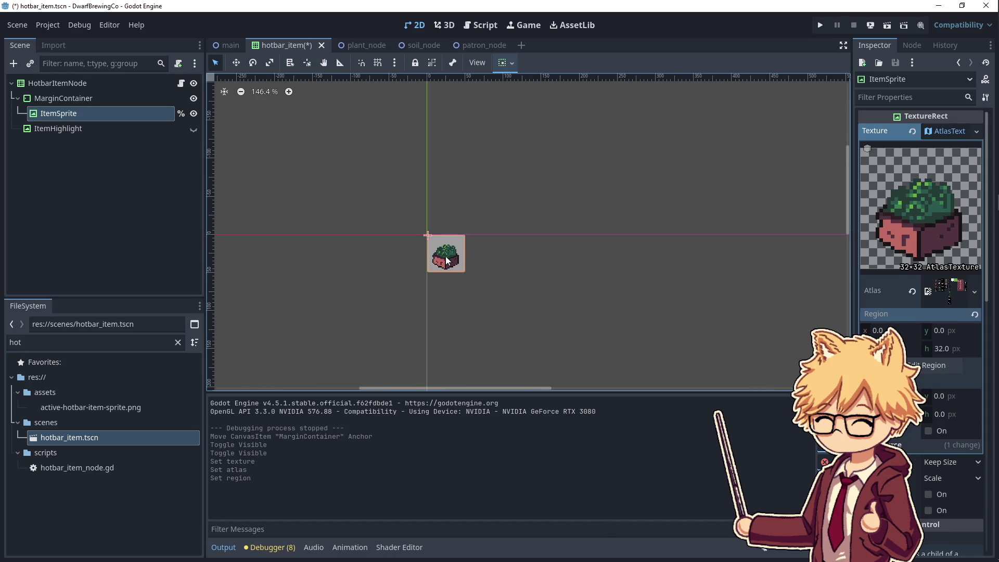
pyautogui.scroll(3, 445, 257)
pyautogui.scroll(-7, 446, 256)
pyautogui.scroll(7, 446, 256)
pyautogui.click(820, 25)
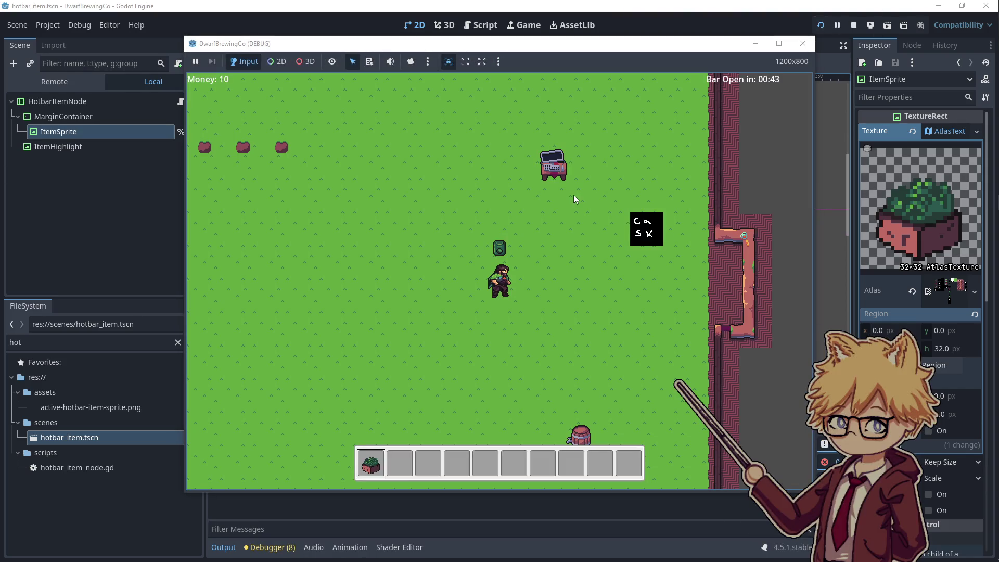
pyautogui.click(803, 44)
pyautogui.hotkey('ctrl', 'z')
pyautogui.hotkey('ctrl', 'z')
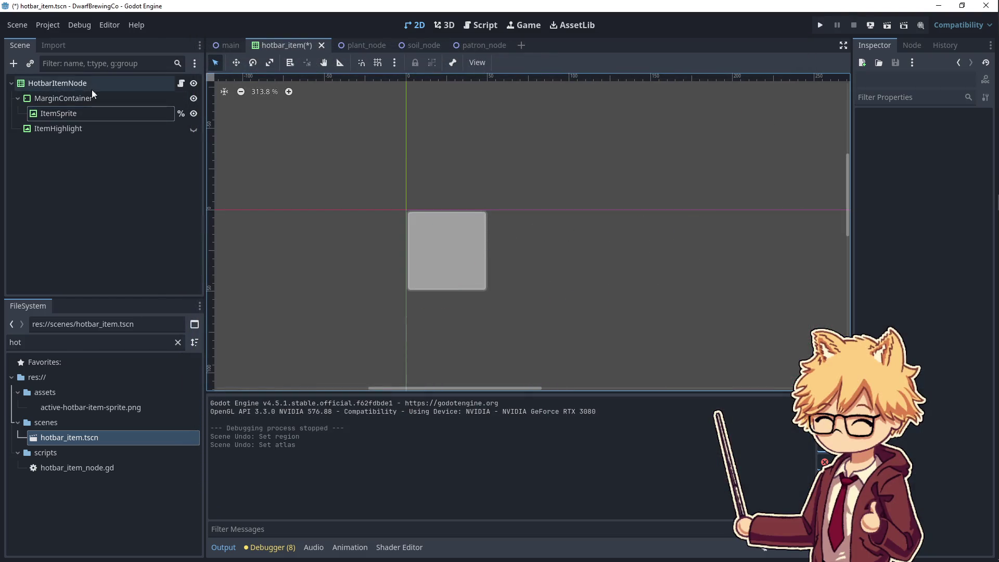
# Uncomment the texture line in the script, delete the 'pass' line, and save.
pyautogui.click(139, 97)
pyautogui.click(180, 84)
pyautogui.click(530, 182)
pyautogui.hotkey('ctrl', 'k')
pyautogui.press('Down')
pyautogui.press('BackSpace')
pyautogui.press('BackSpace')
pyautogui.press('BackSpace')
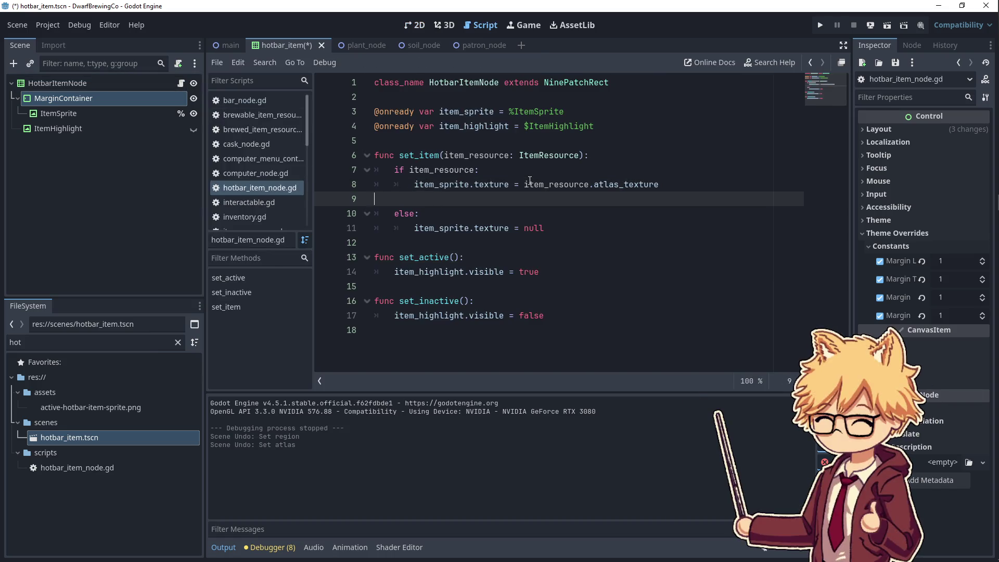
pyautogui.hotkey('ctrl', 's')
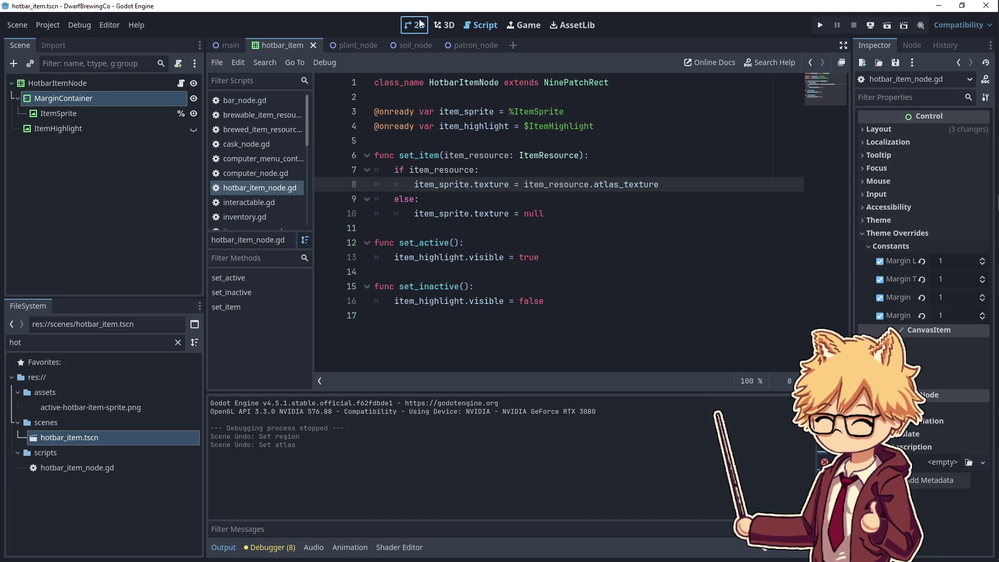
# Filter ItemSprite's Inspector properties by 'scale' in the 2D scene view.
pyautogui.click(415, 25)
pyautogui.scroll(-1, 429, 211)
pyautogui.scroll(4, 429, 211)
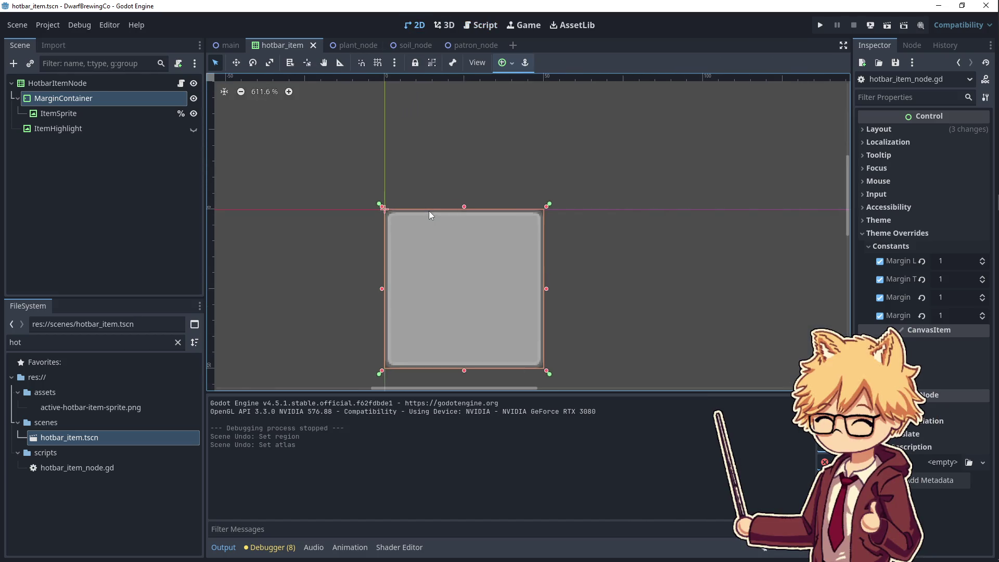
pyautogui.scroll(-2, 429, 211)
pyautogui.click(111, 113)
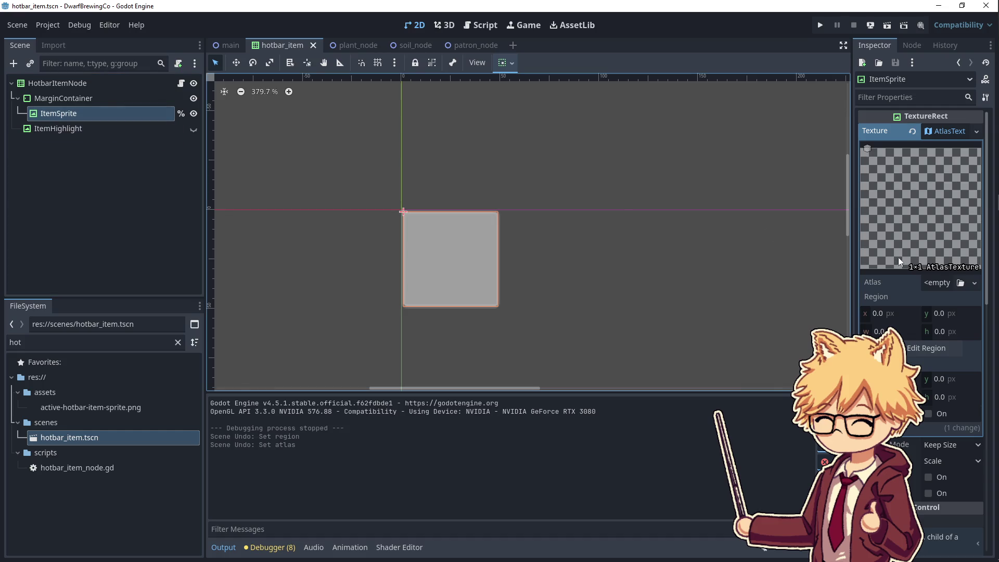
pyautogui.click(104, 99)
pyautogui.click(98, 114)
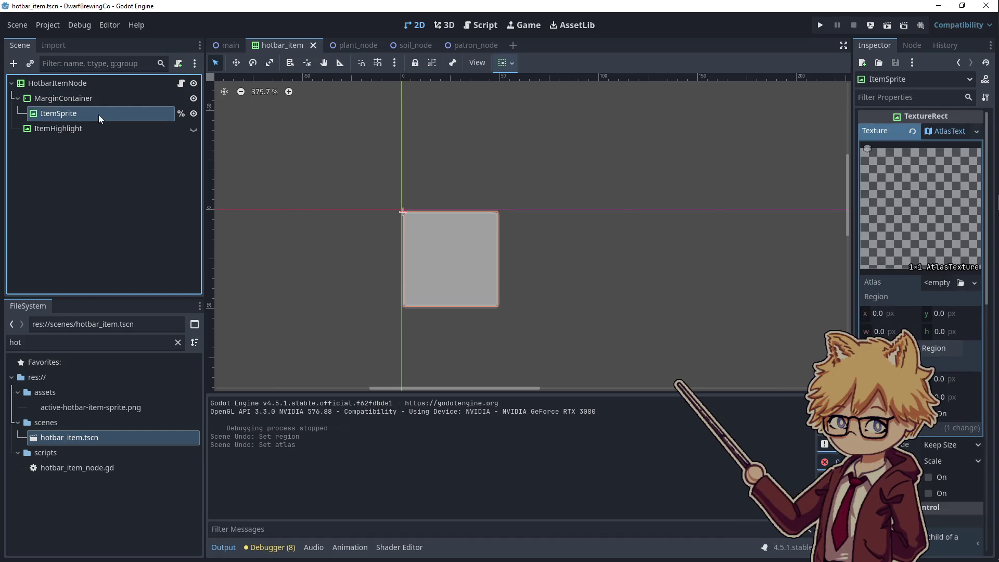
pyautogui.click(959, 97)
pyautogui.write('scale')
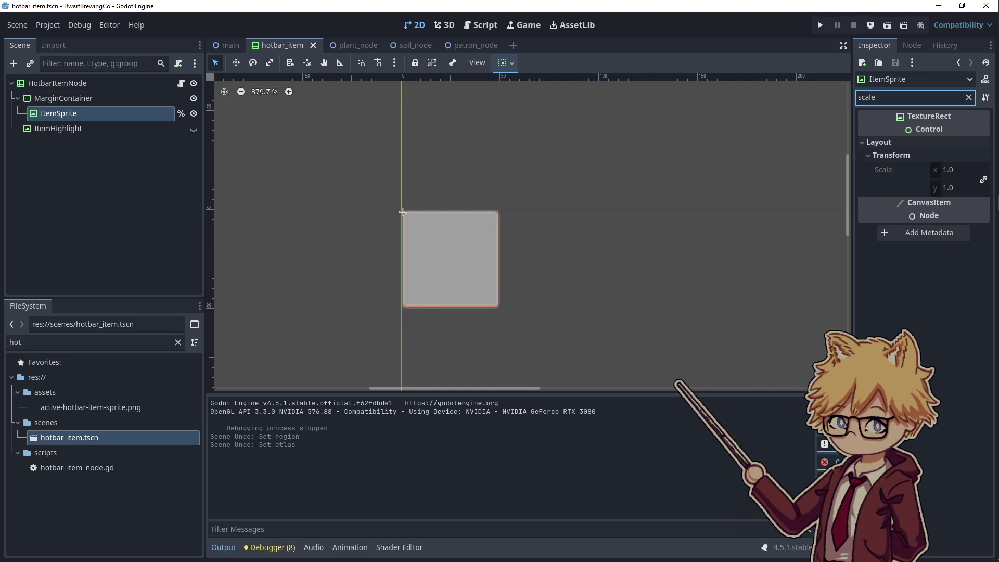
pyautogui.hotkey('alt', 'Tab')
pyautogui.hotkey('alt', 'Tab')
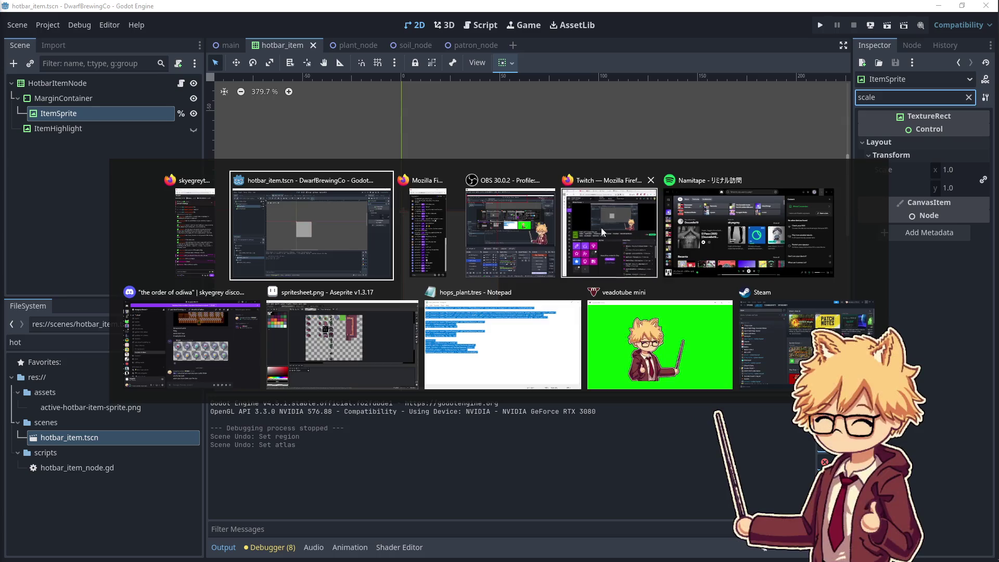
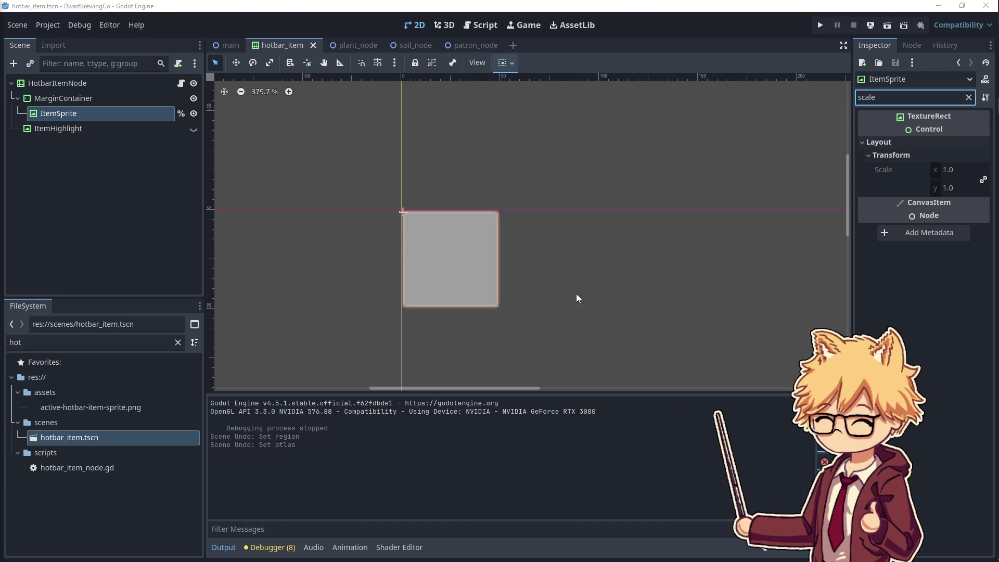
# Search for a 'shader' child node under ItemSprite, cancel, then filter the Inspector for 'shad'.
pyautogui.rightClick(120, 115)
pyautogui.click(148, 140)
pyautogui.write('shader')
pyautogui.hotkey('ctrl', 'a')
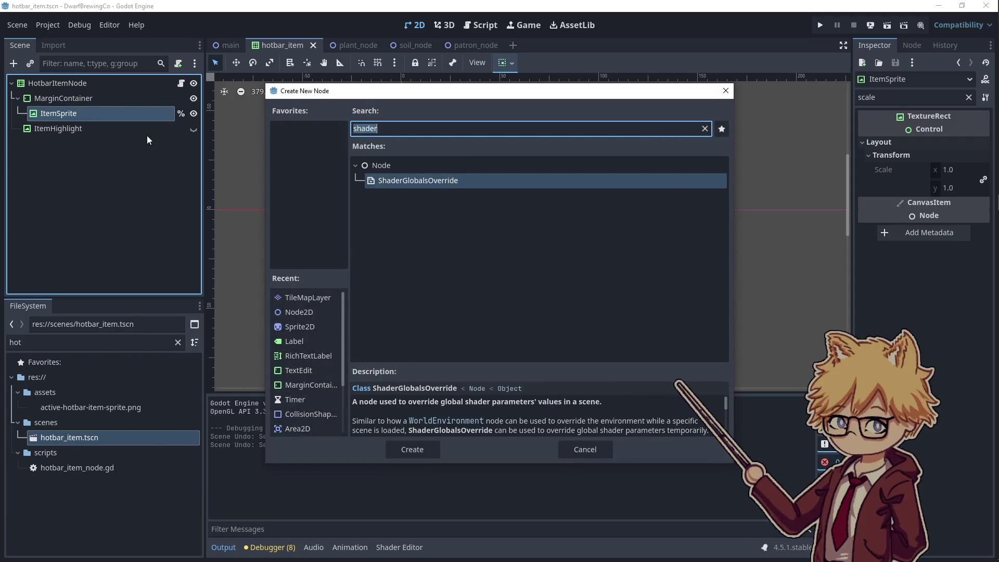
pyautogui.press('BackSpace')
pyautogui.click(726, 90)
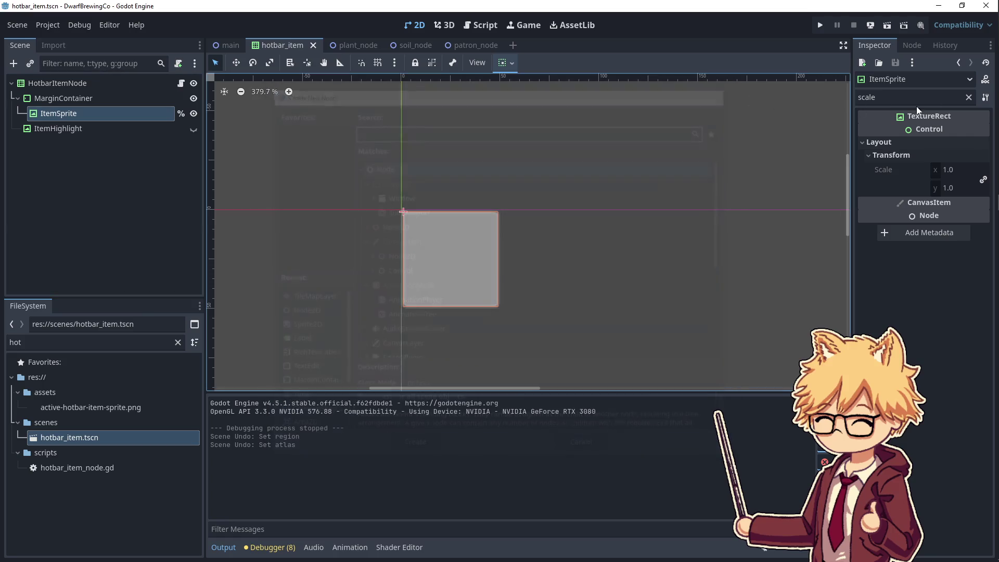
pyautogui.click(969, 97)
pyautogui.write('shad')
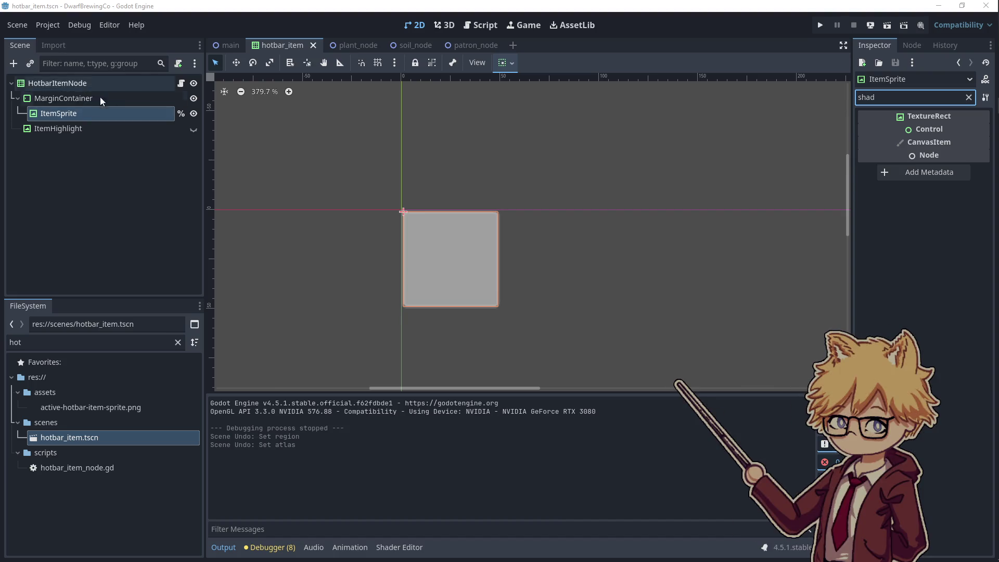
# Search 'shader' in the Add Child Node dialog again and cancel without adding anything.
pyautogui.rightClick(60, 111)
pyautogui.click(92, 134)
pyautogui.write('shader')
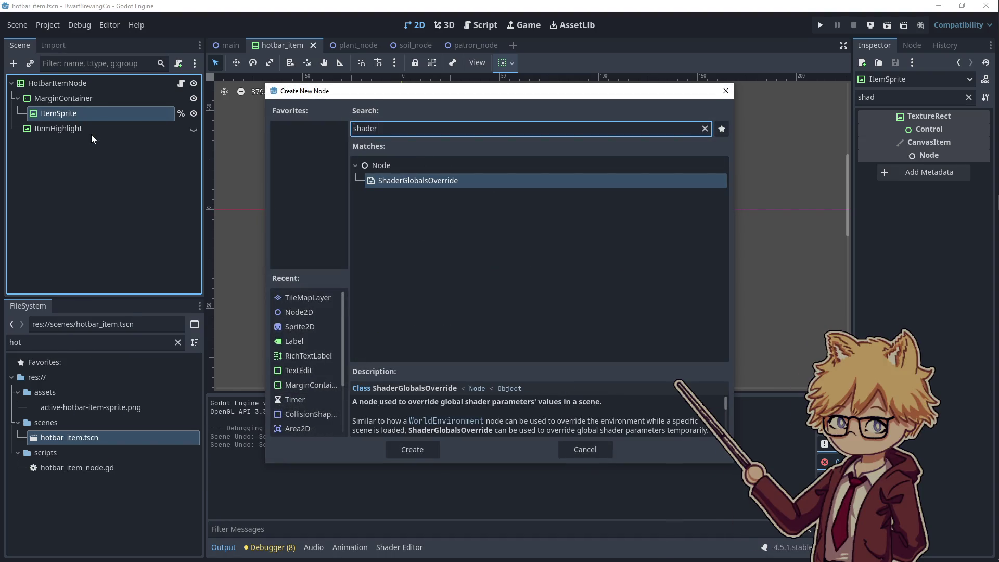
pyautogui.hotkey('ctrl', 'a')
pyautogui.press('BackSpace')
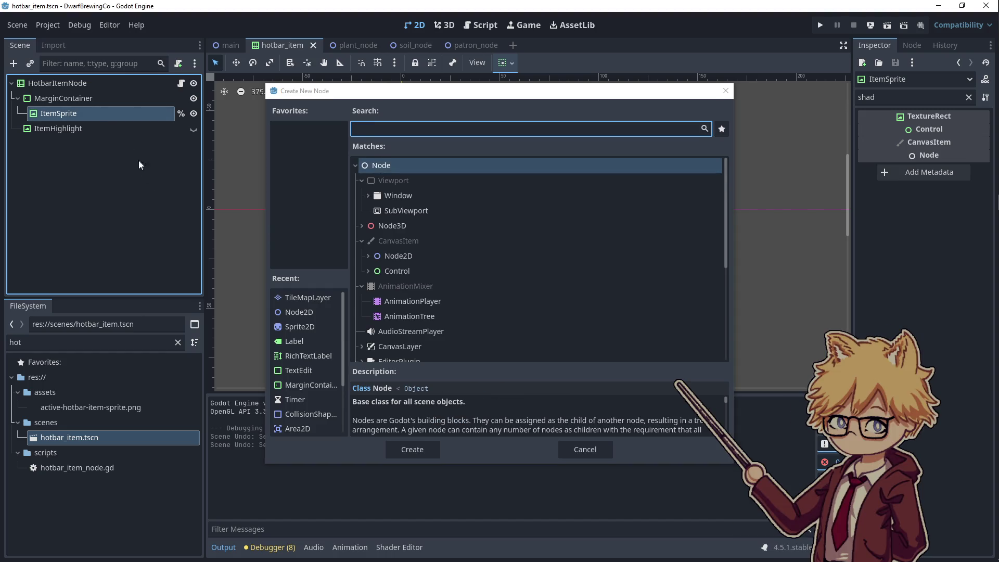
pyautogui.click(578, 452)
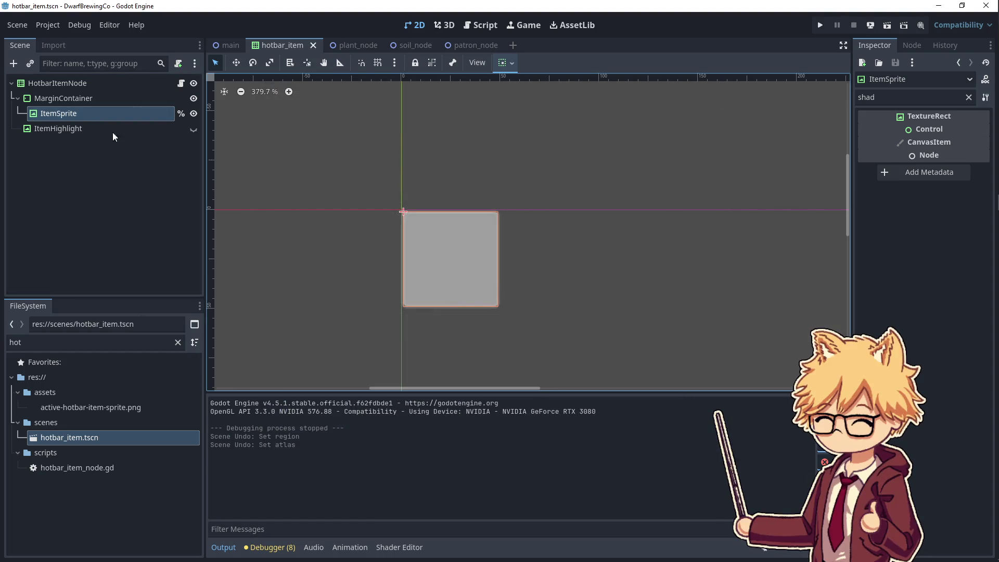
# Give ItemSprite a New ShaderMaterial in the Inspector.
pyautogui.click(95, 113)
pyautogui.click(969, 97)
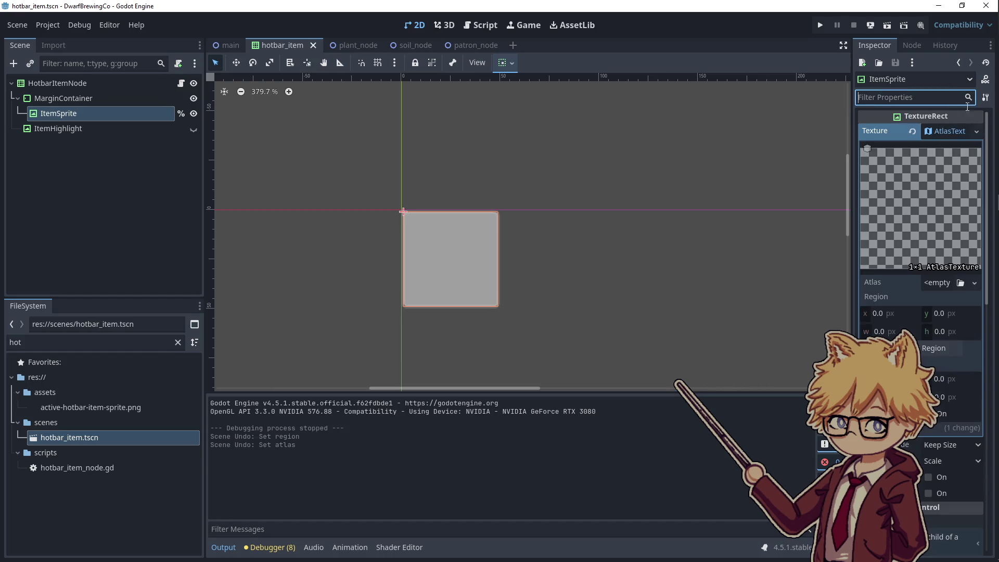
pyautogui.scroll(-5, 926, 296)
pyautogui.scroll(-3, 926, 295)
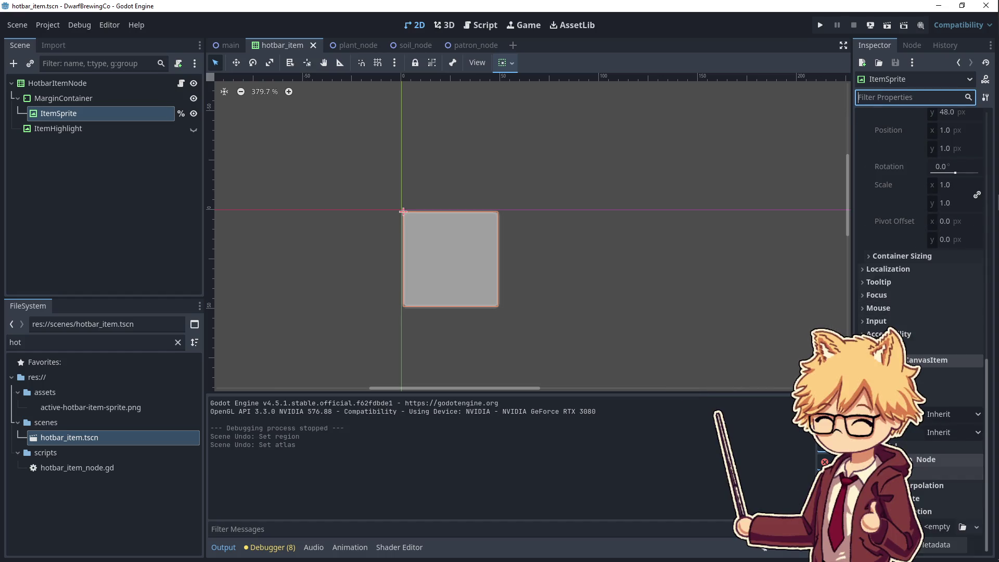
pyautogui.click(951, 464)
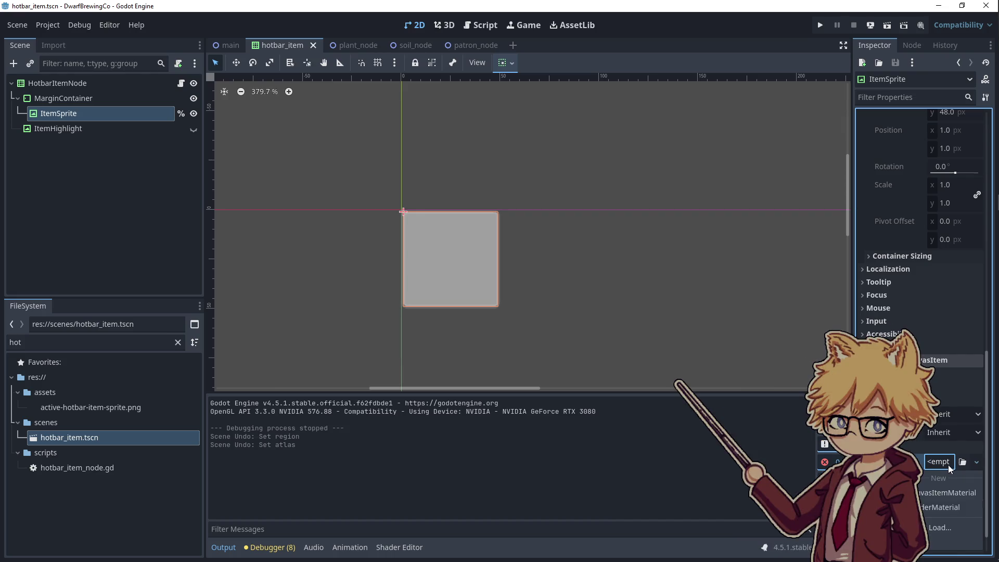
pyautogui.click(938, 503)
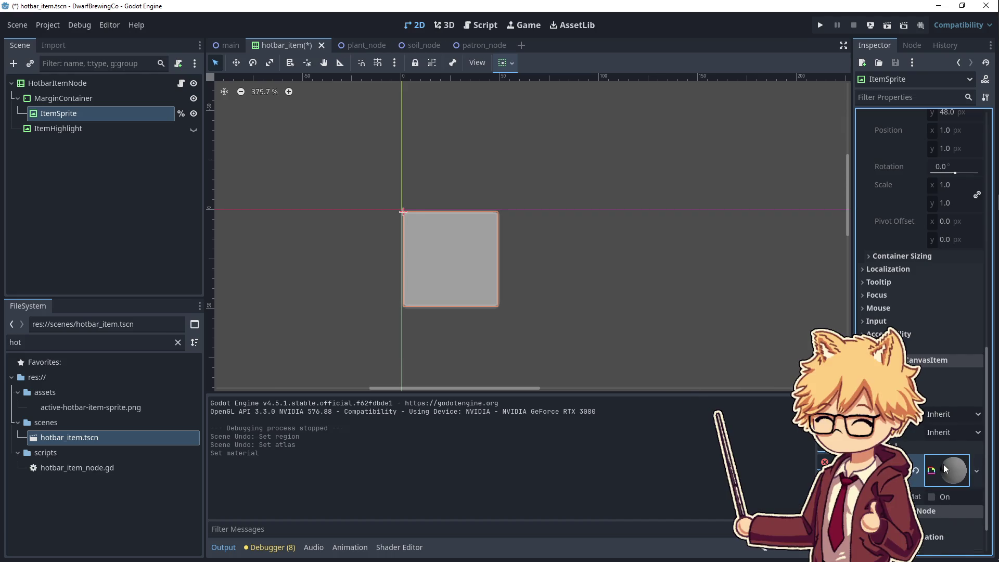
# Create hotbar_item.gdshader as the material's new shader and open it in the shader editor.
pyautogui.scroll(-2, 946, 470)
pyautogui.click(944, 425)
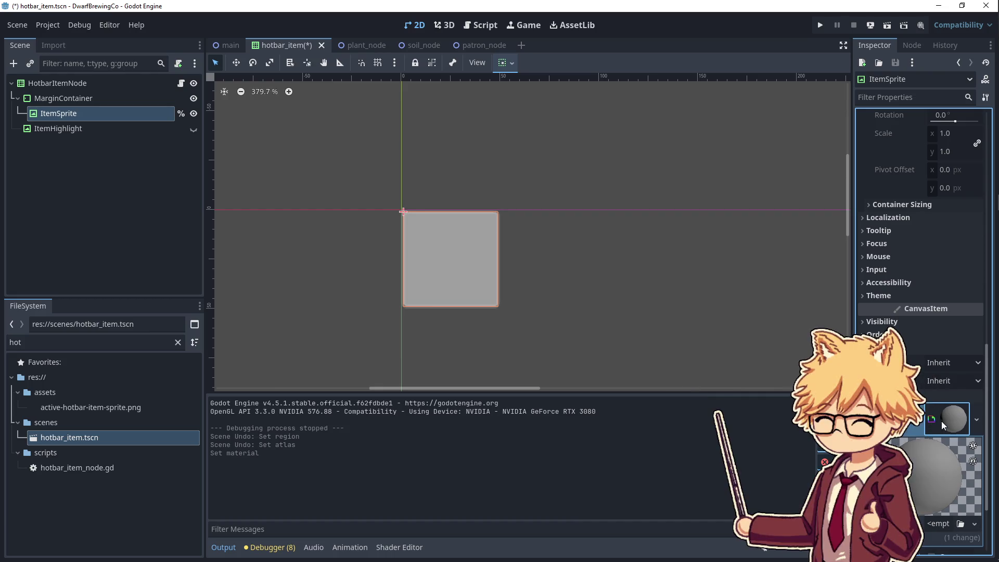
pyautogui.click(399, 547)
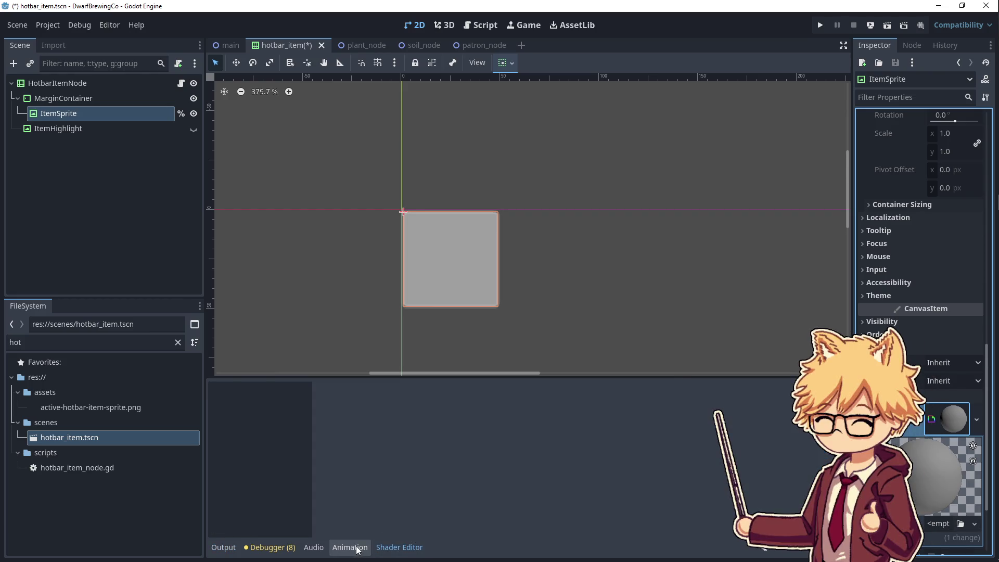
pyautogui.scroll(-4, 955, 427)
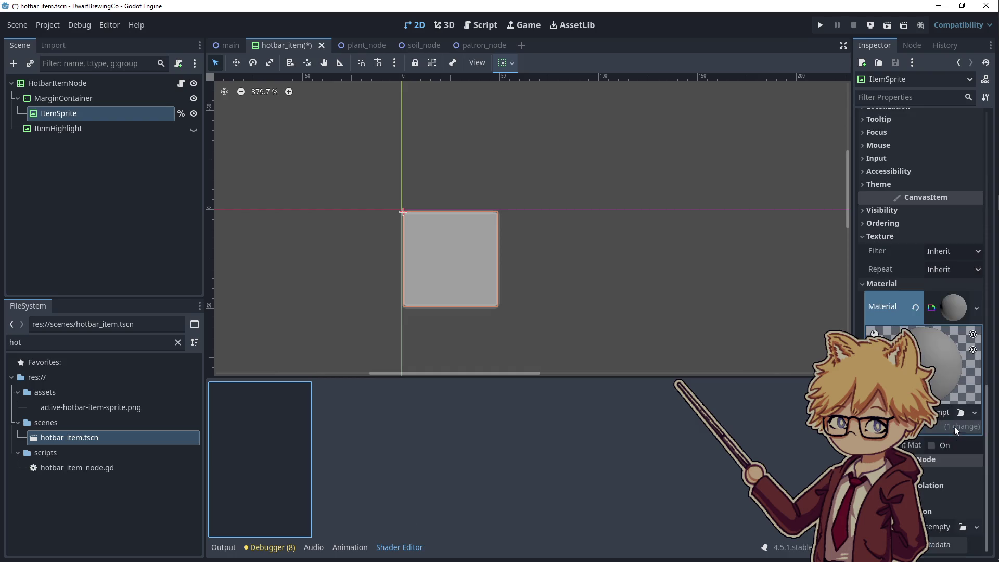
pyautogui.click(950, 414)
pyautogui.click(940, 429)
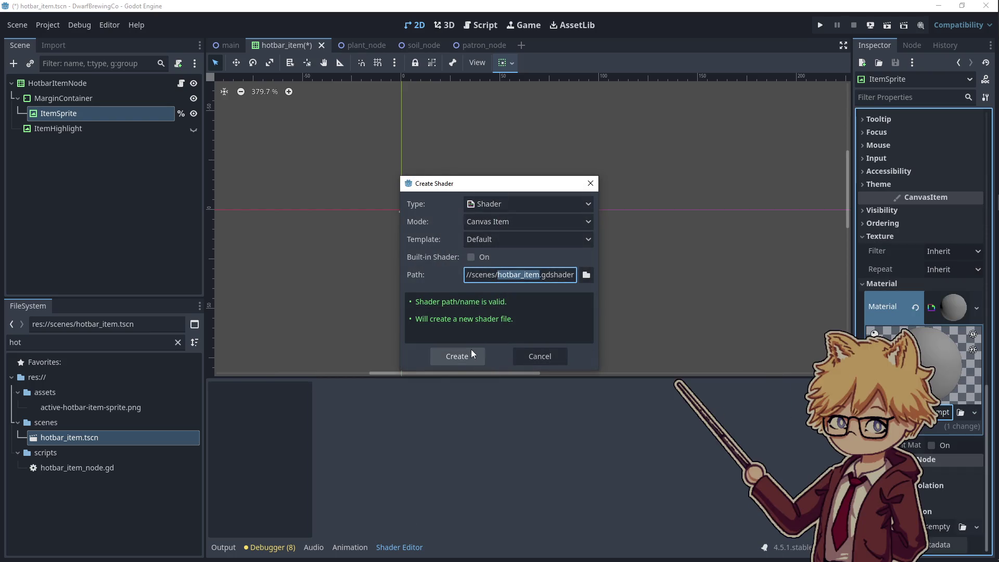
pyautogui.click(462, 360)
pyautogui.click(948, 413)
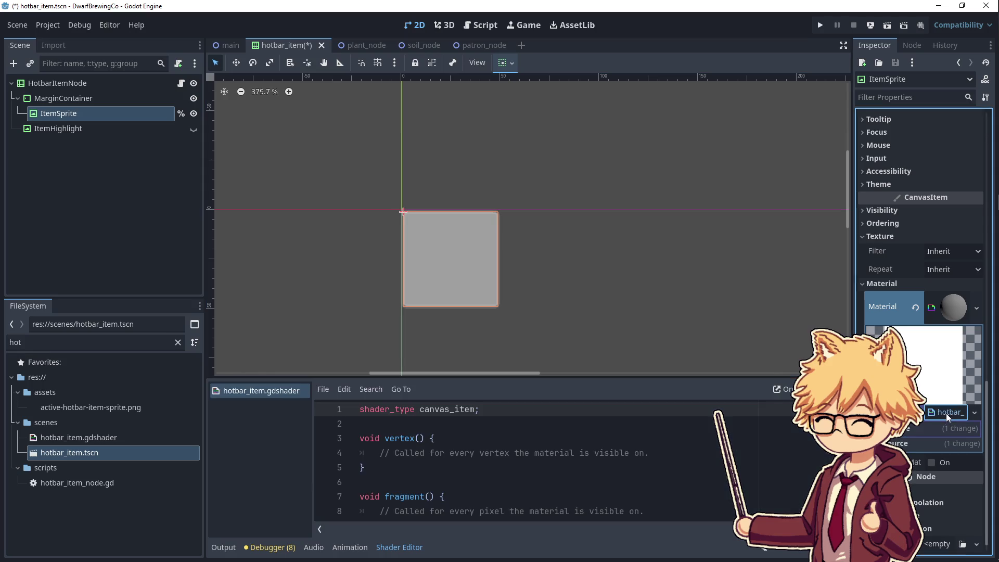
# Replace the default shader code with the pasted box-filter code and save.
pyautogui.click(442, 459)
pyautogui.hotkey('ctrl', 'a')
pyautogui.hotkey('ctrl', 'v')
pyautogui.scroll(3, 442, 459)
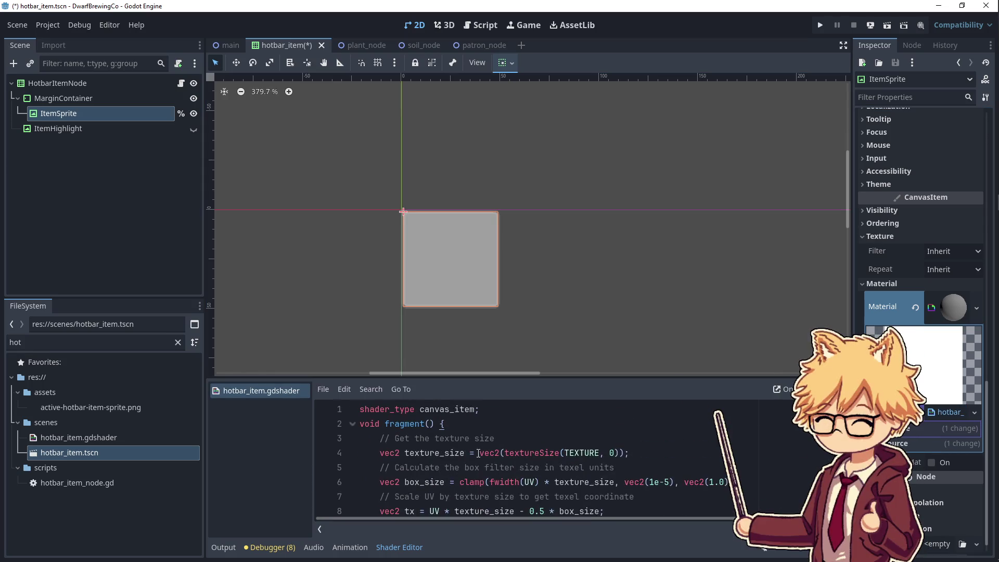
pyautogui.click(443, 424)
pyautogui.hotkey('ctrl', 's')
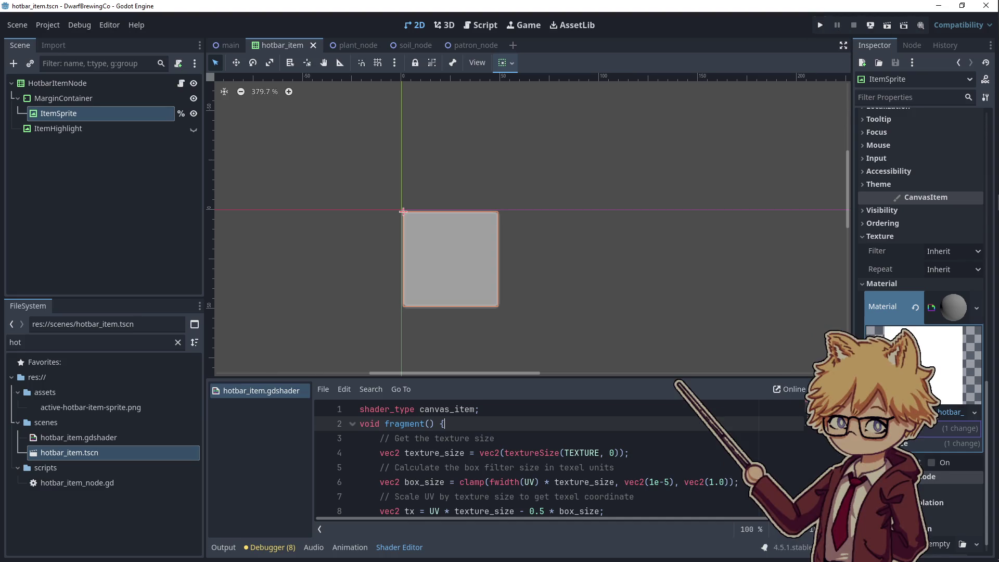
# Review the pasted shader code around the tx_offset line, then run the game to test it.
pyautogui.scroll(-1, 922, 333)
pyautogui.scroll(-4, 913, 469)
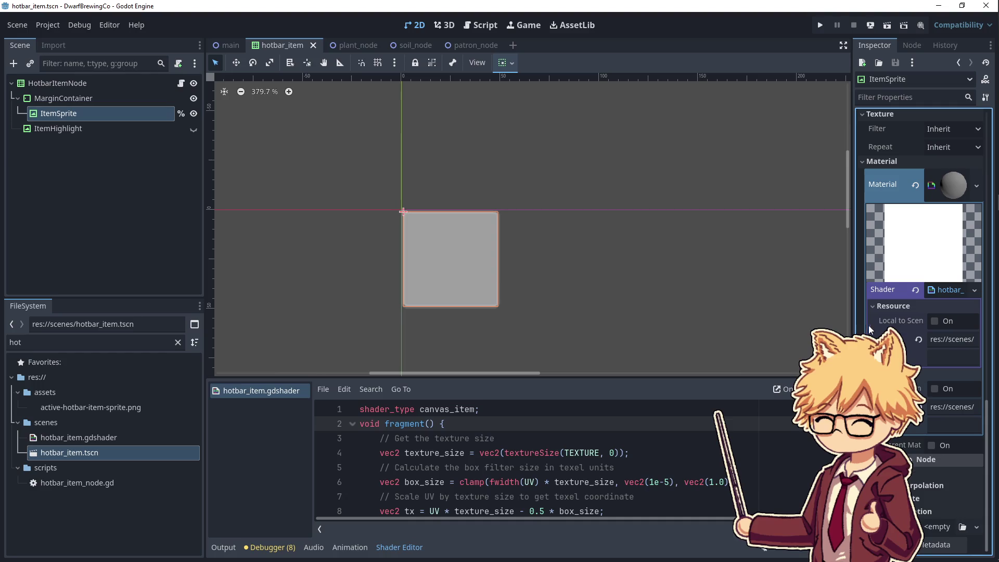
pyautogui.click(616, 468)
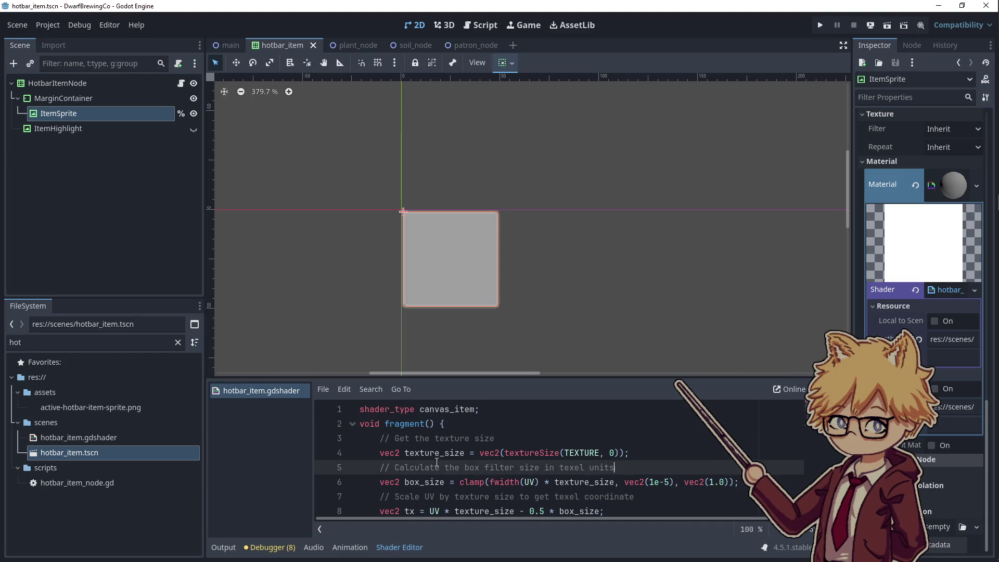
pyautogui.scroll(-2, 437, 462)
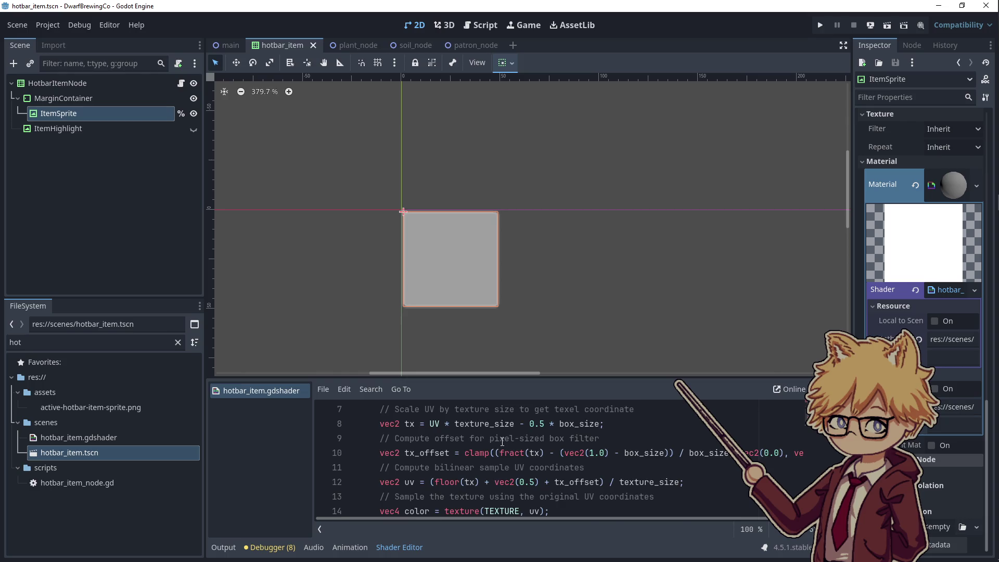
pyautogui.scroll(-1, 564, 453)
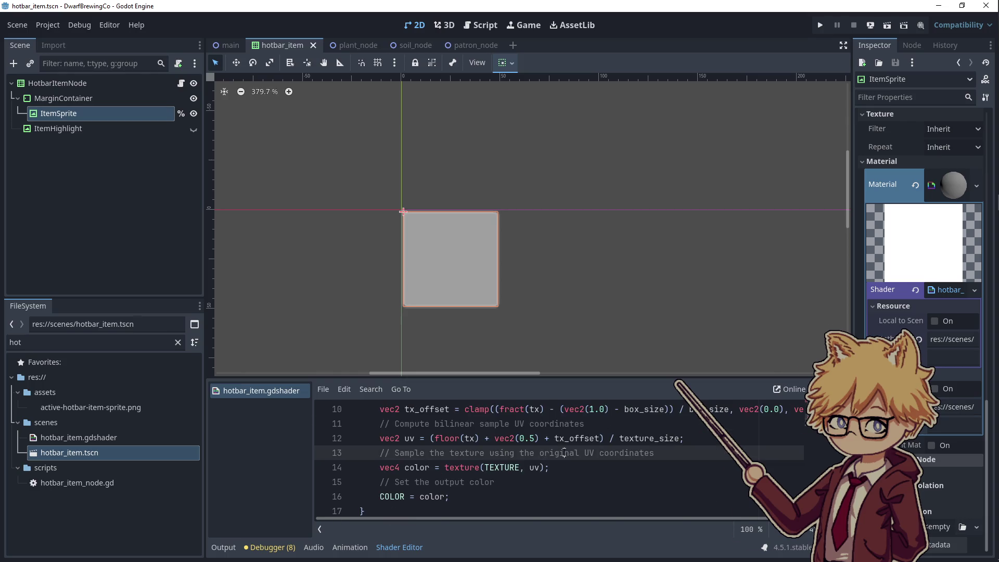
pyautogui.click(578, 438)
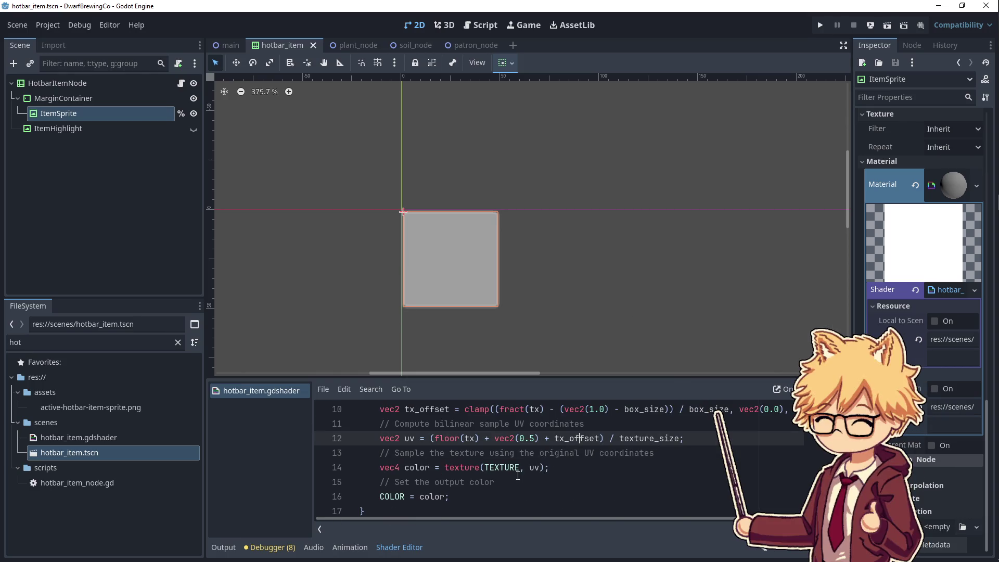
pyautogui.scroll(2, 518, 475)
pyautogui.moveTo(635, 453); pyautogui.dragTo(435, 455)
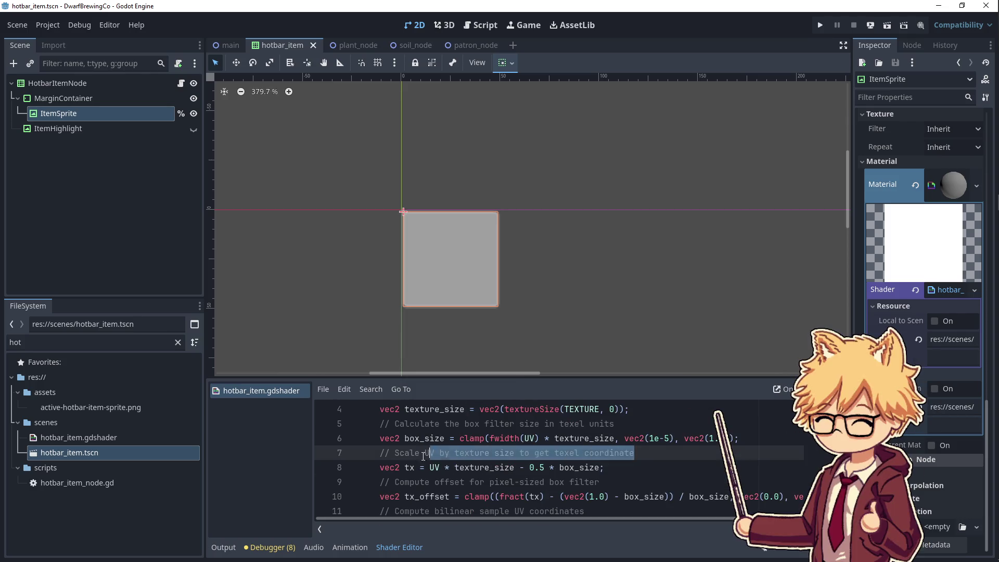
pyautogui.click(599, 438)
pyautogui.scroll(1, 612, 432)
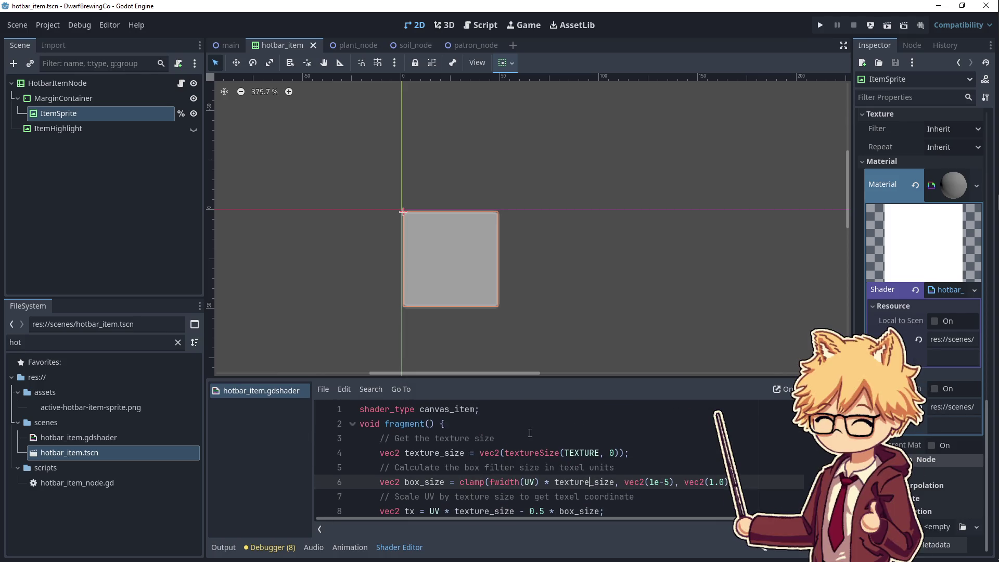
pyautogui.scroll(-1, 529, 433)
pyautogui.scroll(1, 530, 433)
pyautogui.click(820, 25)
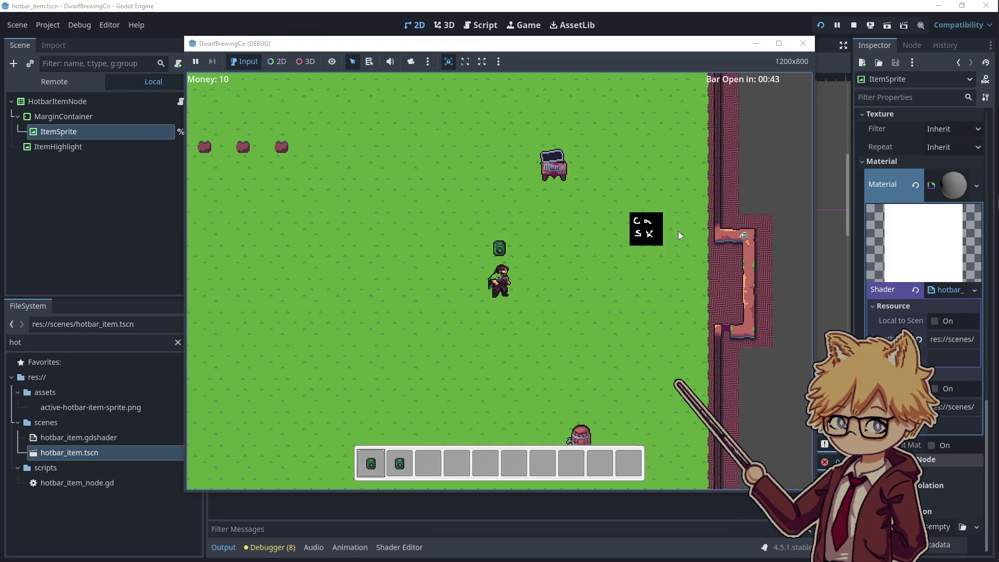
# Stop the game and set three of MarginContainer's margin values to 9.
pyautogui.click(803, 44)
pyautogui.click(116, 98)
pyautogui.click(948, 261)
pyautogui.write('9')
pyautogui.press('Tab')
pyautogui.write('9')
pyautogui.press('Tab')
pyautogui.write('9')
pyautogui.press('Tab')
pyautogui.write('9')
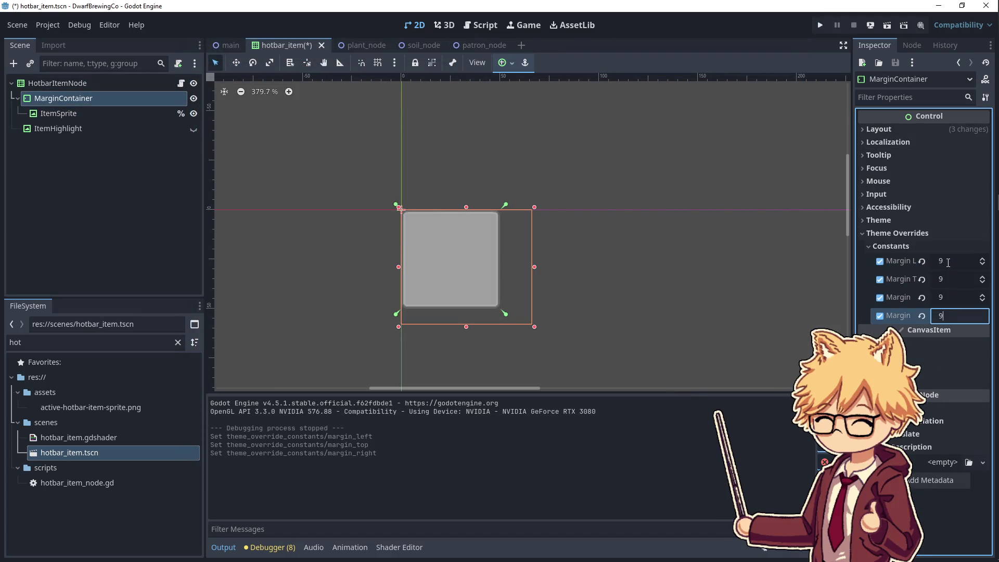
pyautogui.click(697, 277)
pyautogui.click(456, 279)
# Select the ItemSprite, MarginContainer, HotbarItemNode and ItemHighlight nodes in turn, ending on ItemSprite.
pyautogui.click(93, 113)
pyautogui.click(92, 98)
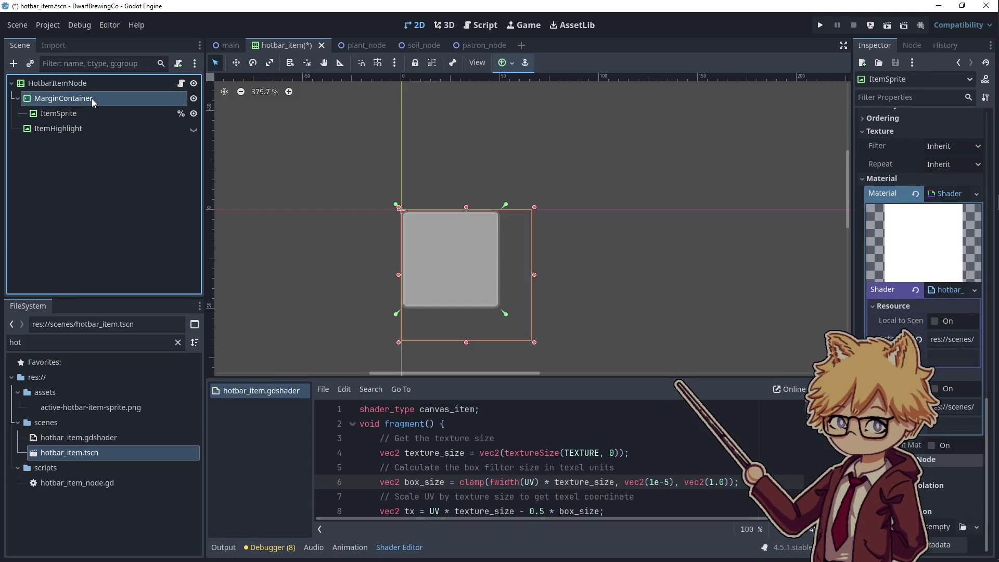
pyautogui.click(88, 113)
pyautogui.click(88, 99)
pyautogui.click(89, 87)
pyautogui.click(85, 127)
pyautogui.click(87, 101)
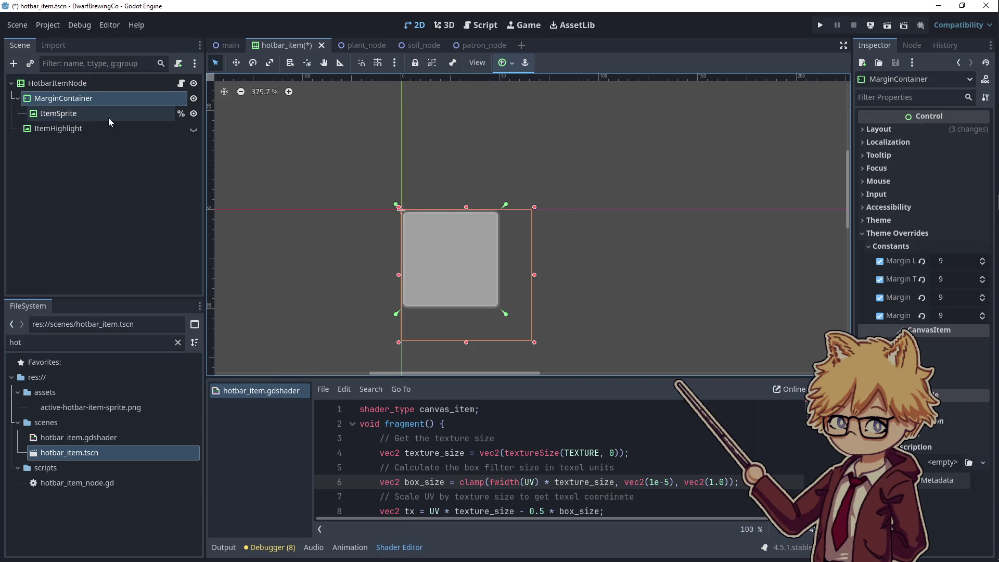
pyautogui.click(110, 114)
# Set ItemSprite's Custom Minimum Size to 32 × 32, test-run the game, and reselect ItemSprite.
pyautogui.click(906, 97)
pyautogui.write('mini')
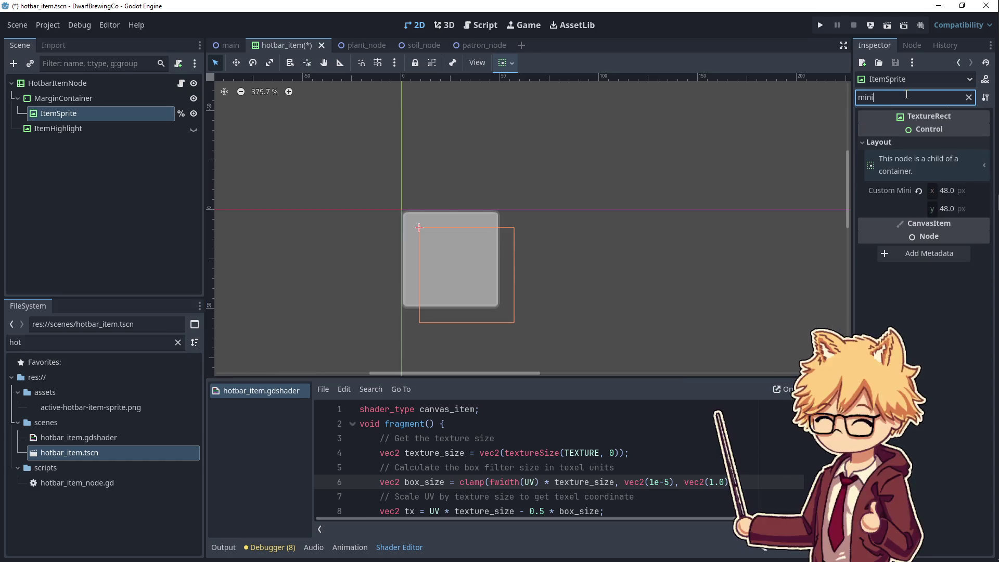
pyautogui.click(962, 191)
pyautogui.click(821, 25)
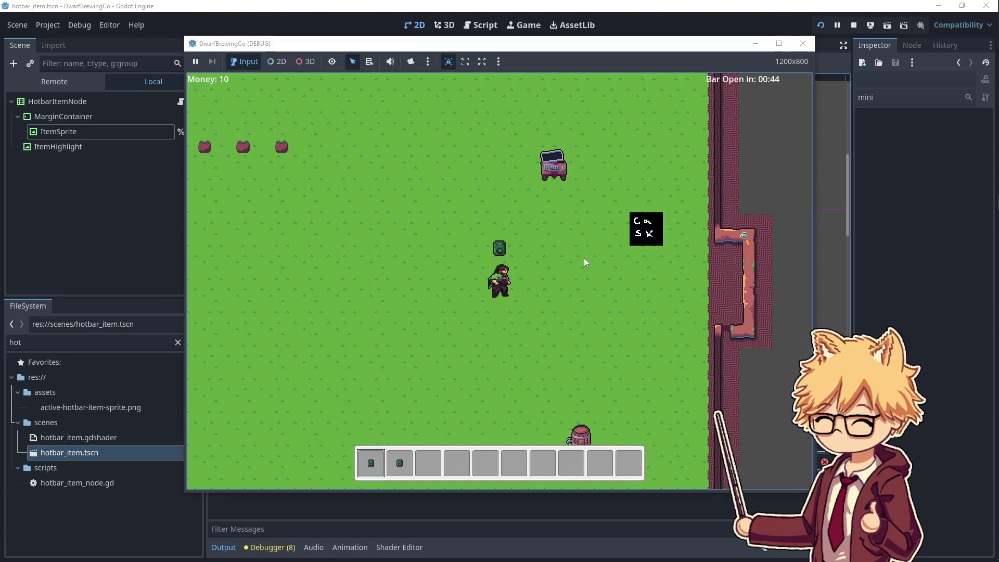
pyautogui.click(803, 43)
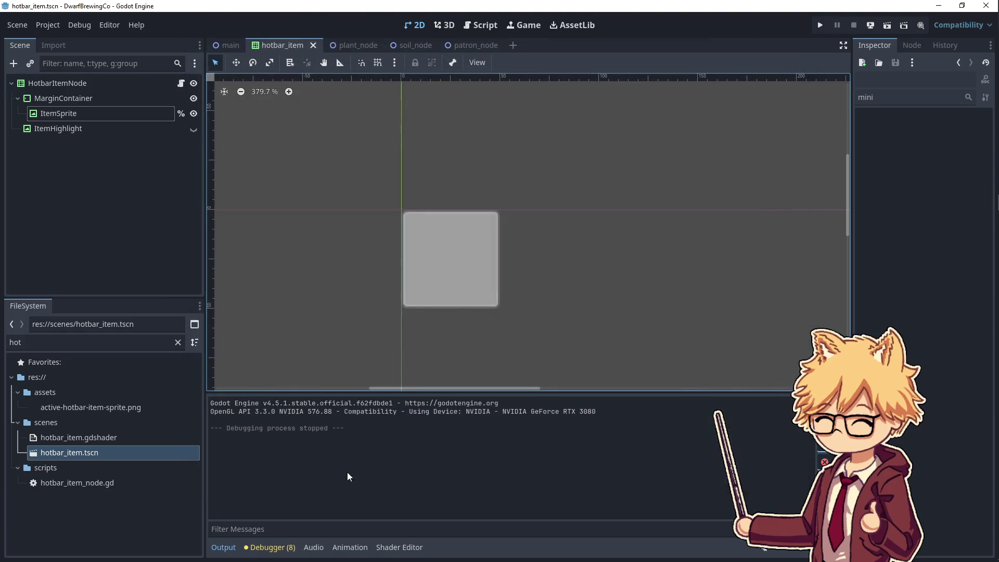
pyautogui.click(106, 114)
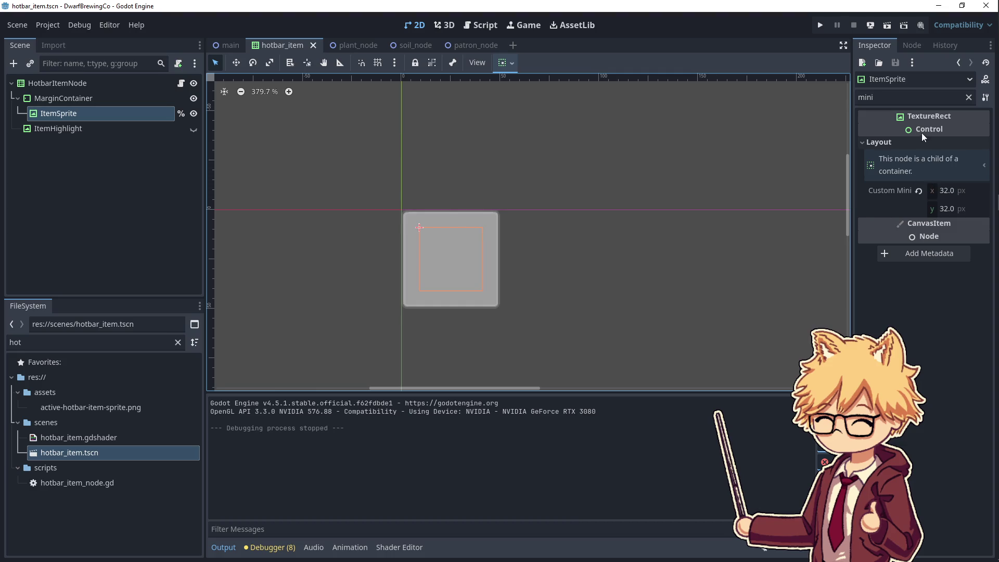
# Open the sprite's shader code and enlarge the editor so all 17 lines are visible.
pyautogui.click(968, 97)
pyautogui.scroll(2, 949, 356)
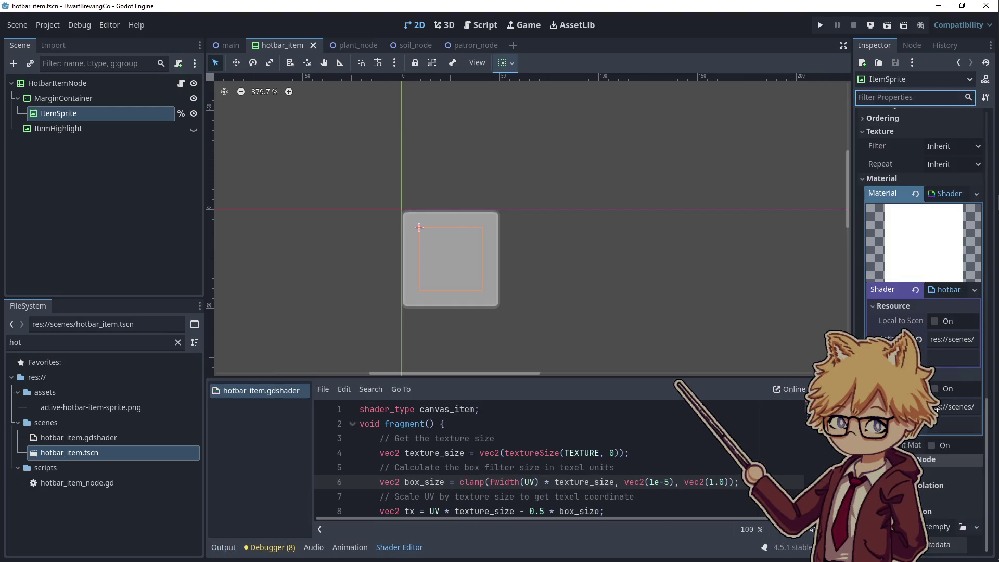
pyautogui.scroll(3, 942, 295)
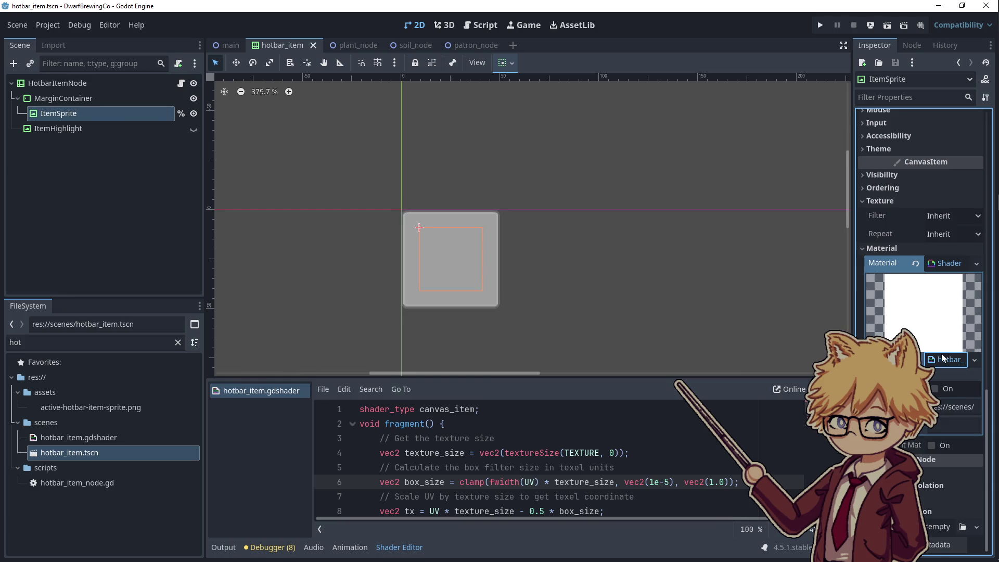
pyautogui.scroll(3, 936, 264)
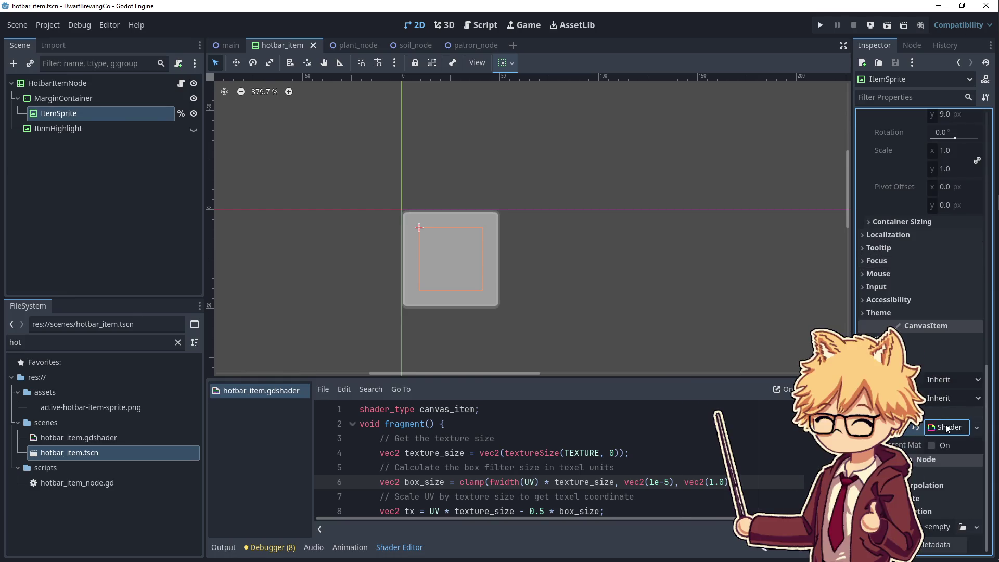
pyautogui.scroll(-2, 501, 443)
pyautogui.moveTo(484, 379); pyautogui.dragTo(476, 147)
# Select texel, uv, box_size and texture_size to trace where each is used.
pyautogui.doubleClick(468, 235)
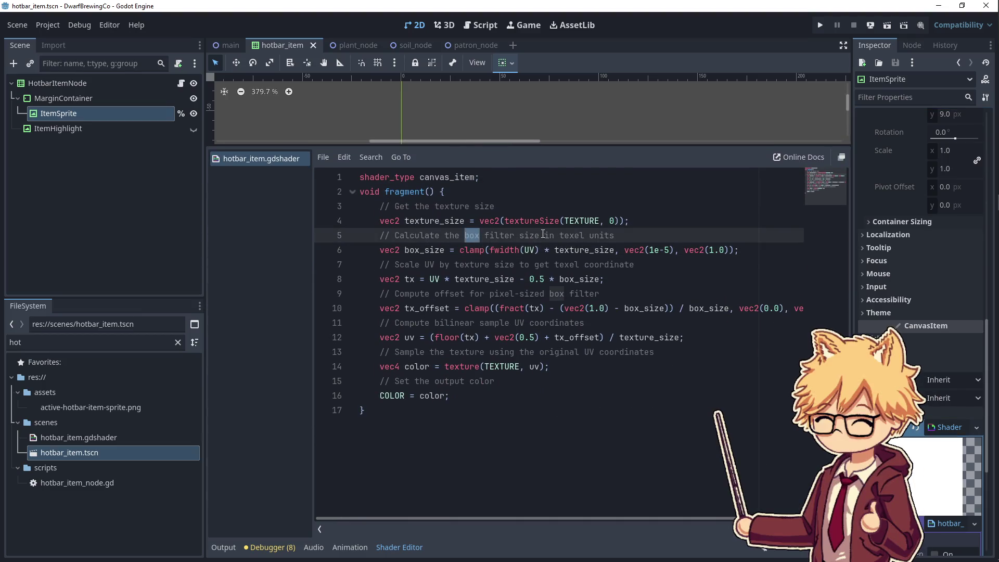
pyautogui.doubleClick(570, 236)
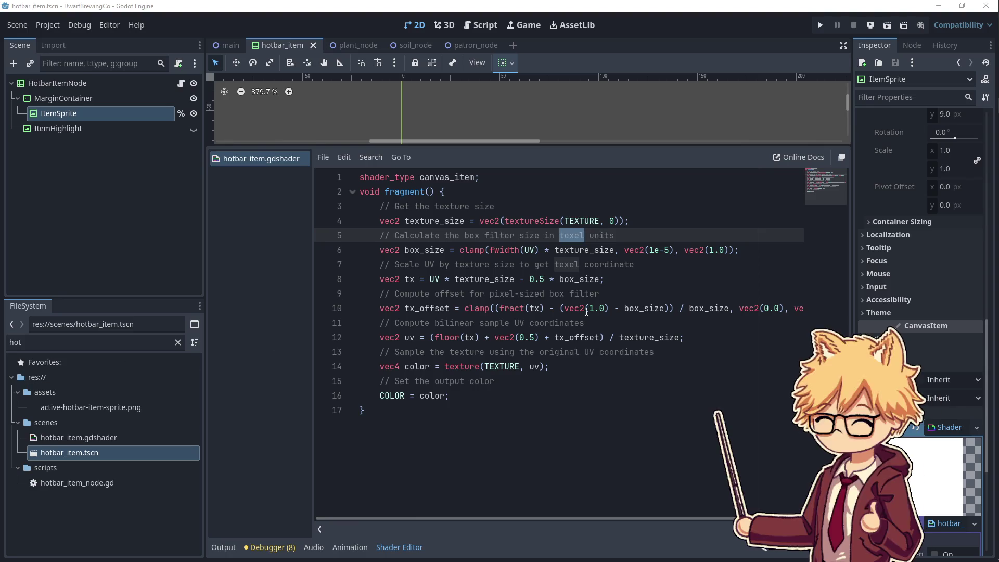
pyautogui.click(585, 309)
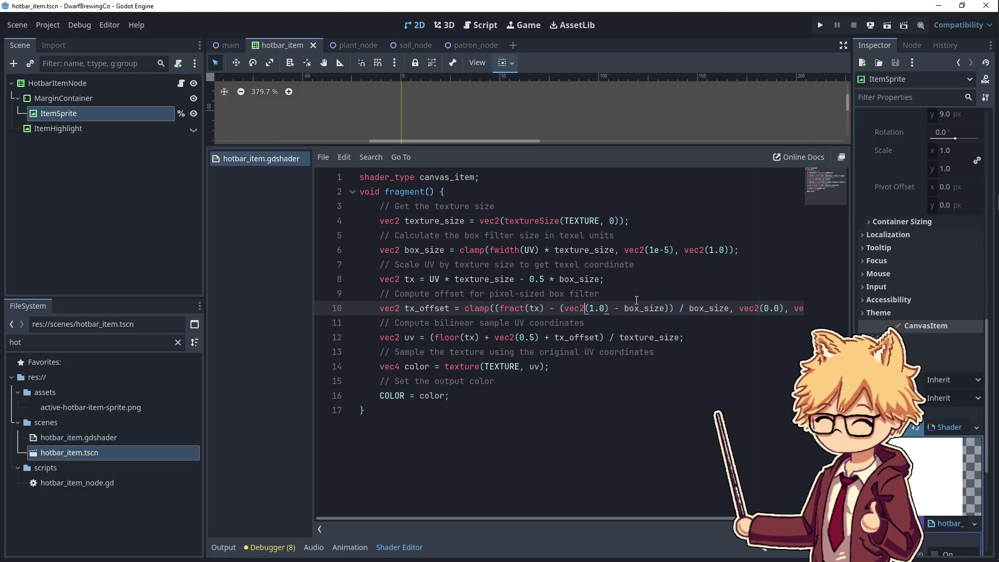
pyautogui.doubleClick(534, 367)
pyautogui.click(545, 280)
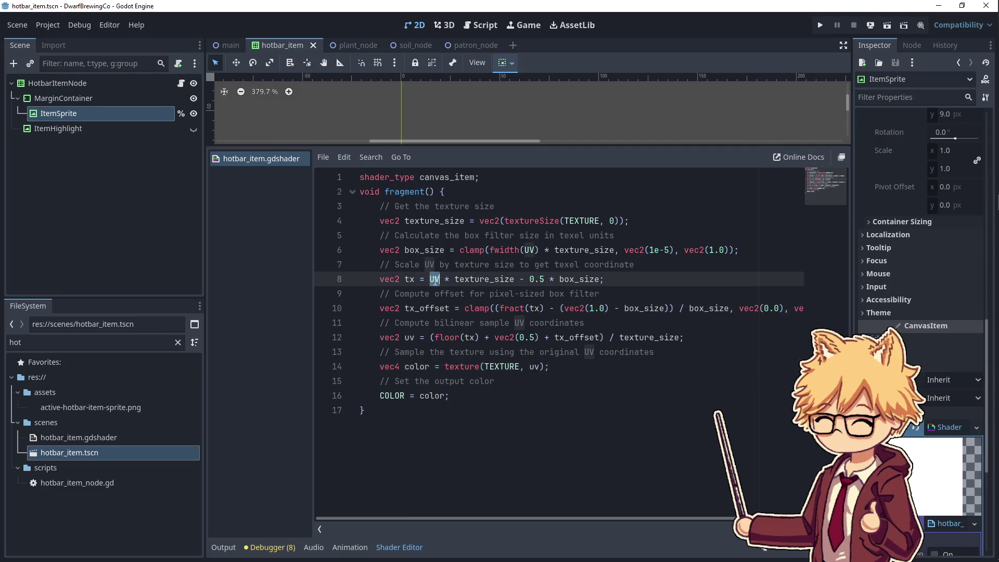
pyautogui.doubleClick(432, 251)
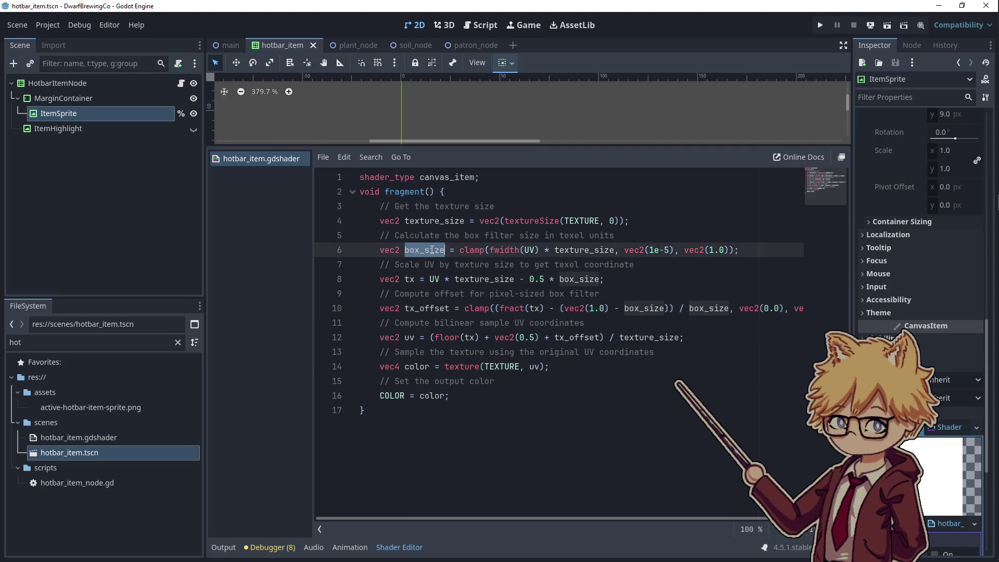
pyautogui.doubleClick(584, 251)
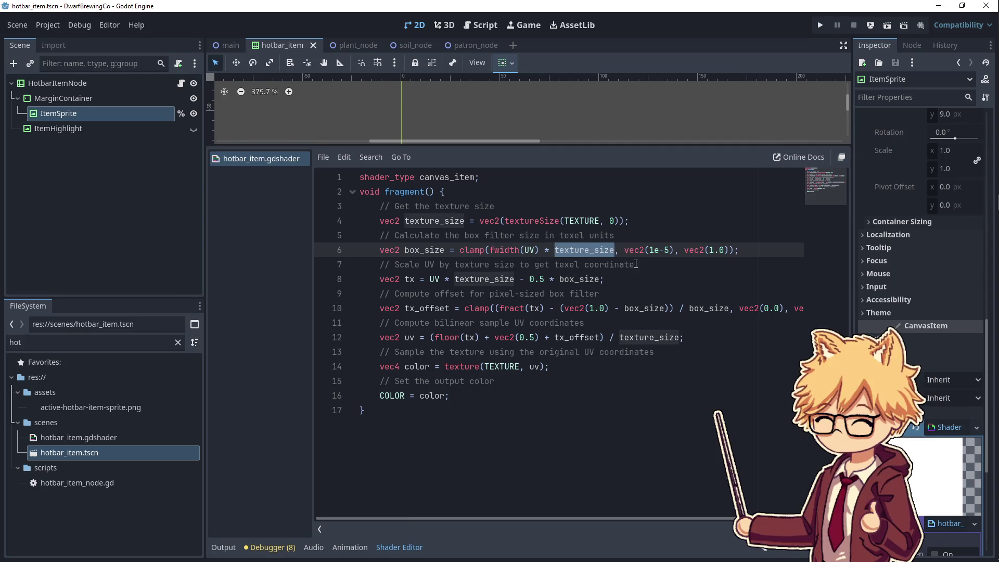
pyautogui.click(636, 263)
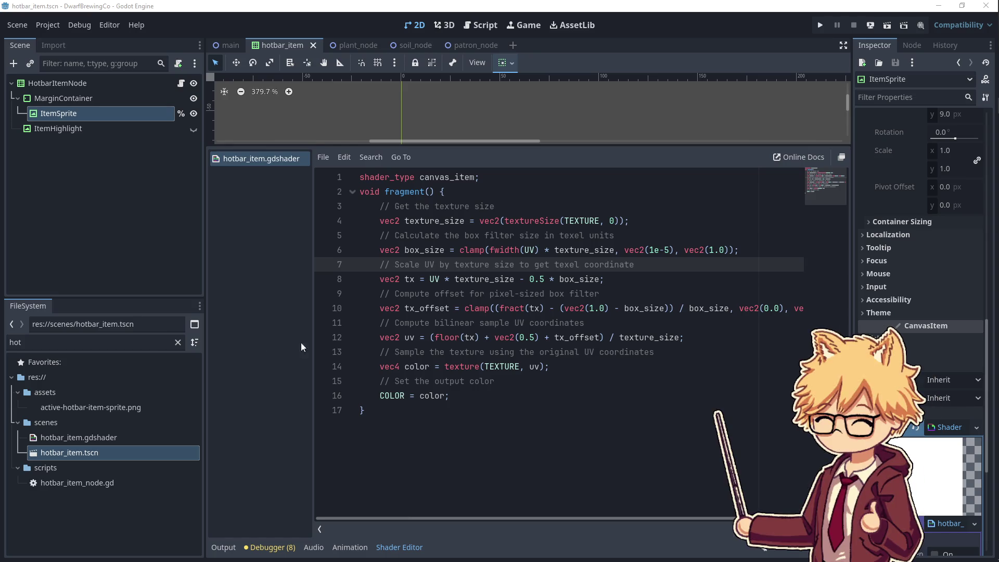
# Examine texture_size on line 8 and its textureSize(TEXTURE) definition on line 4.
pyautogui.click(523, 325)
pyautogui.doubleClick(509, 279)
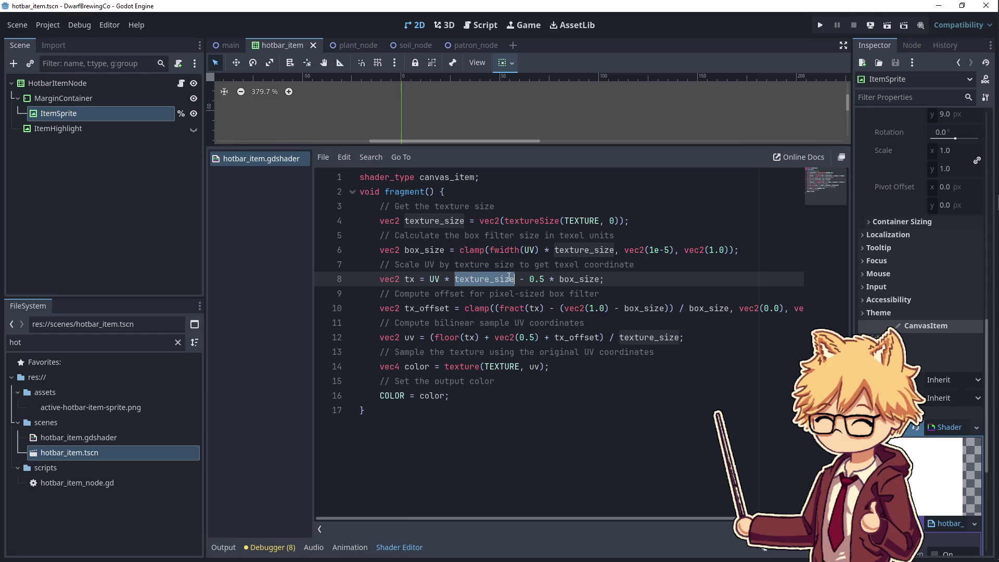
pyautogui.click(492, 221)
pyautogui.doubleClick(559, 221)
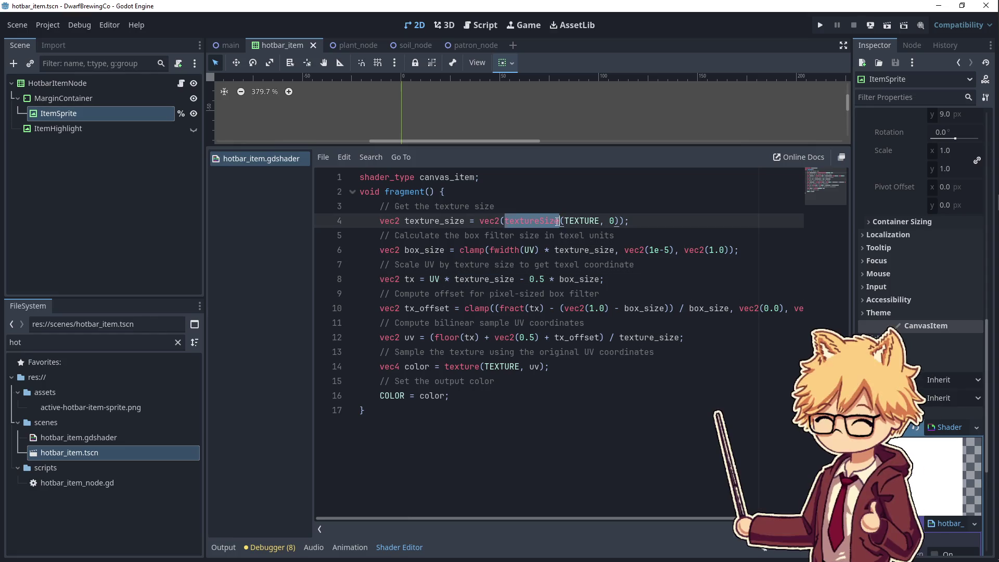
pyautogui.doubleClick(581, 221)
pyautogui.tripleClick(371, 223)
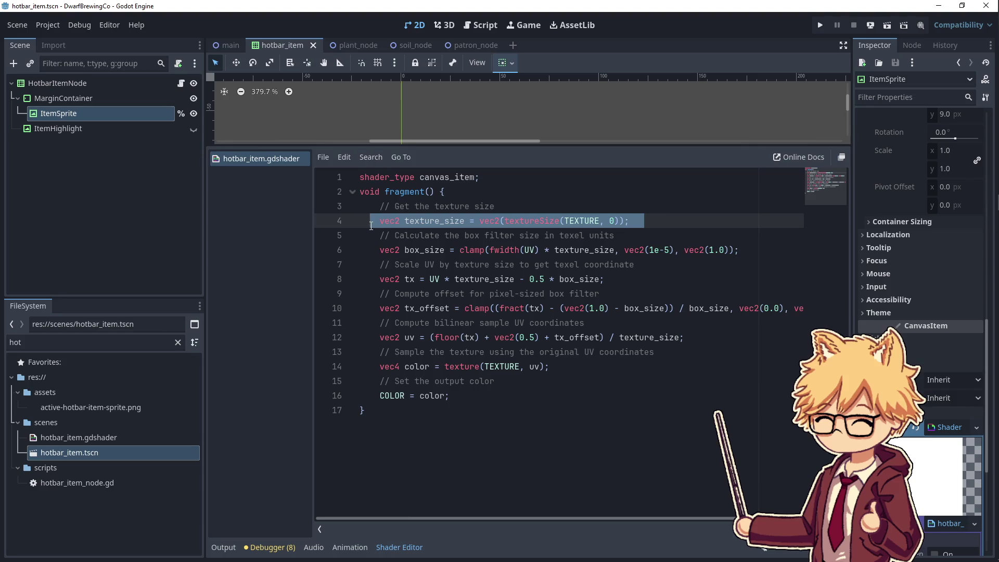
pyautogui.doubleClick(434, 221)
# Inspect line 6's box_size clamp expression and select fwidth(UV) for replacement.
pyautogui.doubleClick(425, 251)
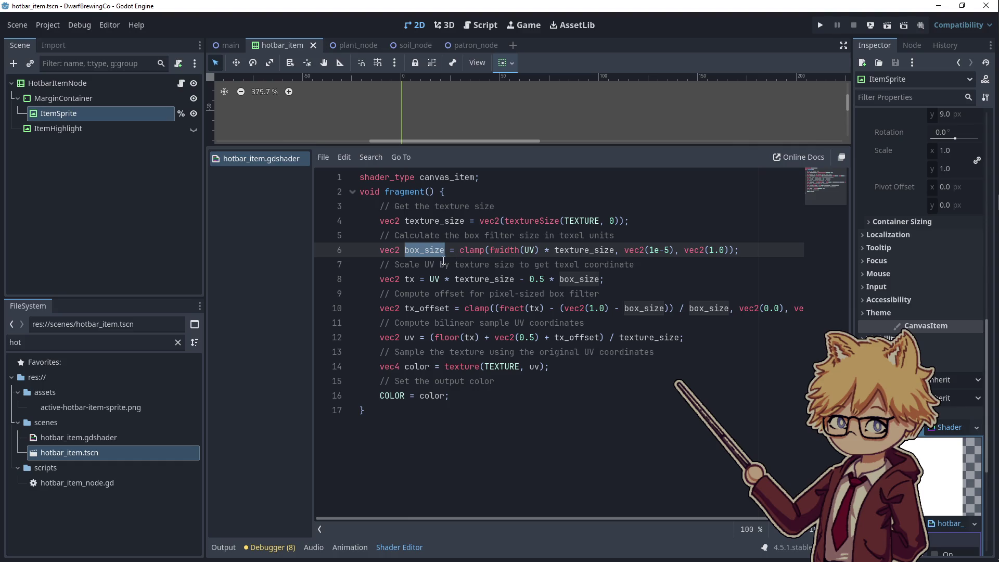
pyautogui.doubleClick(572, 235)
pyautogui.doubleClick(426, 250)
pyautogui.doubleClick(472, 250)
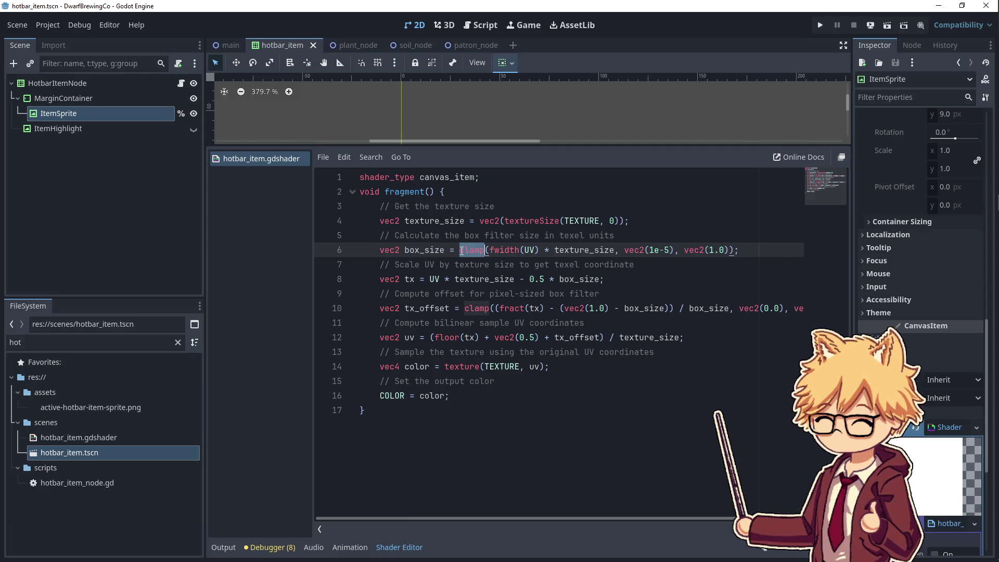
pyautogui.doubleClick(499, 250)
pyautogui.doubleClick(532, 250)
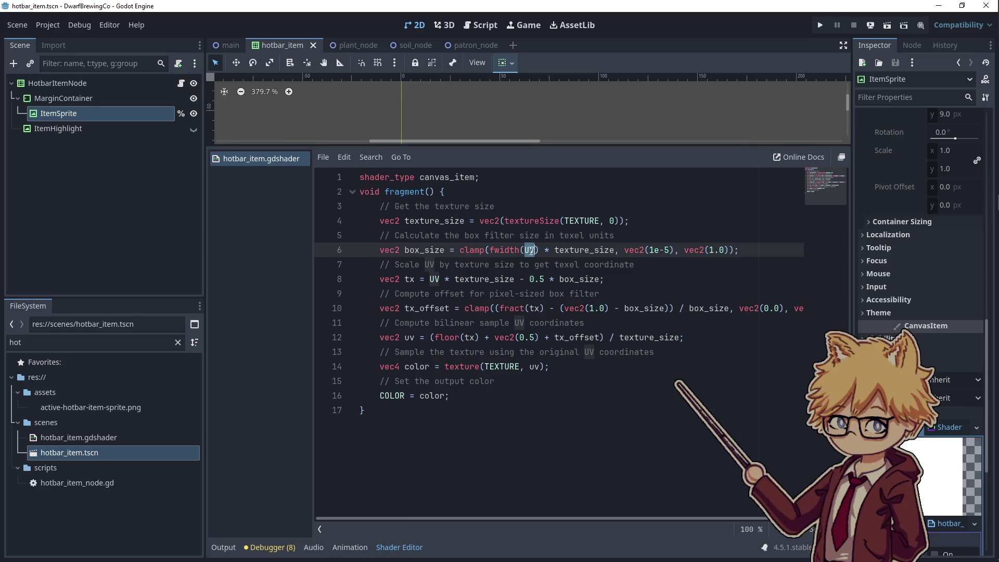
pyautogui.click(540, 250)
pyautogui.keyDown('shift'); pyautogui.click(490, 251); pyautogui.keyUp('shift')
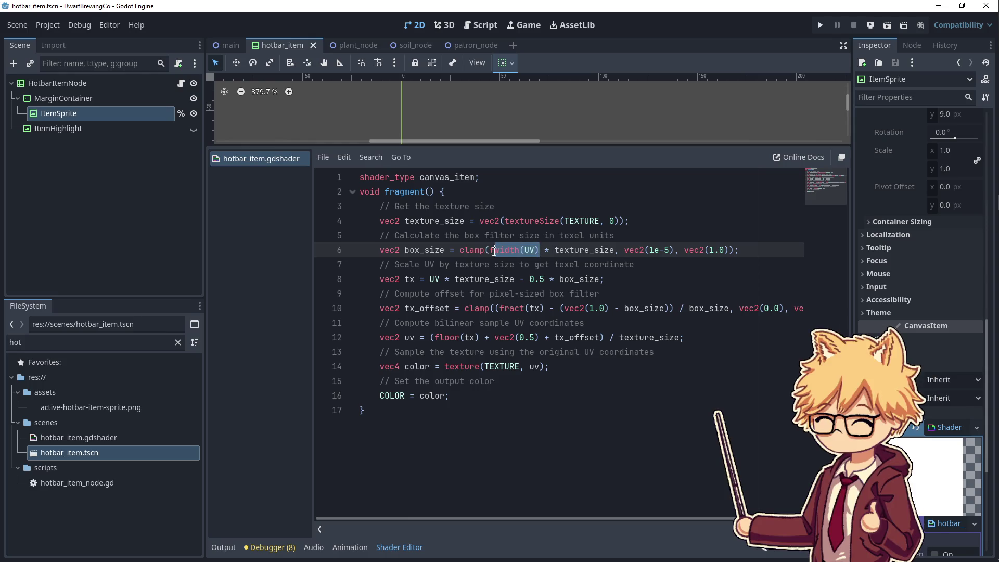
# Replace fwidth(UV) with 1.5, save the shader, and test-run the game.
pyautogui.write('1.5')
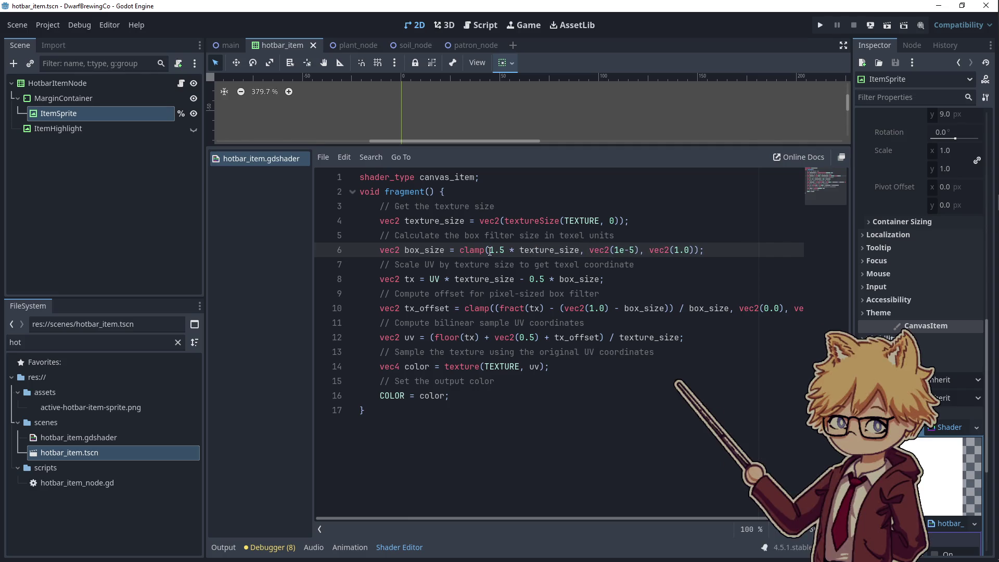
pyautogui.click(634, 268)
pyautogui.hotkey('ctrl', 's')
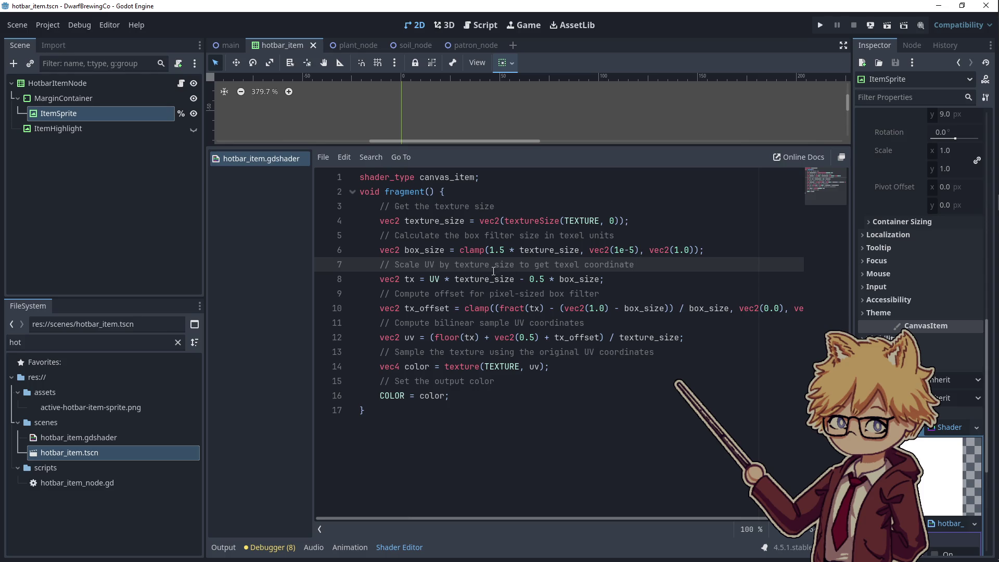
pyautogui.press('F5')
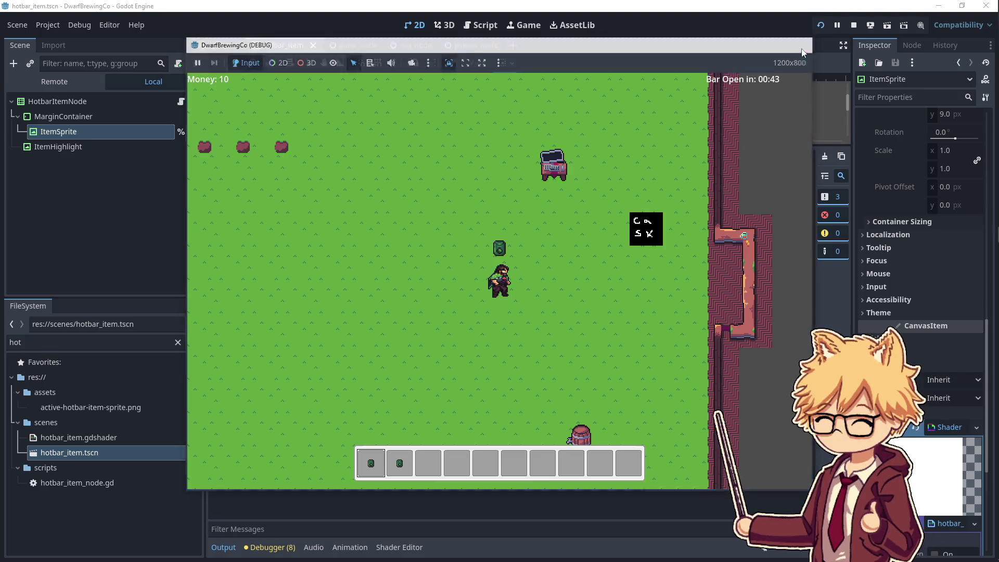
pyautogui.click(803, 43)
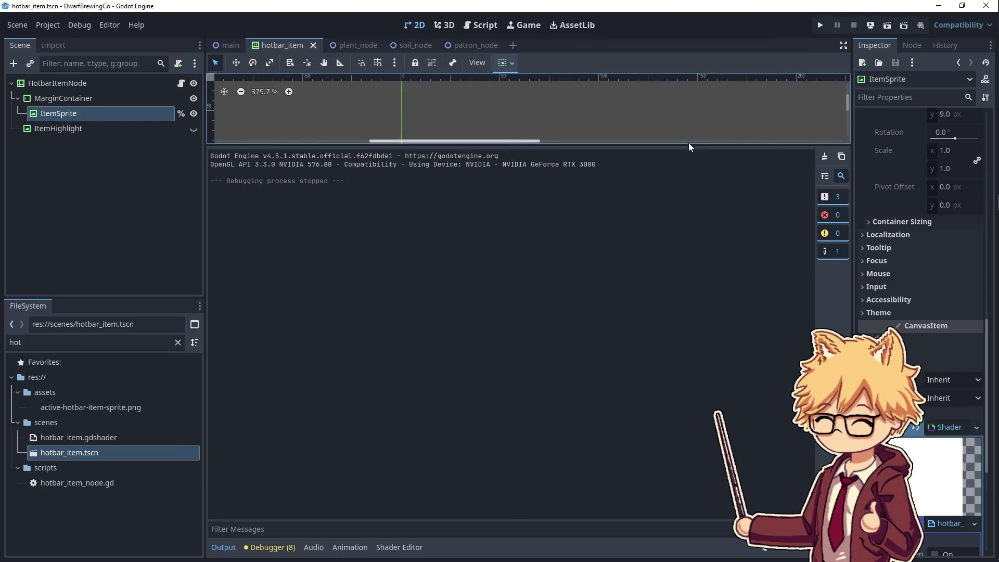
# Clear ItemSprite's shader material and switch to the main scene.
pyautogui.moveTo(689, 146); pyautogui.dragTo(673, 404)
pyautogui.scroll(-5, 895, 312)
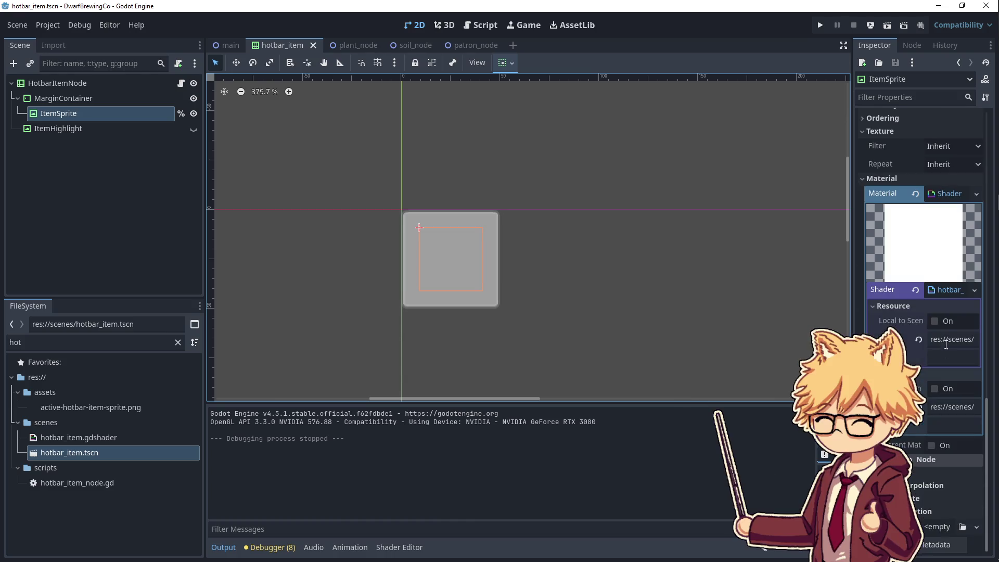
pyautogui.click(915, 194)
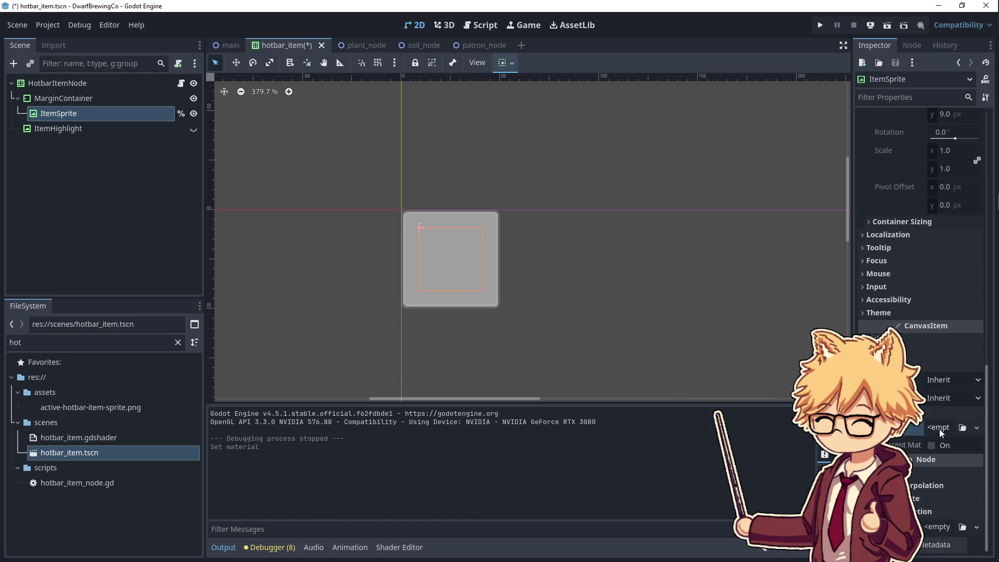
pyautogui.click(218, 47)
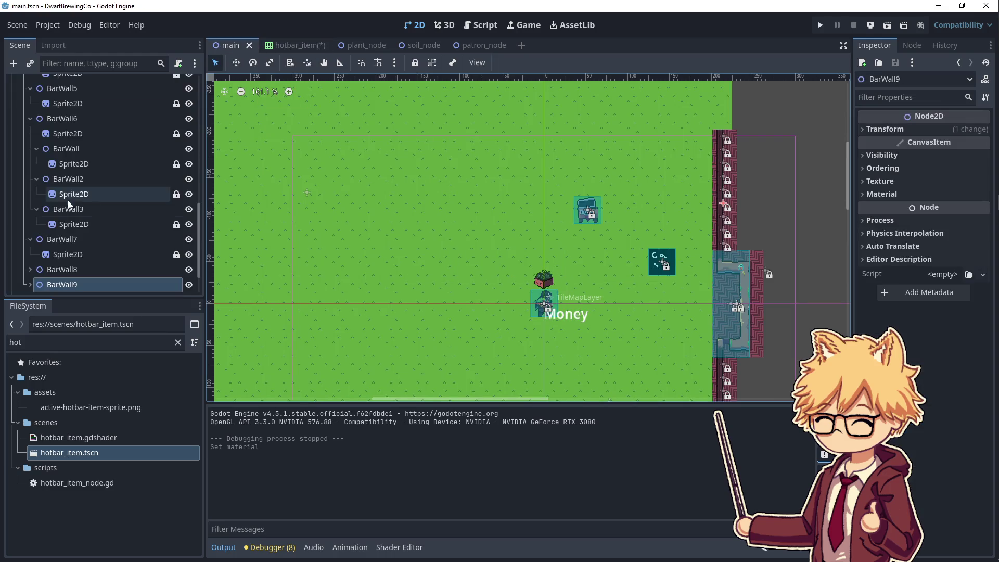
# Collapse BarWalls and BarNode, then delete the unused hotbar_item.gdshader file.
pyautogui.scroll(3, 74, 234)
pyautogui.scroll(5, 52, 227)
pyautogui.click(24, 248)
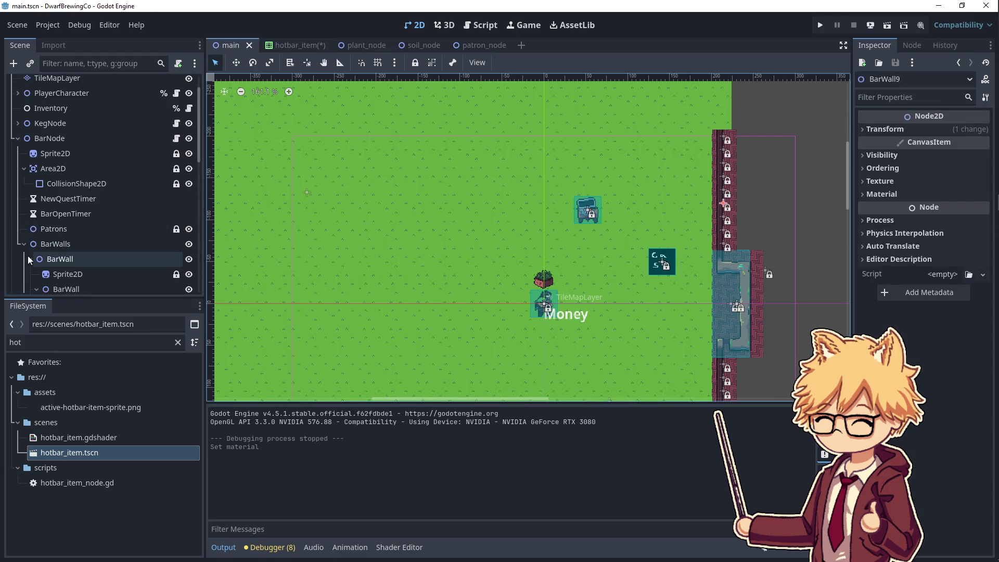
pyautogui.scroll(2, 31, 177)
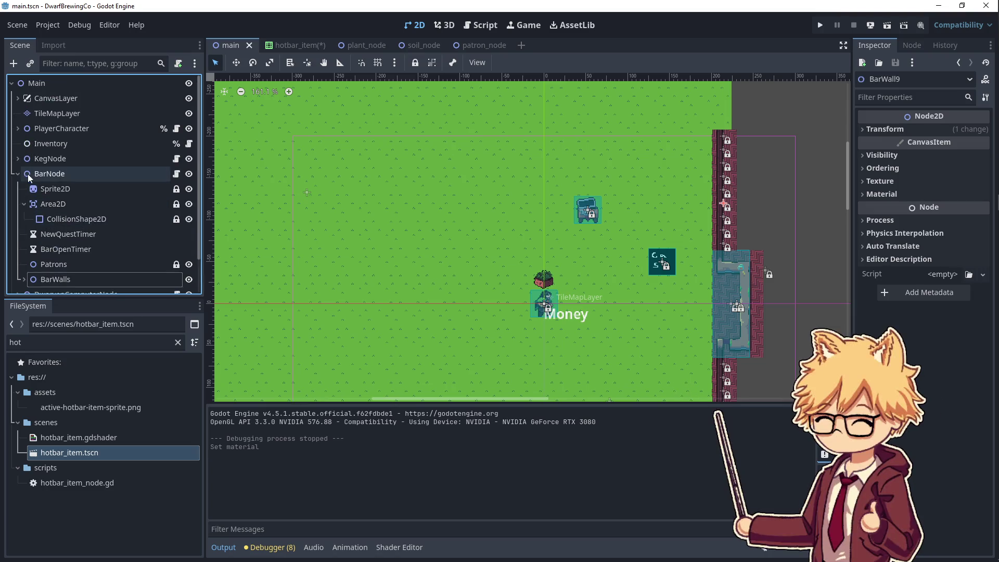
pyautogui.click(19, 174)
pyautogui.click(86, 439)
pyautogui.press('Delete')
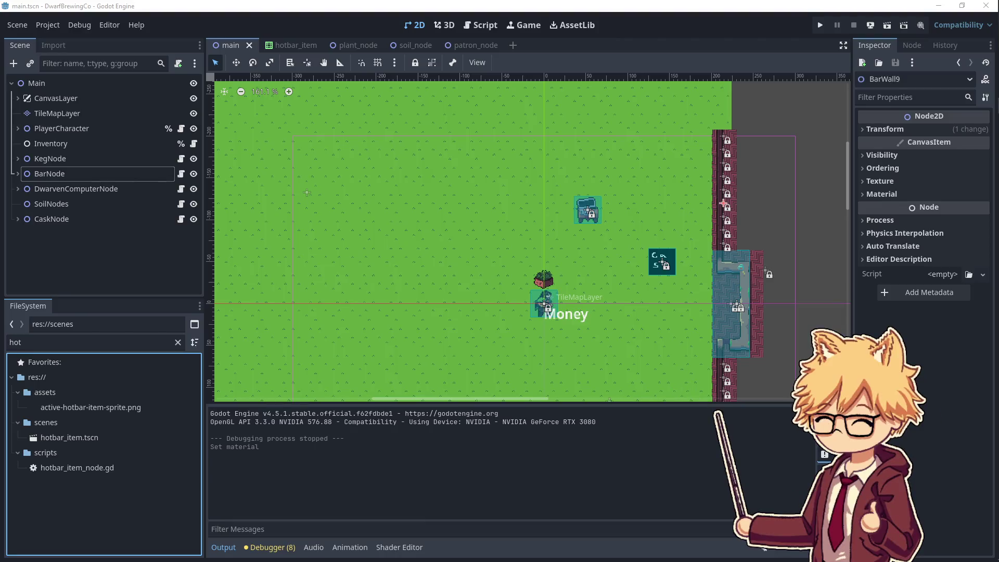
# Reposition the main scene view and run the project.
pyautogui.scroll(-5, 405, 267)
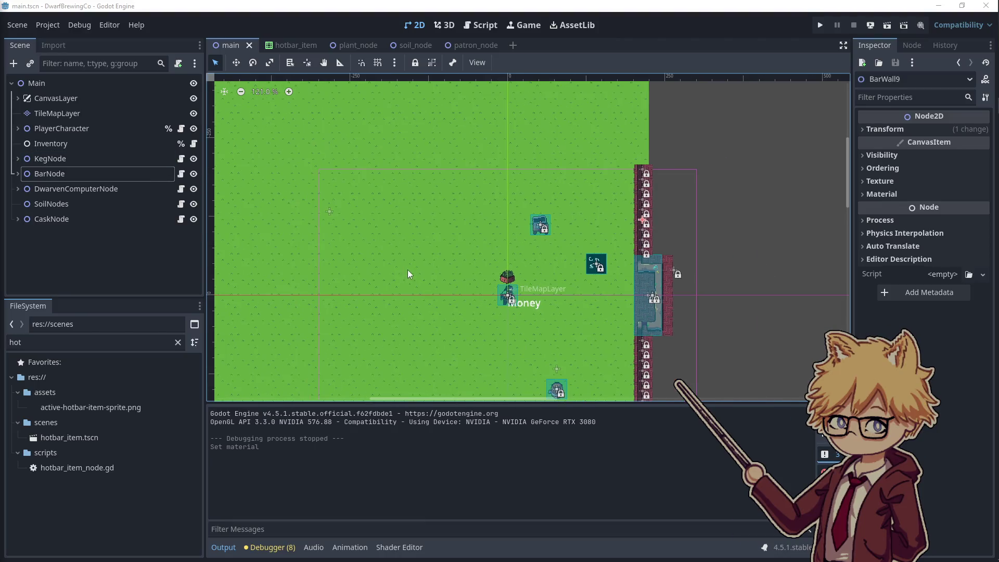
pyautogui.scroll(7, 498, 218)
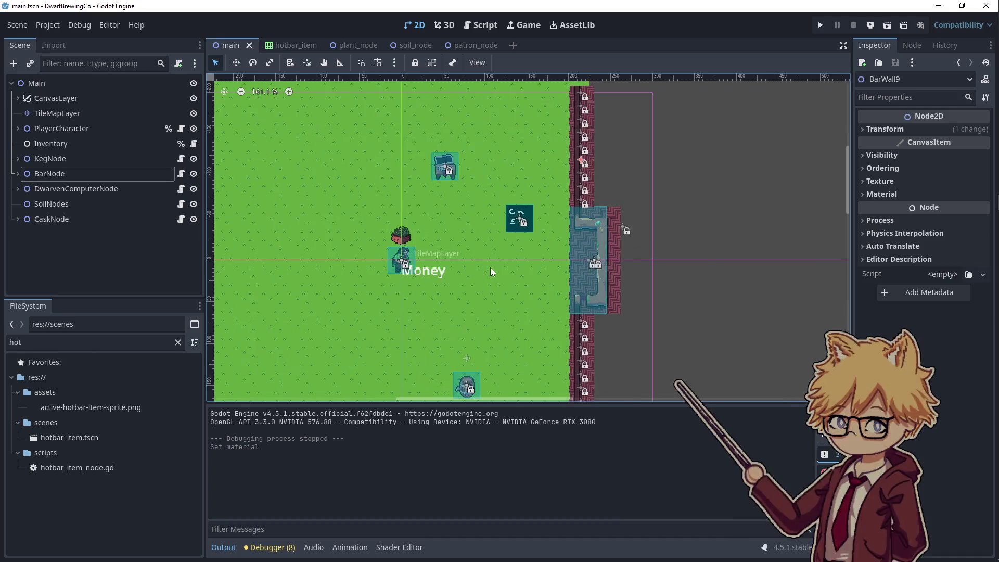
pyautogui.moveTo(543, 214); pyautogui.dragTo(561, 207)
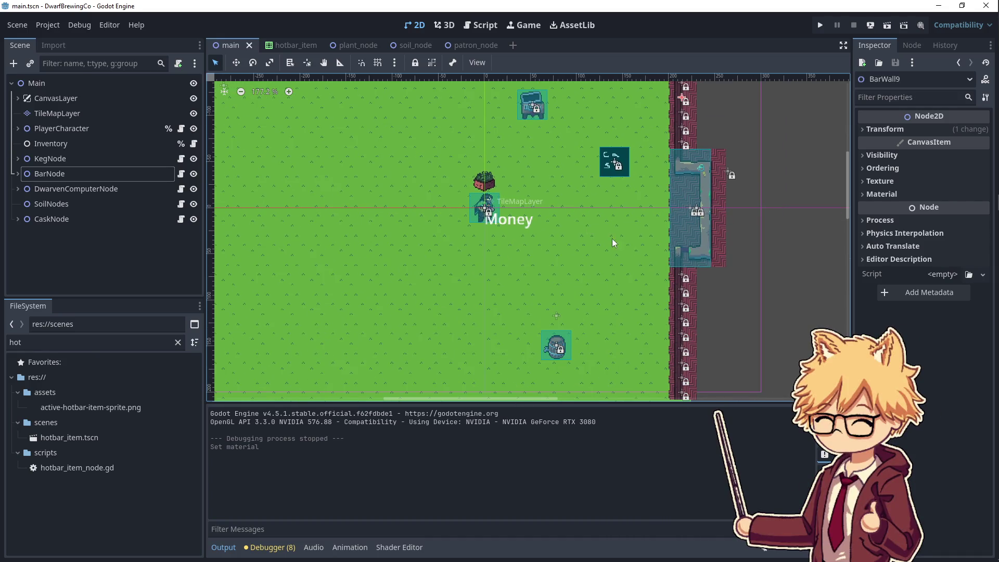
pyautogui.scroll(-1, 607, 235)
pyautogui.moveTo(606, 235); pyautogui.dragTo(489, 207)
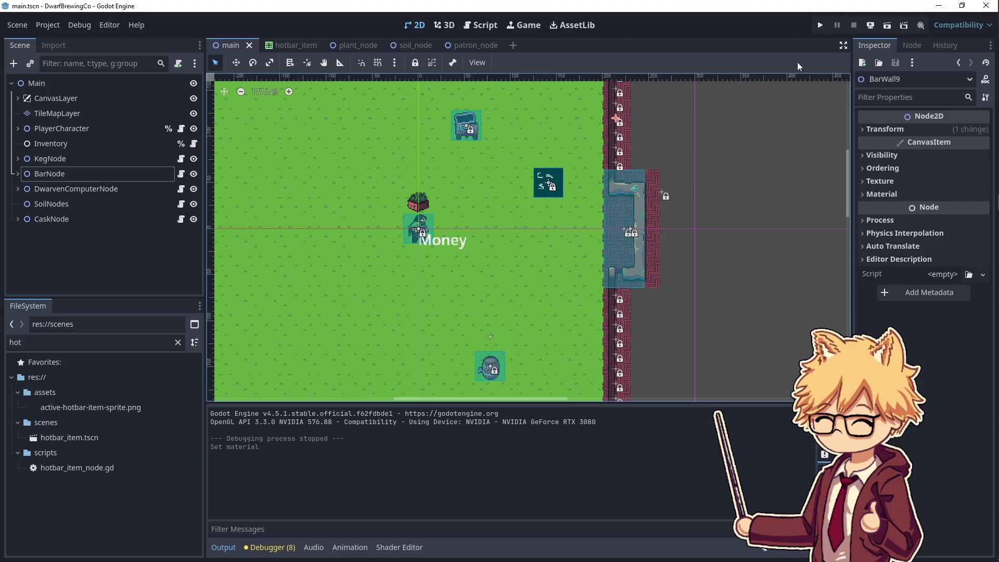
pyautogui.click(821, 25)
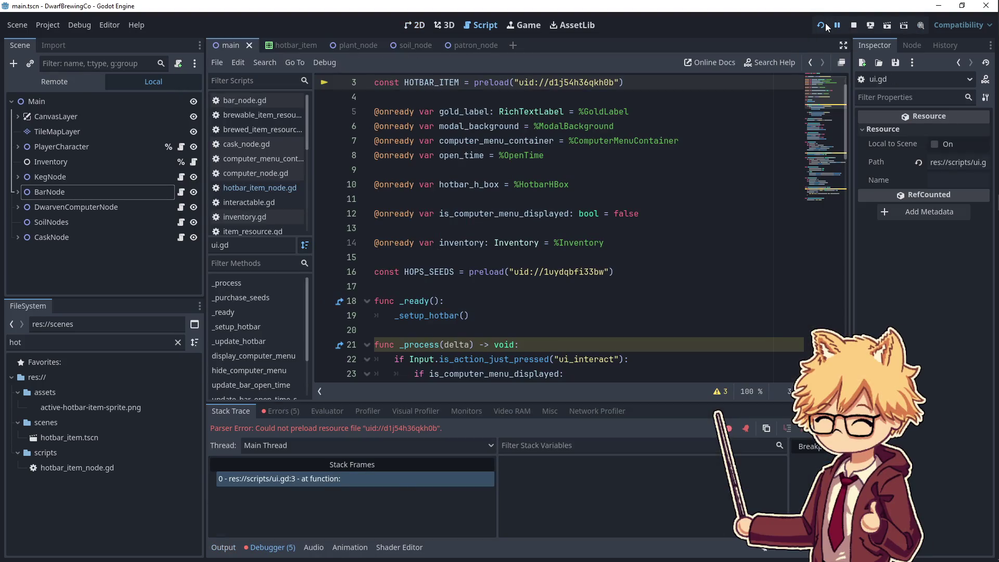
# Clear the file filter and expand the last error in the Debugger's Errors list.
pyautogui.scroll(1, 562, 173)
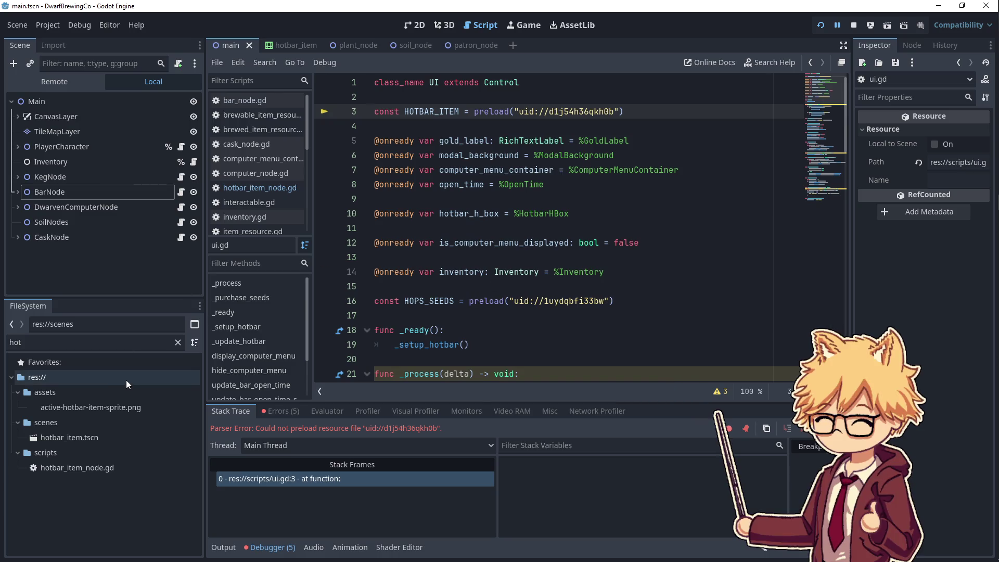
pyautogui.click(178, 342)
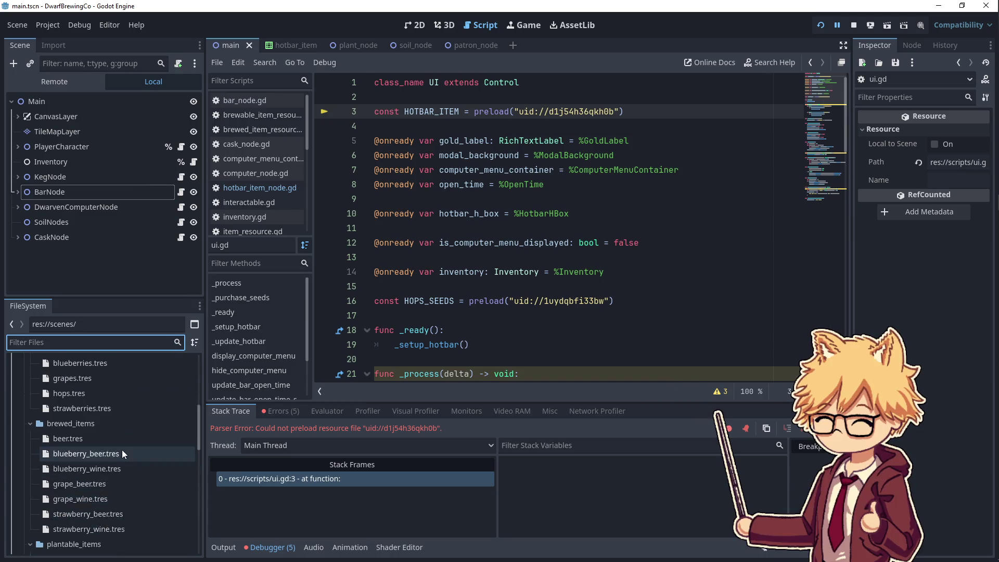
pyautogui.click(267, 411)
pyautogui.doubleClick(392, 510)
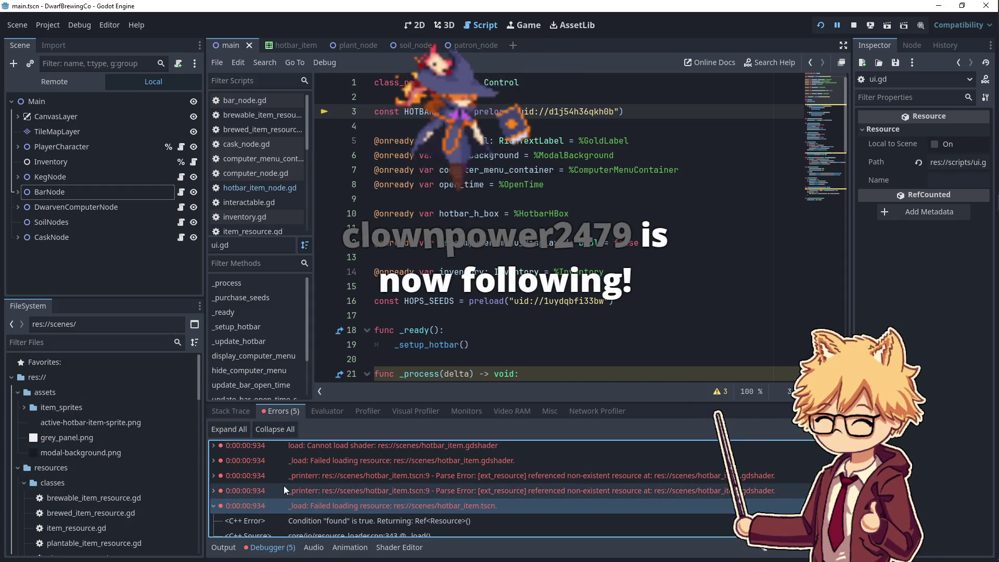
# Filter files for 'hotbar', open hotbar_item.tscn, and view it in the 2D canvas.
pyautogui.click(72, 344)
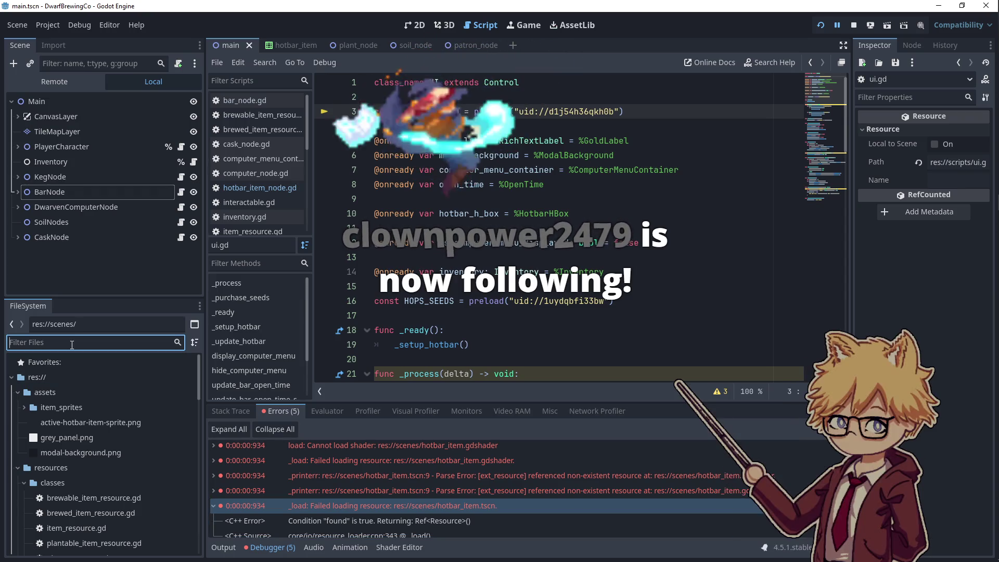
pyautogui.write('hotbar')
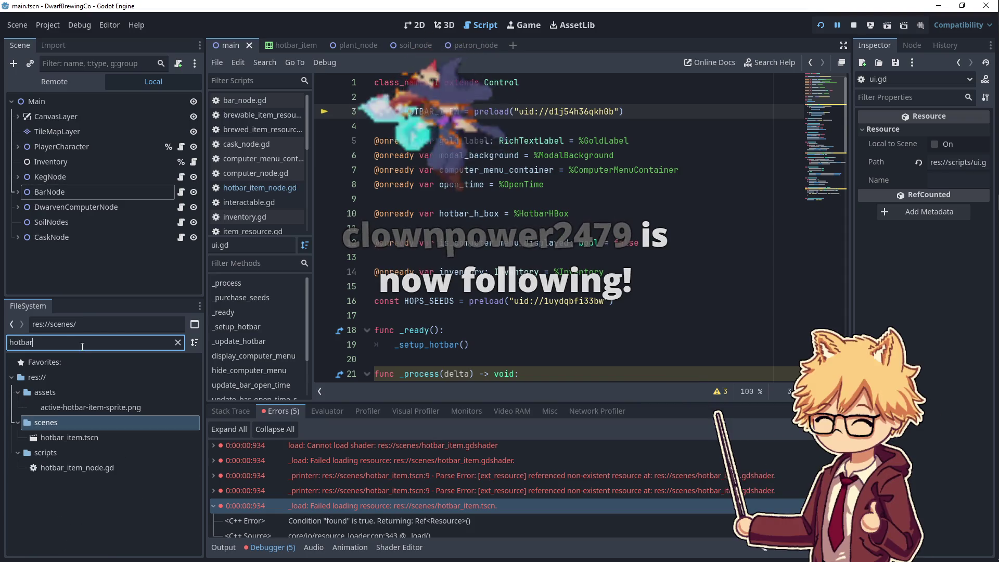
pyautogui.doubleClick(84, 437)
pyautogui.click(485, 257)
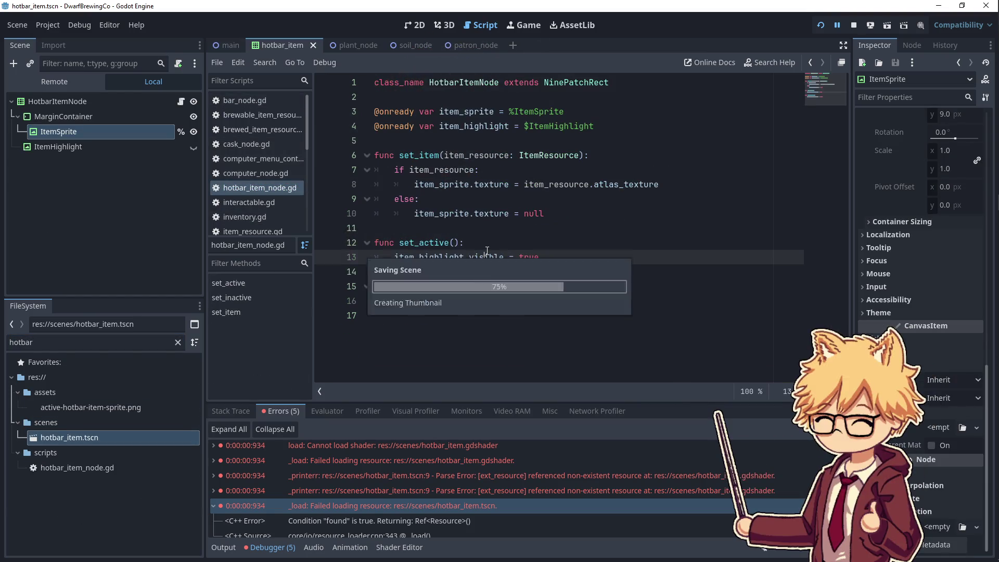
pyautogui.scroll(5, 921, 366)
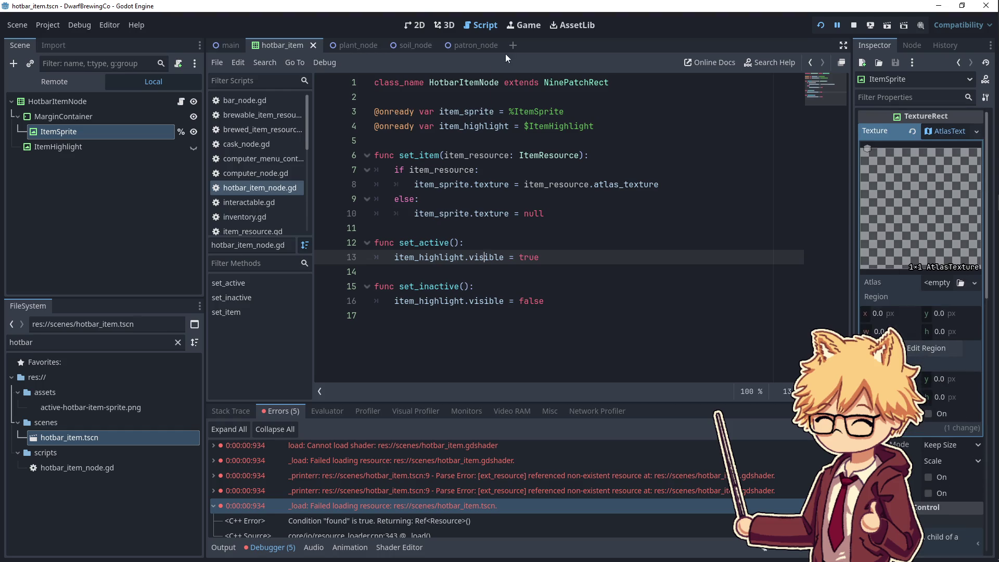
pyautogui.click(414, 25)
pyautogui.scroll(-2, 459, 255)
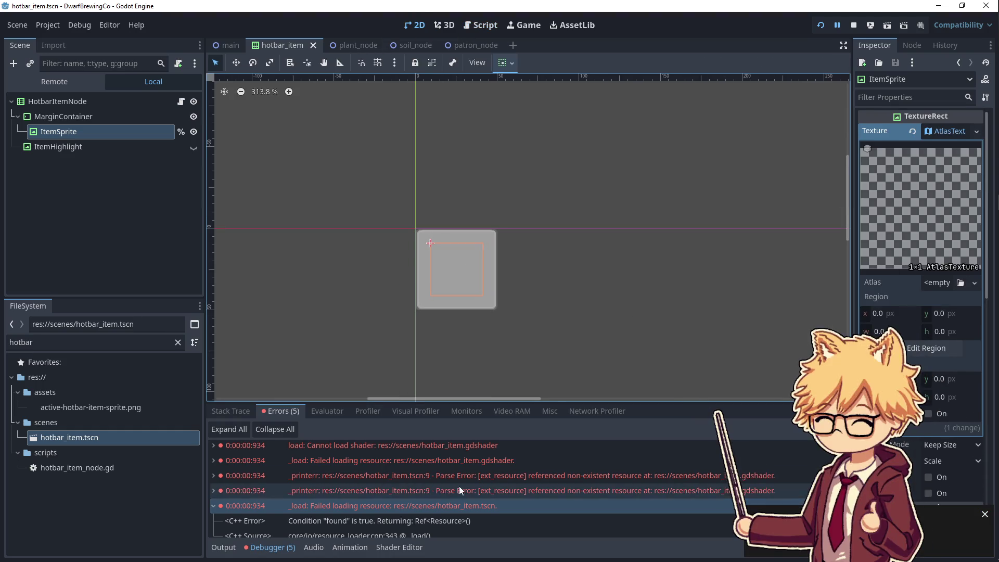
pyautogui.scroll(-1, 458, 487)
# Run and close the game, then collapse BarWalls and Area2D in the main scene tree.
pyautogui.click(838, 25)
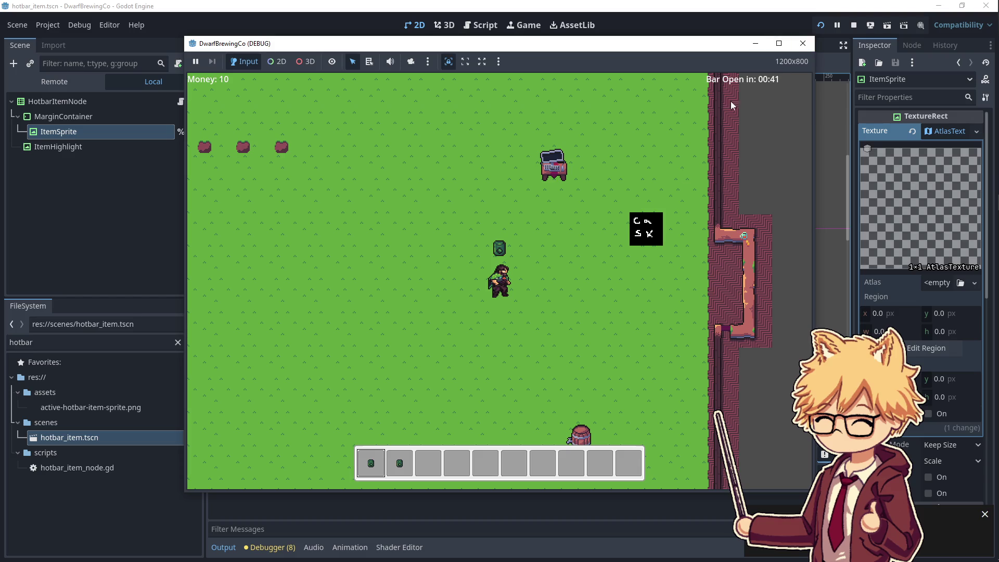
pyautogui.click(810, 42)
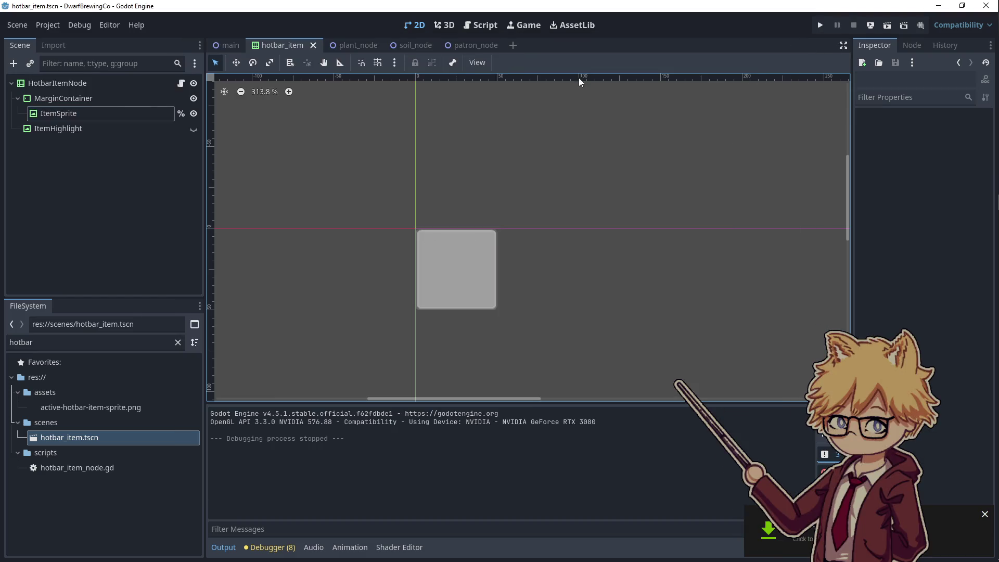
pyautogui.click(238, 45)
pyautogui.scroll(5, 125, 231)
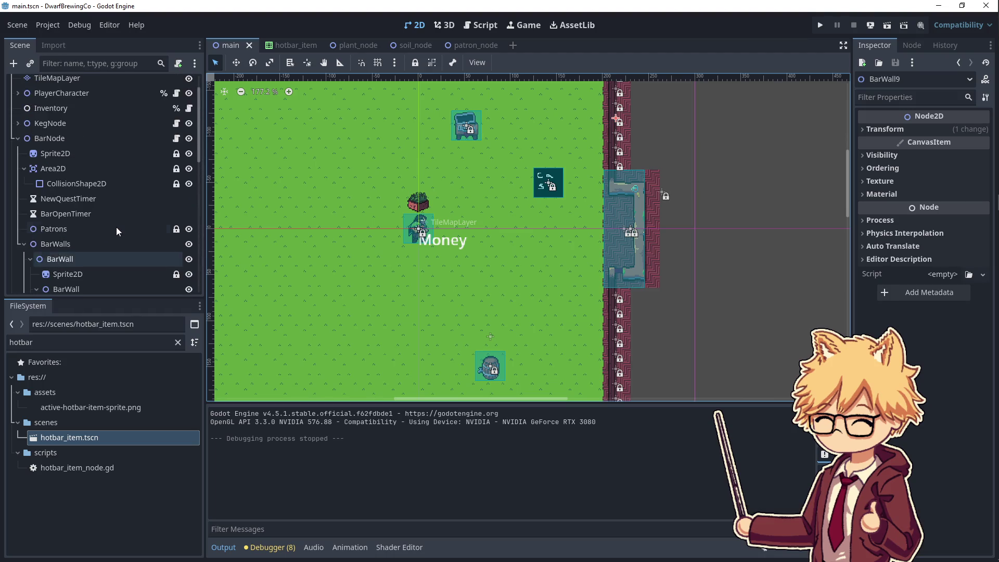
pyautogui.click(24, 244)
pyautogui.scroll(2, 83, 252)
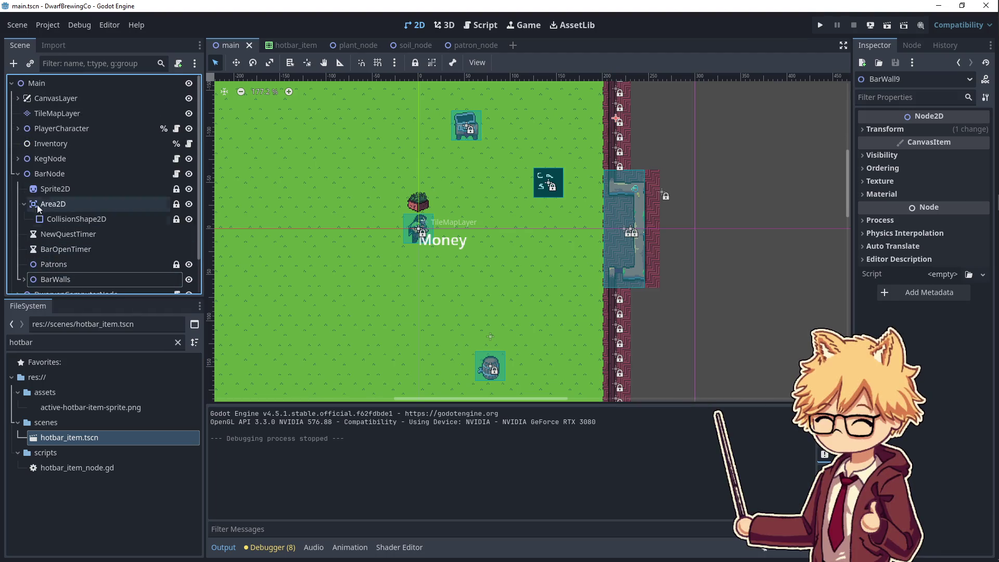
pyautogui.click(23, 206)
pyautogui.scroll(-9, 442, 265)
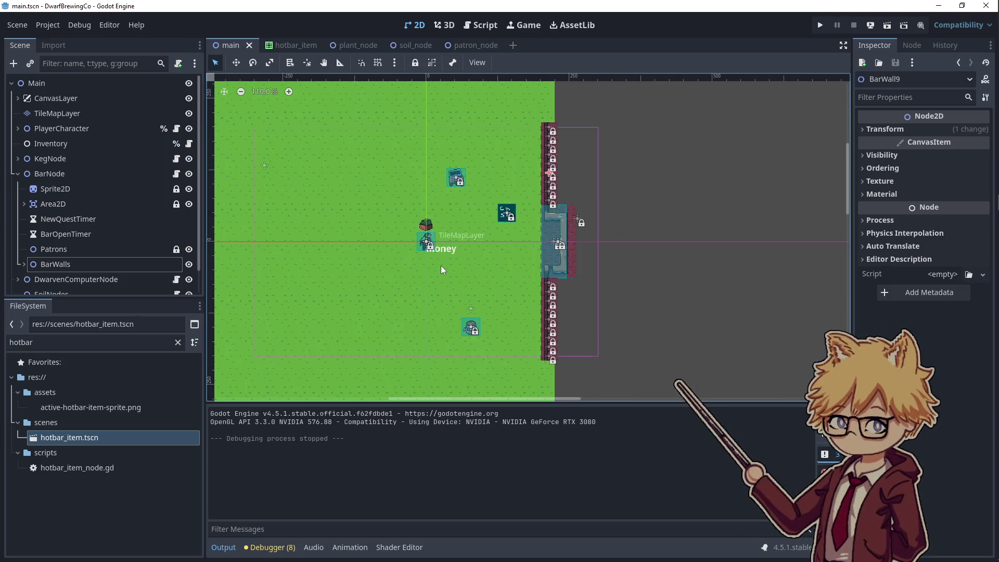
pyautogui.moveTo(442, 270); pyautogui.dragTo(493, 279)
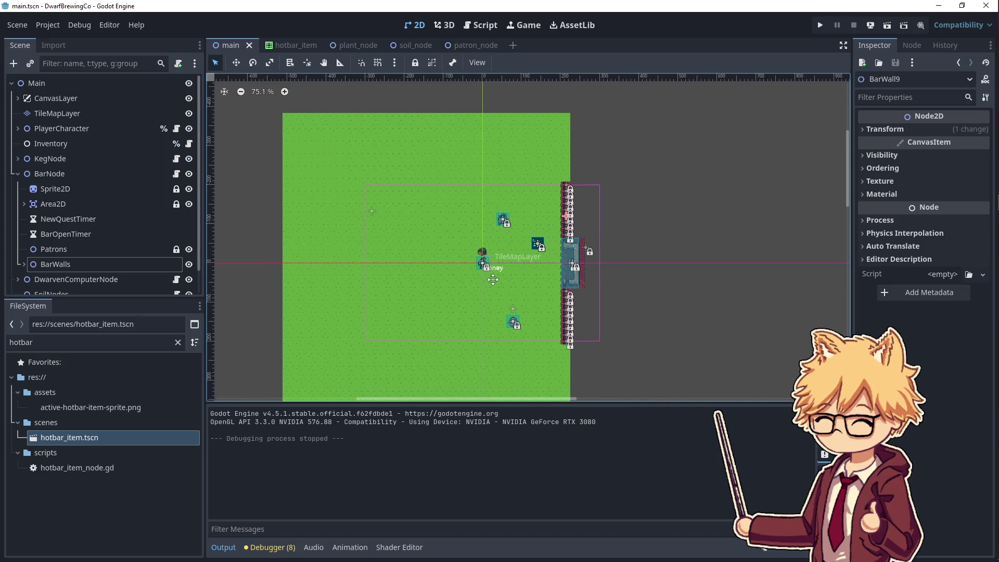
pyautogui.scroll(9, 496, 278)
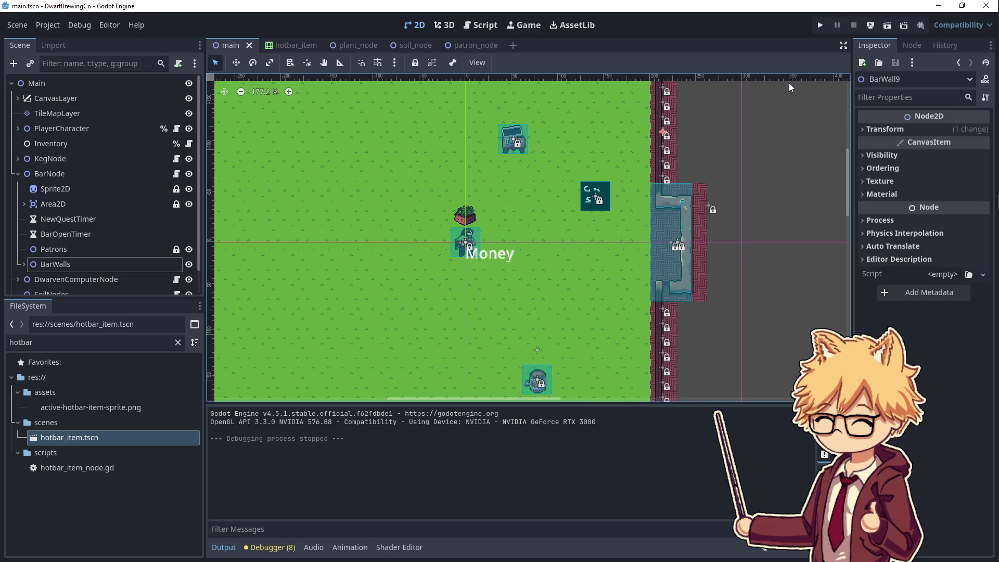
# Run the game again and plant the carried seeds in the soil.
pyautogui.click(821, 26)
pyautogui.press('a')
pyautogui.press('w')
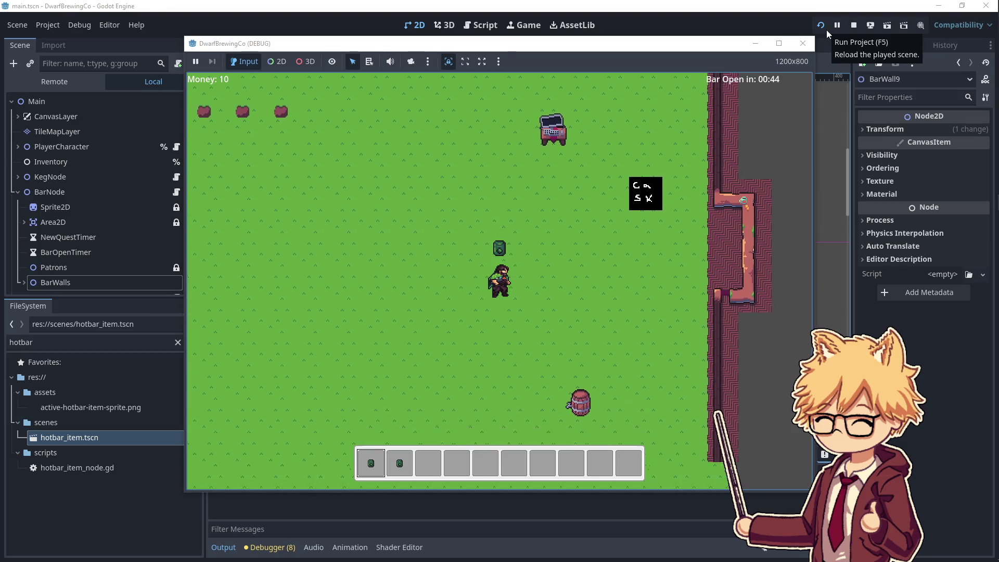
pyautogui.press('a')
pyautogui.press('e')
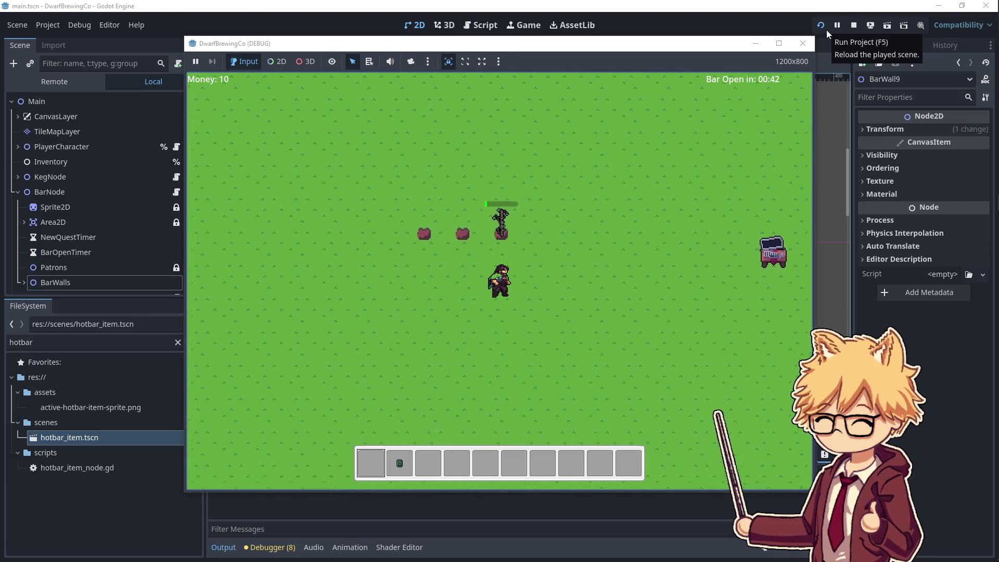
pyautogui.press('e')
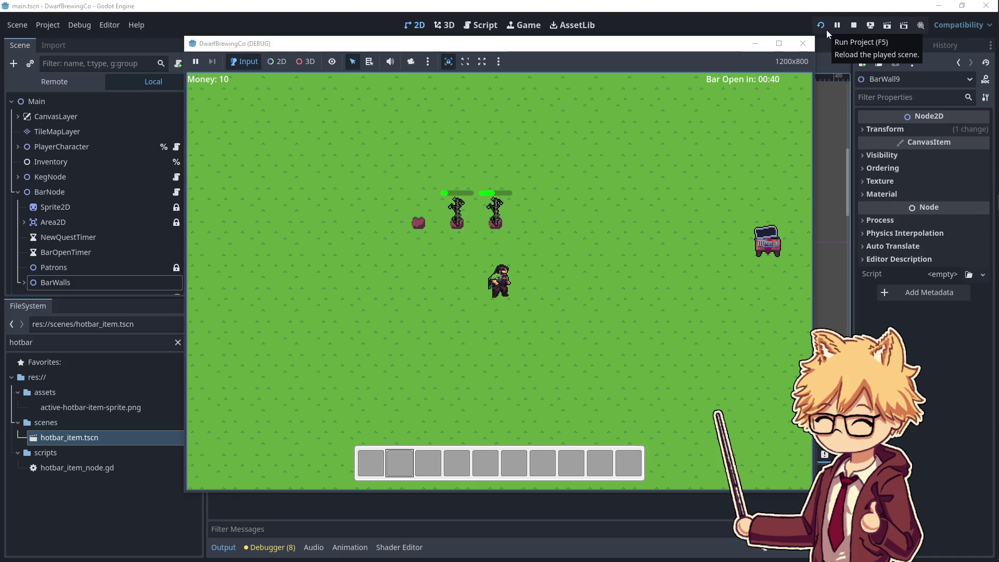
# Harvest the grown plant and the middle plant into the hotbar.
pyautogui.press('a')
pyautogui.press('e')
pyautogui.press('w')
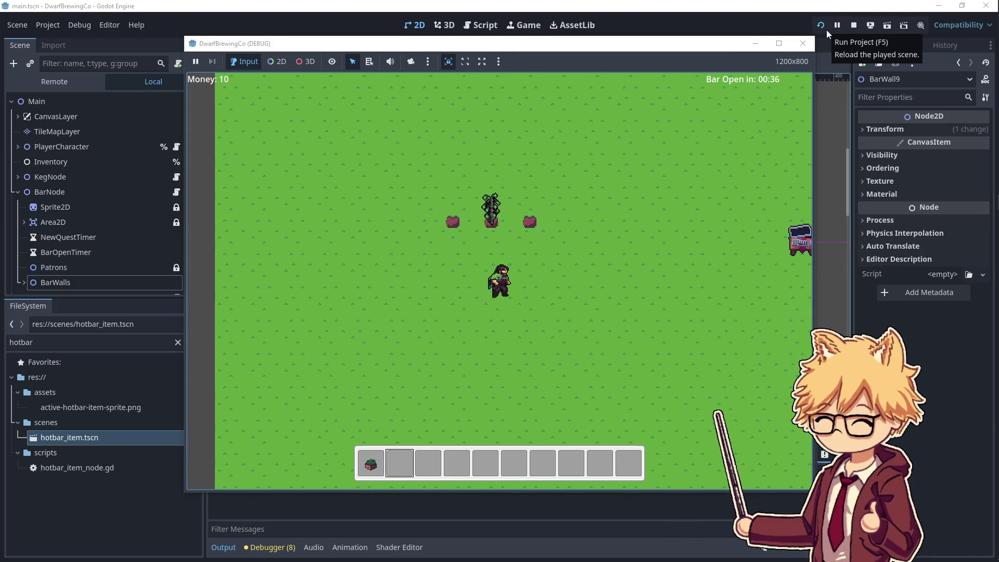
pyautogui.press('e')
# Load the harvested crop into the keg to start brewing, then stop the game.
pyautogui.press('s')
pyautogui.press('d')
pyautogui.press('s')
pyautogui.press('d')
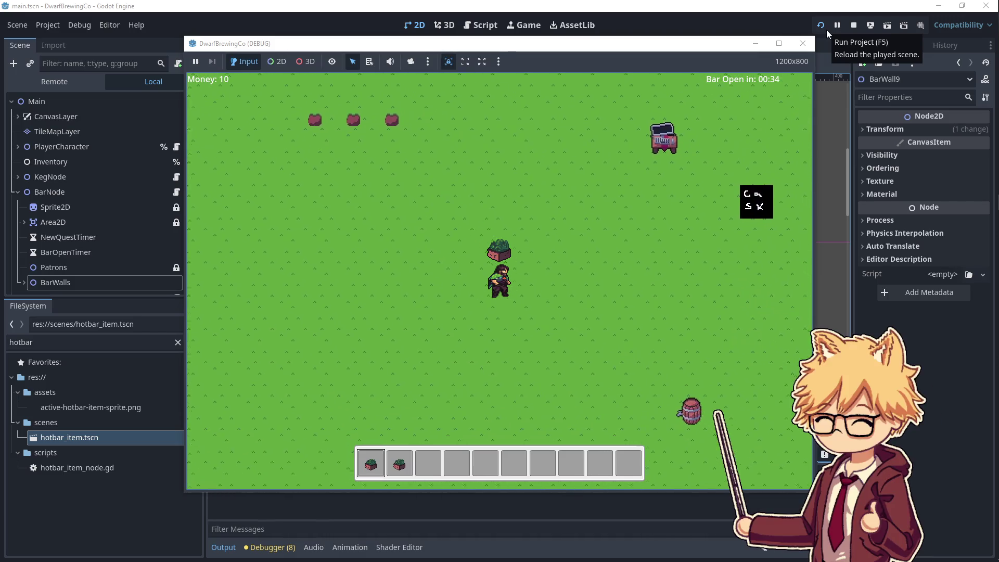
pyautogui.press('e')
pyautogui.press('w')
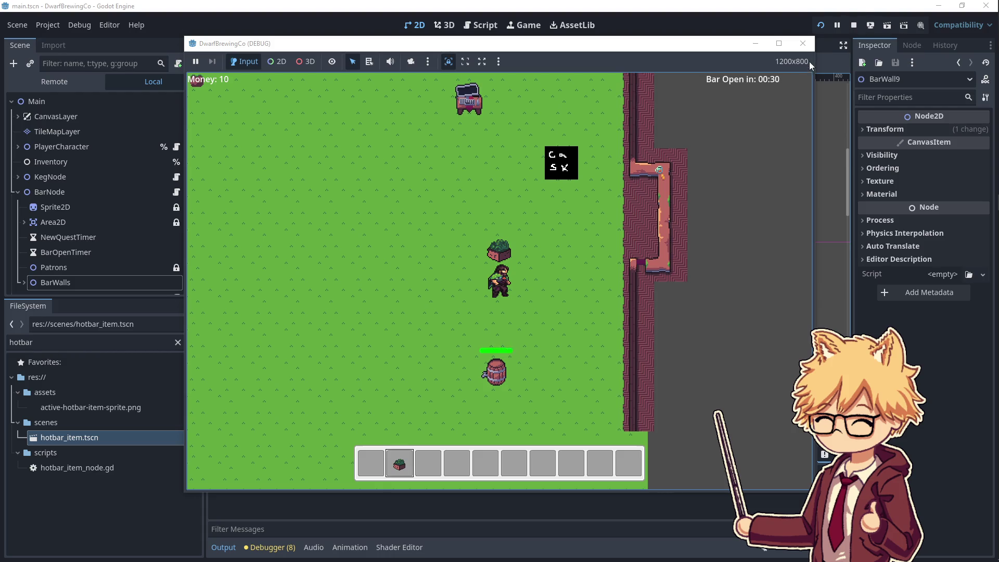
pyautogui.click(804, 49)
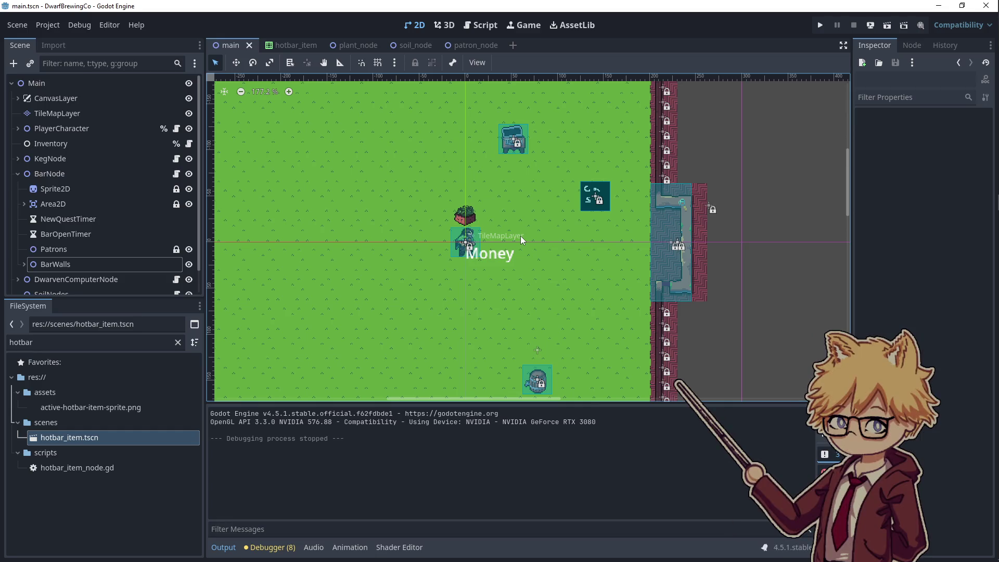
# Switch over to the browser showing the Array class documentation.
pyautogui.moveTo(981, 97)
pyautogui.hotkey('alt', 'Tab')
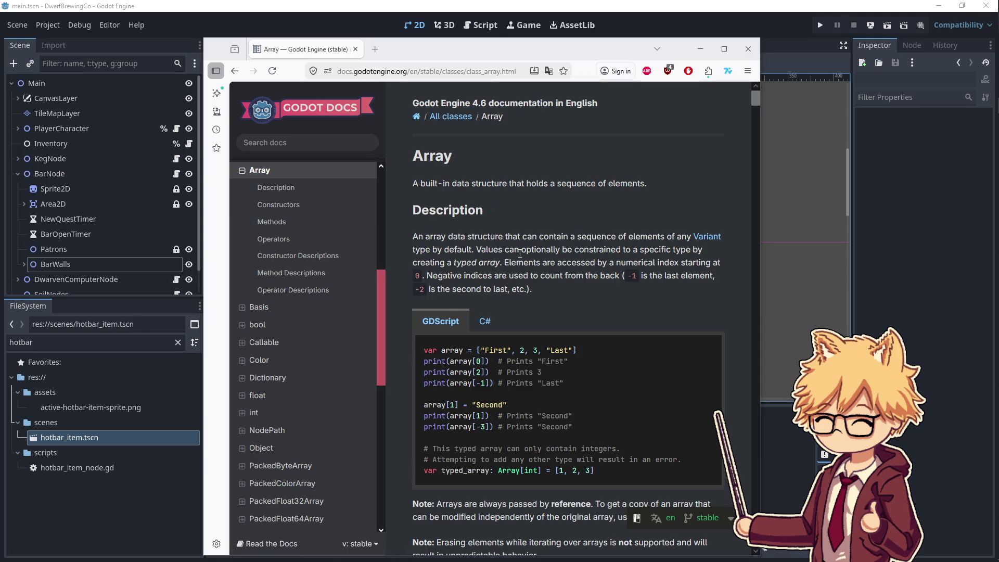
# Scroll the Array page and jump to its Operator Descriptions section.
pyautogui.scroll(-2, 519, 296)
pyautogui.scroll(-10, 519, 296)
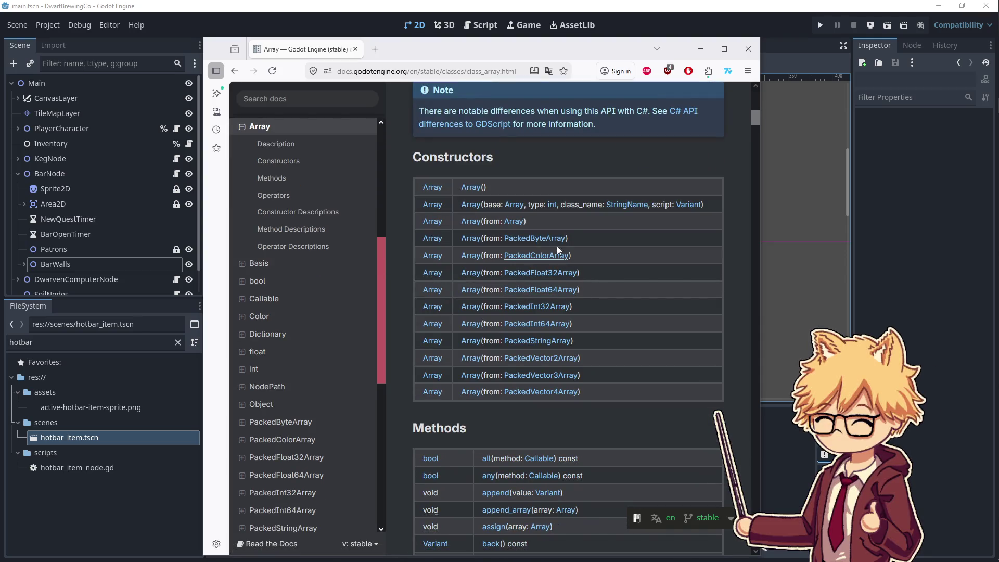
pyautogui.scroll(-4, 591, 305)
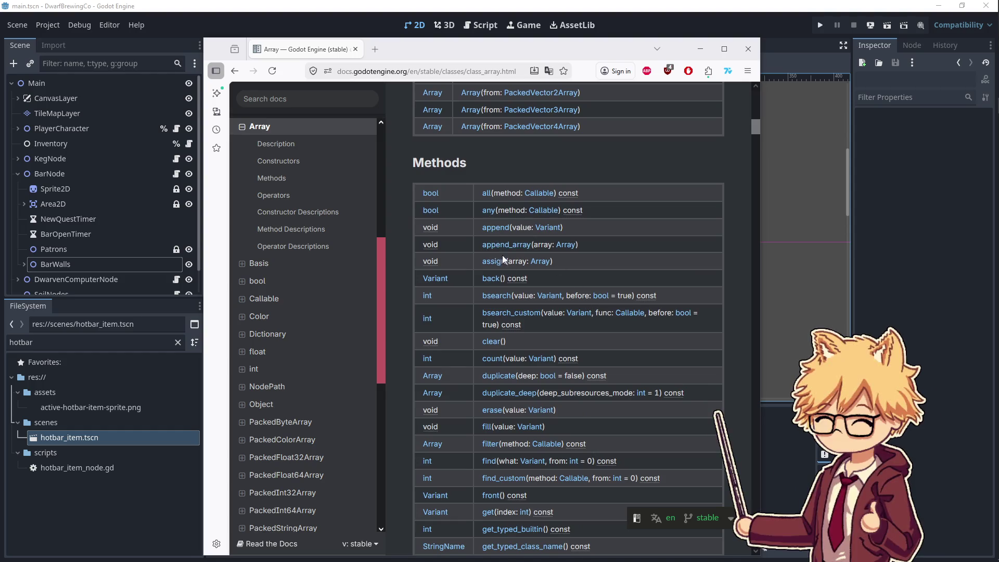
pyautogui.scroll(-15, 536, 312)
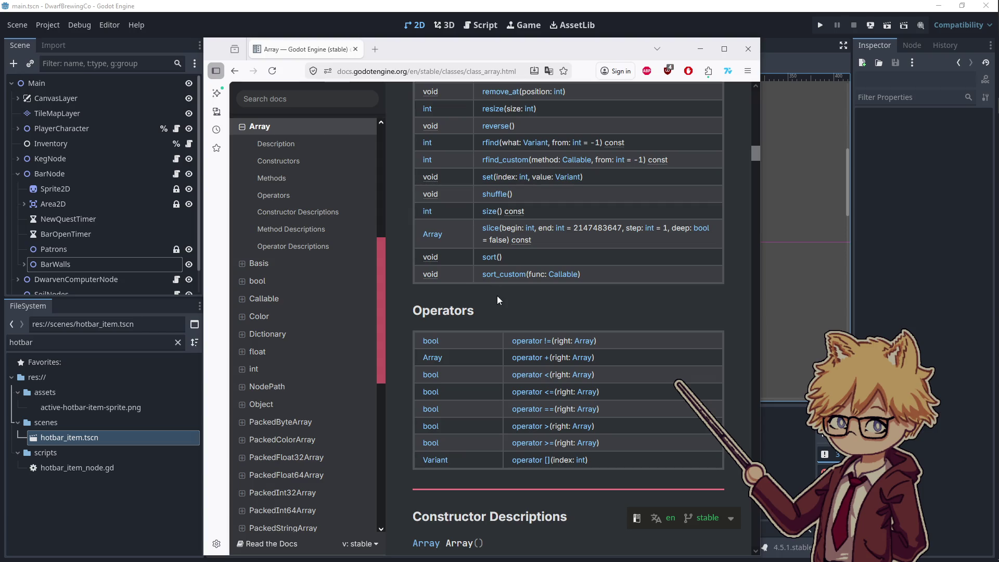
pyautogui.click(539, 409)
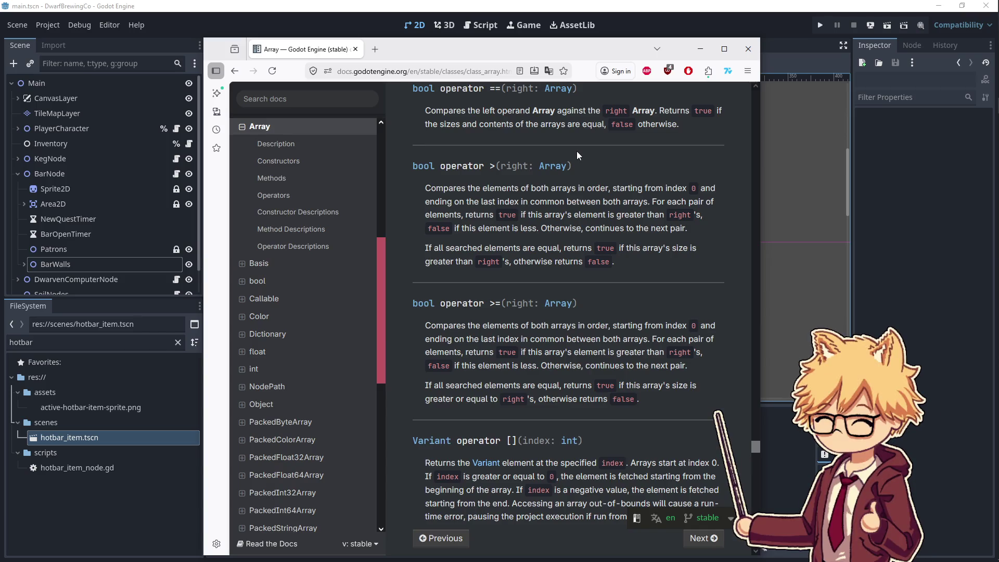
# Read through the operator and sort_custom sections, then go back to the editor.
pyautogui.scroll(-6, 609, 285)
pyautogui.scroll(-1, 563, 300)
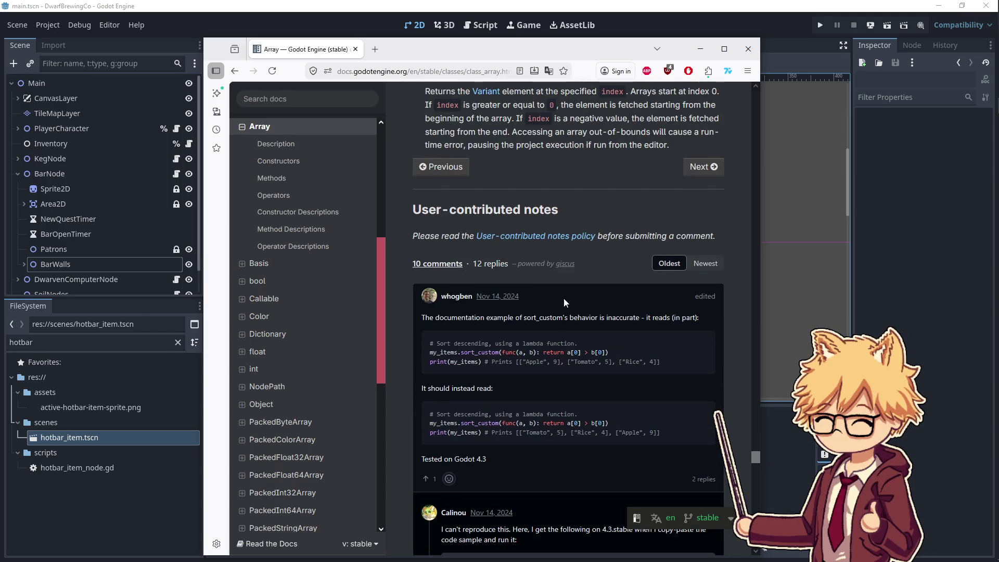
pyautogui.scroll(8, 561, 286)
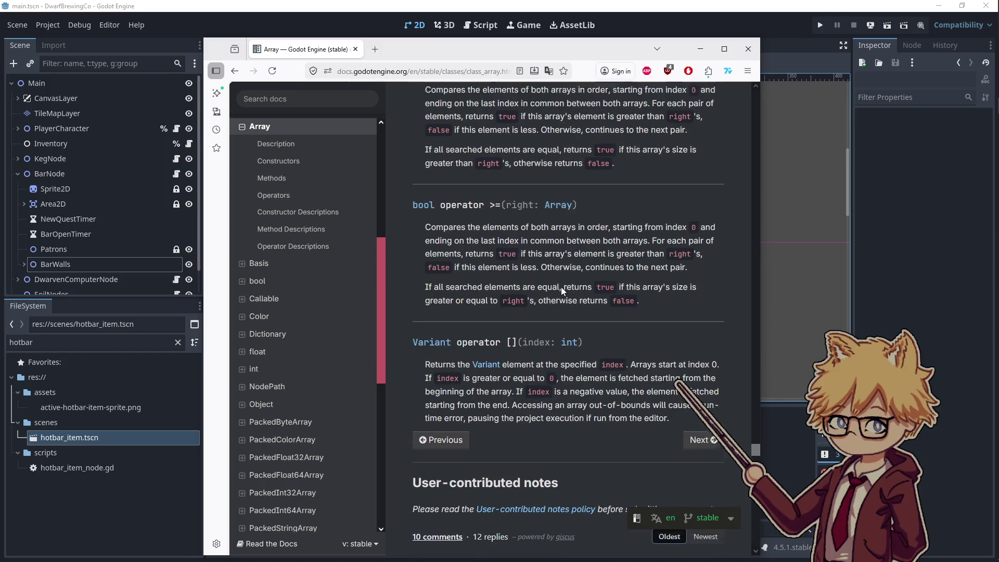
pyautogui.scroll(10, 561, 286)
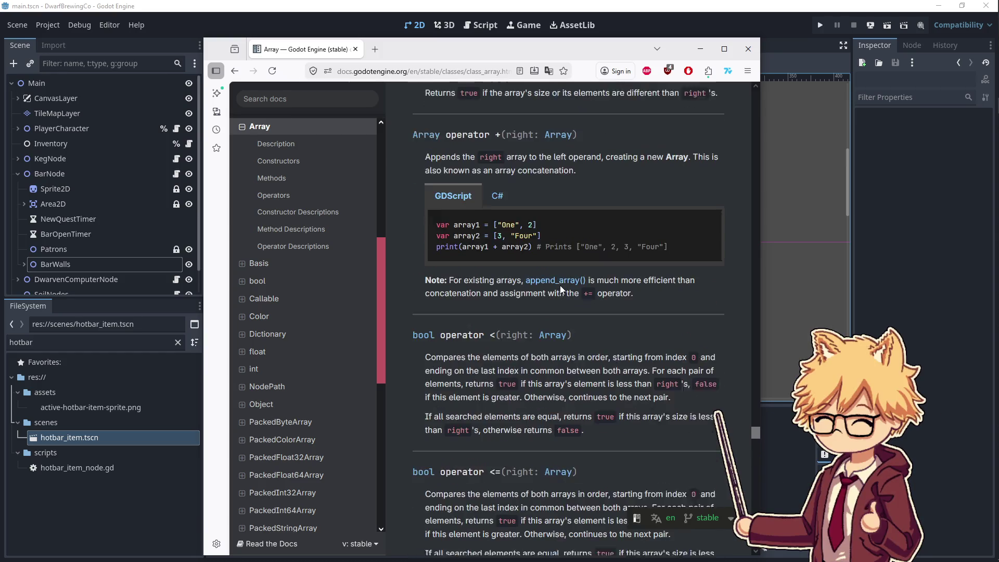
pyautogui.scroll(4, 561, 286)
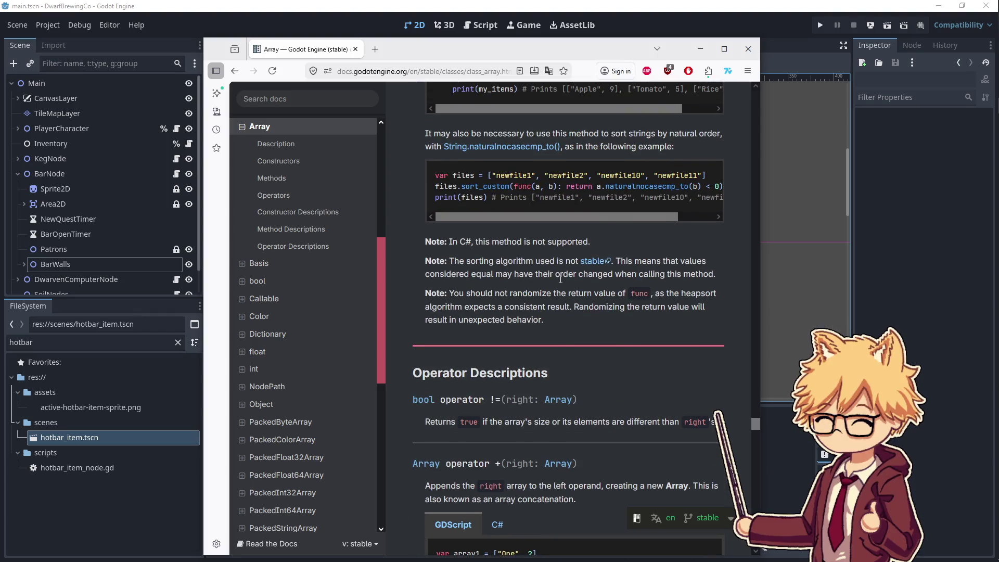
pyautogui.scroll(10, 561, 280)
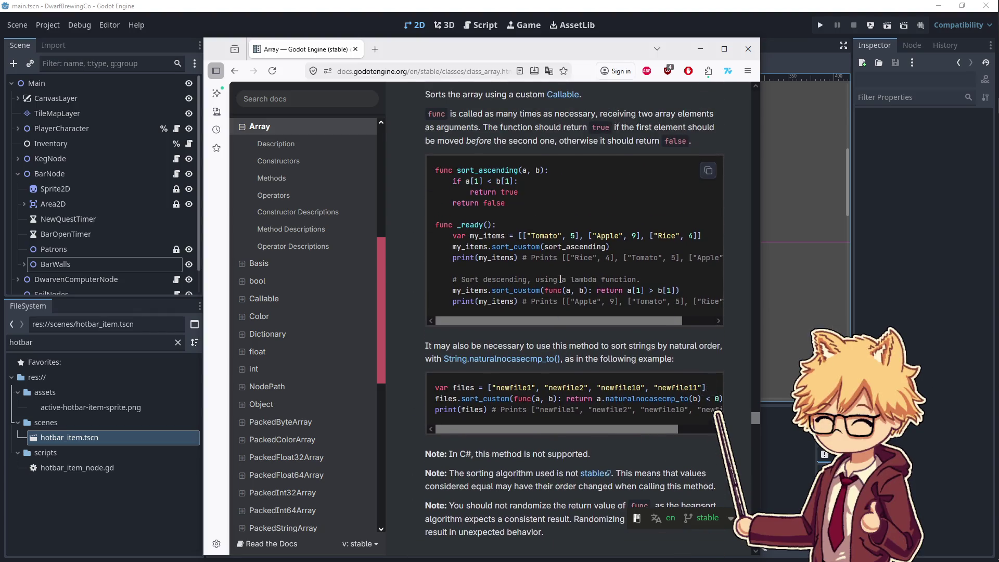
pyautogui.click(773, 201)
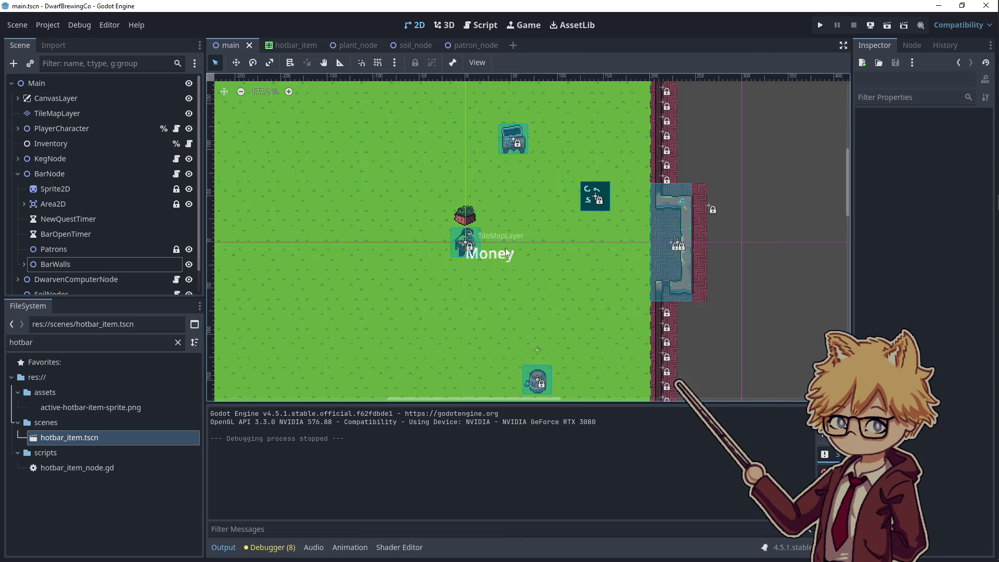
# Clear the FileSystem filter and select beer.tres from brewed_items in the Inspector.
pyautogui.hscroll(-5, 452, 254)
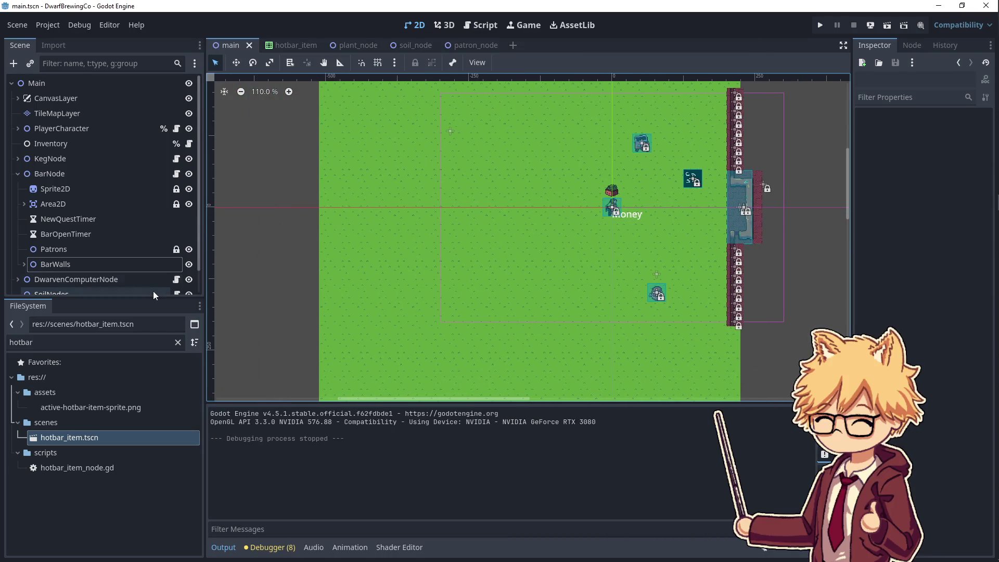
pyautogui.scroll(-1, 192, 239)
pyautogui.click(177, 342)
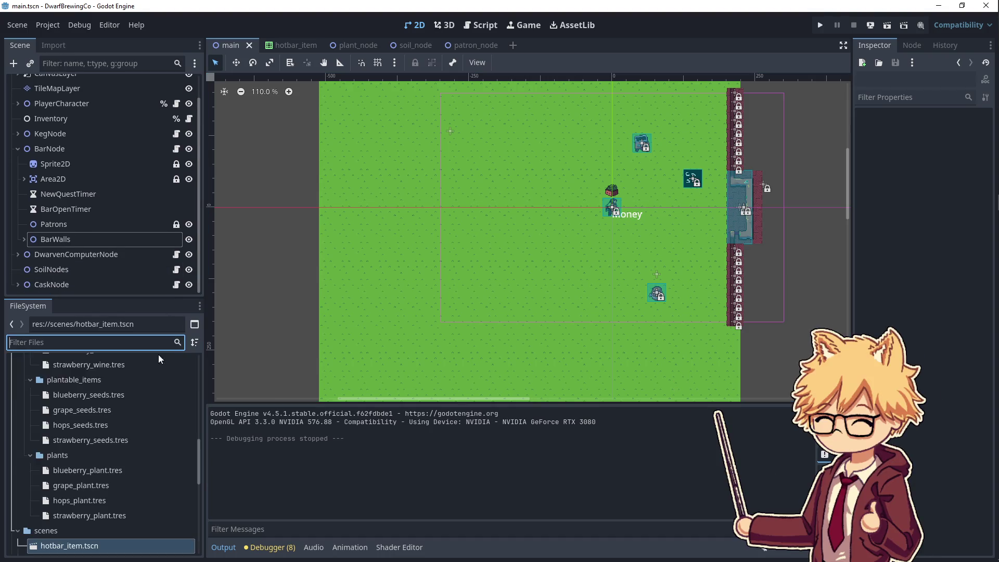
pyautogui.scroll(5, 108, 426)
pyautogui.click(94, 446)
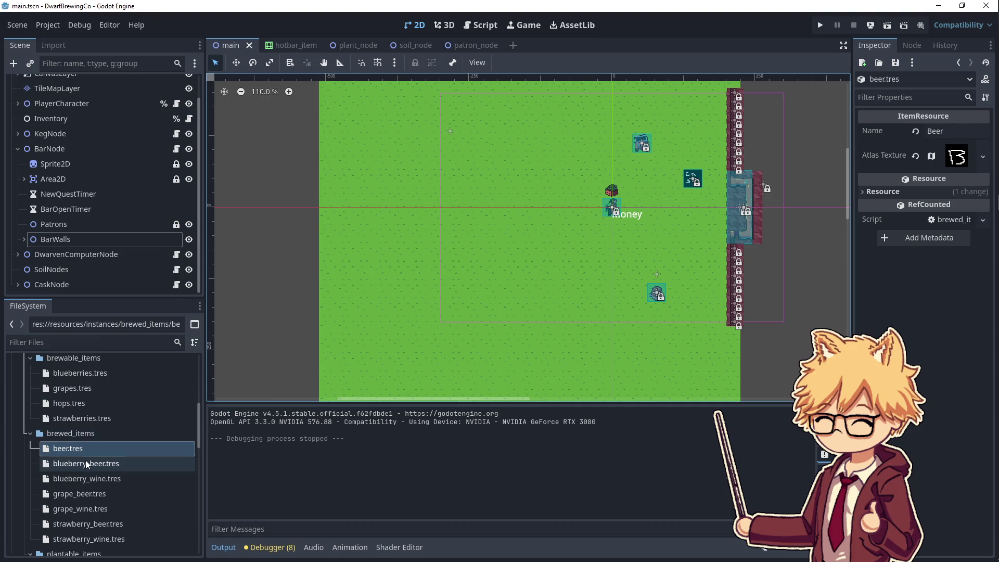
# Review the Beer item resource, then collapse the brewable_items folder.
pyautogui.scroll(-3, 91, 454)
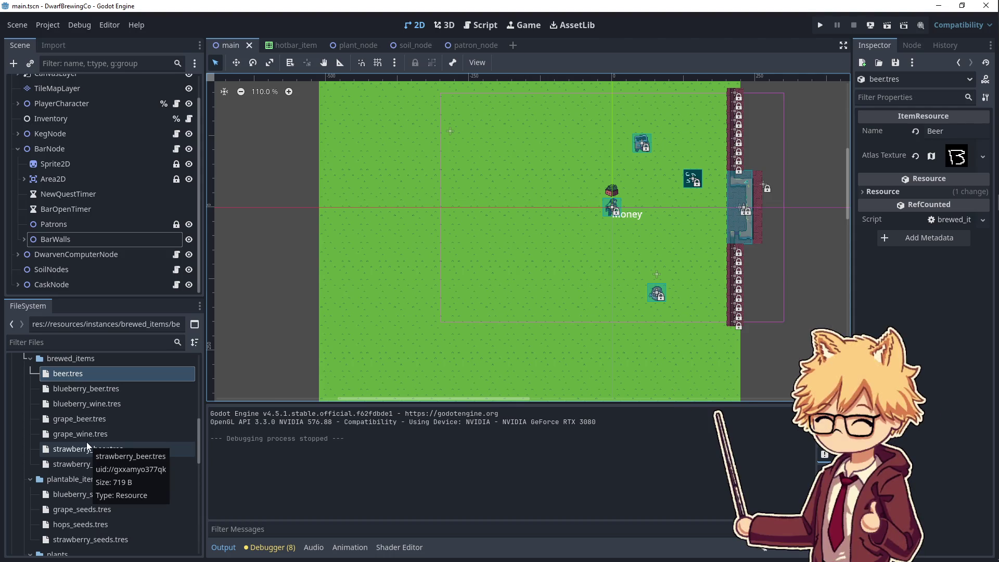
pyautogui.scroll(5, 15, 458)
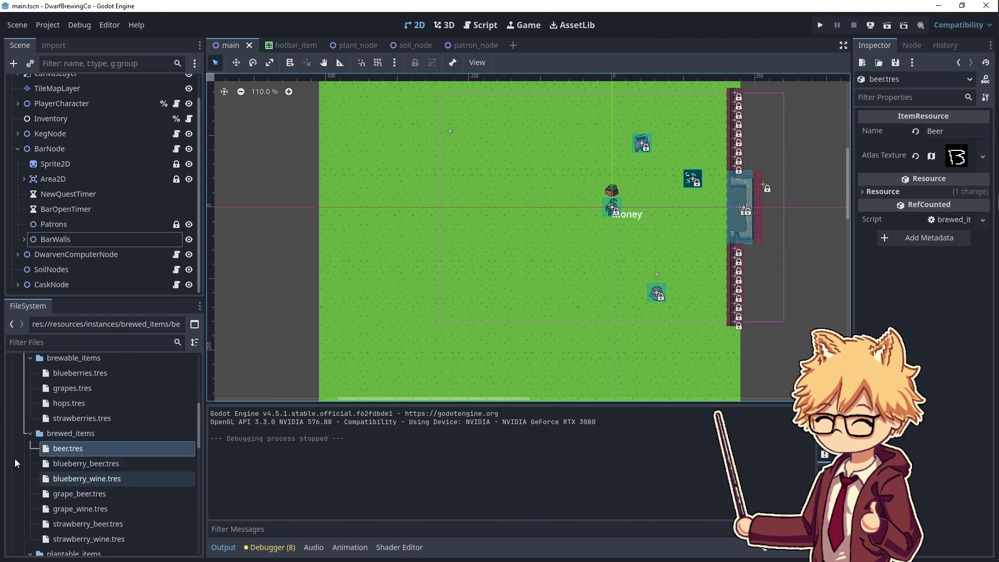
pyautogui.click(30, 407)
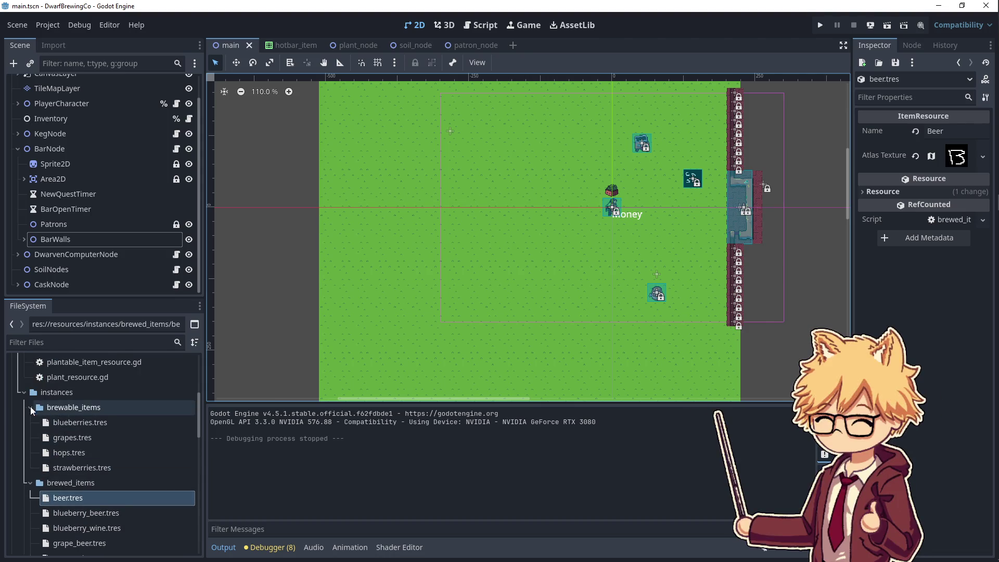
# Collapse the brewed_items, plantable_items and plants folders.
pyautogui.click(29, 422)
pyautogui.click(30, 437)
pyautogui.click(30, 452)
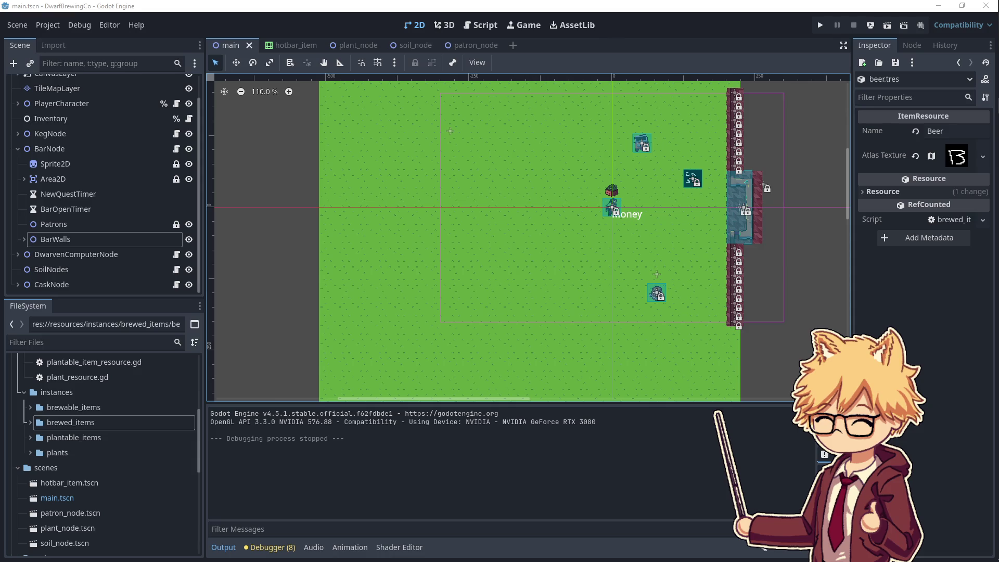
# Bring back the Dictionary docs and highlight that entry order doesn't affect equality.
pyautogui.hotkey('alt', 'Tab')
pyautogui.scroll(-5, 504, 302)
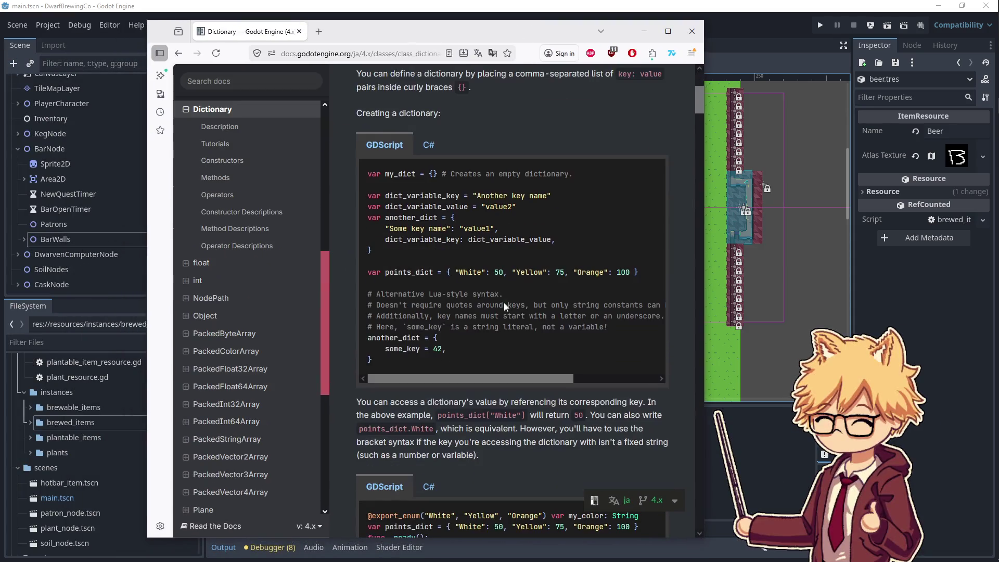
pyautogui.scroll(-8, 492, 299)
pyautogui.scroll(-20, 491, 299)
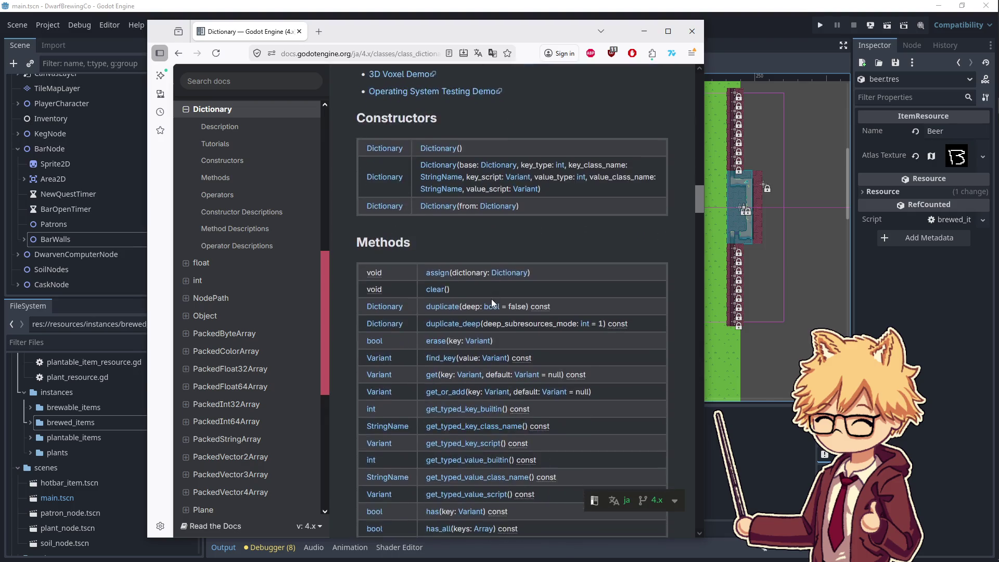
pyautogui.scroll(4, 491, 301)
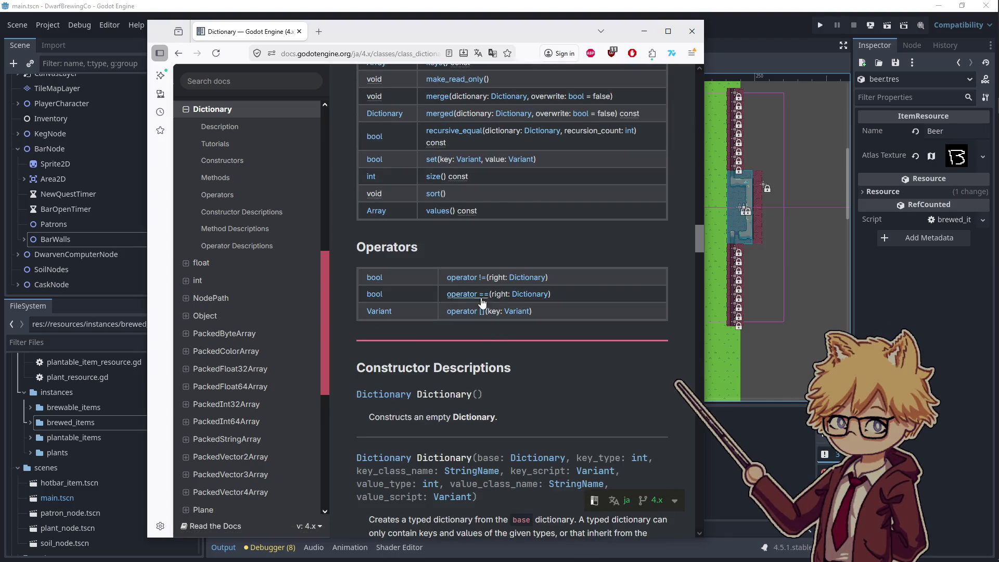
pyautogui.scroll(-20, 481, 299)
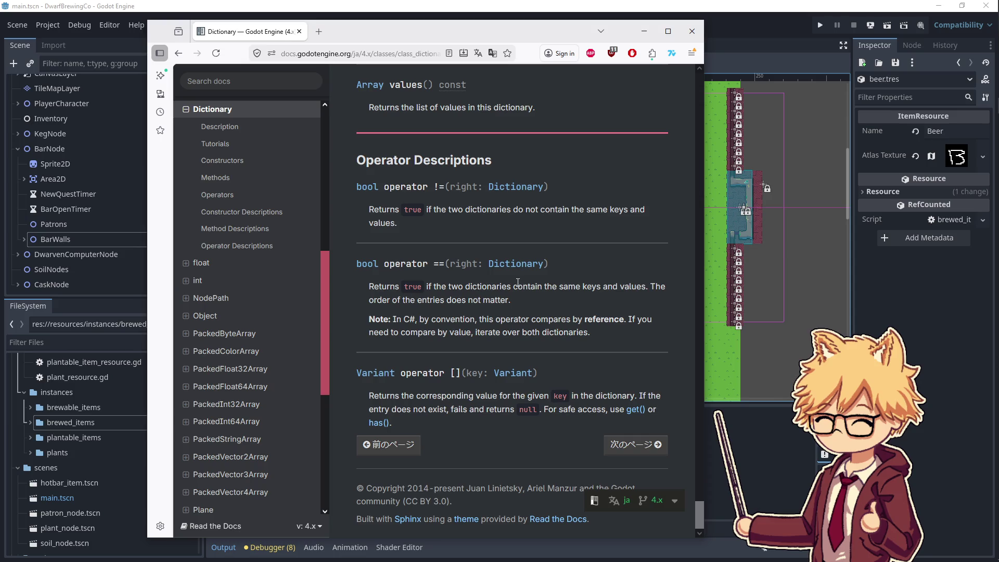
pyautogui.doubleClick(662, 287)
pyautogui.moveTo(370, 299); pyautogui.dragTo(565, 303)
pyautogui.click(565, 302)
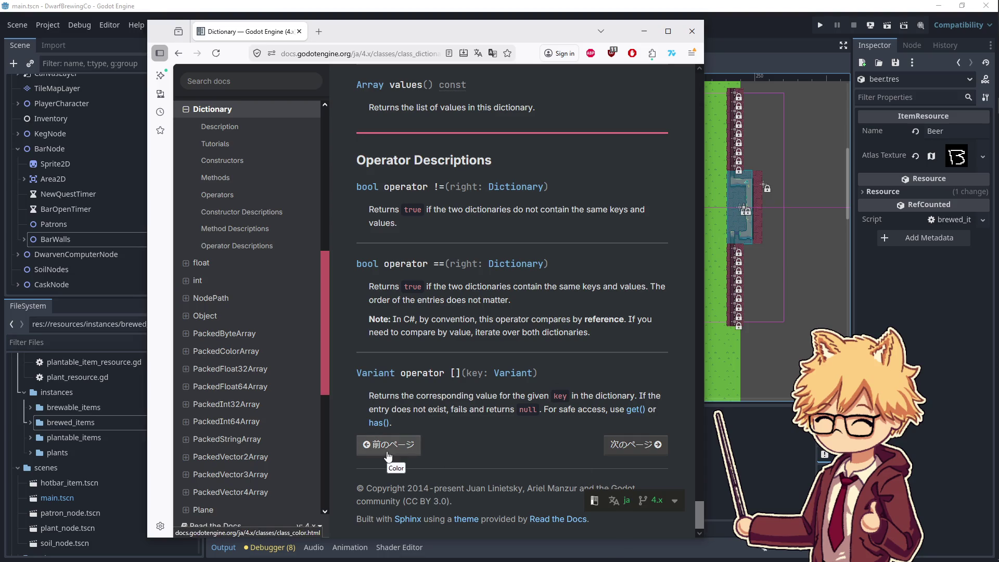
# Highlight the Dictionary page title and its introduction paragraphs.
pyautogui.scroll(10, 551, 436)
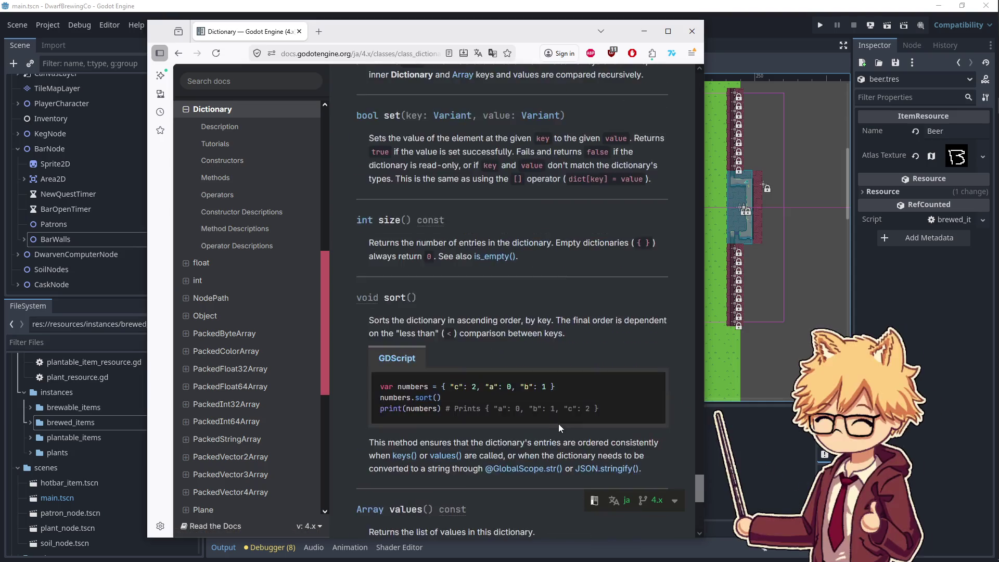
pyautogui.scroll(20, 611, 402)
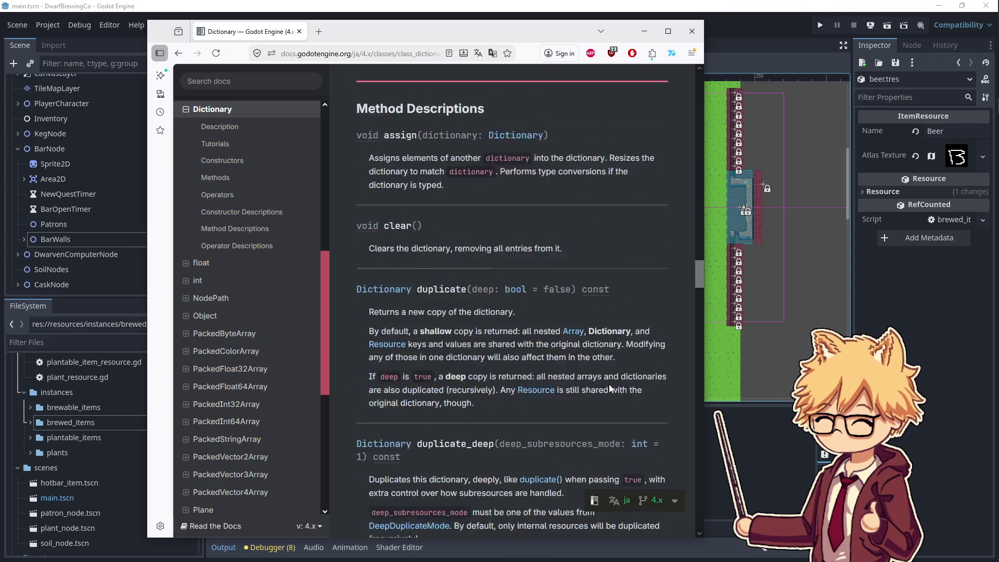
pyautogui.scroll(10, 602, 383)
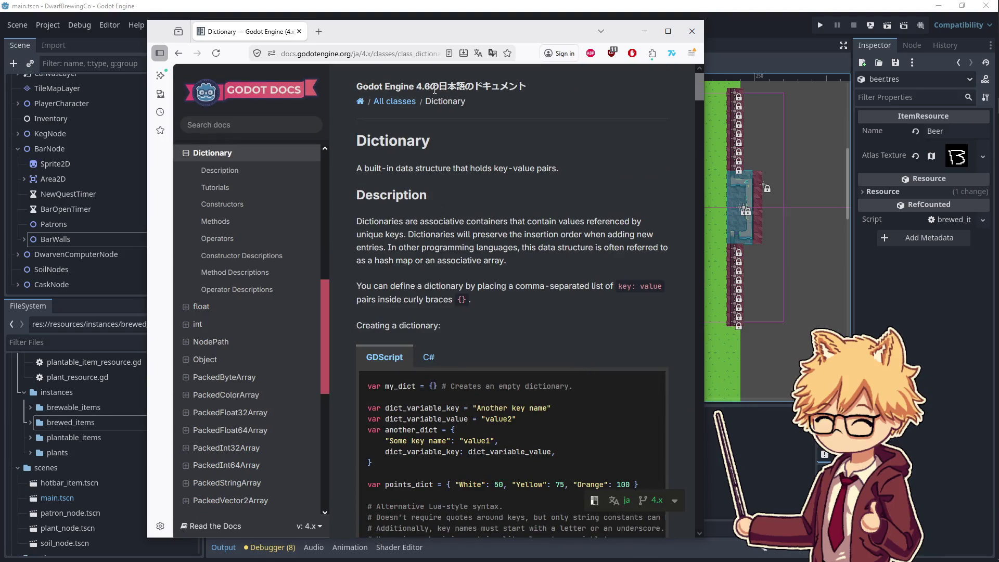
pyautogui.moveTo(436, 84); pyautogui.dragTo(561, 90)
pyautogui.scroll(-1, 425, 186)
pyautogui.moveTo(363, 95)
pyautogui.mouseDown()
pyautogui.moveTo(545, 176)
pyautogui.moveTo(553, 267)
pyautogui.mouseUp()
pyautogui.click(539, 267)
# Scroll to the end of the Dictionary page and minimize the docs window.
pyautogui.scroll(-5, 513, 267)
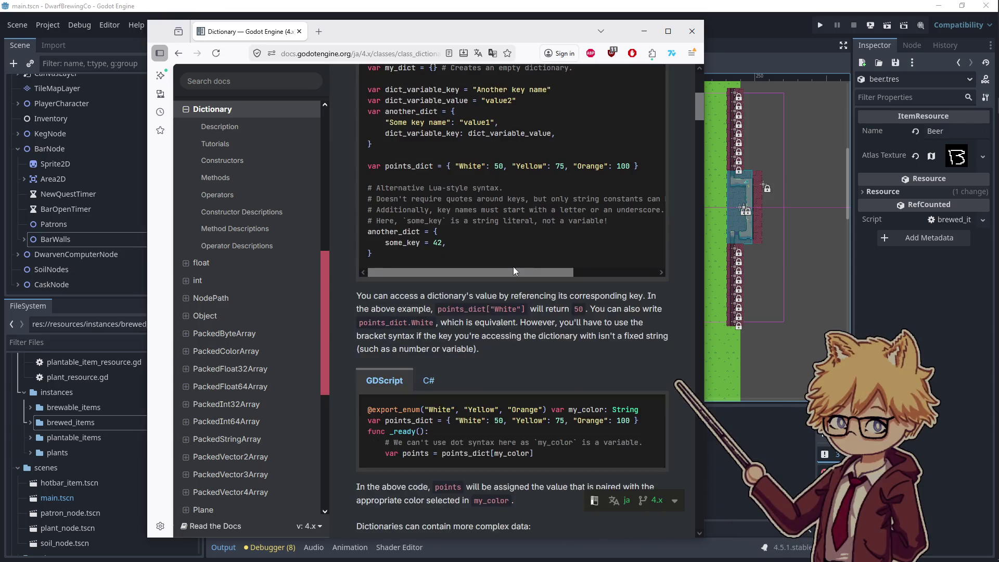
pyautogui.scroll(-4, 511, 298)
pyautogui.press('End')
pyautogui.scroll(4, 511, 302)
pyautogui.scroll(-4, 534, 269)
pyautogui.click(645, 30)
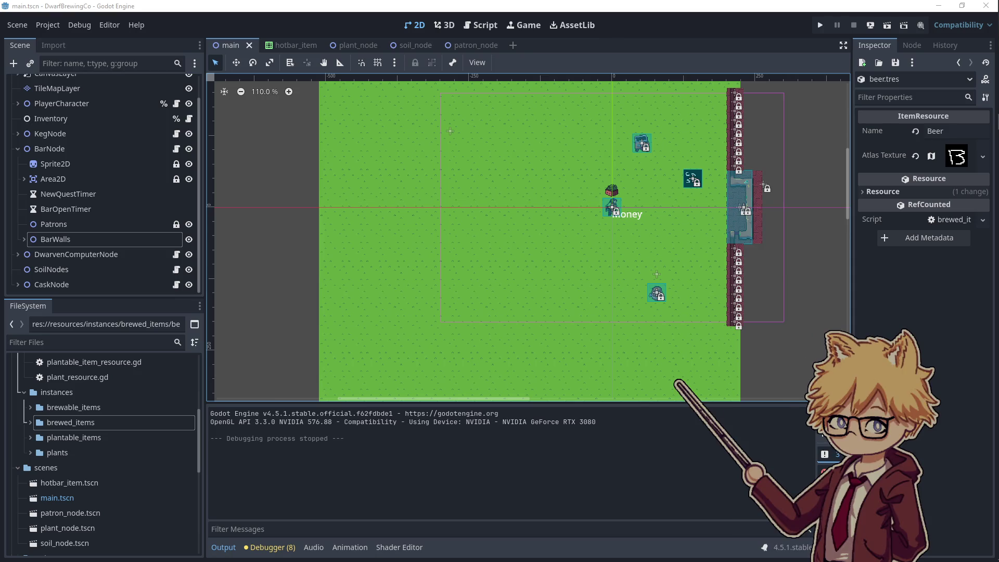
# Collapse the classes, instances and scenes folders to bring the scripts' .gd files into view.
pyautogui.scroll(4, 75, 380)
pyautogui.click(24, 401)
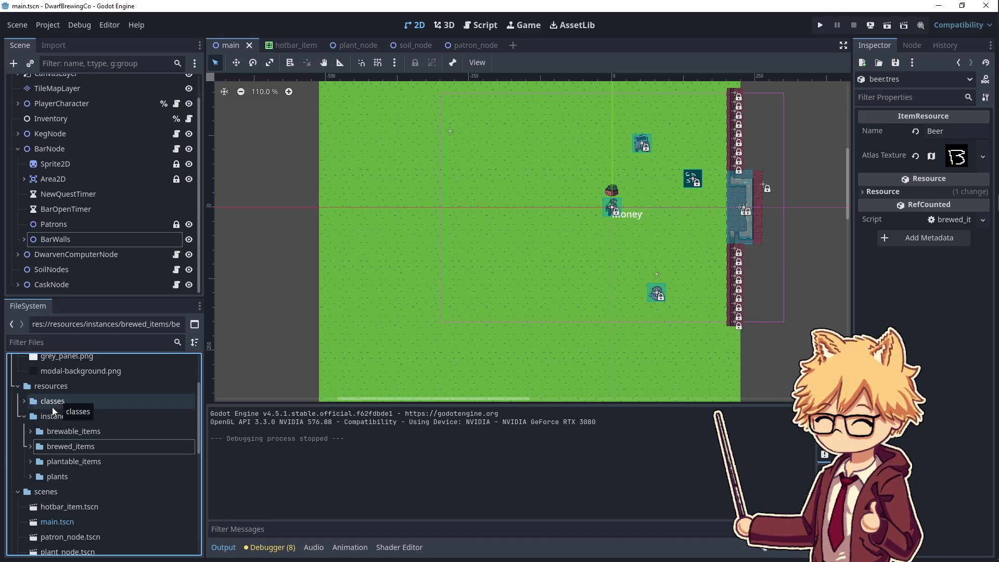
pyautogui.click(24, 416)
pyautogui.click(17, 431)
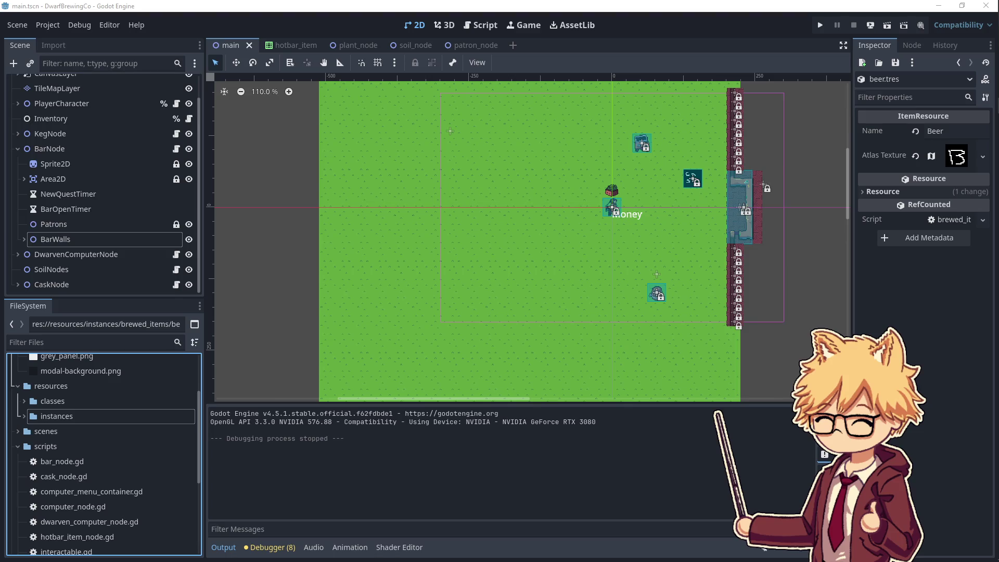
pyautogui.scroll(-1, 485, 258)
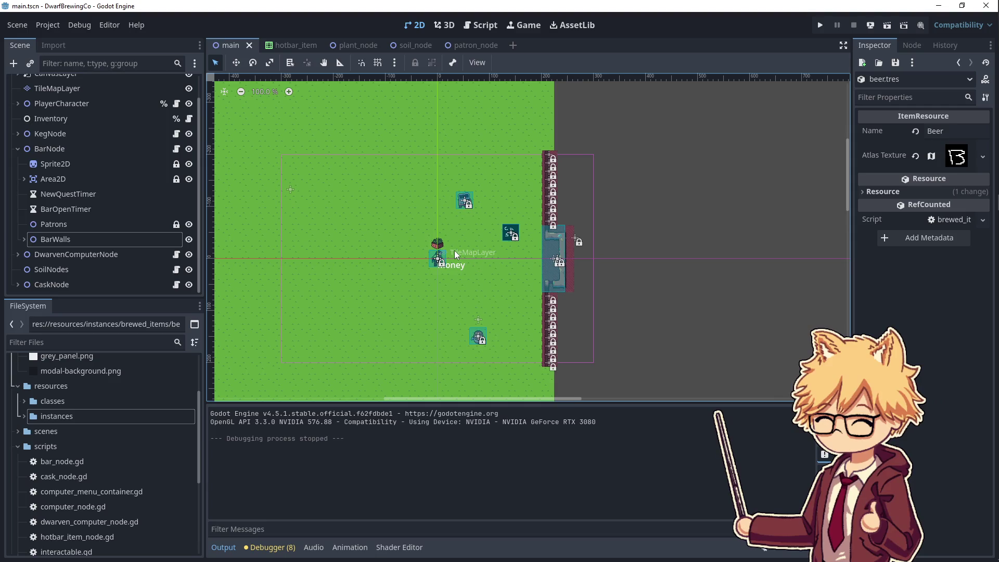
pyautogui.moveTo(995, 125)
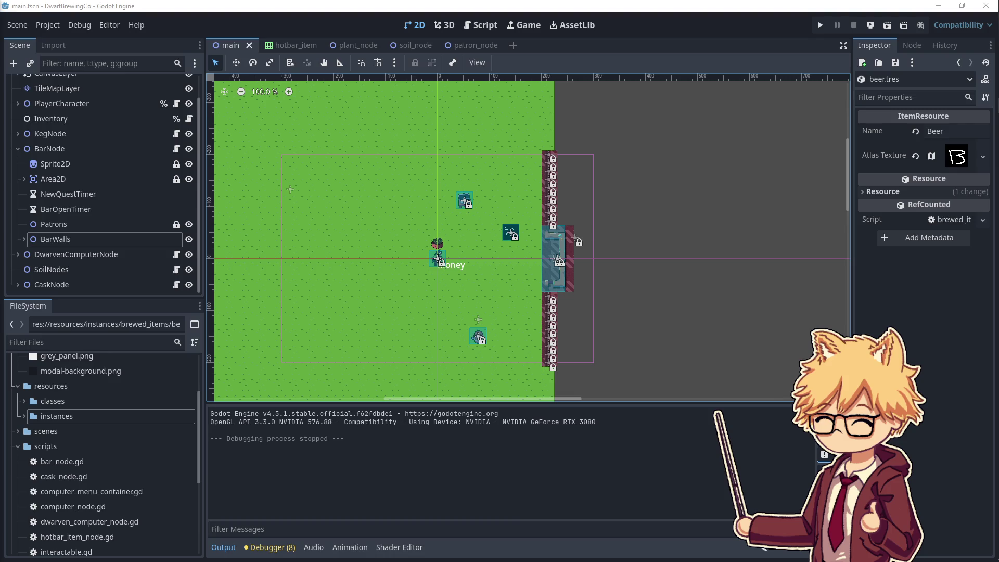
# Select the GoldLabel node showing Money in the 2D viewport.
pyautogui.click(466, 274)
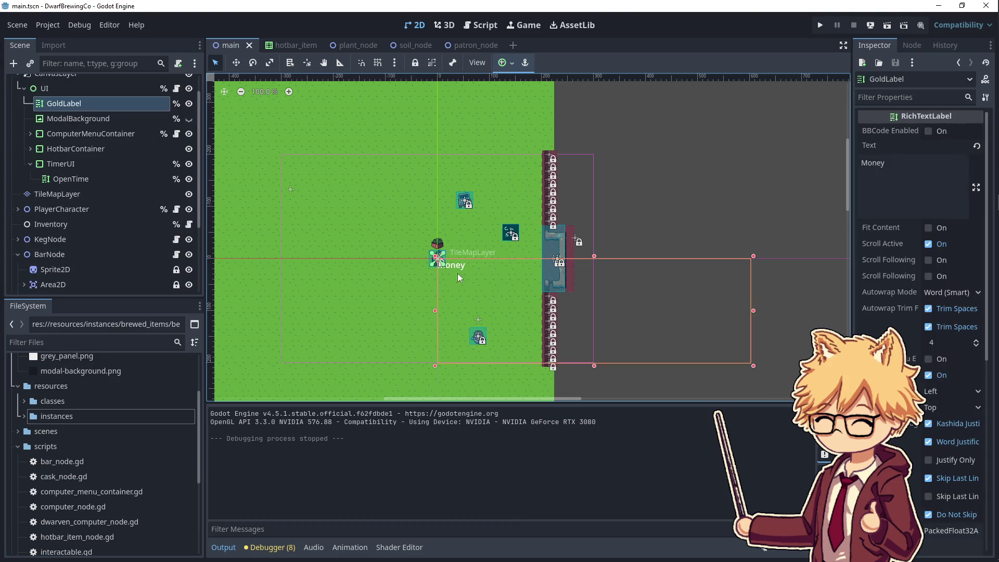
# Save main.tscn, then apply one more bucket fill on the tile map.
pyautogui.click(451, 257)
pyautogui.scroll(4, 451, 257)
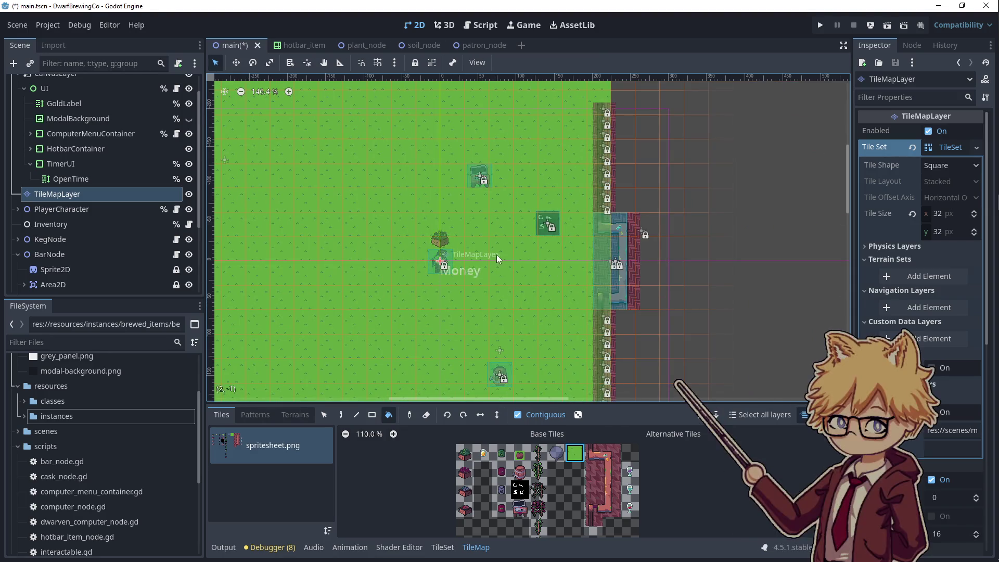
pyautogui.hotkey('ctrl', 's')
pyautogui.scroll(-4, 517, 284)
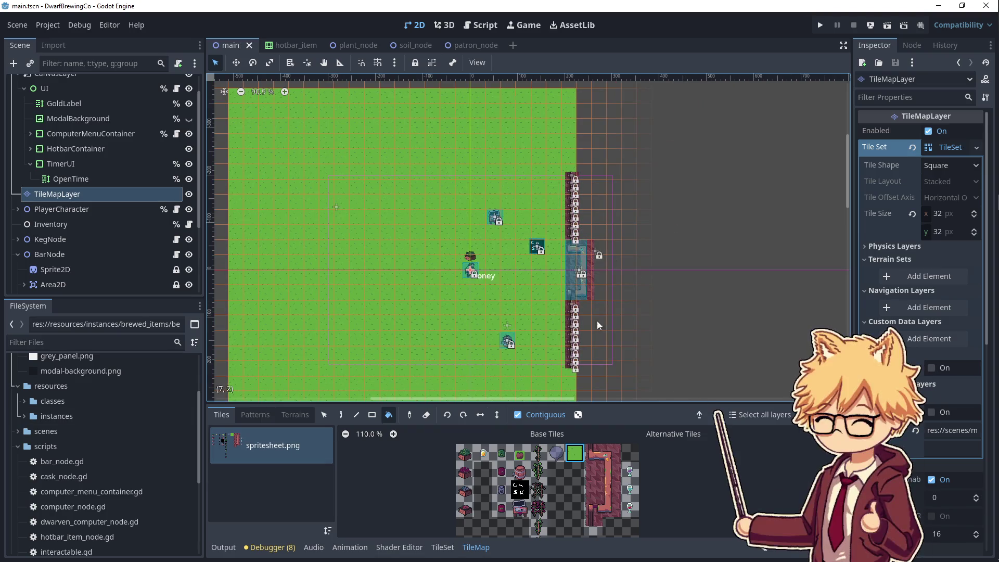
pyautogui.click(570, 284)
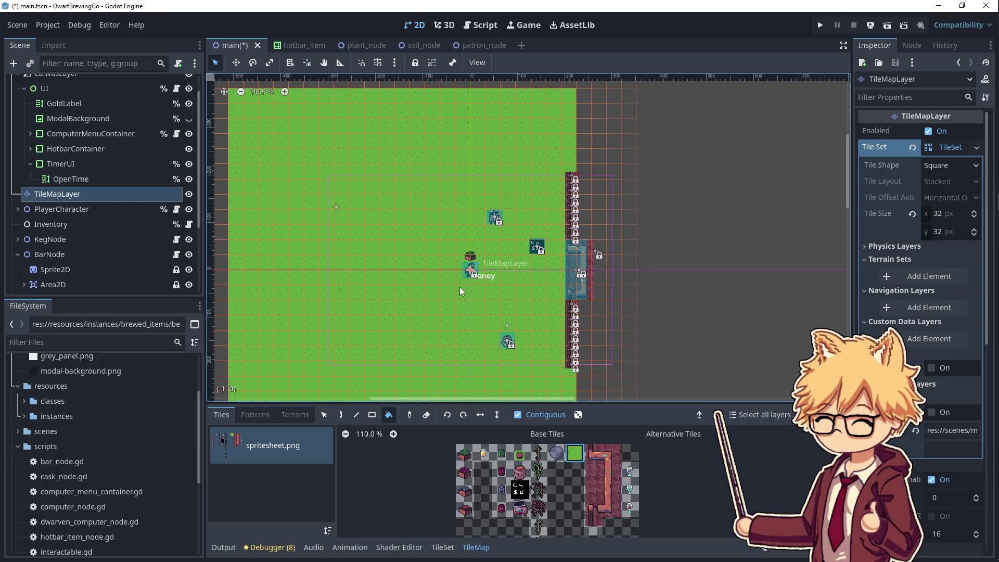
pyautogui.scroll(2, 104, 182)
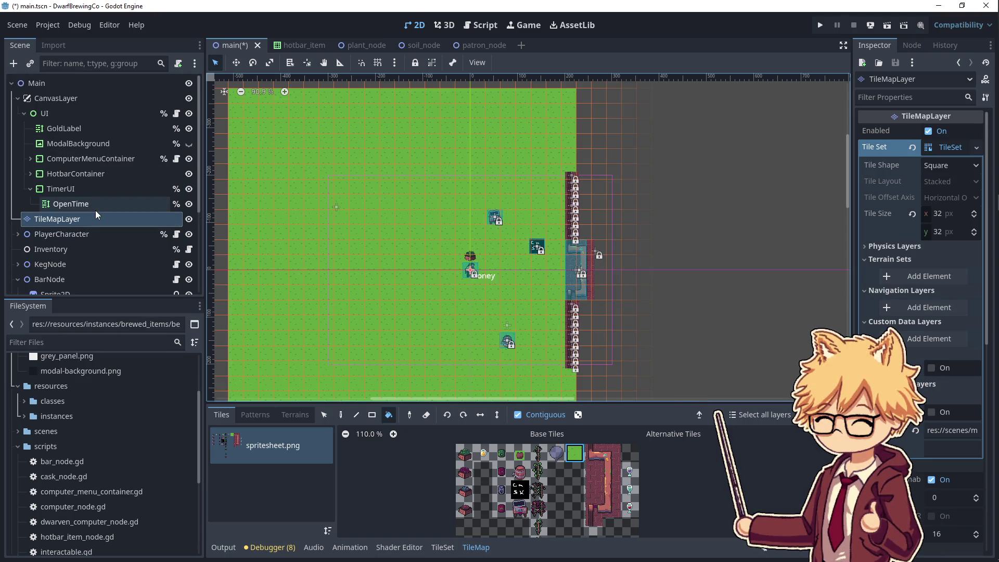
# Collapse CanvasLayer, briefly select PlayerCharacter, then clear the node selection.
pyautogui.click(18, 99)
pyautogui.click(31, 142)
pyautogui.click(52, 128)
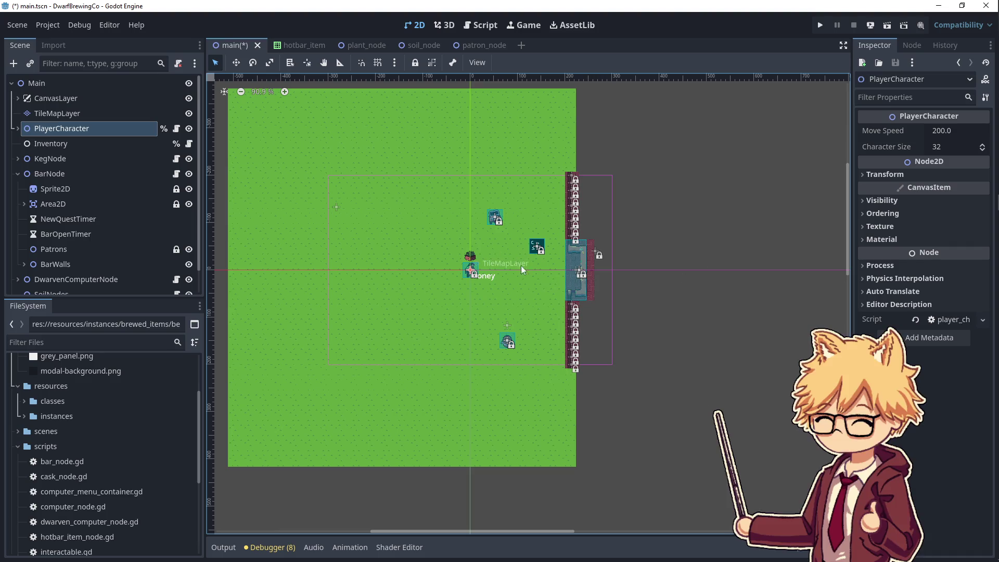
pyautogui.click(686, 204)
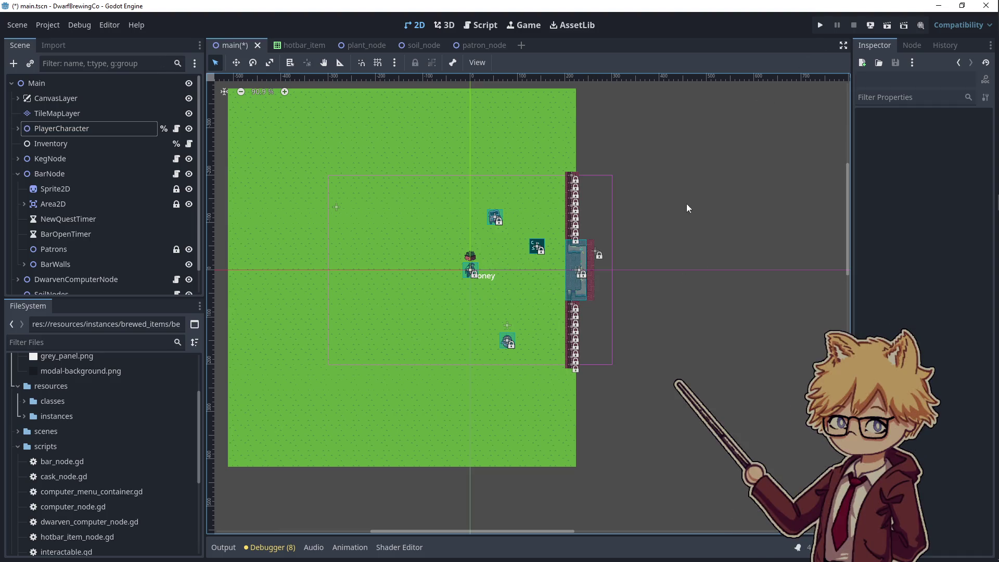
# Expand the classes folder and begin, then cancel, creating a new folder there.
pyautogui.click(23, 401)
pyautogui.click(83, 402)
pyautogui.rightClick(84, 402)
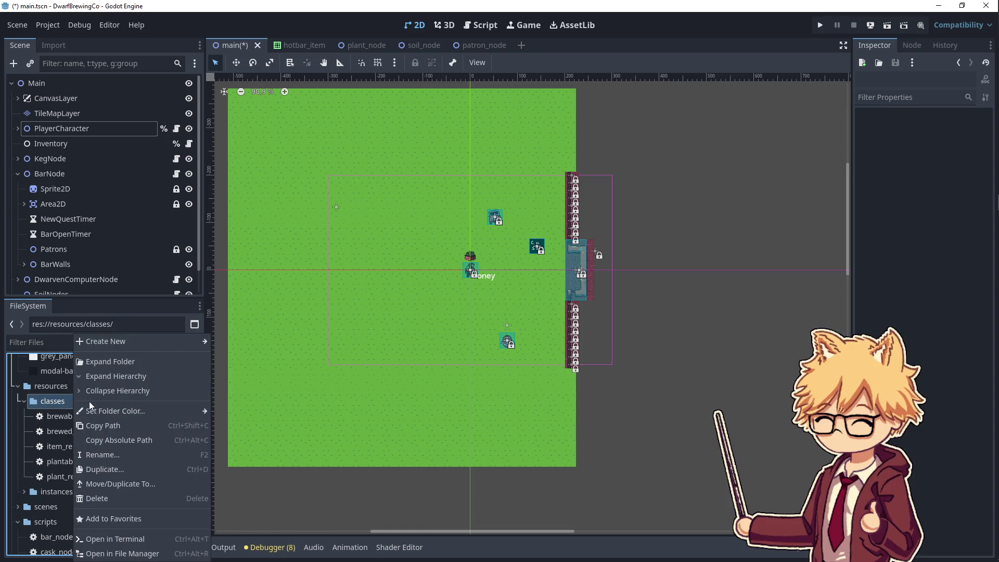
pyautogui.moveTo(128, 342)
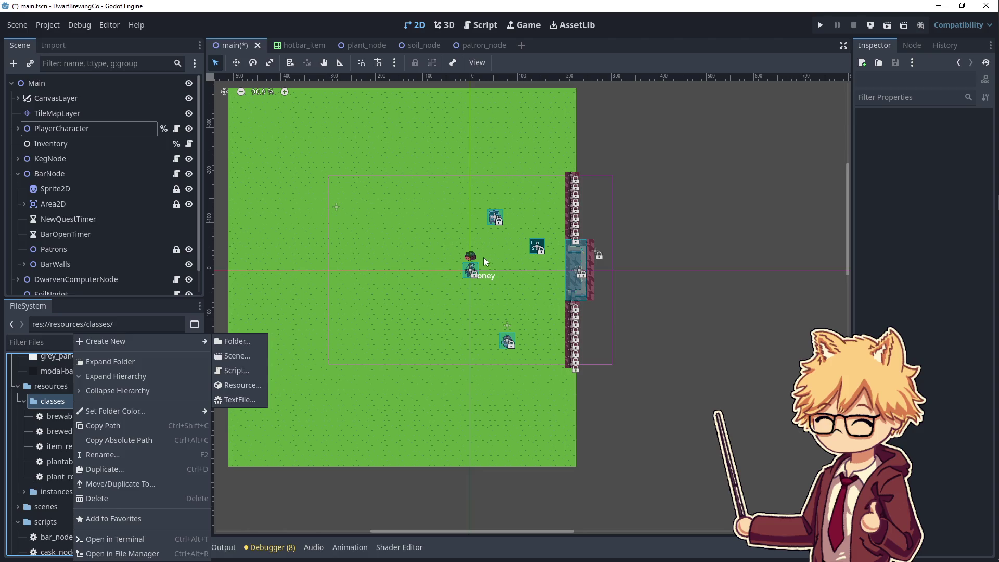
pyautogui.click(233, 340)
pyautogui.click(546, 322)
# Create the script recipe_resource.gd in the resources/classes folder.
pyautogui.rightClick(98, 400)
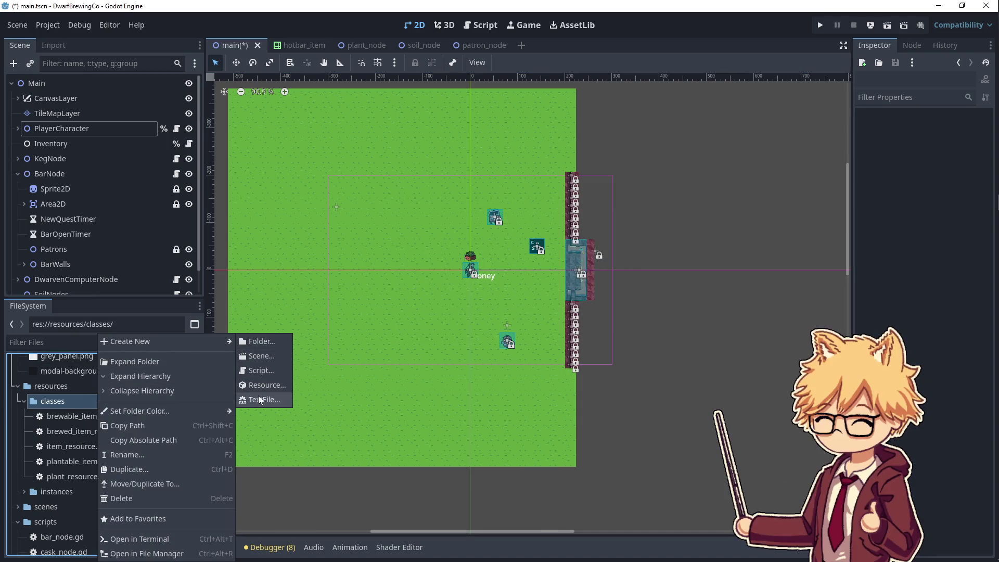
pyautogui.press('Escape')
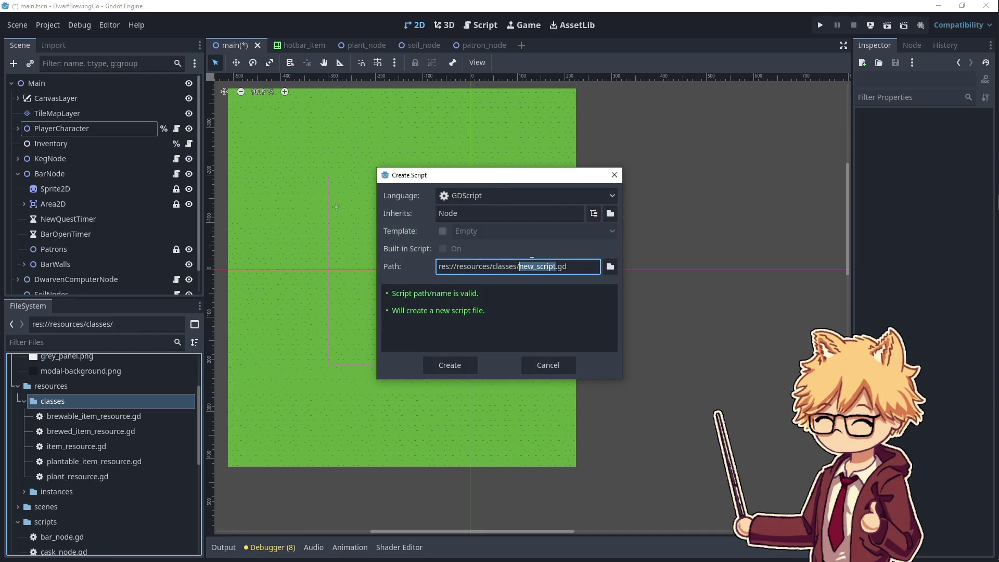
pyautogui.write('re')
pyautogui.write('cipe')
pyautogui.write('_resource')
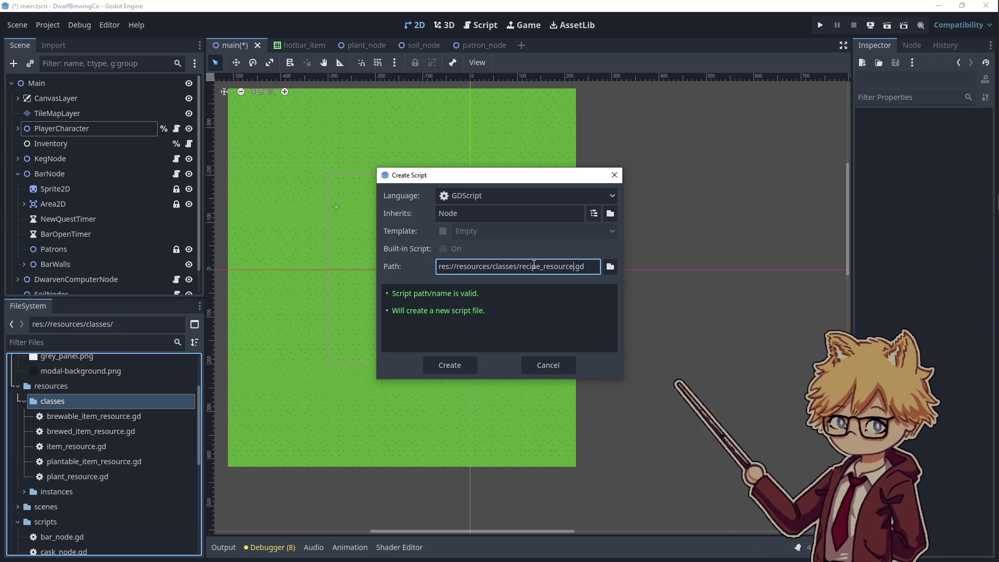
pyautogui.press('Return')
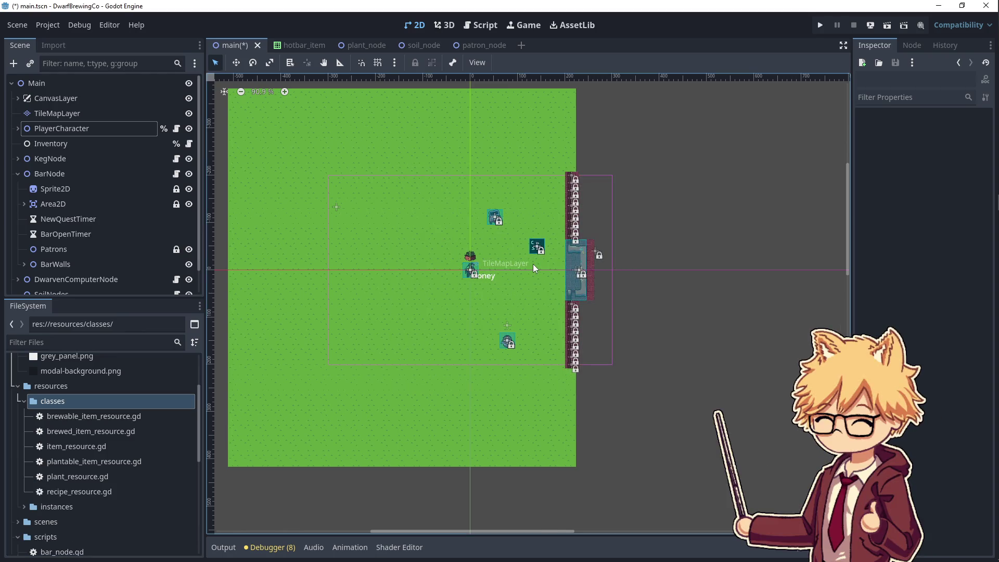
pyautogui.scroll(-3, 106, 493)
pyautogui.click(23, 433)
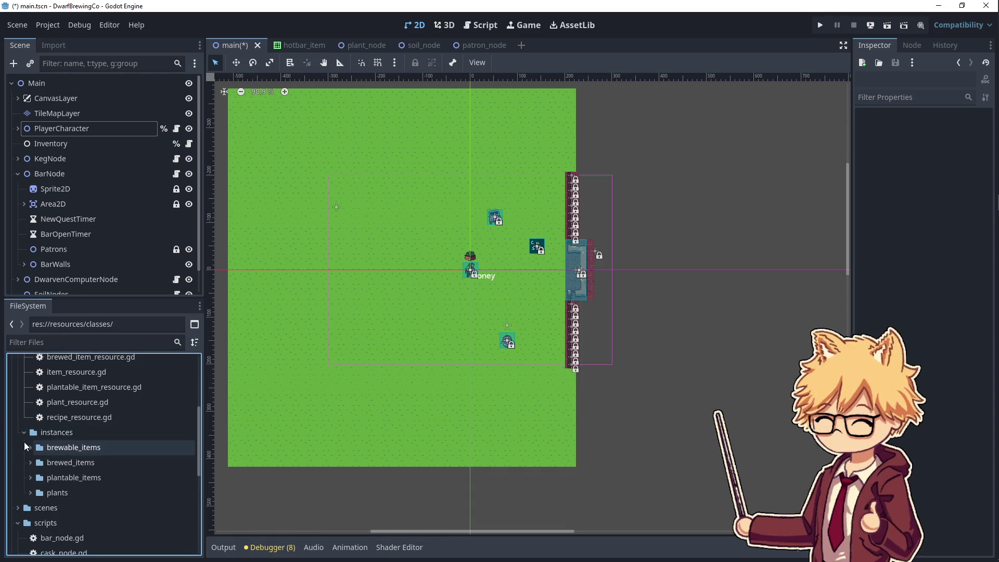
# Create a new 'recepie' folder in resources/instances, then switch to the browser.
pyautogui.rightClick(49, 433)
pyautogui.moveTo(95, 339)
pyautogui.click(202, 346)
pyautogui.write('recepie')
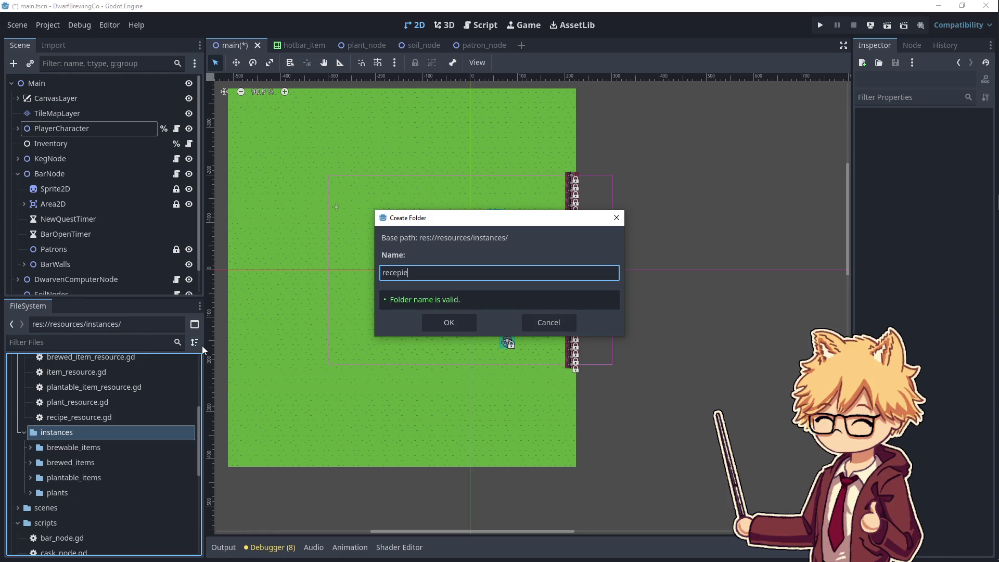
pyautogui.press('Return')
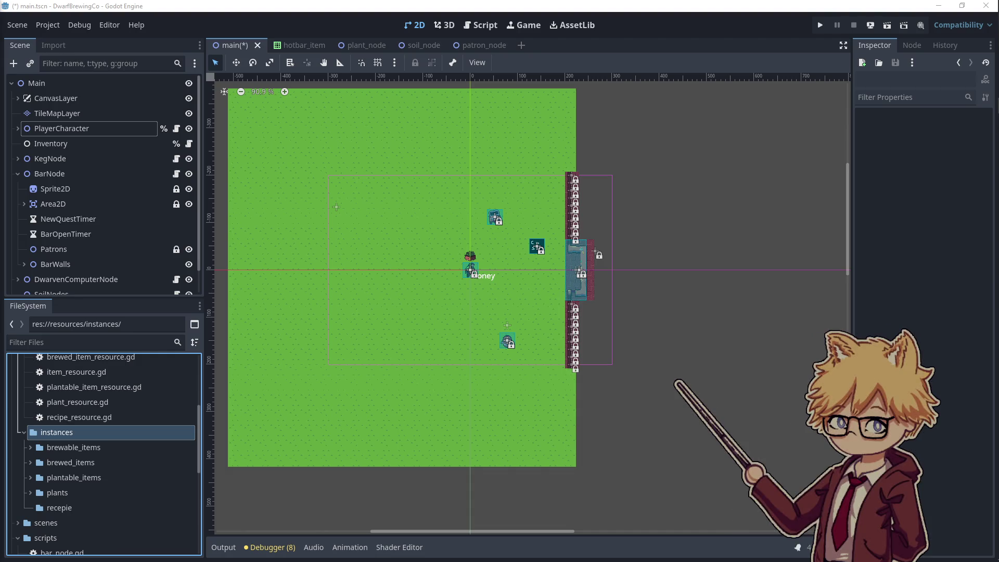
pyautogui.hotkey('alt', 'Tab')
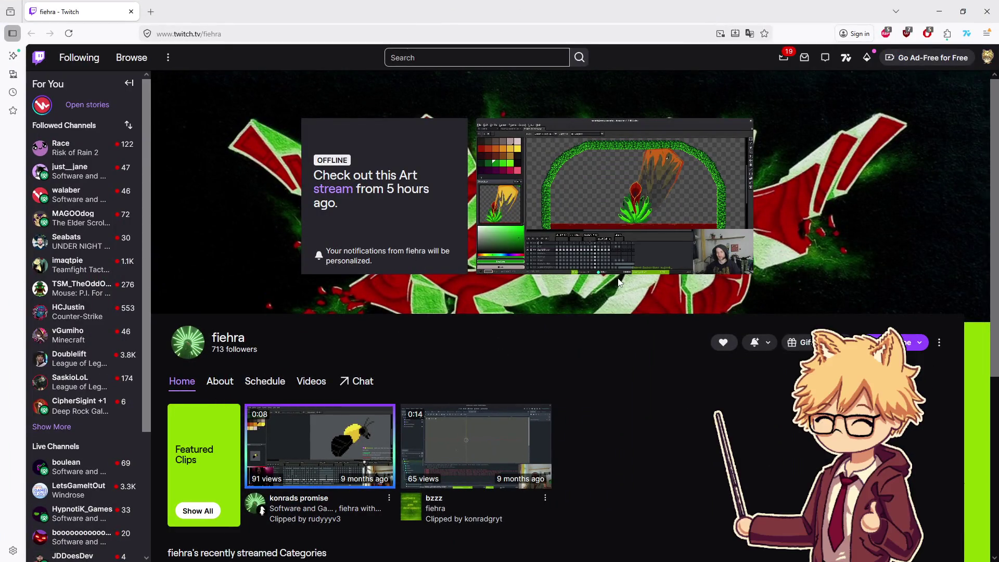
pyautogui.moveTo(610, 270)
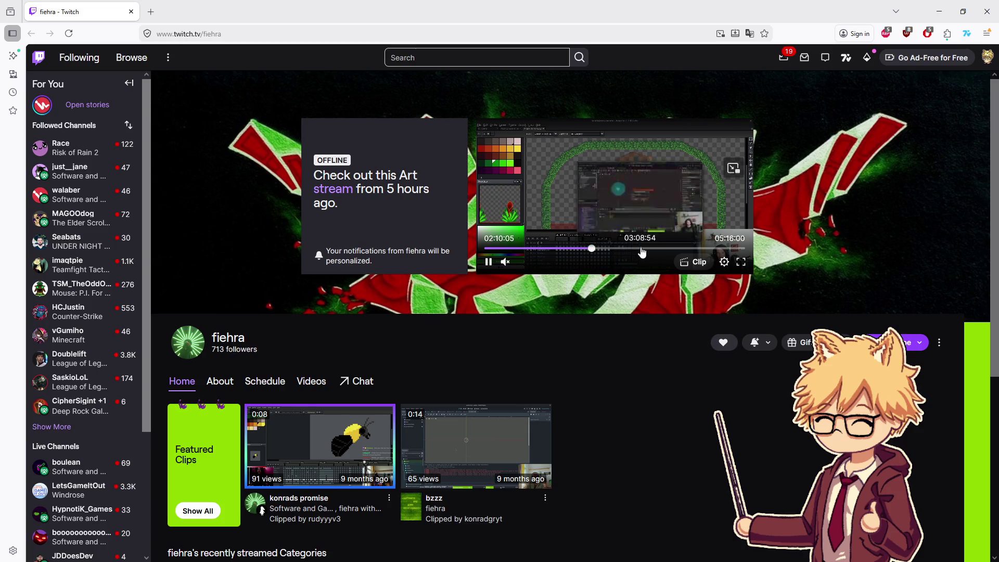
pyautogui.click(659, 249)
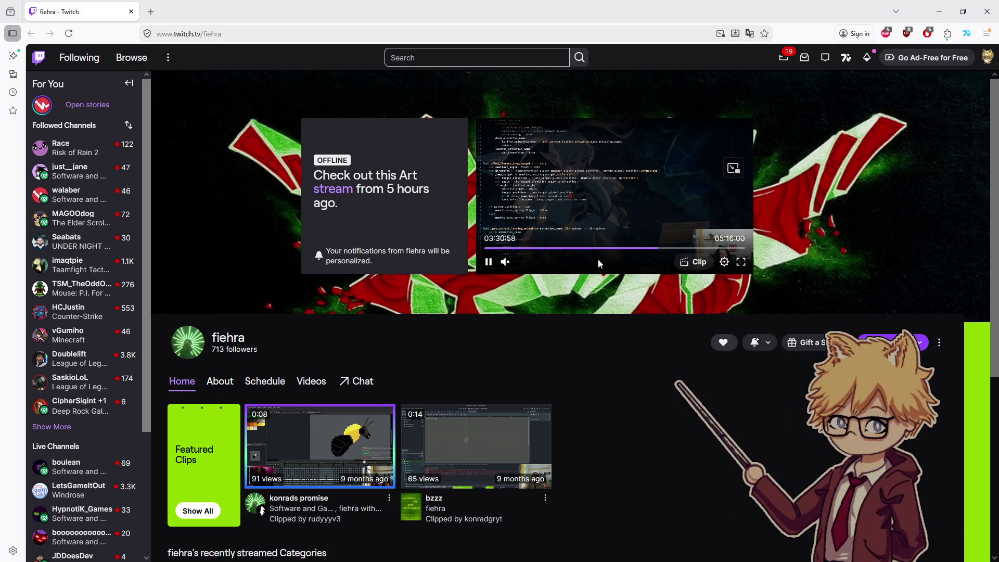
pyautogui.scroll(-3, 612, 314)
pyautogui.scroll(3, 619, 301)
pyautogui.click(131, 11)
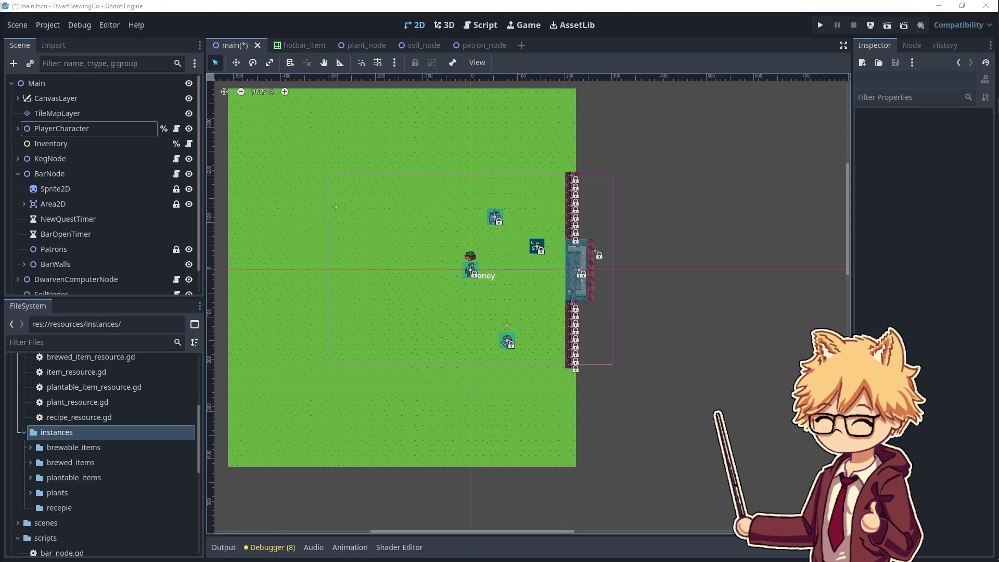
pyautogui.hotkey('alt', 'Tab')
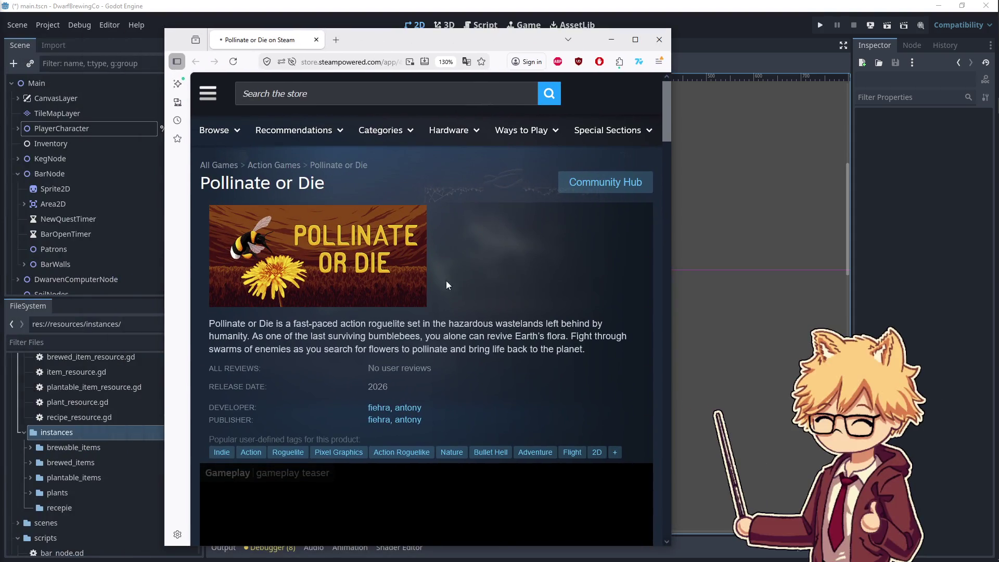
pyautogui.scroll(-10, 541, 323)
pyautogui.scroll(-10, 539, 321)
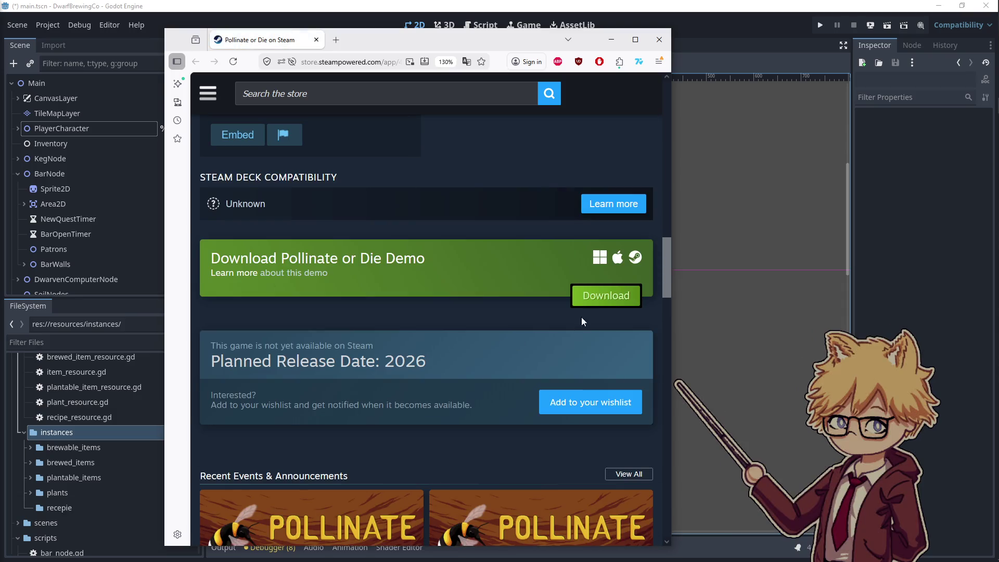
pyautogui.click(592, 400)
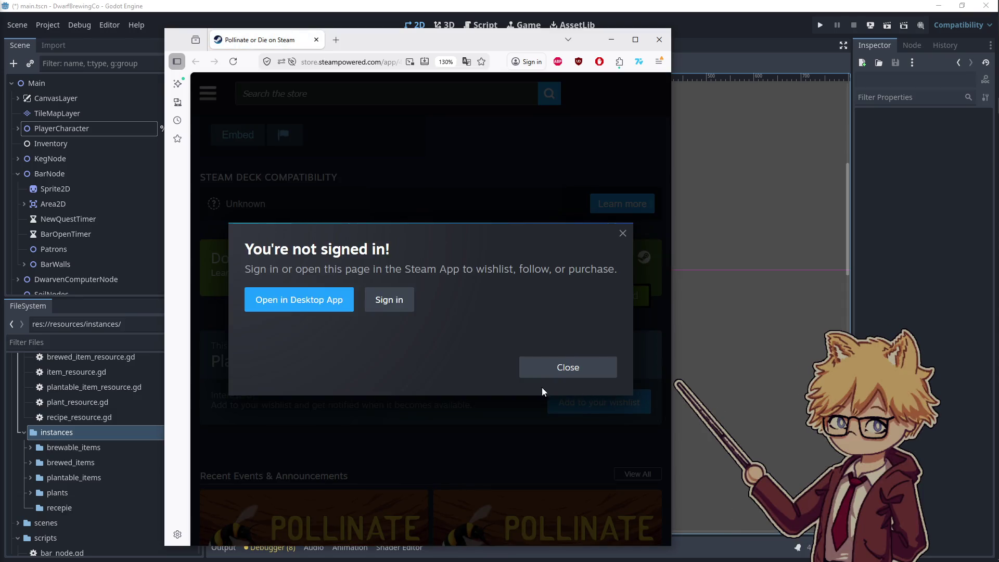
pyautogui.click(296, 311)
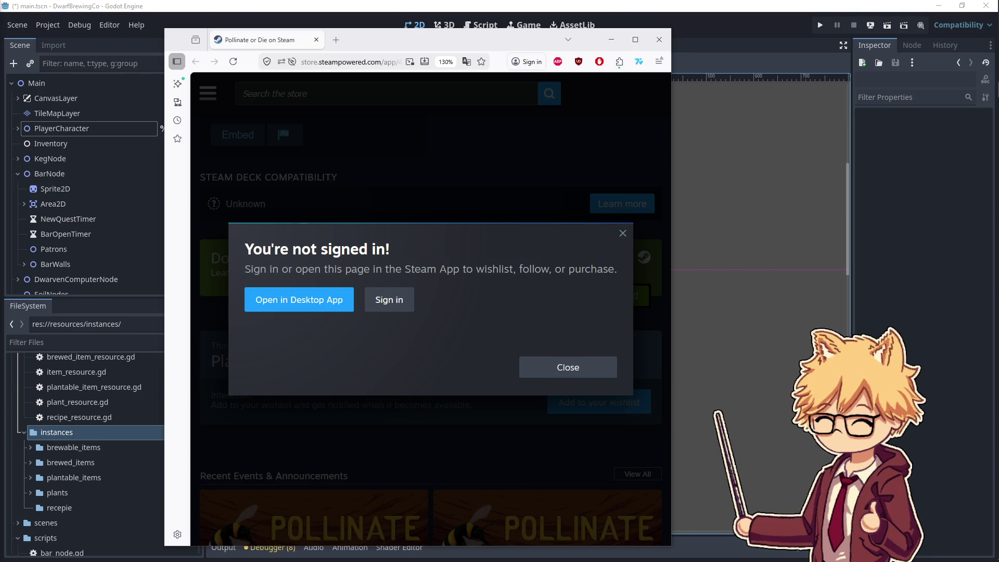
pyautogui.click(318, 304)
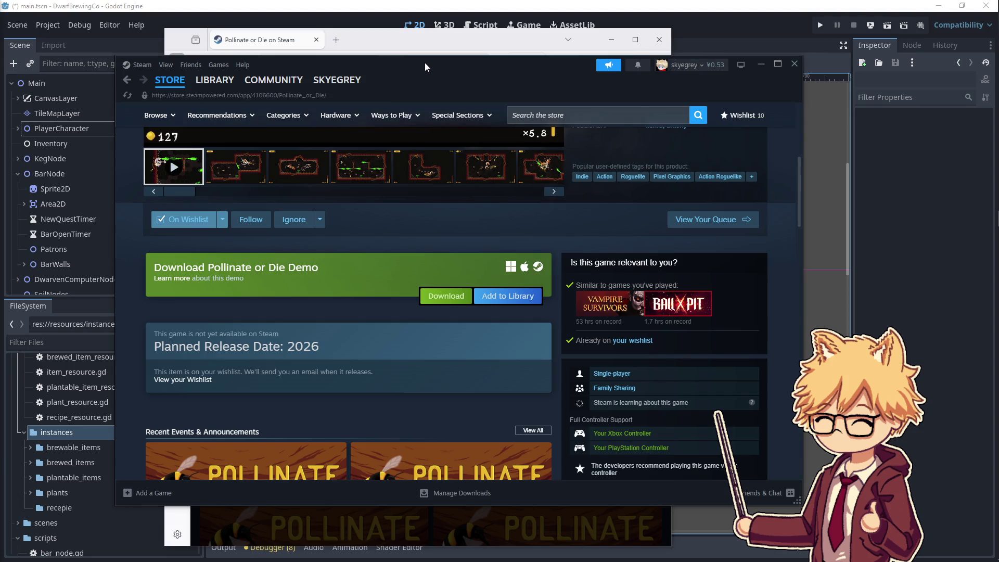
pyautogui.moveTo(425, 63); pyautogui.dragTo(0, 73)
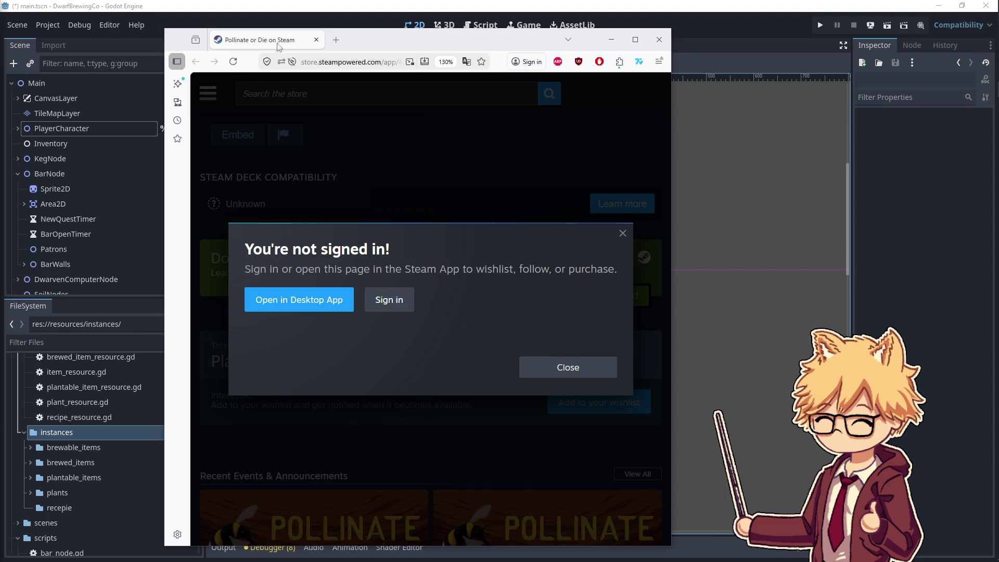
pyautogui.hotkey('alt', 'Tab')
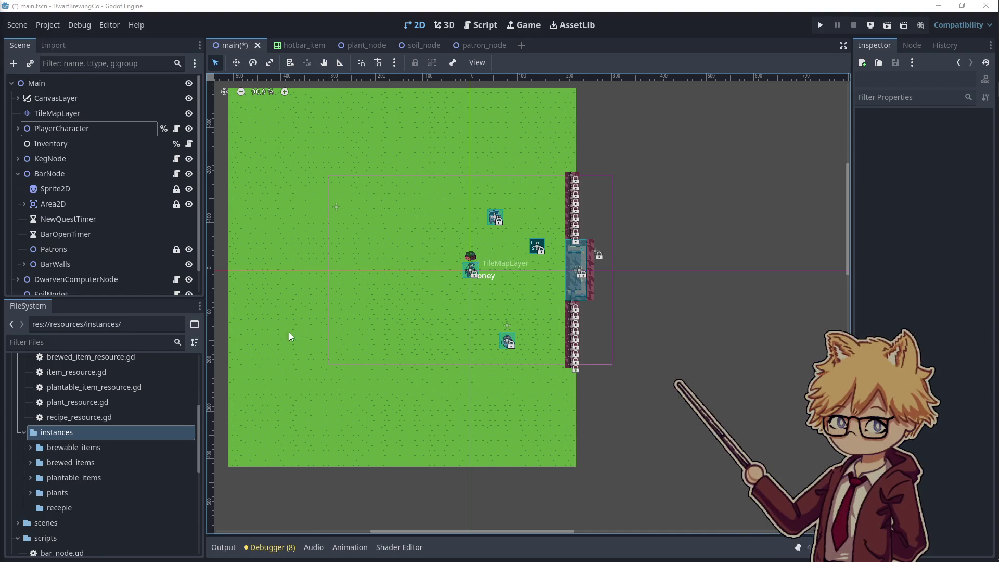
# In FileSystem, select the recepie folder and expand brewed_items to list its beer and wine resources.
pyautogui.scroll(-1, 68, 468)
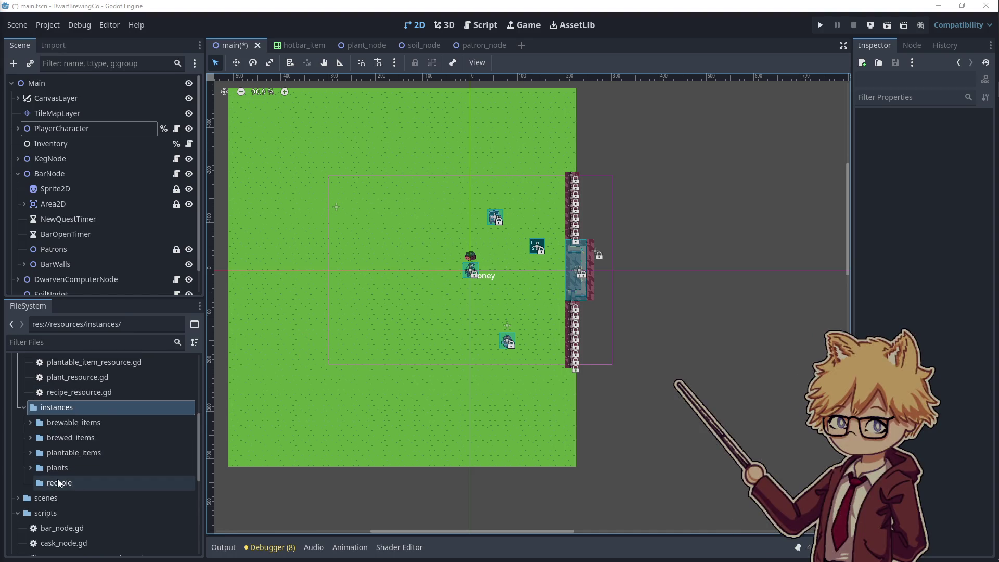
pyautogui.click(57, 482)
pyautogui.scroll(3, 60, 474)
pyautogui.scroll(-2, 66, 458)
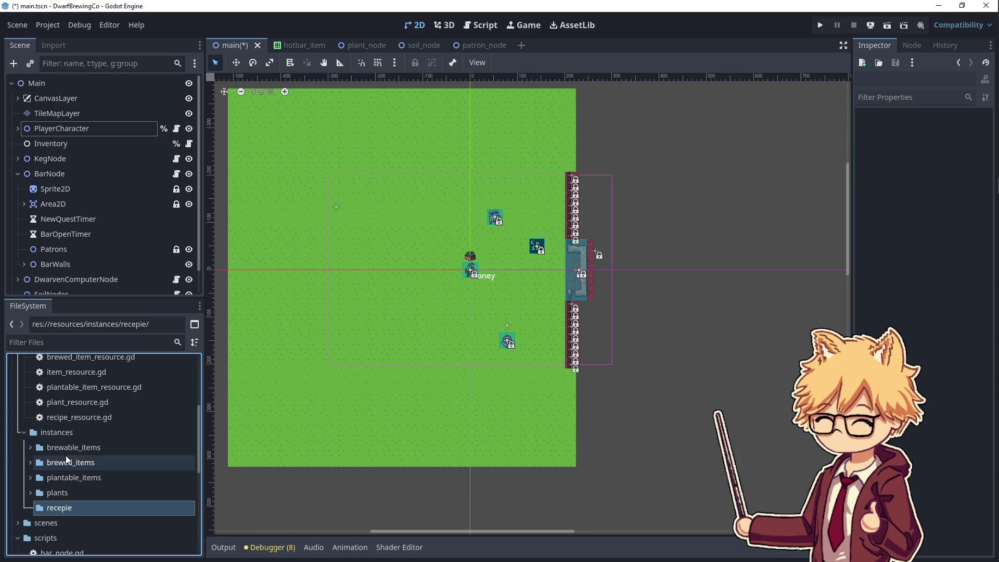
pyautogui.click(30, 463)
pyautogui.scroll(-5, 102, 466)
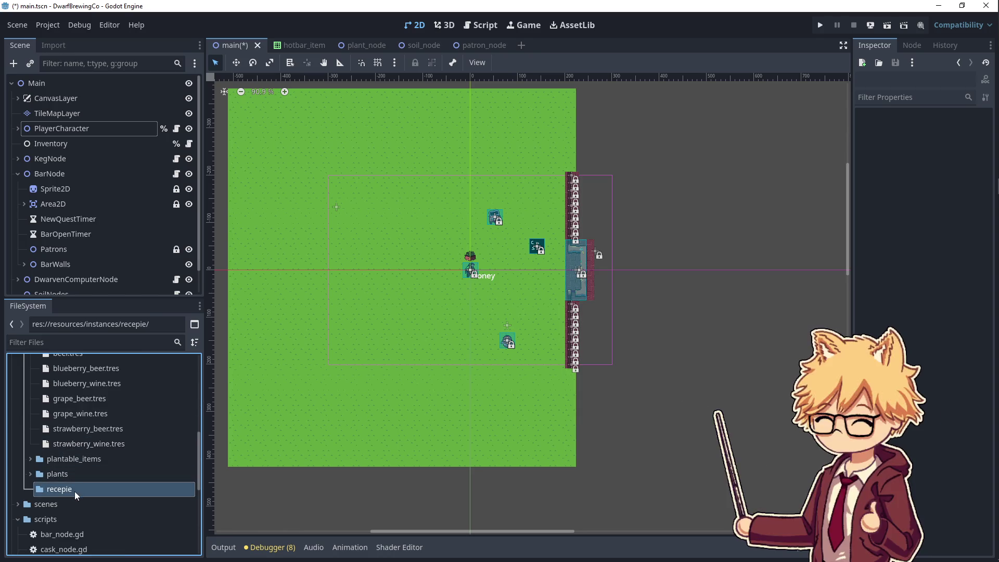
pyautogui.scroll(1, 76, 489)
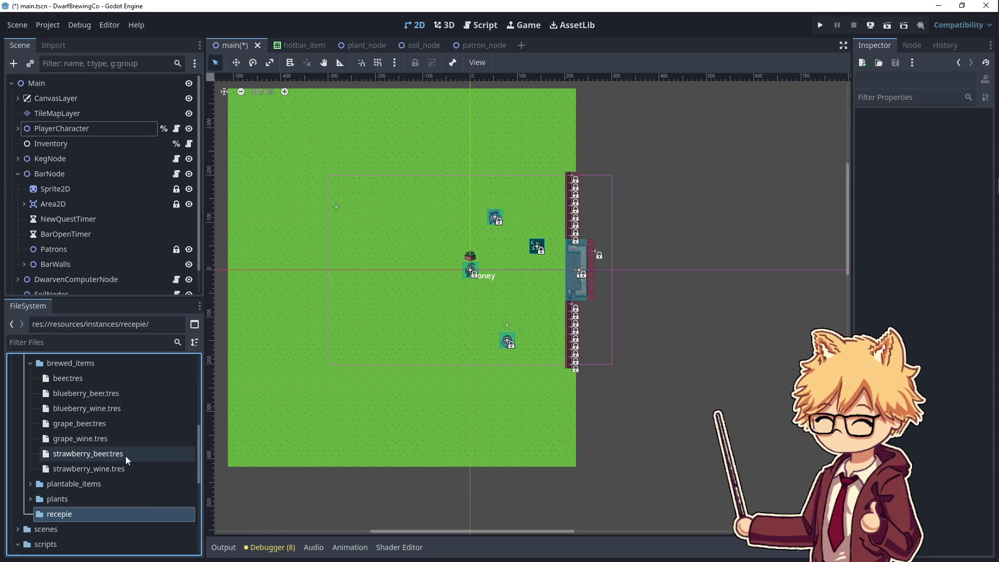
pyautogui.moveTo(126, 456)
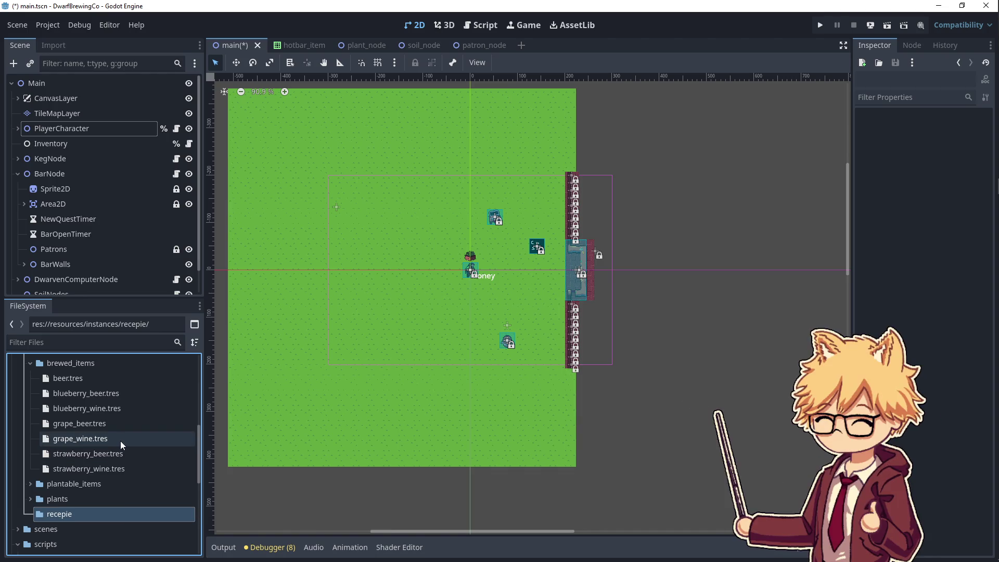
pyautogui.moveTo(118, 439)
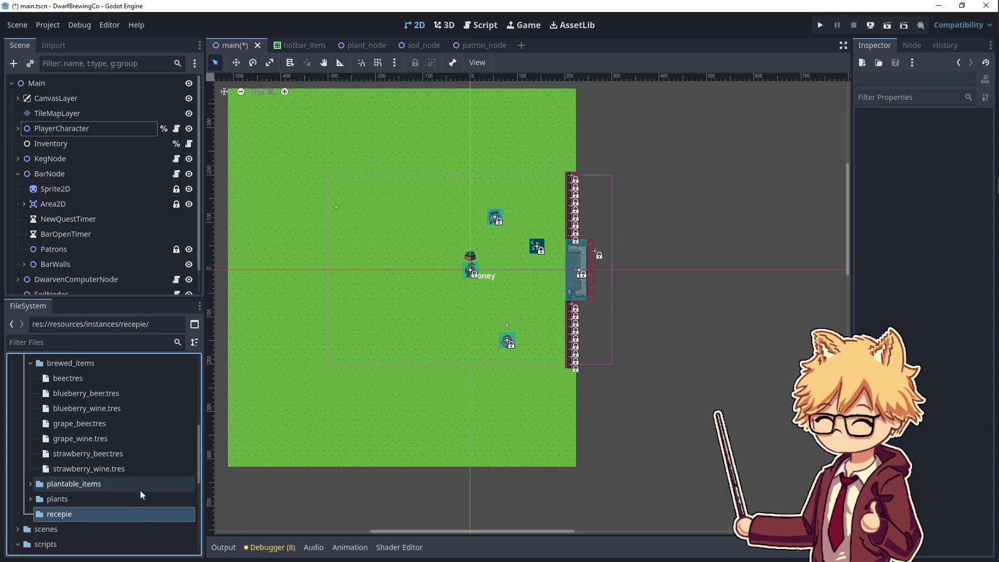
pyautogui.rightClick(116, 513)
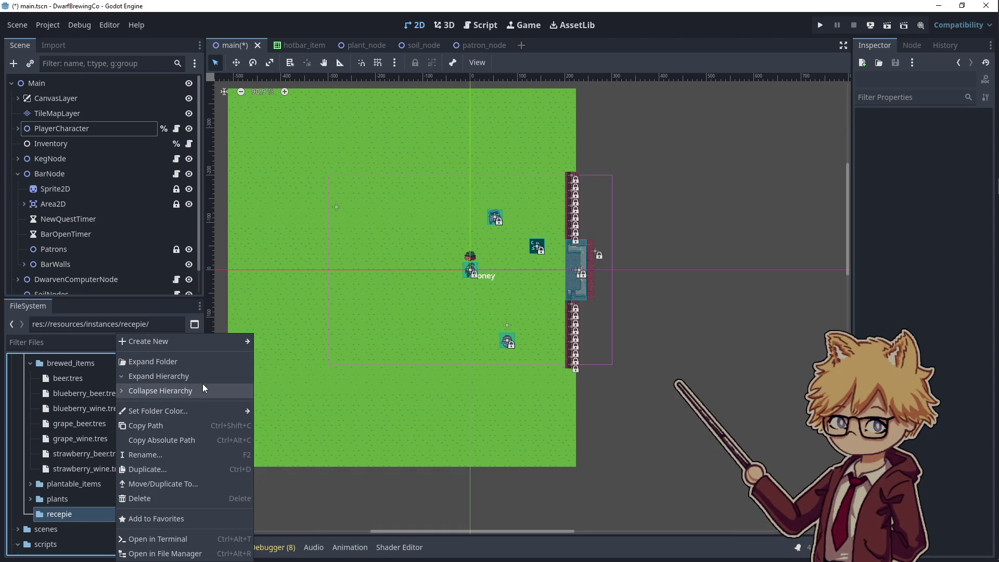
pyautogui.moveTo(197, 339)
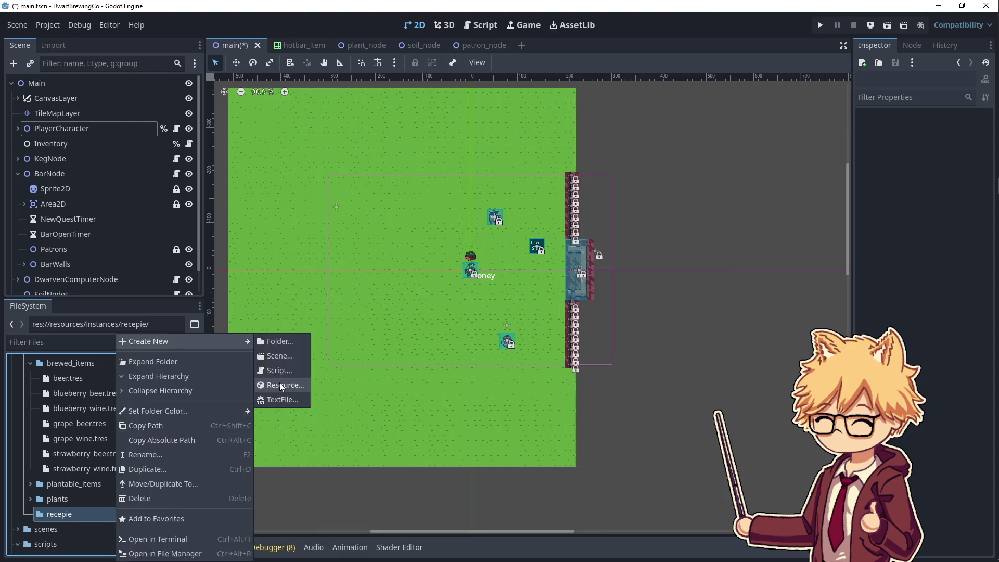
pyautogui.click(281, 387)
pyautogui.write('recip')
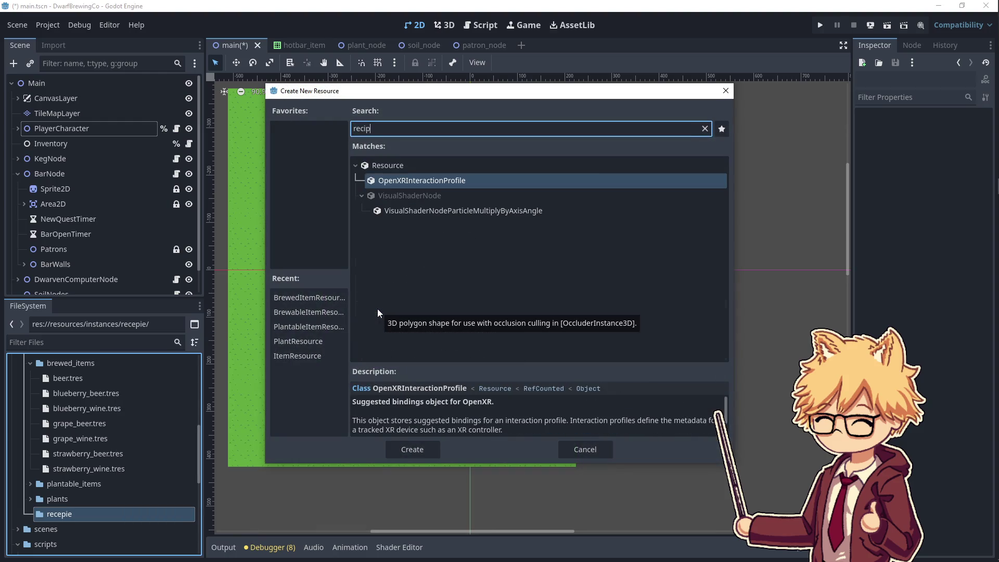
pyautogui.press('BackSpace')
pyautogui.press('BackSpace')
pyautogui.press('BackSpace')
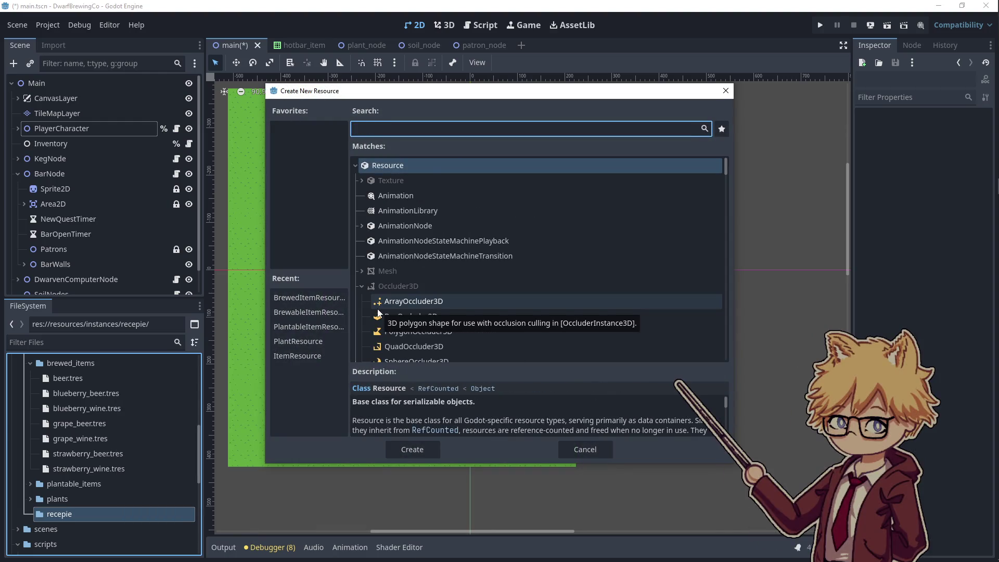
pyautogui.write('t')
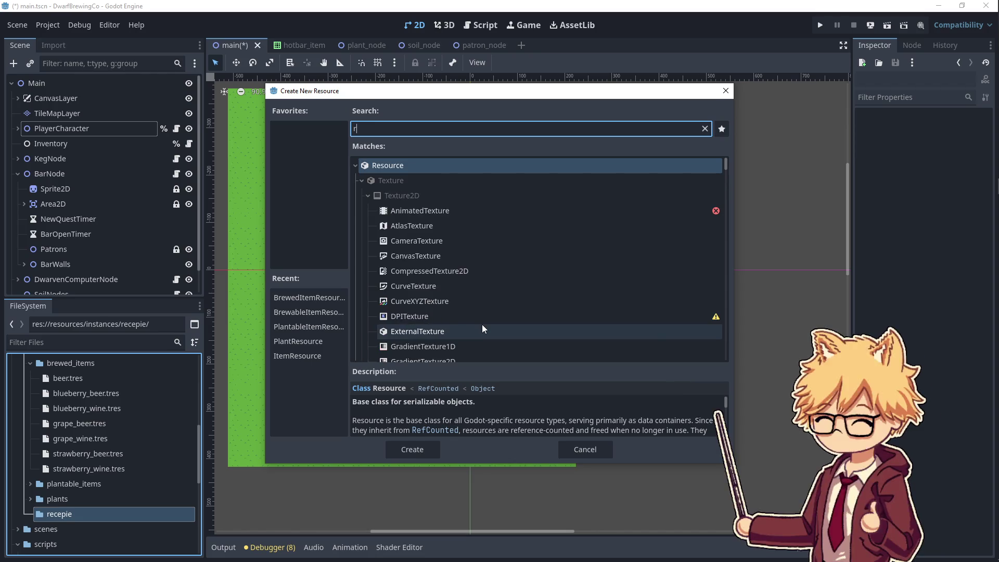
pyautogui.press('BackSpace')
pyautogui.write('Recpi')
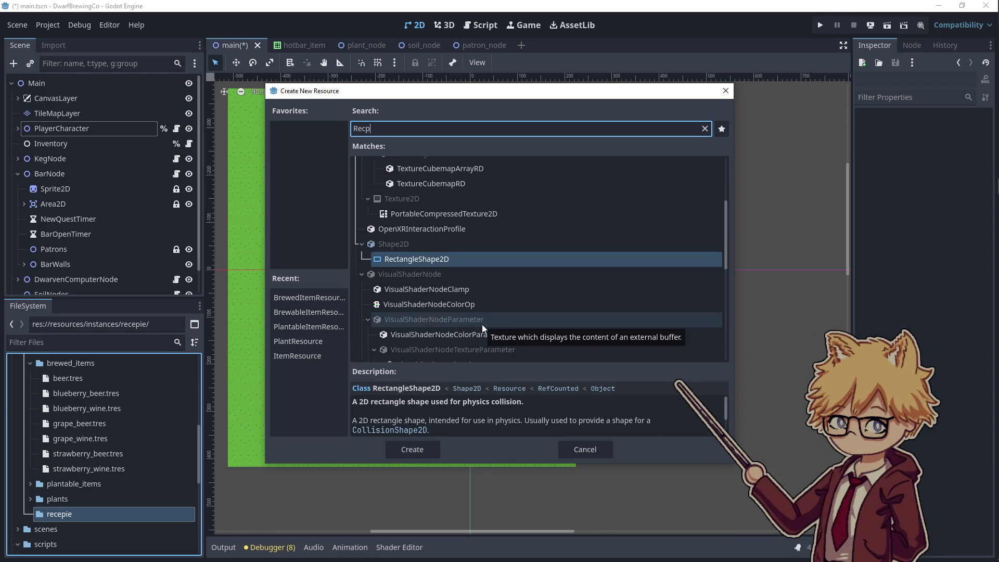
pyautogui.press('BackSpace')
pyautogui.press('BackSpace')
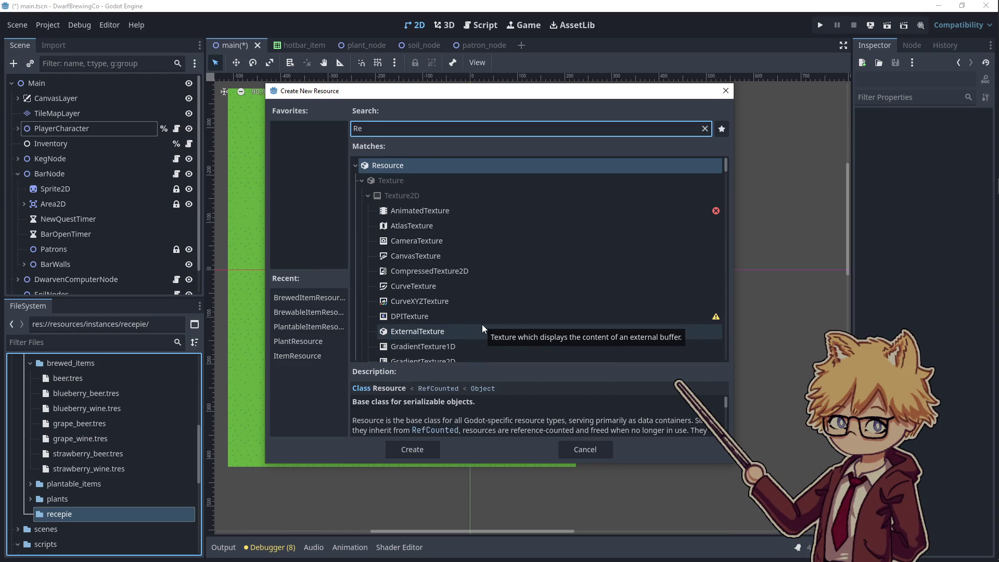
pyautogui.write('ipeR')
pyautogui.click(571, 451)
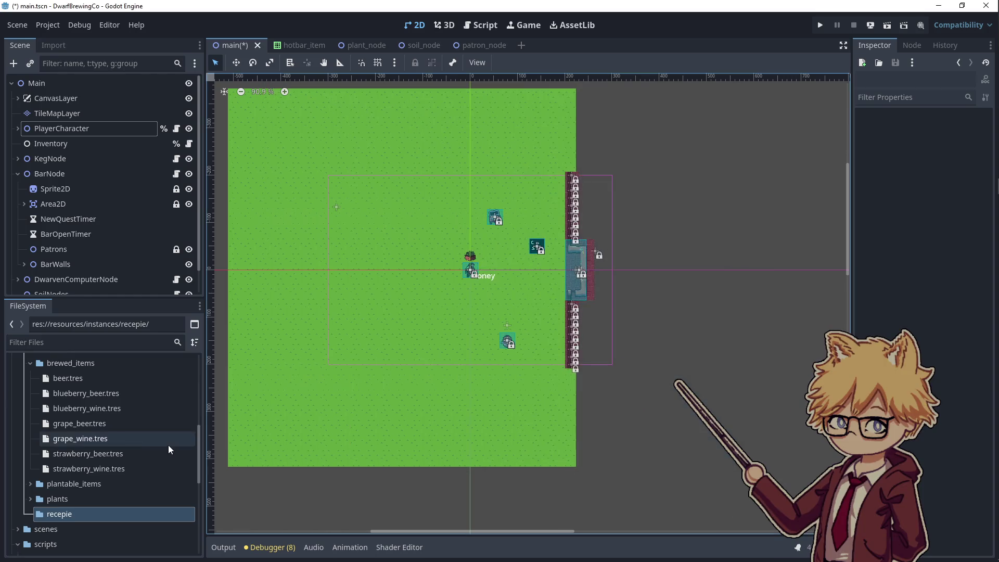
# Open brewed_item_resource.gd and select its commented recipe export line.
pyautogui.scroll(4, 134, 446)
pyautogui.scroll(2, 133, 444)
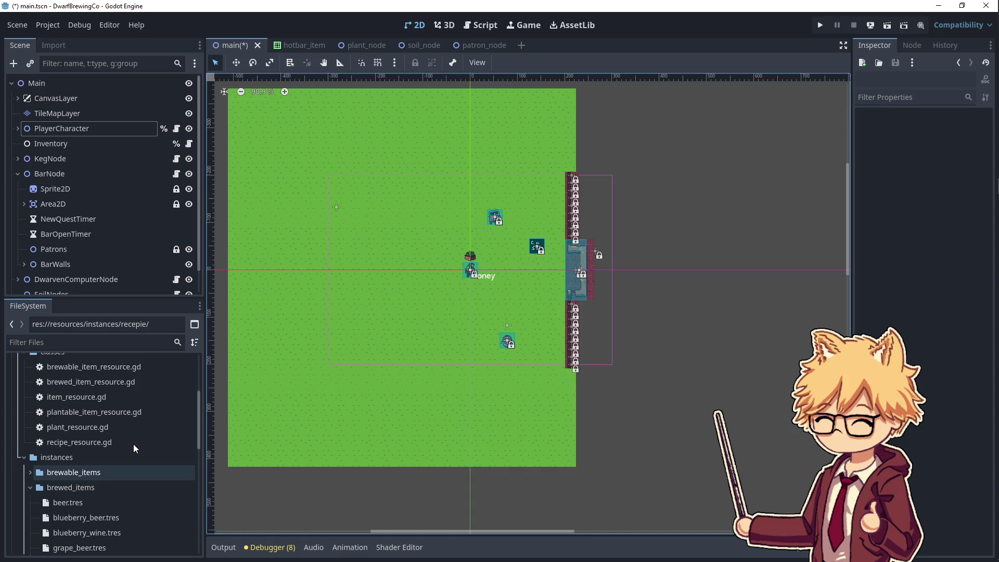
pyautogui.scroll(1, 134, 444)
pyautogui.click(82, 404)
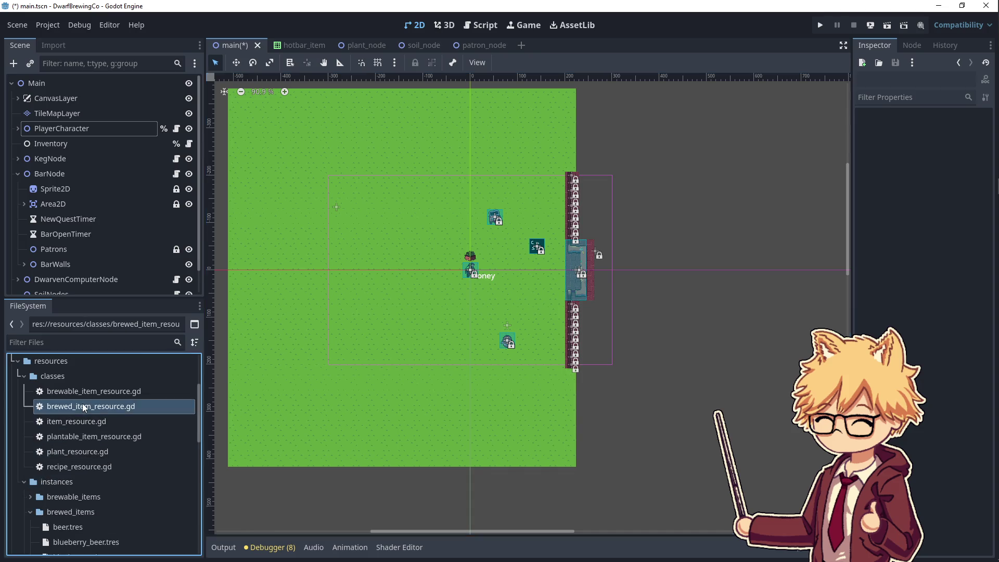
pyautogui.doubleClick(82, 406)
pyautogui.moveTo(610, 111); pyautogui.dragTo(363, 111)
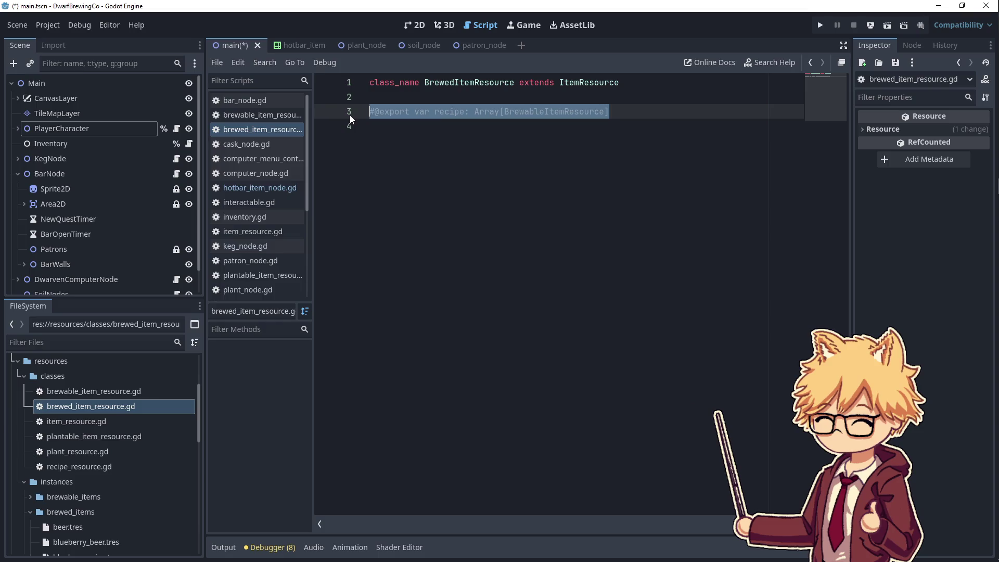
# Compare finished_product's BrewedItemResource type in brewable_item_resource.gd with the brewed_item_resource.gd class name.
pyautogui.click(131, 391)
pyautogui.doubleClick(453, 111)
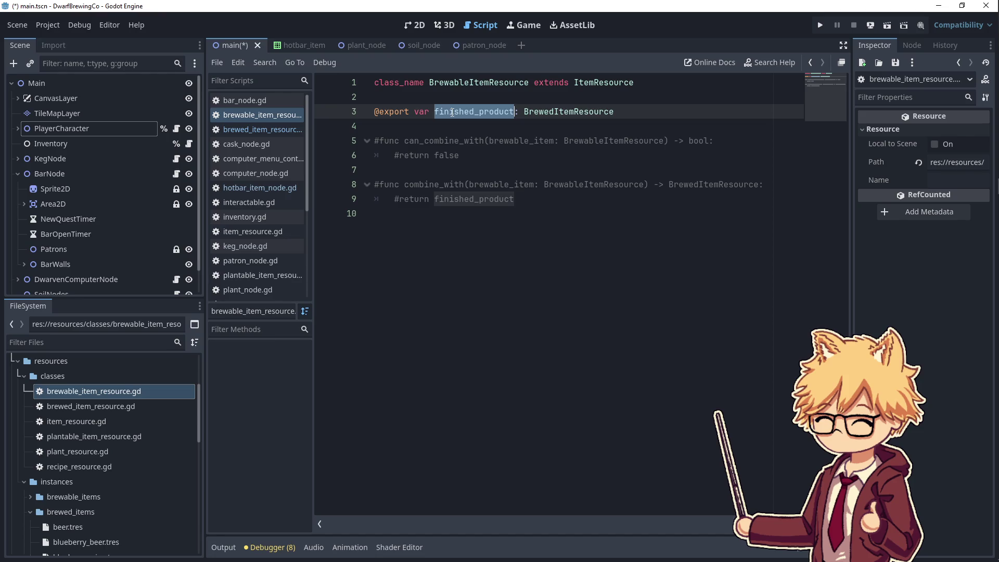
pyautogui.doubleClick(479, 82)
pyautogui.doubleClick(569, 111)
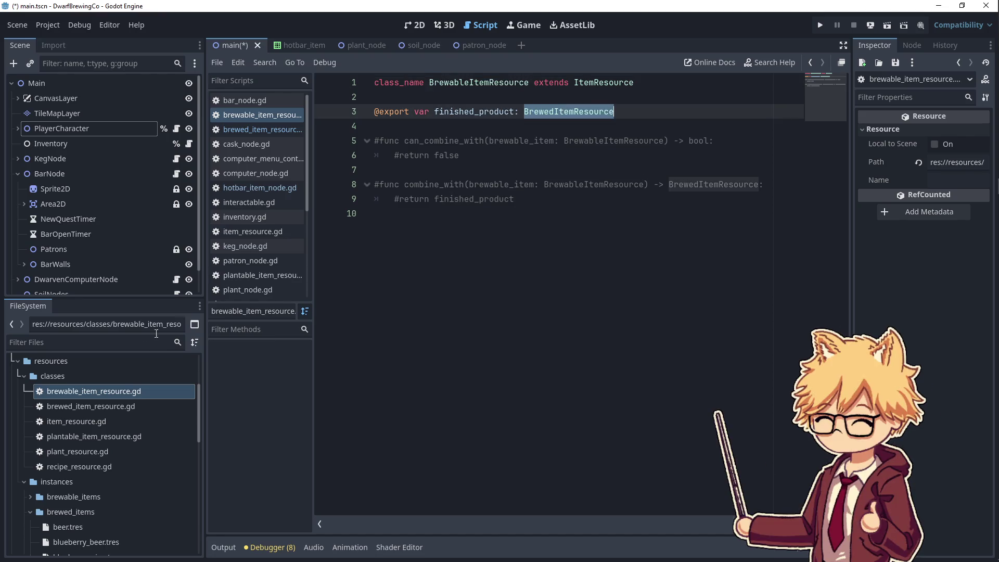
pyautogui.doubleClick(105, 406)
pyautogui.doubleClick(468, 82)
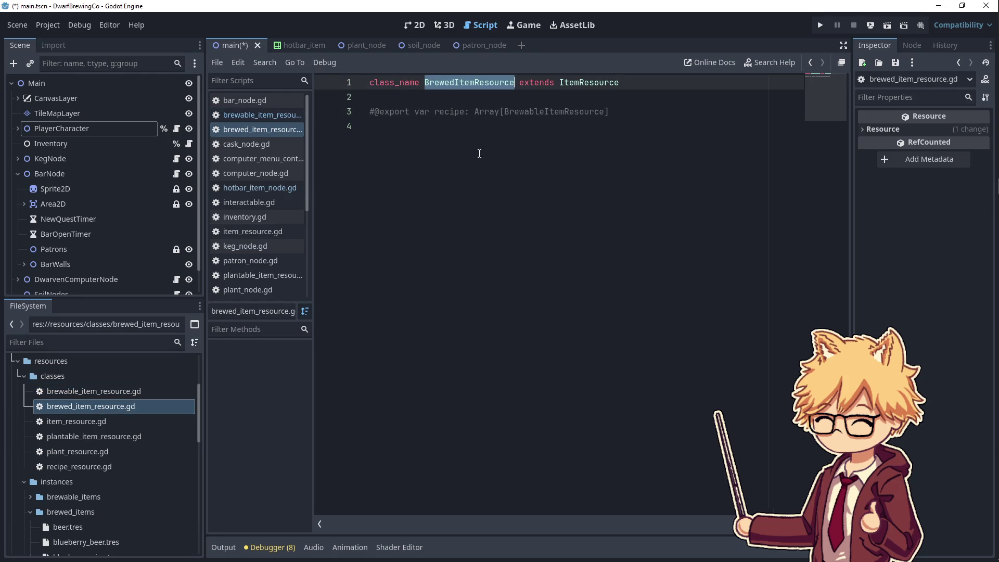
pyautogui.click(513, 192)
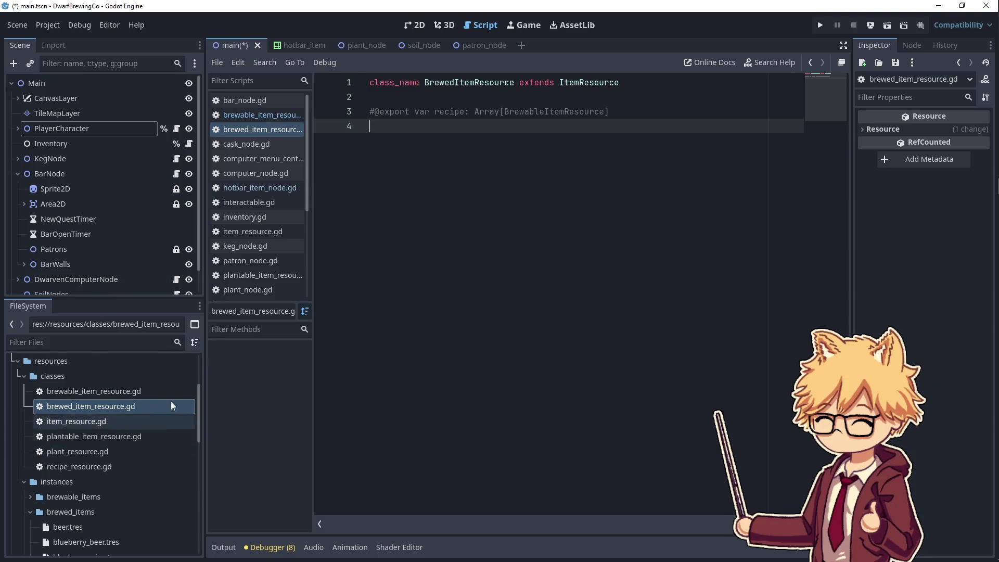
# Comment out the finished_product export line in brewable_item_resource.gd.
pyautogui.doubleClick(517, 111)
pyautogui.doubleClick(97, 393)
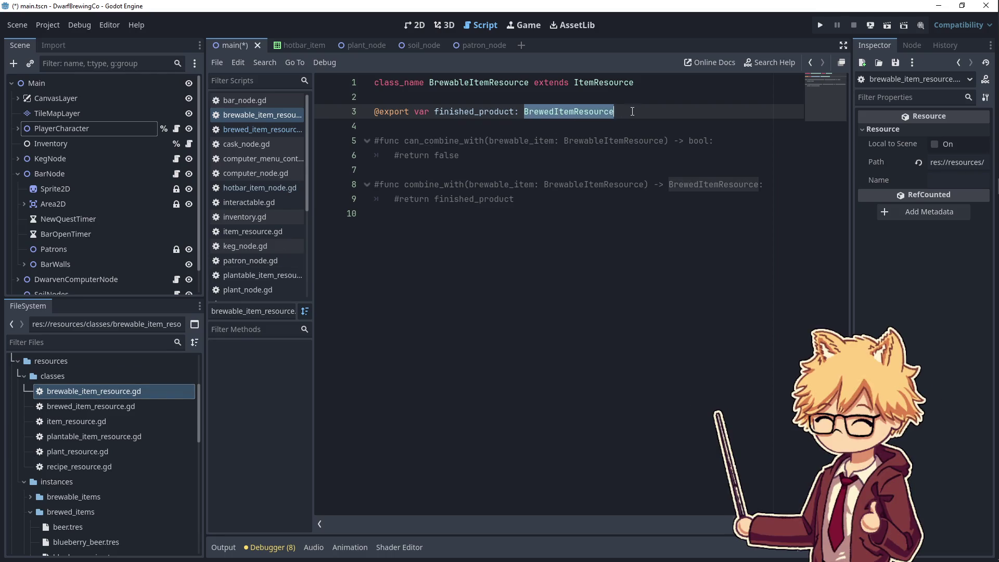
pyautogui.moveTo(635, 111); pyautogui.dragTo(371, 113)
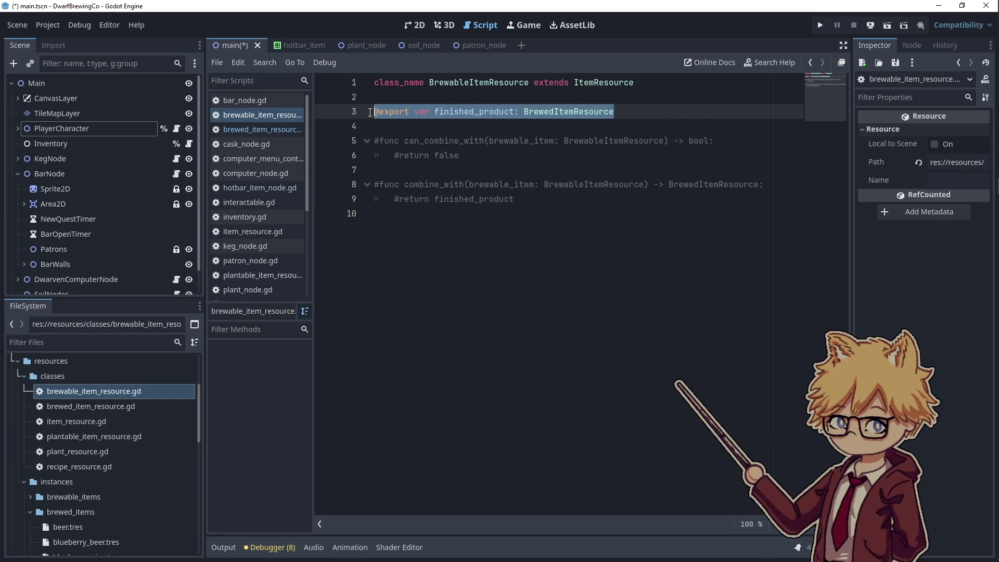
pyautogui.hotkey('ctrl', 'k')
# Save brewable_item_resource.gd and review the commented-out lines further down.
pyautogui.hotkey('ctrl', 's')
pyautogui.click(481, 135)
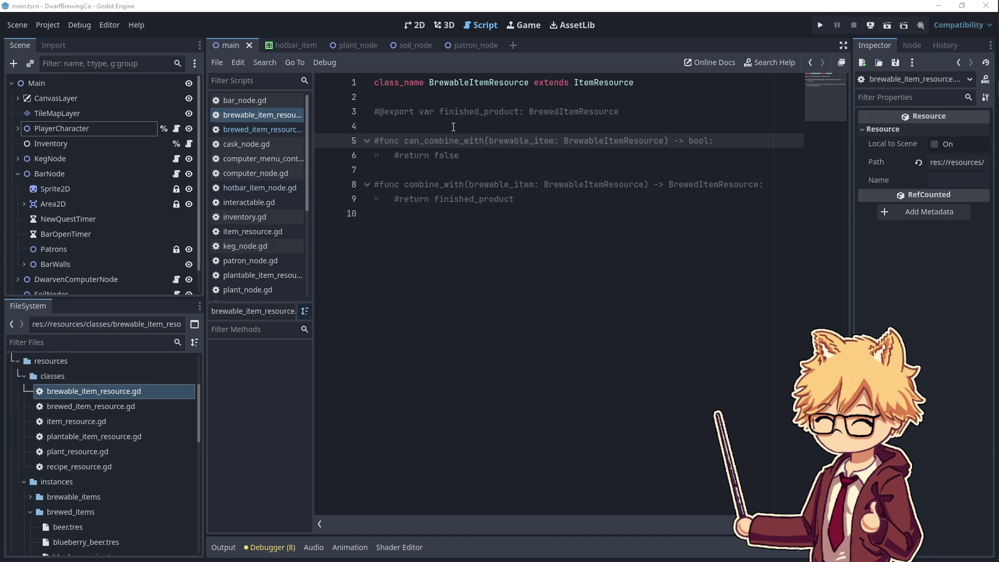
pyautogui.click(471, 194)
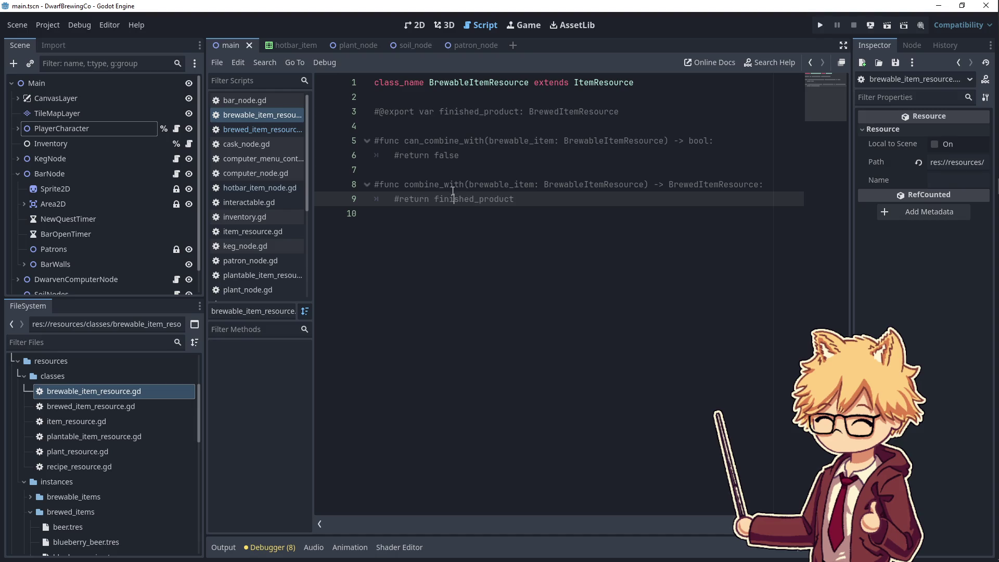
pyautogui.scroll(-2, 87, 457)
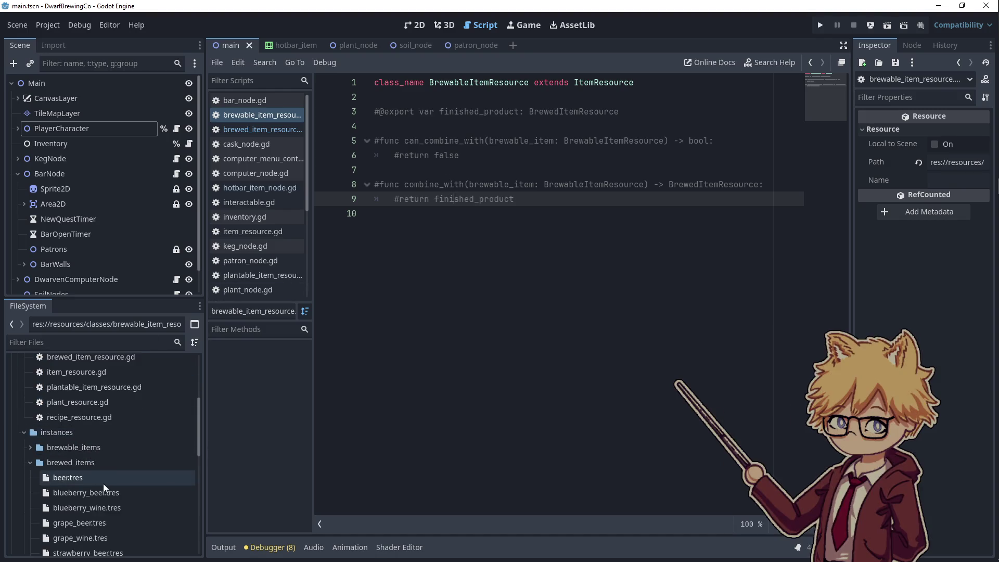
pyautogui.scroll(-2, 102, 483)
pyautogui.scroll(-1, 109, 465)
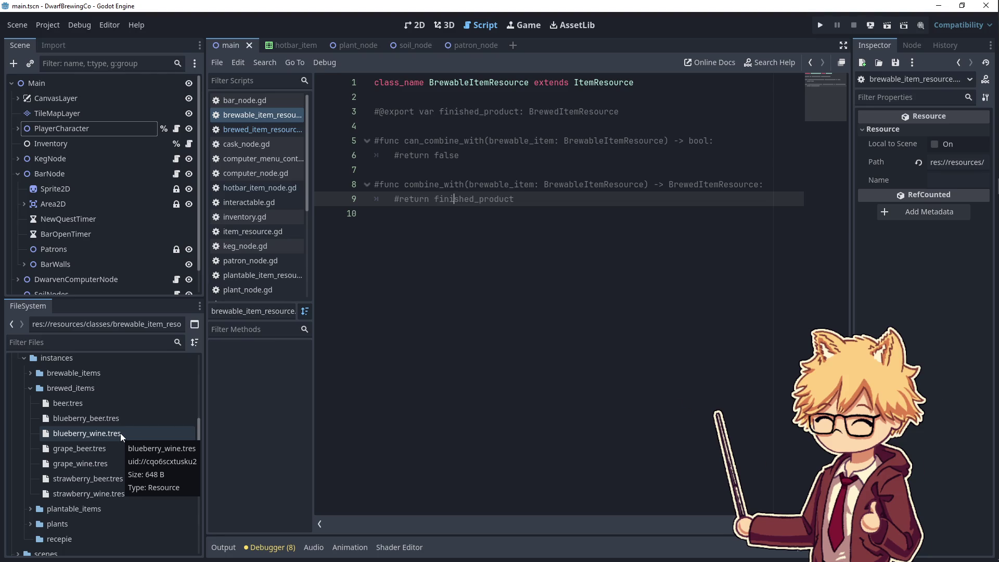
pyautogui.click(473, 227)
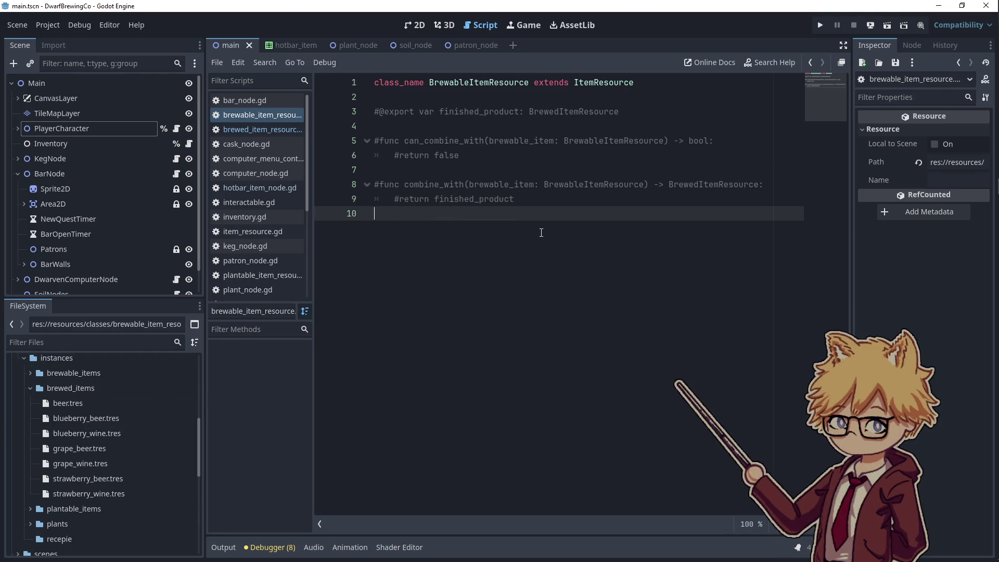
pyautogui.doubleClick(575, 111)
pyautogui.click(575, 111)
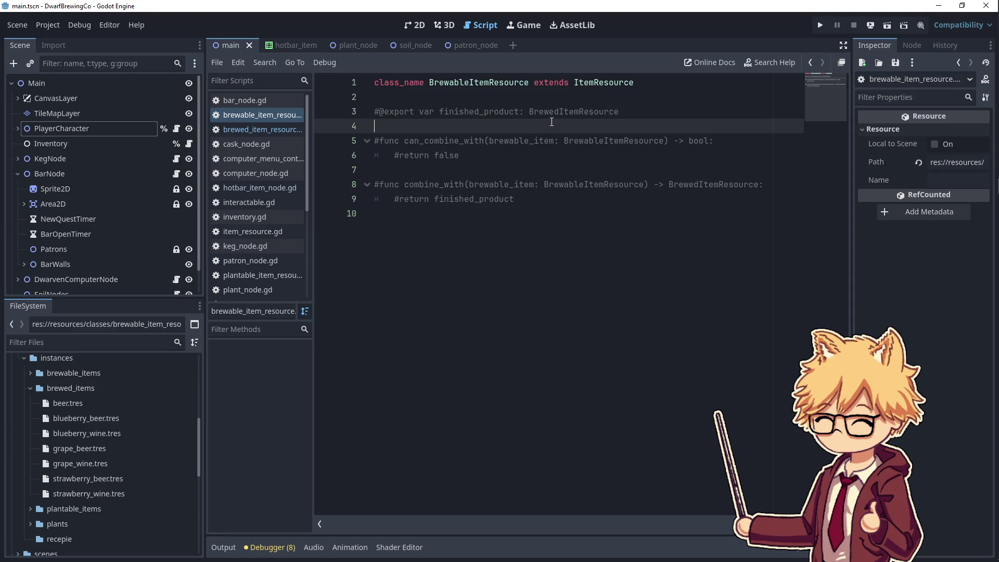
pyautogui.doubleClick(479, 111)
pyautogui.click(557, 164)
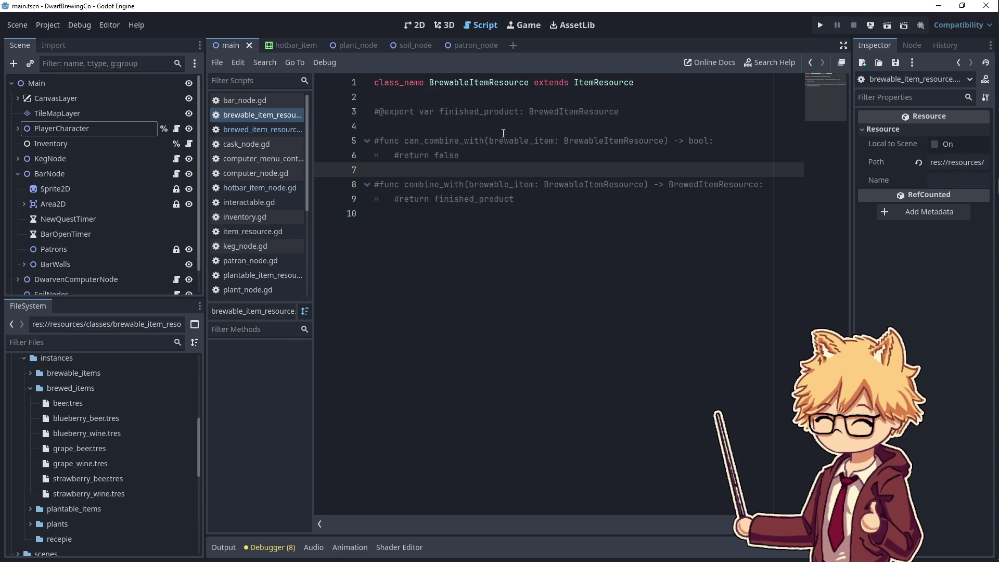
pyautogui.doubleClick(476, 111)
pyautogui.click(547, 154)
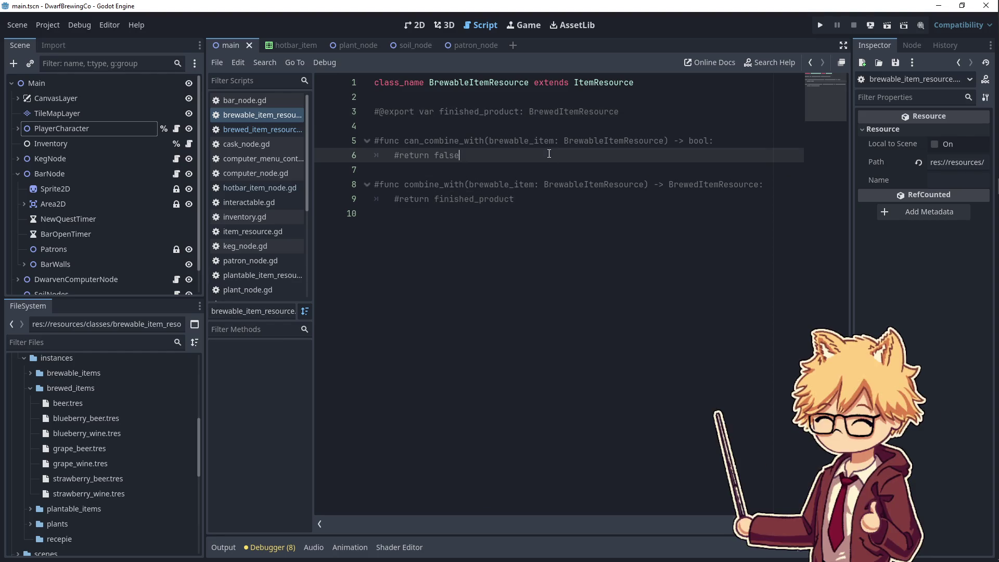
pyautogui.click(647, 99)
pyautogui.tripleClick(640, 111)
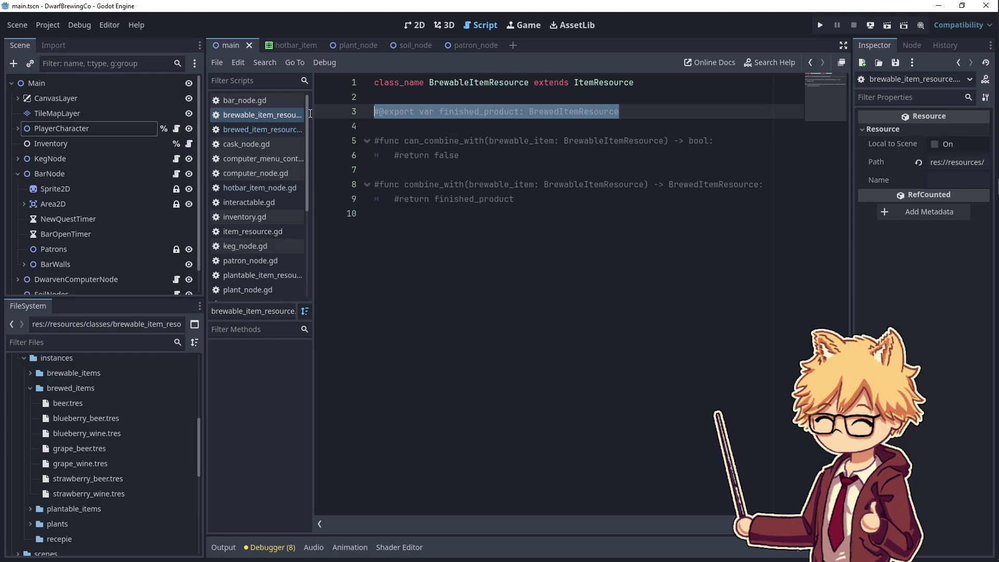
pyautogui.click(546, 140)
pyautogui.click(580, 211)
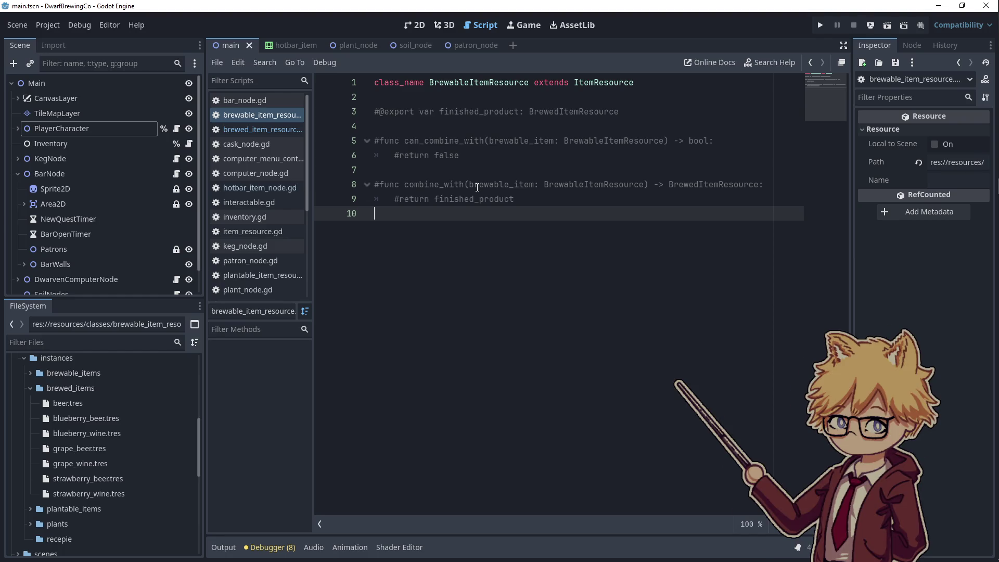
pyautogui.moveTo(515, 198)
pyautogui.mouseDown()
pyautogui.moveTo(378, 111)
pyautogui.moveTo(462, 201)
pyautogui.moveTo(464, 154)
pyautogui.moveTo(513, 199)
pyautogui.moveTo(374, 184)
pyautogui.mouseUp()
pyautogui.moveTo(505, 198)
pyautogui.mouseDown()
pyautogui.moveTo(530, 203)
pyautogui.moveTo(336, 181)
pyautogui.mouseUp()
pyautogui.click(597, 215)
pyautogui.scroll(-4, 106, 462)
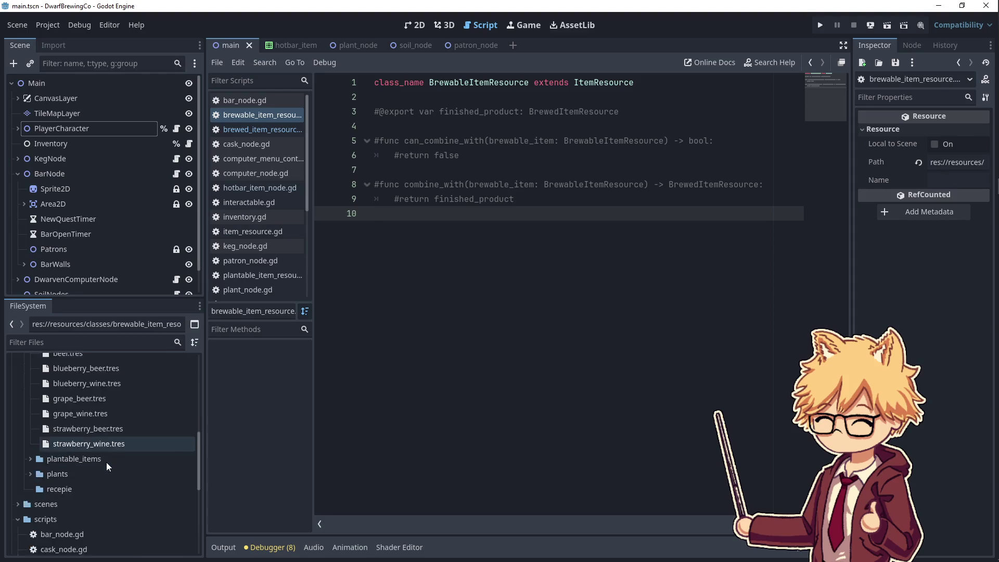
pyautogui.scroll(4, 65, 433)
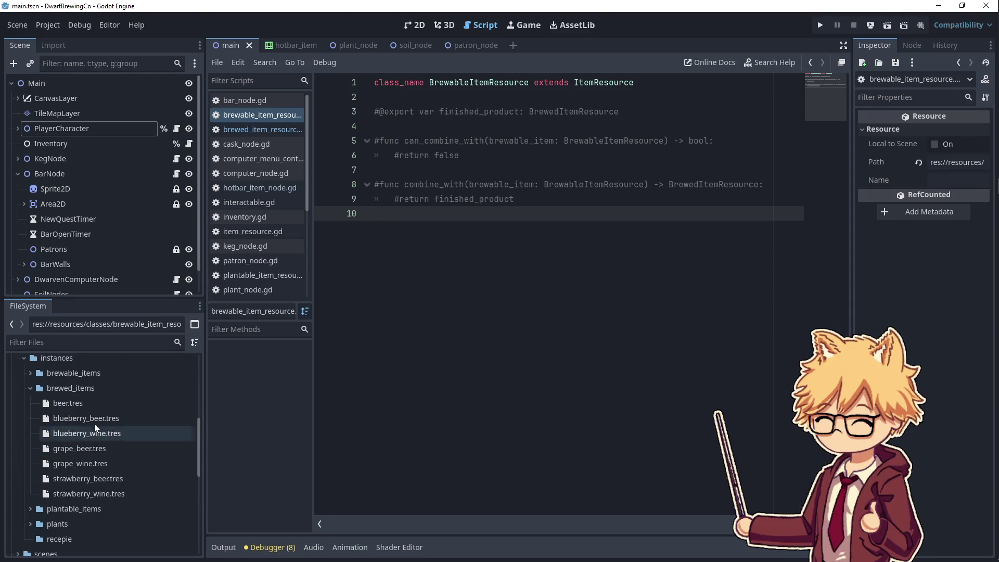
pyautogui.scroll(-3, 75, 474)
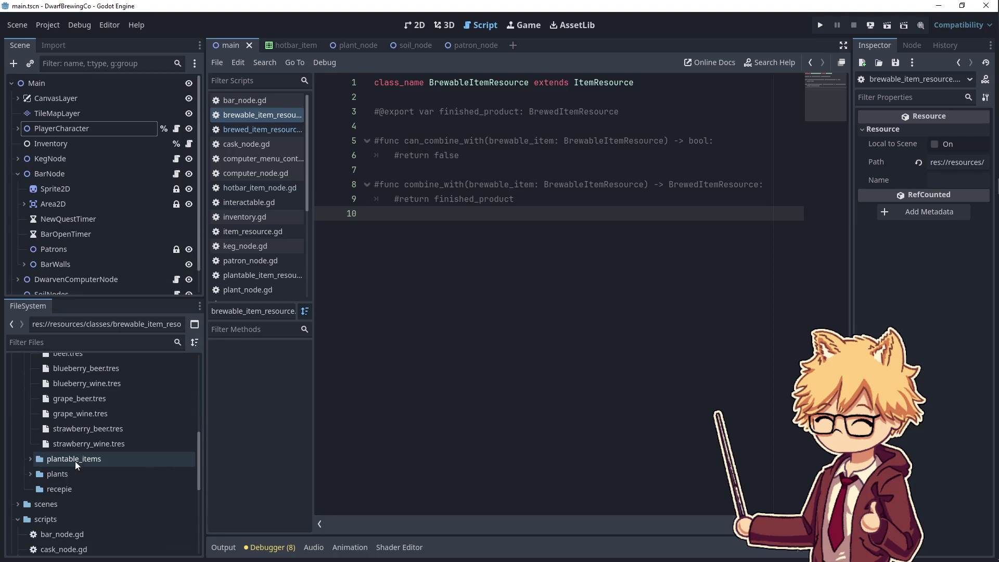
pyautogui.scroll(5, 81, 435)
pyautogui.scroll(-4, 74, 436)
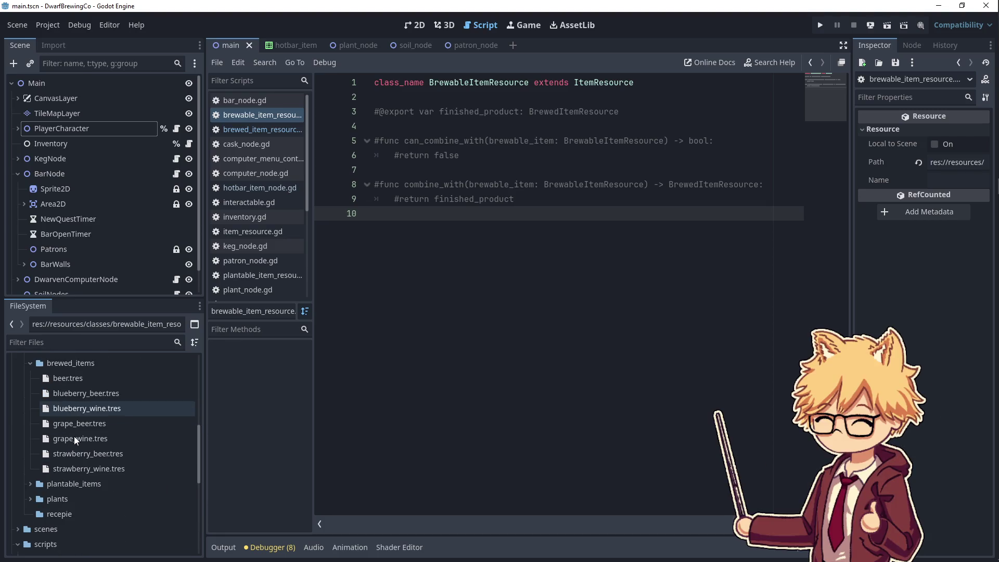
pyautogui.scroll(-5, 58, 416)
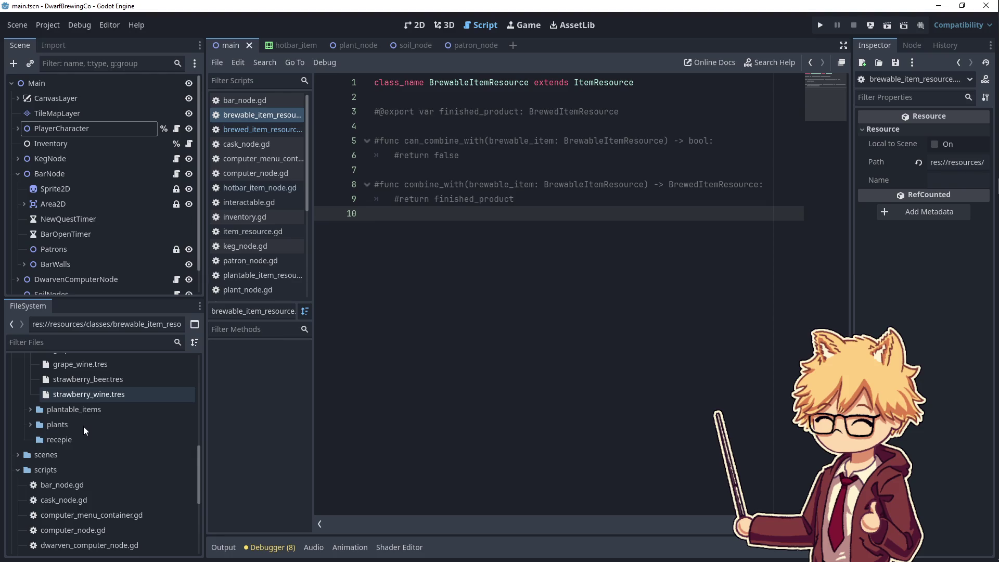
pyautogui.click(58, 440)
# Open recipe_resource.gd, add 'class_name RecipeResource', change extends Node to Resource, and save.
pyautogui.scroll(5, 105, 421)
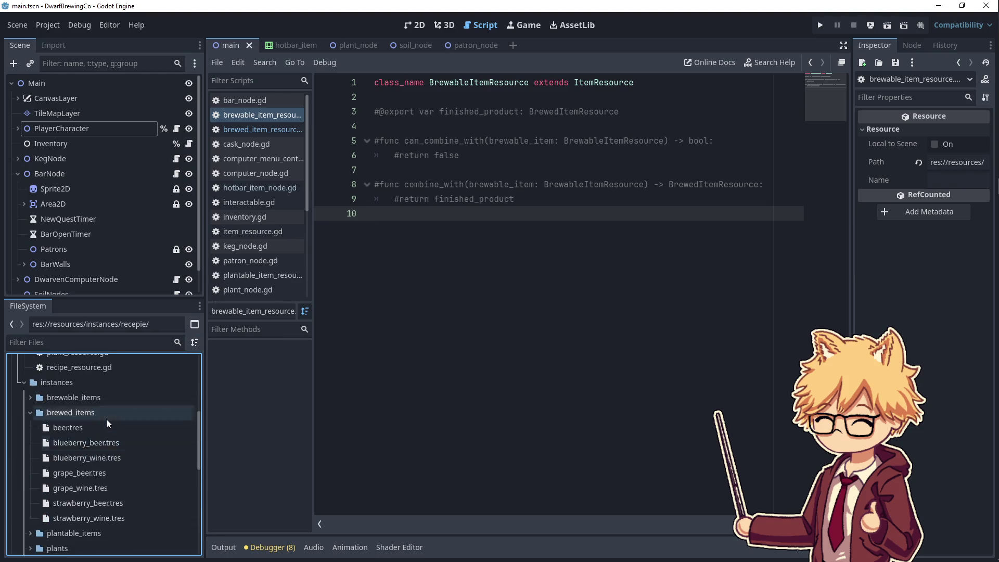
pyautogui.doubleClick(74, 441)
pyautogui.write('class_name ')
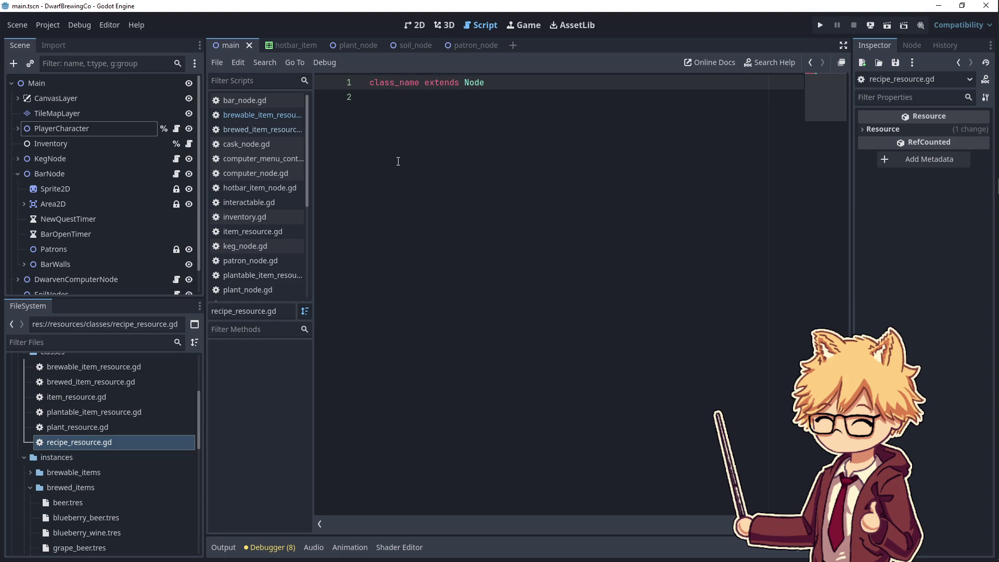
pyautogui.write('RecipeResource')
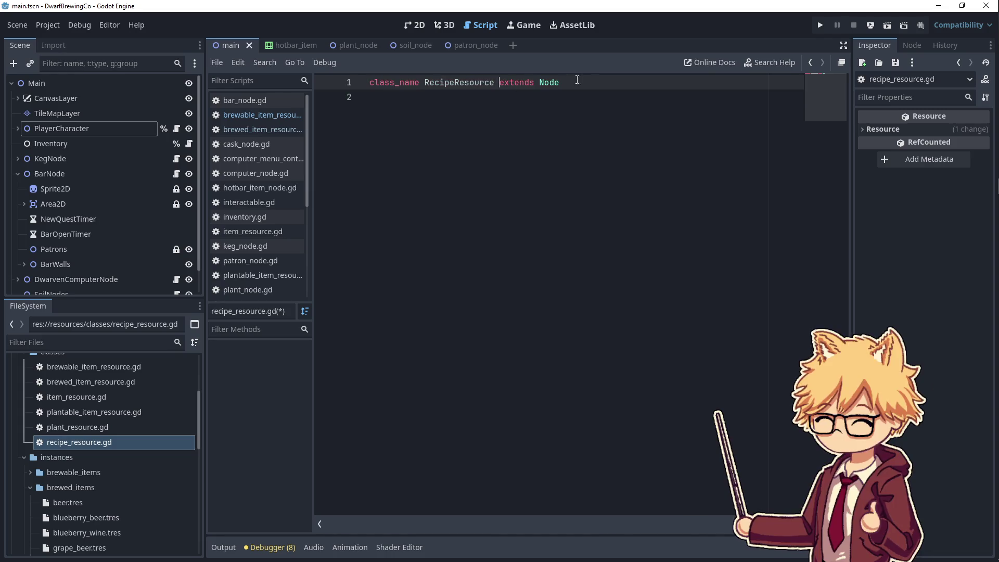
pyautogui.doubleClick(547, 83)
pyautogui.write('Resourc')
pyautogui.write('e')
pyautogui.hotkey('ctrl', 's')
pyautogui.scroll(-5, 138, 433)
pyautogui.click(59, 515)
pyautogui.rightClick(64, 512)
pyautogui.moveTo(128, 343)
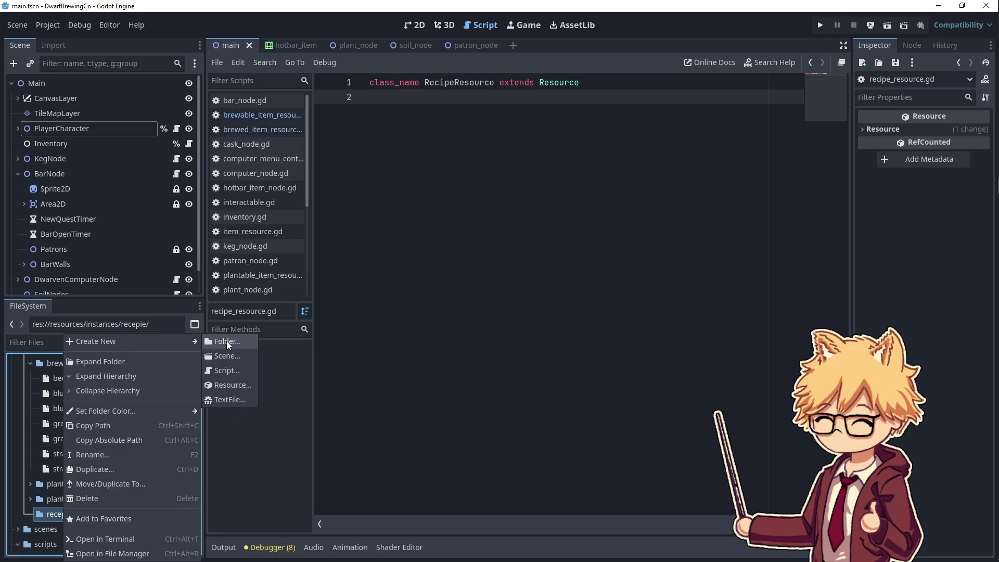
pyautogui.click(243, 383)
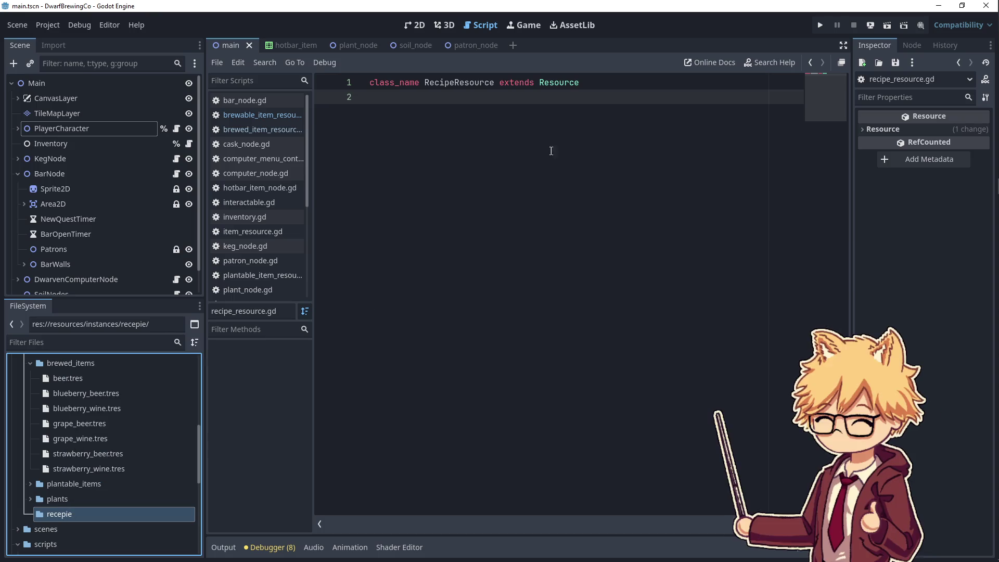
pyautogui.press('Return')
pyautogui.write('@export')
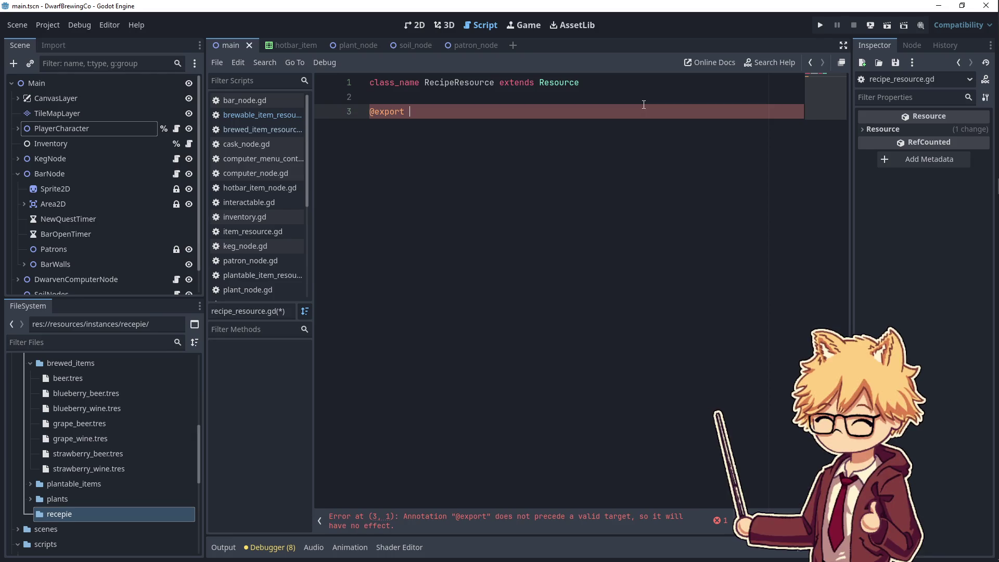
pyautogui.write(' ingredients')
pyautogui.write(': Dic')
pyautogui.press('BackSpace')
pyautogui.press('BackSpace')
pyautogui.press('BackSpace')
pyautogui.press('BackSpace')
pyautogui.press('BackSpace')
pyautogui.press('BackSpace')
pyautogui.write('var ingredients')
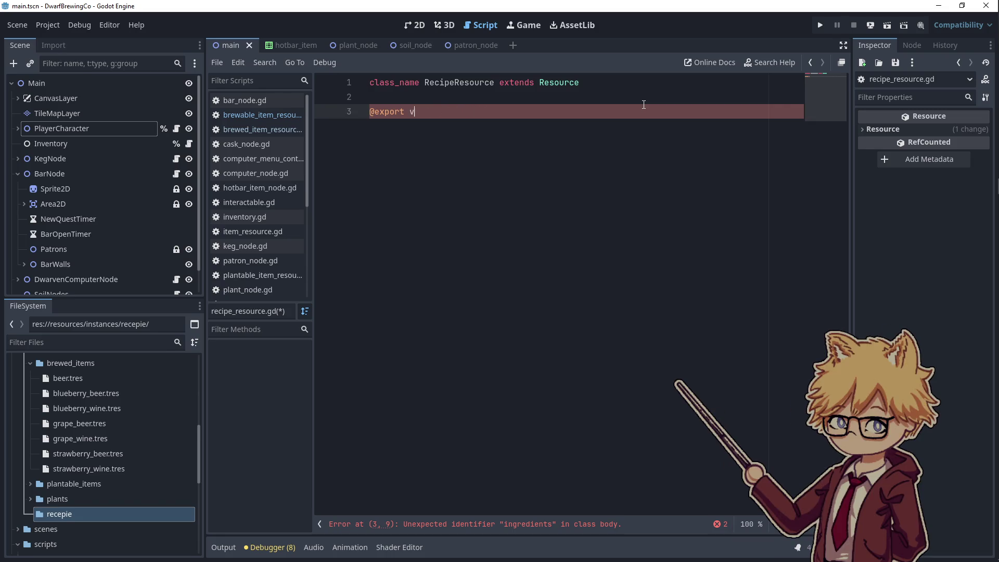
pyautogui.write(': Dict')
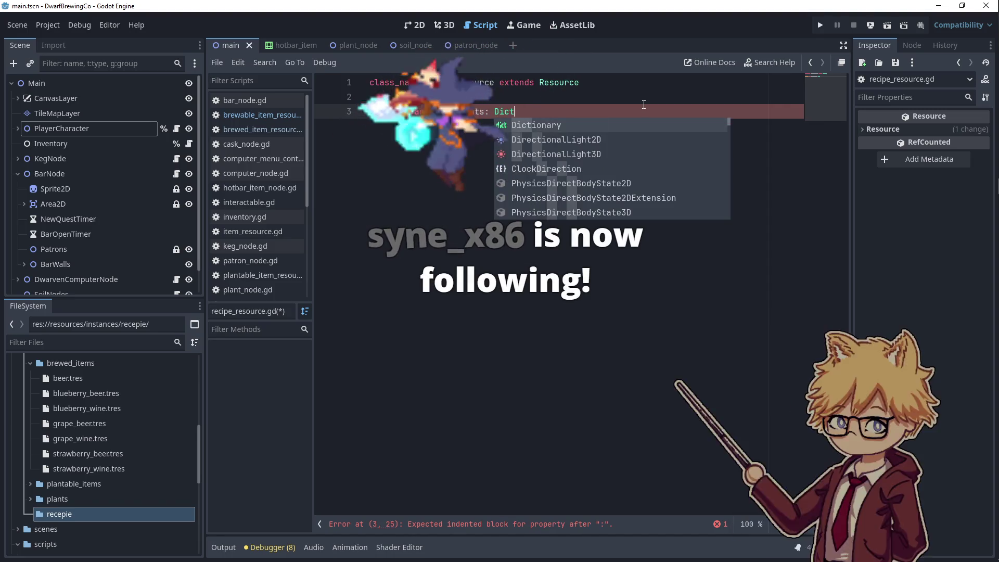
pyautogui.press('Return')
pyautogui.write('[')
pyautogui.press('BackSpace')
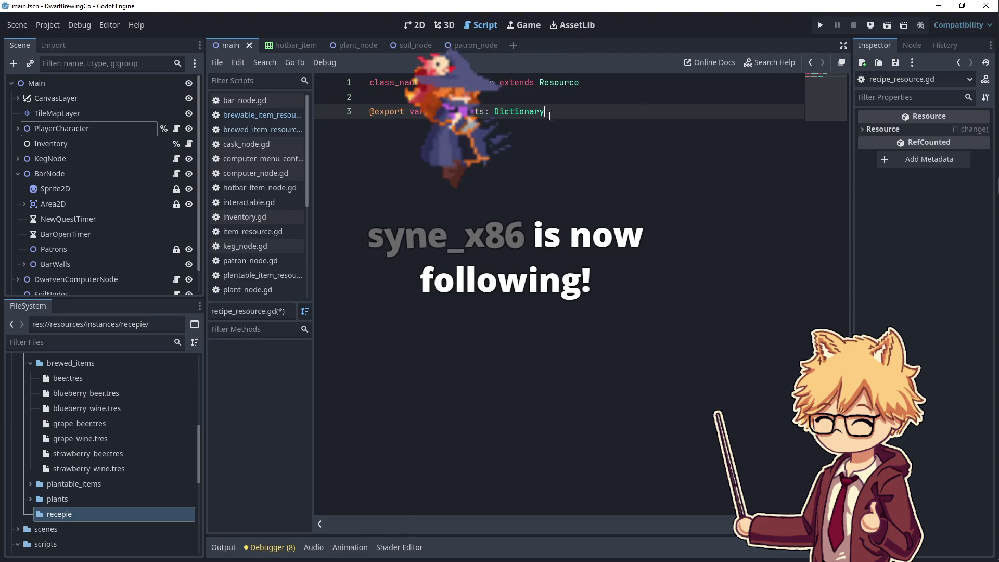
pyautogui.moveTo(536, 113)
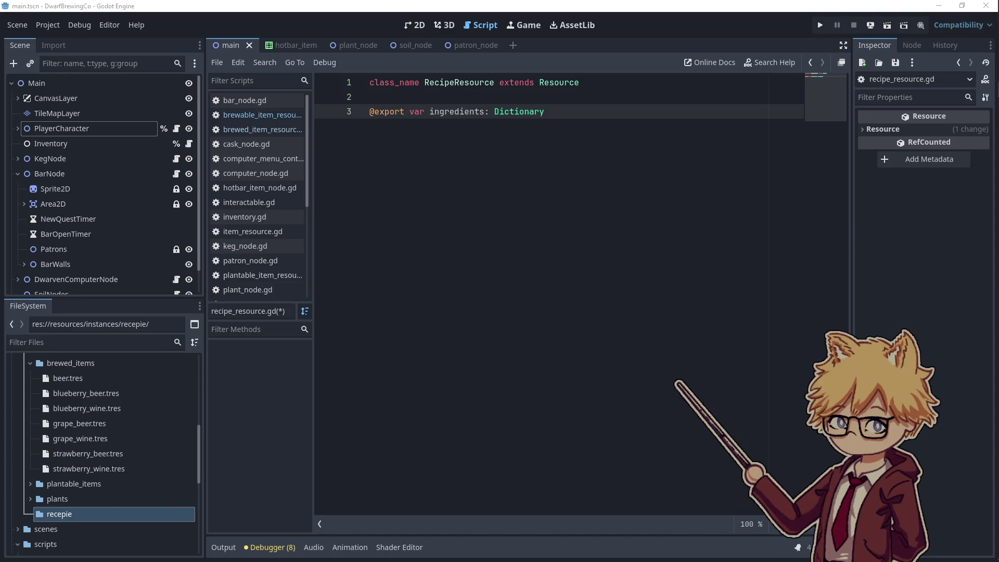
pyautogui.hotkey('alt', 'Tab')
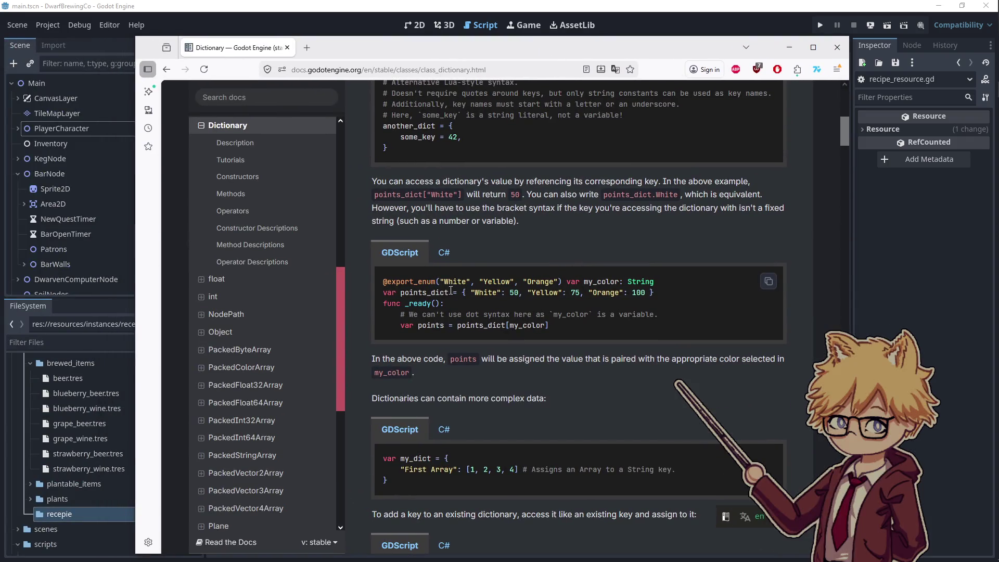
# Copy 'Dictionary[String, int]' from the Dictionary docs and paste it into line 3.
pyautogui.scroll(-4, 453, 290)
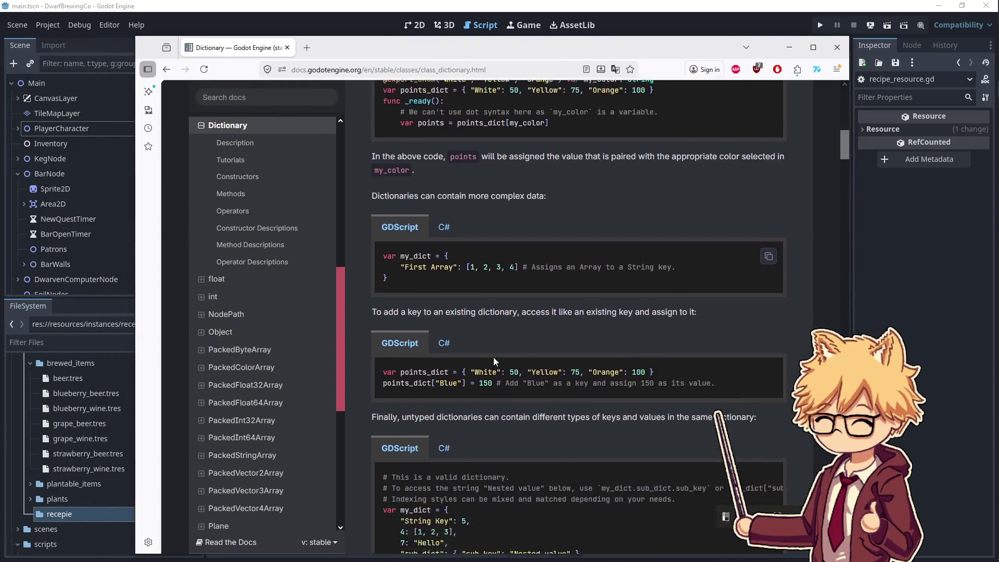
pyautogui.scroll(-1, 495, 362)
pyautogui.scroll(-3, 495, 361)
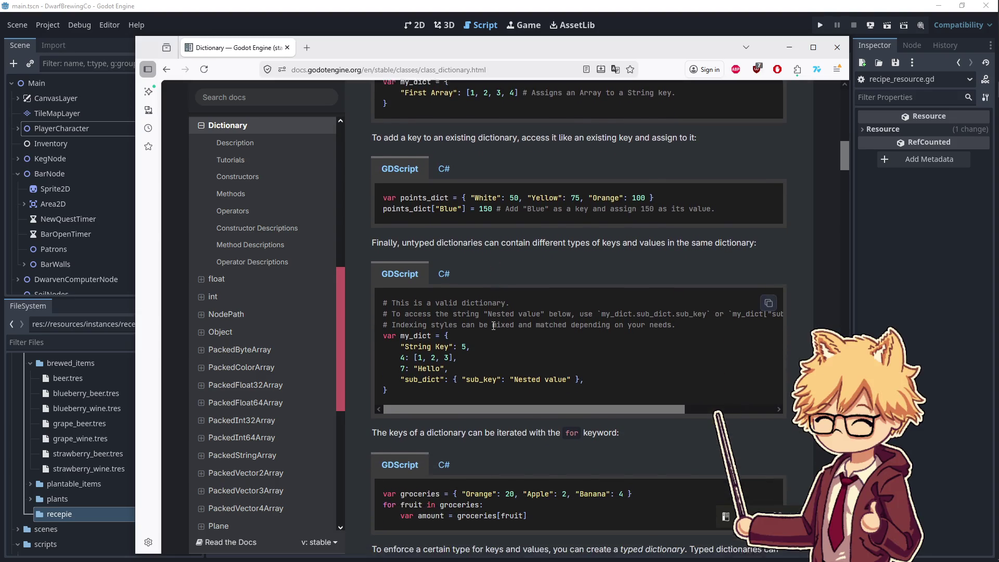
pyautogui.scroll(-7, 494, 326)
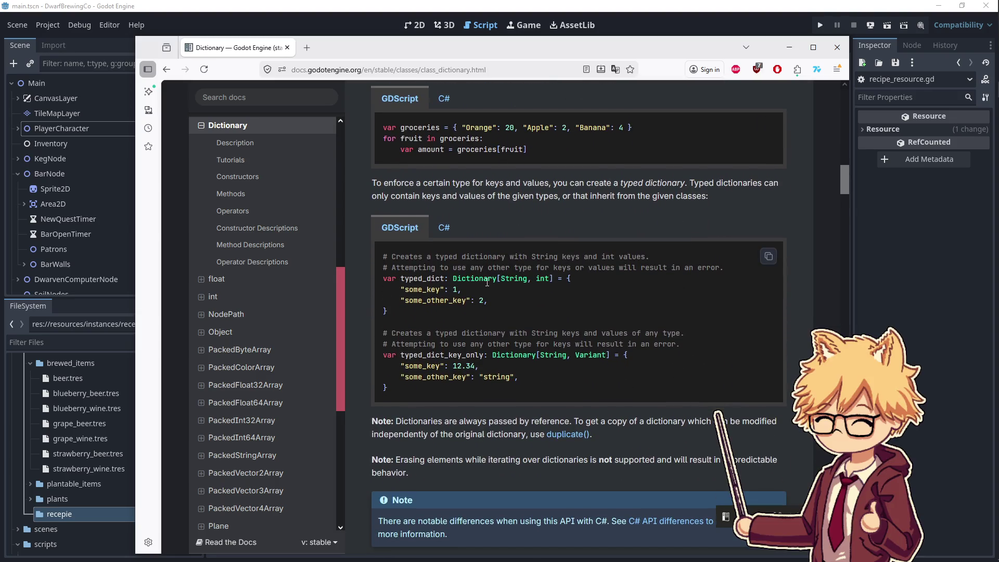
pyautogui.doubleClick(487, 282)
pyautogui.moveTo(449, 279); pyautogui.dragTo(555, 279)
pyautogui.moveTo(450, 279)
pyautogui.mouseDown()
pyautogui.moveTo(557, 280)
pyautogui.moveTo(499, 281)
pyautogui.mouseUp()
pyautogui.hotkey('ctrl', 'c')
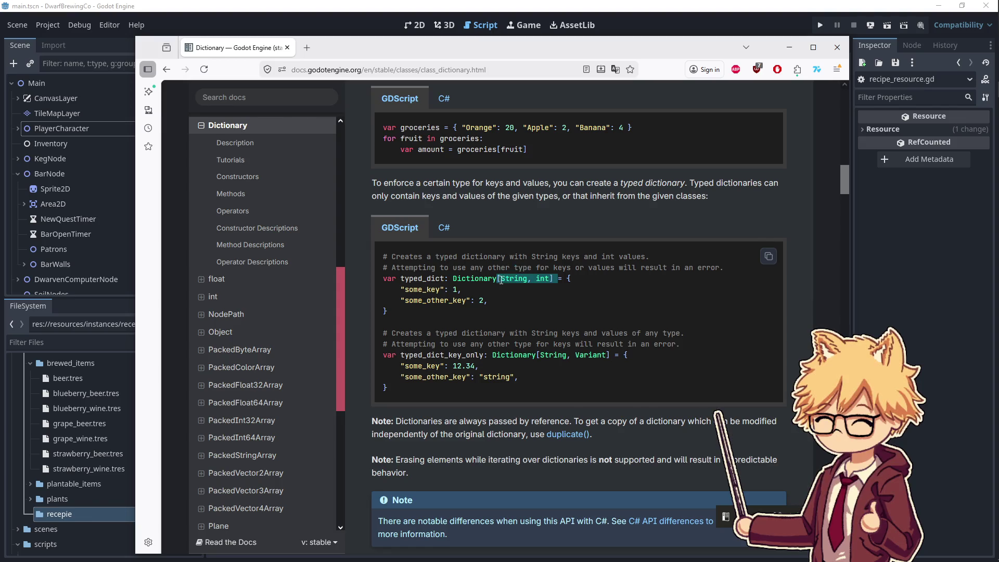
pyautogui.hotkey('alt', 'Tab')
pyautogui.hotkey('ctrl', 'v')
pyautogui.doubleClick(565, 111)
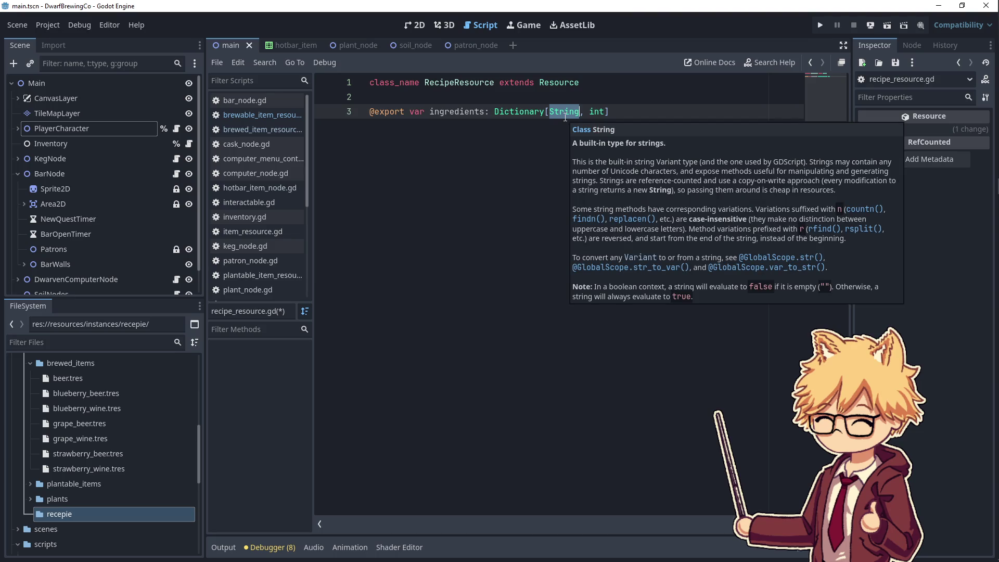
# Make BrewableItemResource the dictionary's key type and try null as the value type.
pyautogui.write('B')
pyautogui.press('Escape')
pyautogui.write('rew')
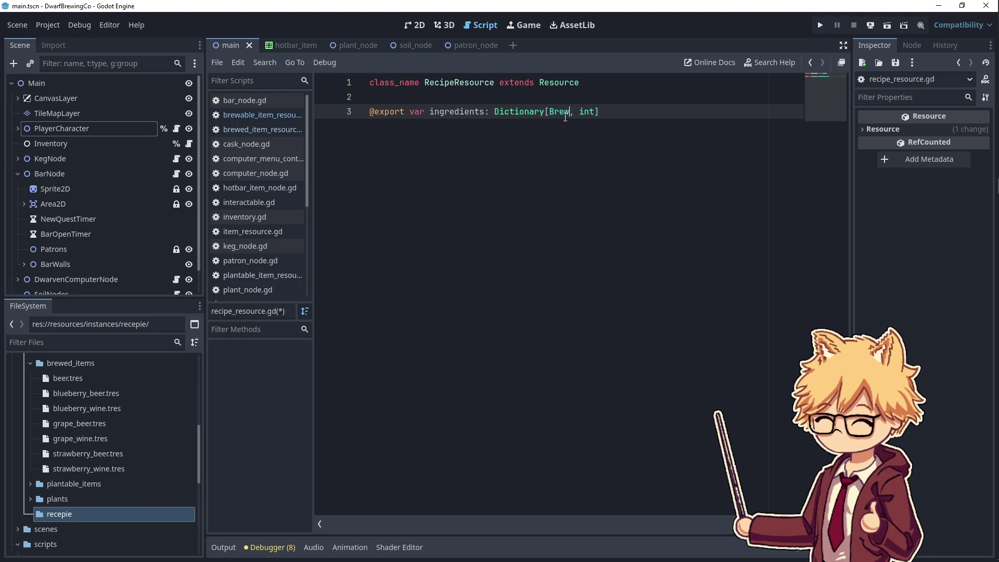
pyautogui.press('Return')
pyautogui.doubleClick(667, 111)
pyautogui.write('null')
pyautogui.press('End')
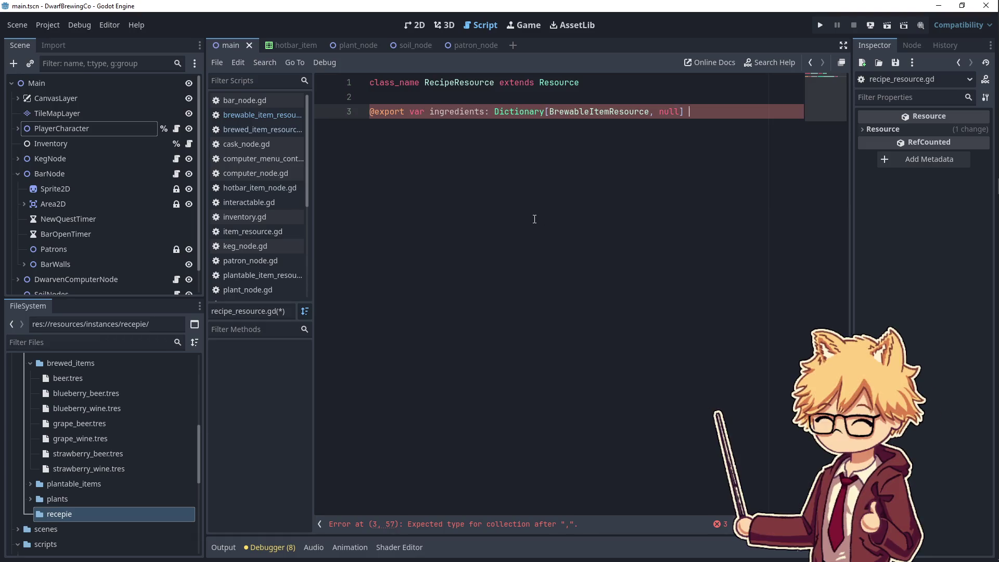
pyautogui.press('BackSpace')
# Settle the value type on int, giving Dictionary[BrewableItemResource, int].
pyautogui.doubleClick(663, 112)
pyautogui.write('String')
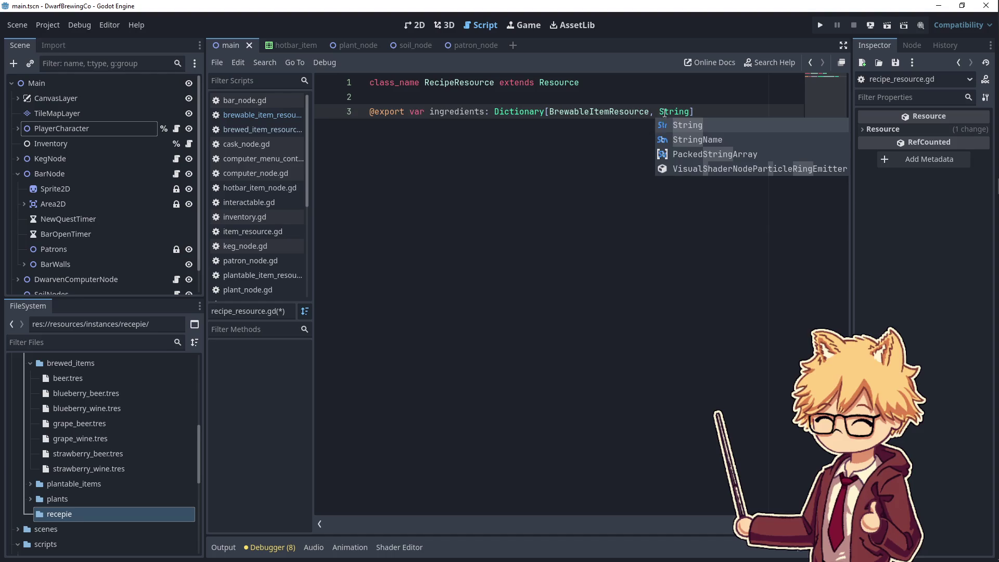
pyautogui.press('Escape')
pyautogui.press('Up')
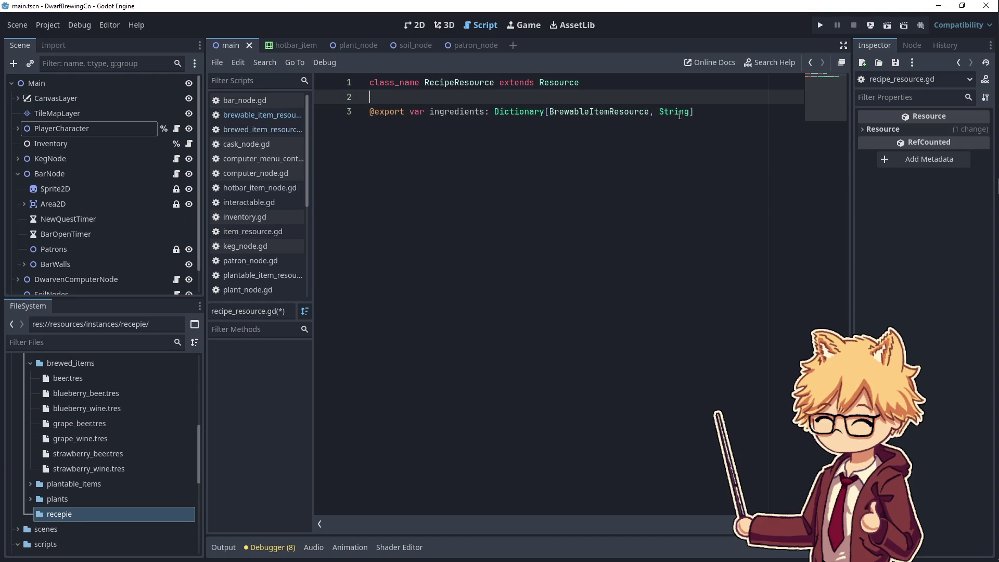
pyautogui.doubleClick(679, 113)
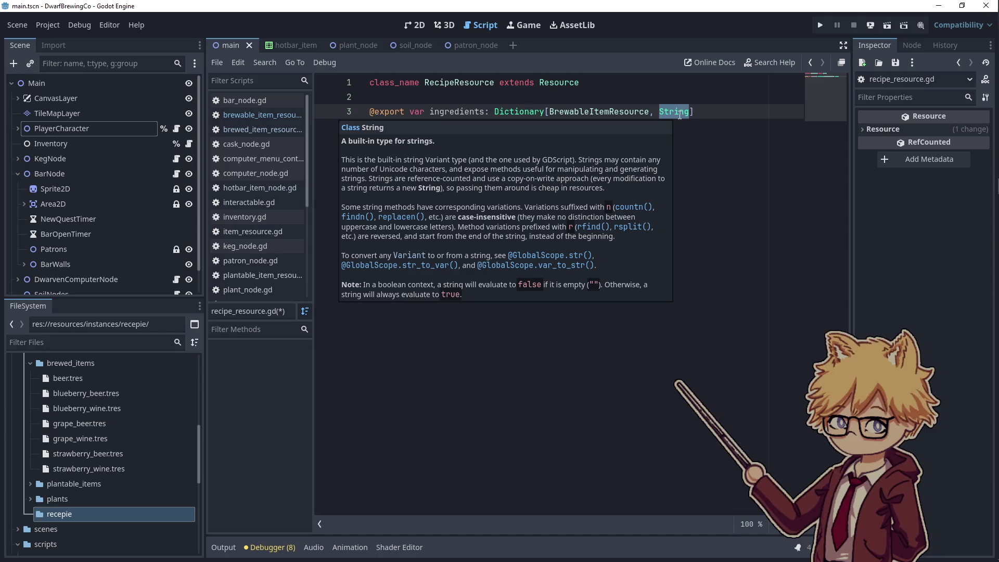
pyautogui.write('int')
pyautogui.click(704, 120)
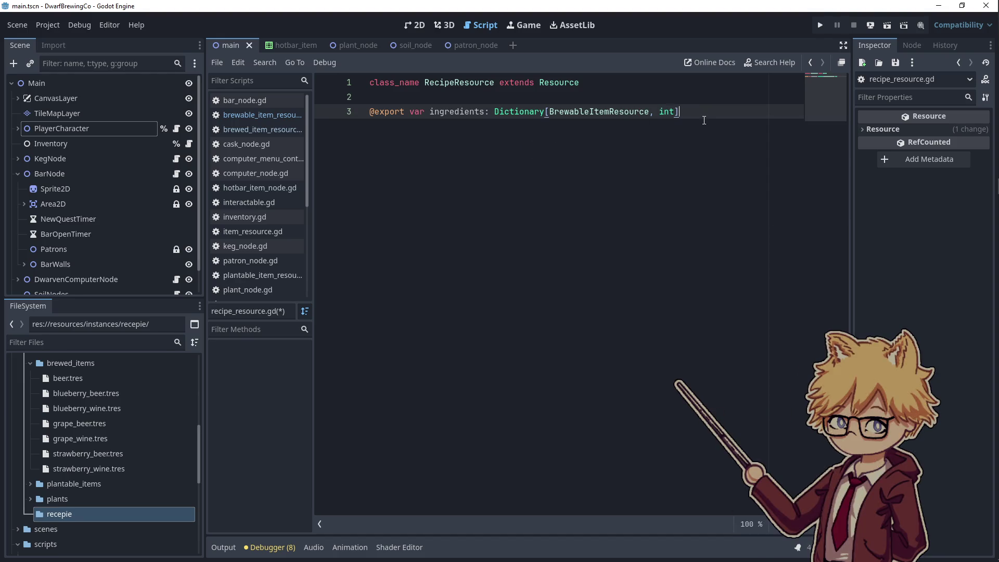